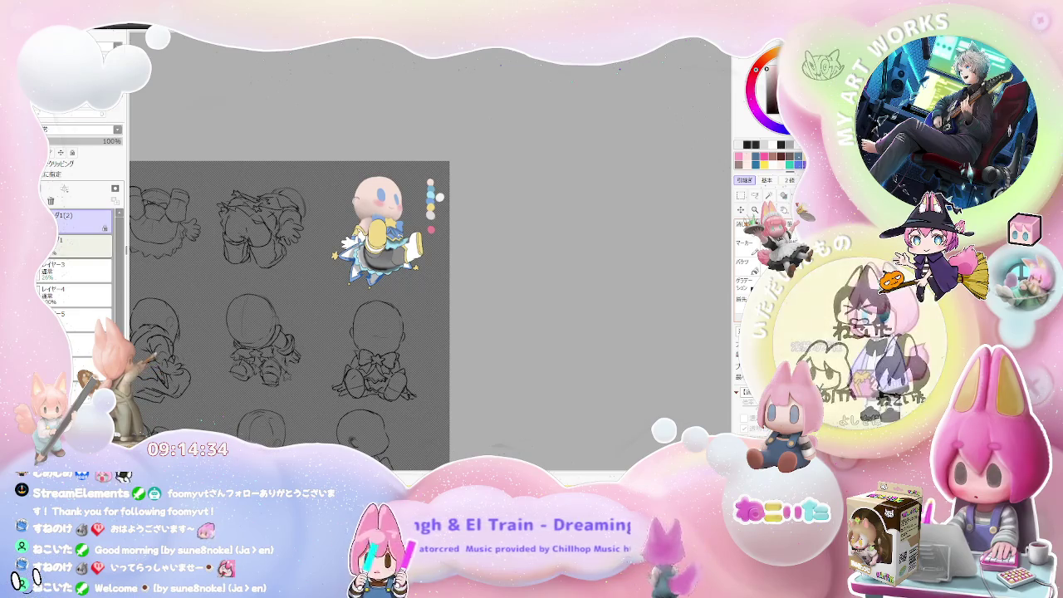
Step: Switch to the Bucket tool with the G shortcut to fill areas with flat colour
{"action": "key", "text": "g"}
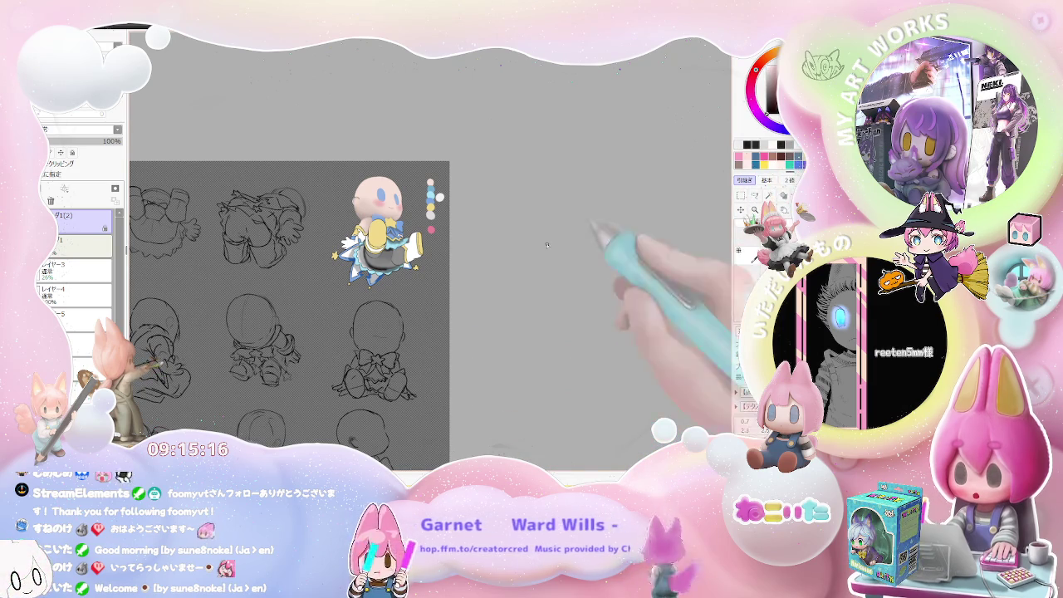
Step: Draw a test zigzag stroke on the blank canvas, then undo it
{"action": "scroll", "coordinate": [430, 315], "scroll_direction": "up", "scroll_amount": 2}
{"action": "left_click_drag", "start_coordinate": [423, 288], "coordinate": [426, 335]}
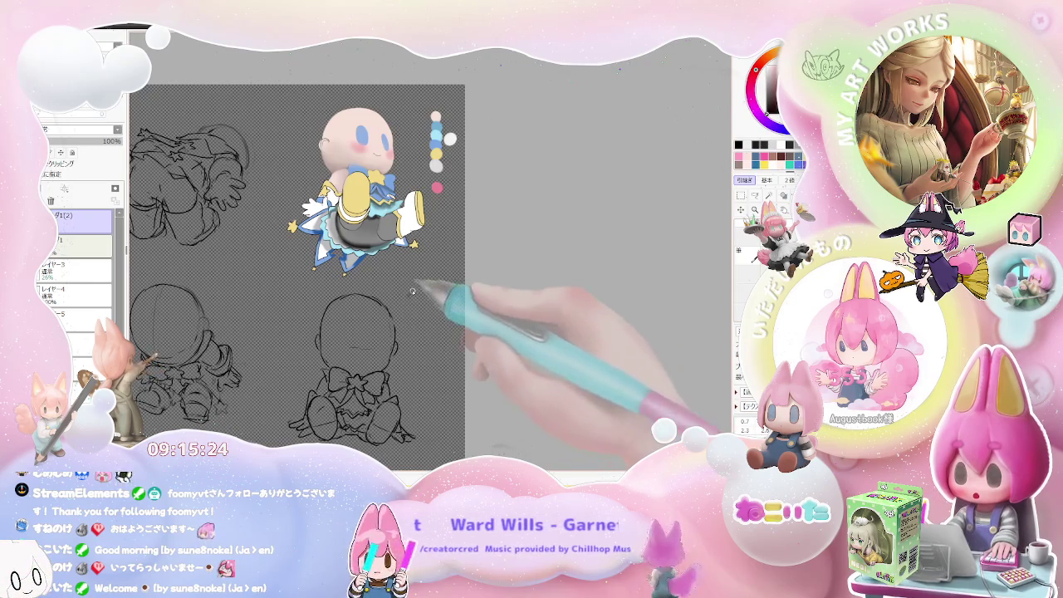
{"action": "scroll", "coordinate": [420, 329], "scroll_direction": "up", "scroll_amount": 2}
{"action": "scroll", "coordinate": [399, 349], "scroll_direction": "up", "scroll_amount": 3}
{"action": "scroll", "coordinate": [416, 343], "scroll_direction": "up", "scroll_amount": 1}
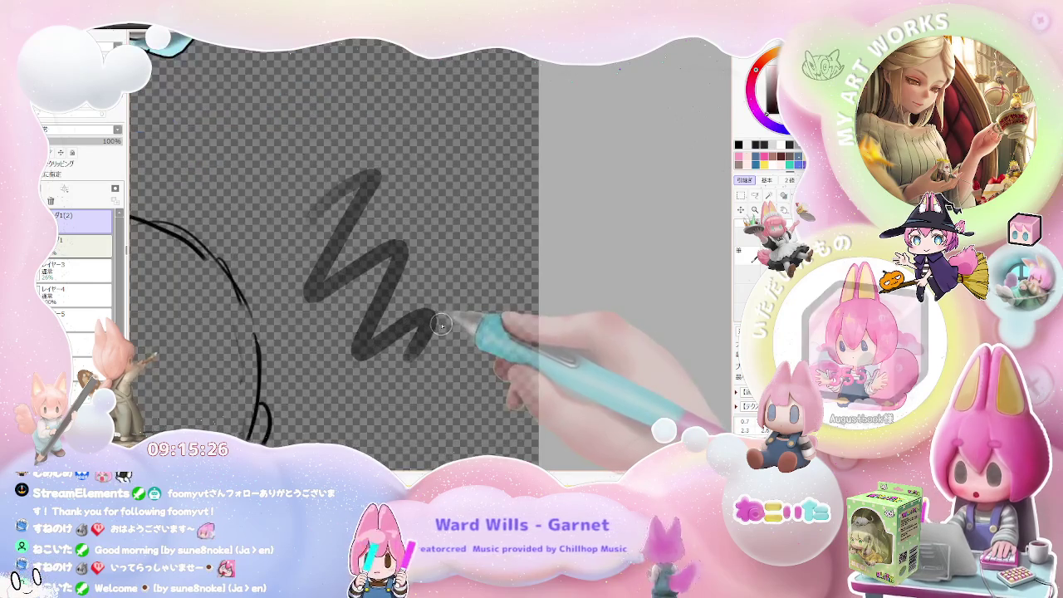
{"action": "key", "text": "ctrl+z"}
{"action": "scroll", "coordinate": [413, 372], "scroll_direction": "down", "scroll_amount": 2}
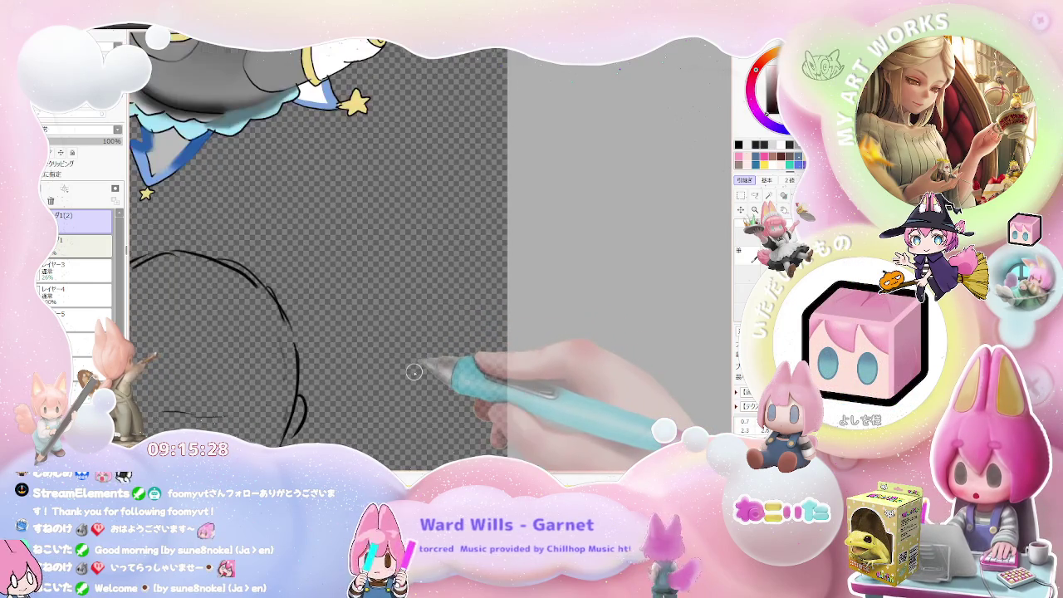
{"action": "scroll", "coordinate": [413, 372], "scroll_direction": "down", "scroll_amount": 2}
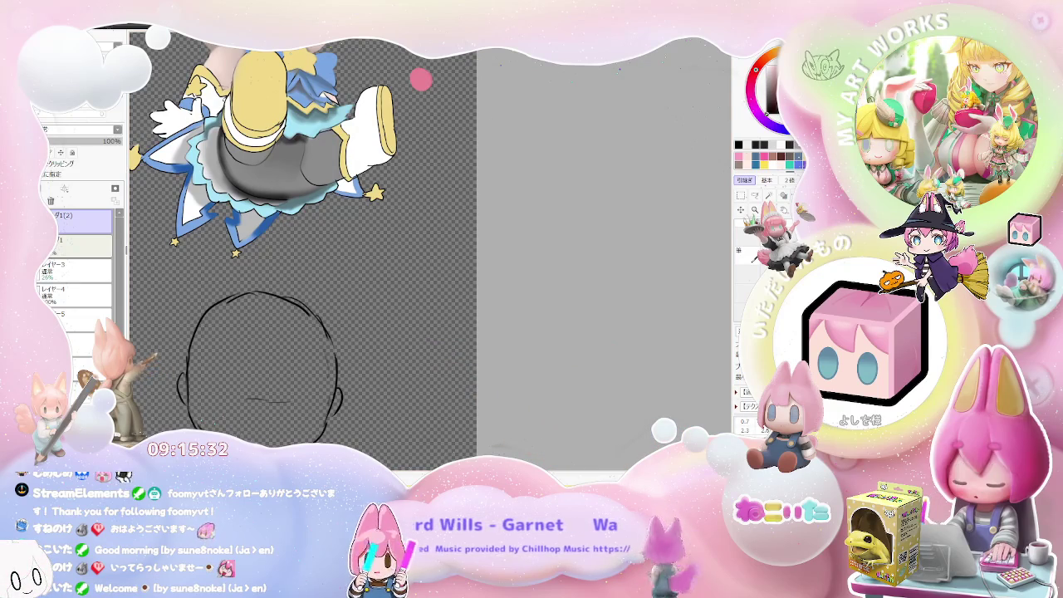
Step: Draw a second black zigzag test stroke and undo it
{"action": "mouse_move", "coordinate": [403, 341]}
{"action": "left_mouse_down"}
{"action": "mouse_move", "coordinate": [423, 303]}
{"action": "mouse_move", "coordinate": [434, 349]}
{"action": "left_mouse_up"}
{"action": "scroll", "coordinate": [448, 353], "scroll_direction": "up", "scroll_amount": 2}
{"action": "scroll", "coordinate": [436, 349], "scroll_direction": "up", "scroll_amount": 3}
{"action": "scroll", "coordinate": [436, 348], "scroll_direction": "up", "scroll_amount": 2}
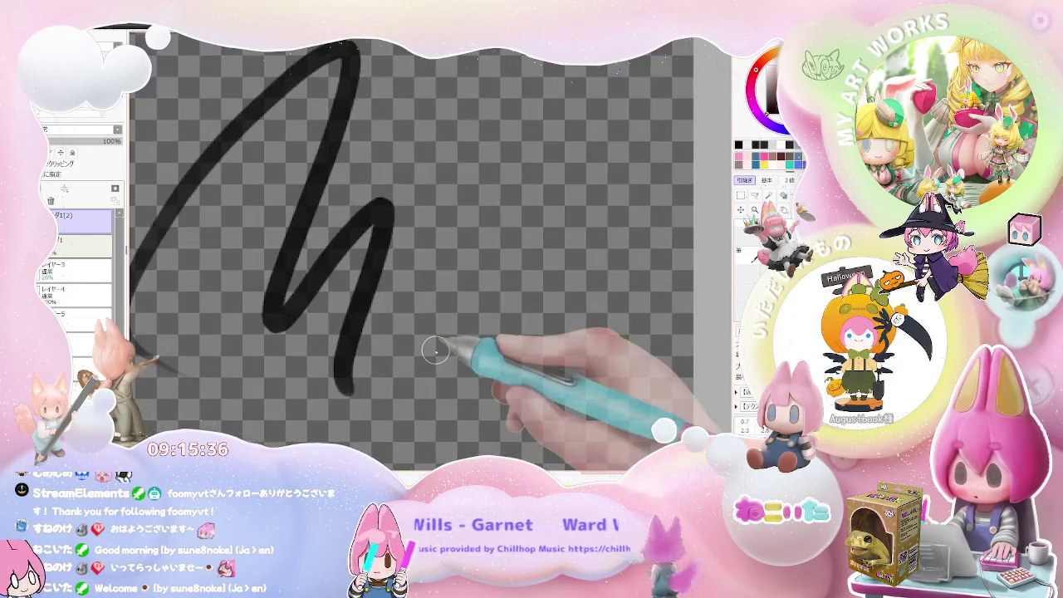
{"action": "key", "text": "ctrl+z"}
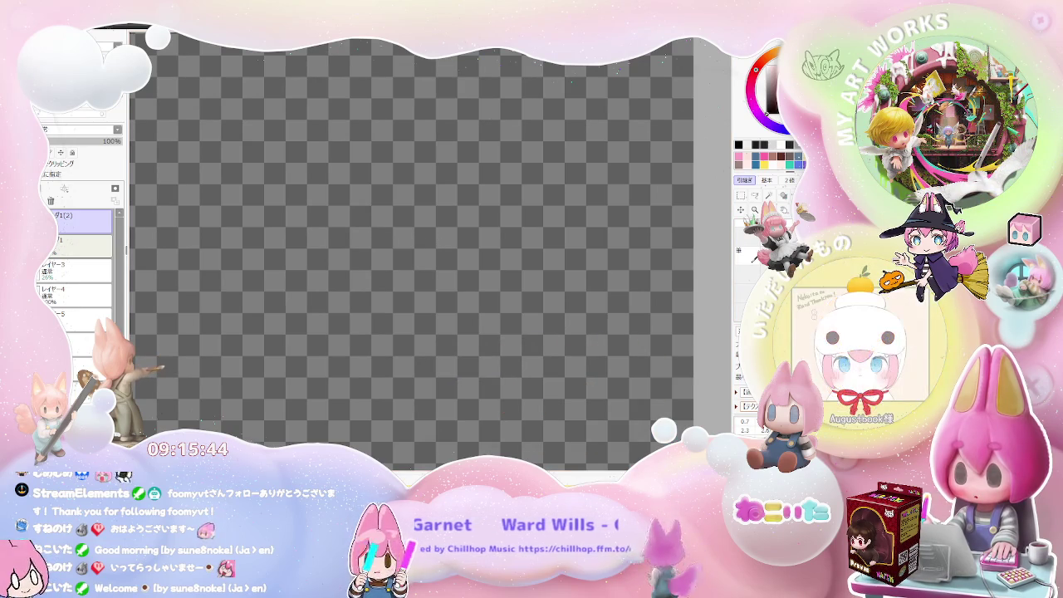
Step: Try three more test strokes on the empty area, undoing each one
{"action": "left_click_drag", "start_coordinate": [499, 353], "coordinate": [611, 386]}
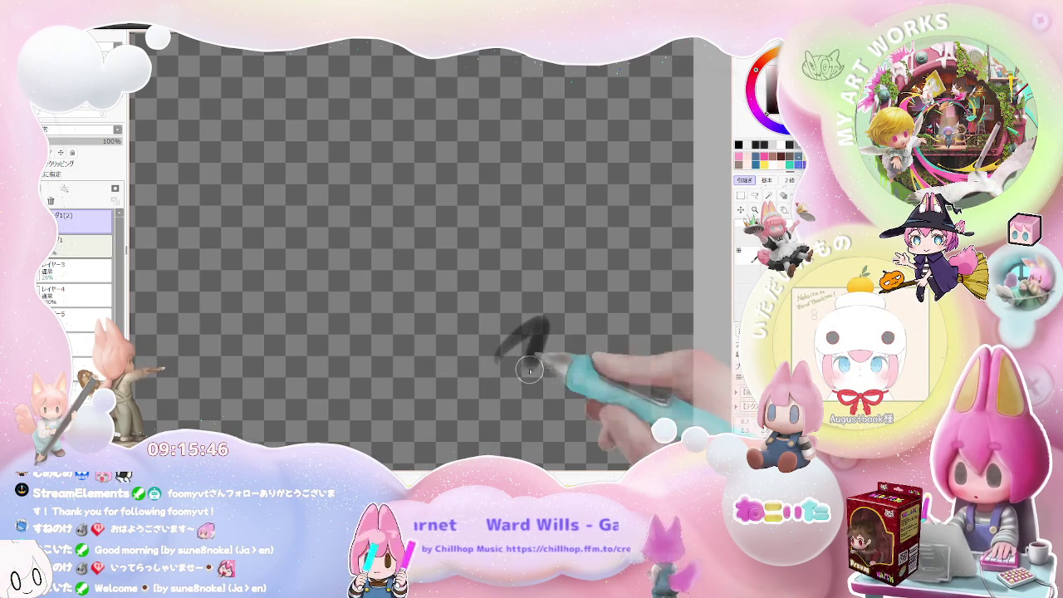
{"action": "key", "text": "ctrl+z"}
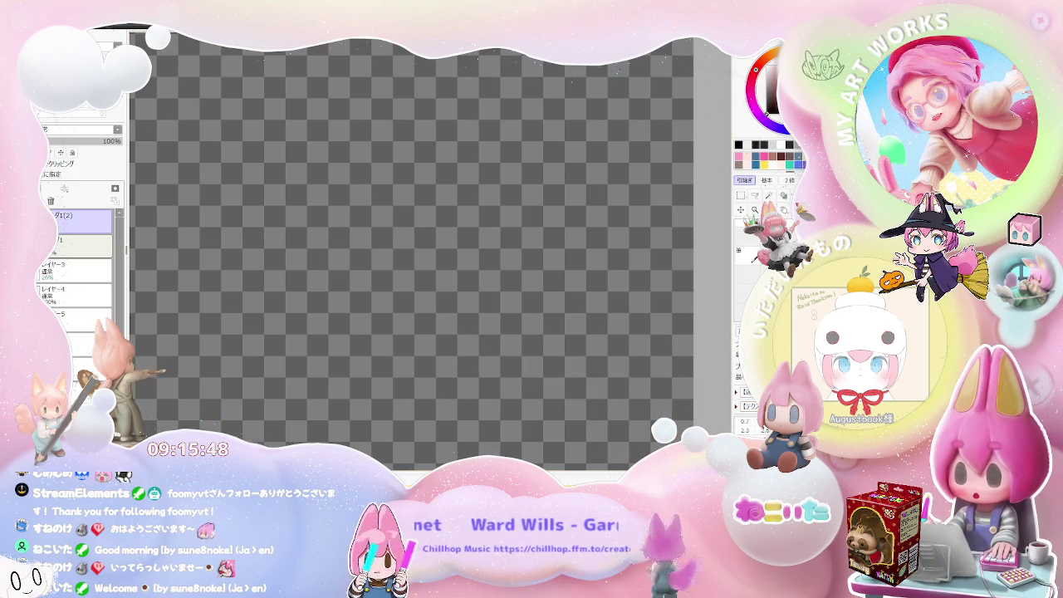
{"action": "left_click_drag", "start_coordinate": [511, 370], "coordinate": [611, 403]}
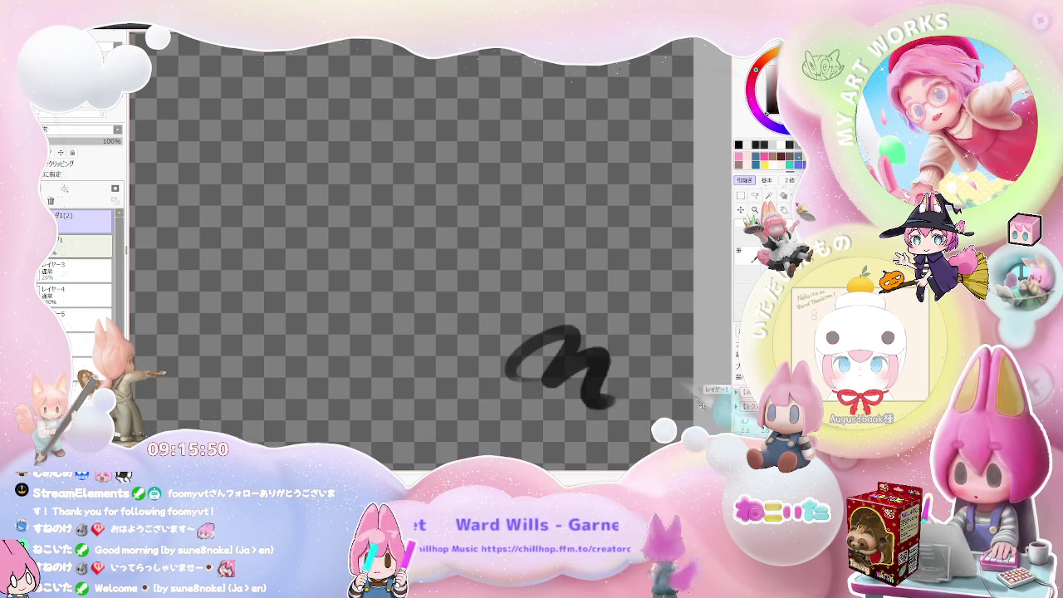
{"action": "key", "text": "ctrl+z"}
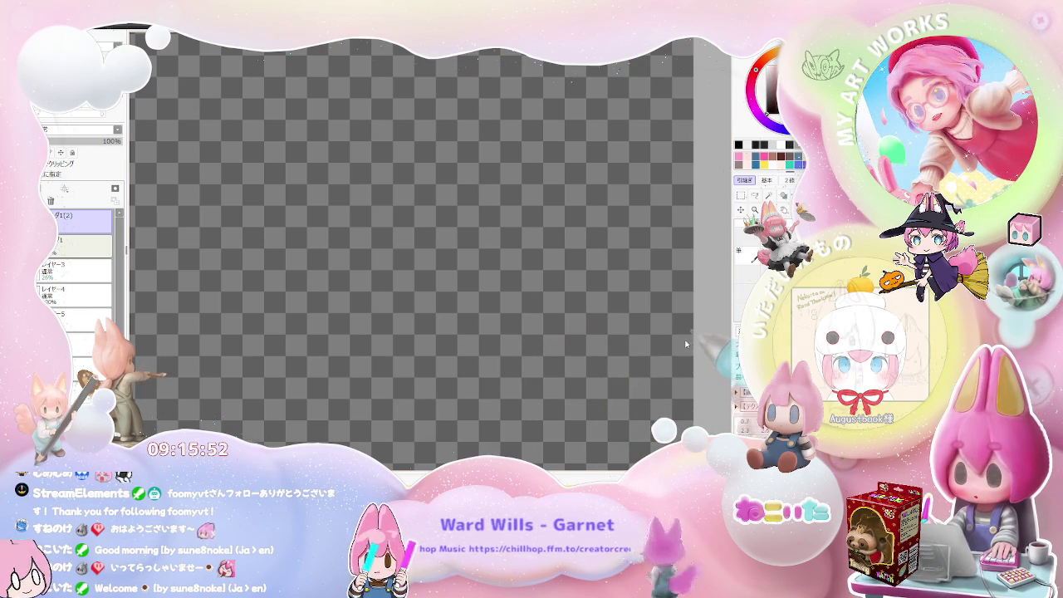
{"action": "left_click_drag", "start_coordinate": [502, 345], "coordinate": [612, 374]}
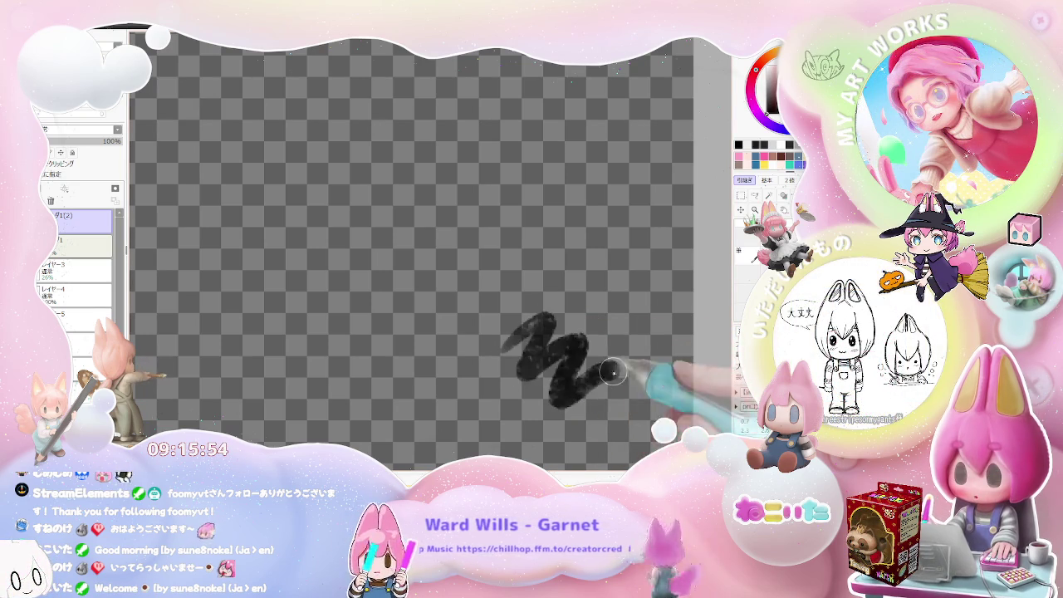
{"action": "key", "text": "ctrl+z"}
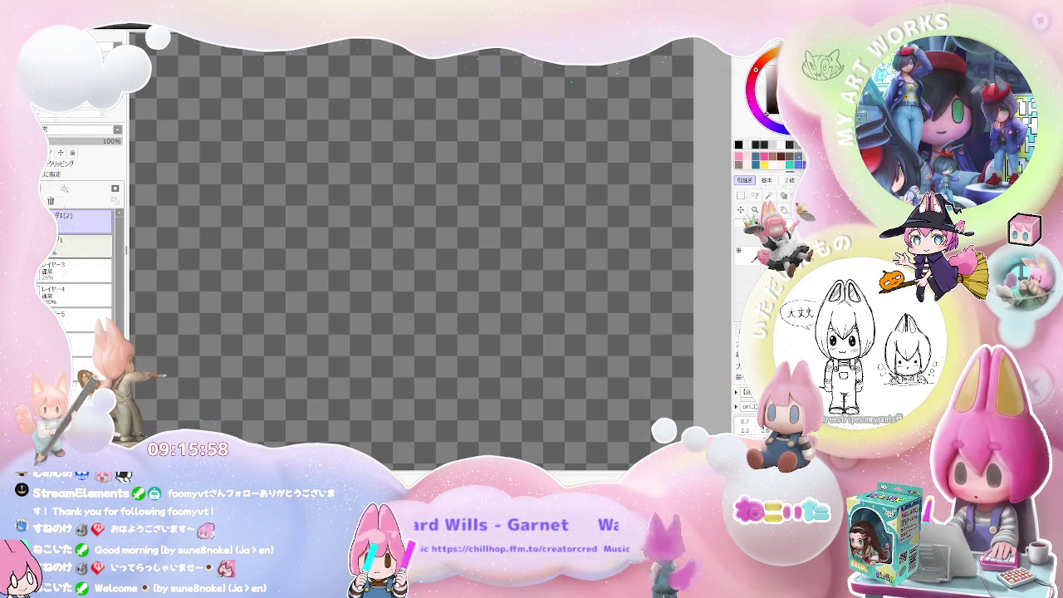
Step: Scribble two grey test strokes and undo both
{"action": "mouse_move", "coordinate": [574, 310]}
{"action": "left_mouse_down"}
{"action": "mouse_move", "coordinate": [565, 373]}
{"action": "mouse_move", "coordinate": [617, 391]}
{"action": "mouse_move", "coordinate": [615, 414]}
{"action": "left_mouse_up"}
{"action": "key", "text": "ctrl+z"}
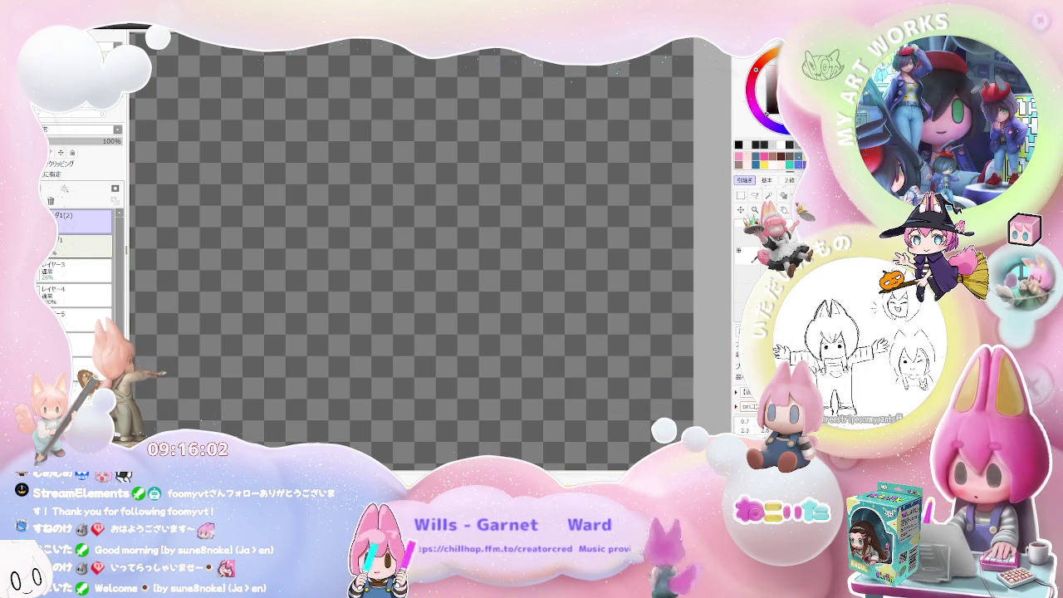
{"action": "mouse_move", "coordinate": [573, 315]}
{"action": "left_mouse_down"}
{"action": "mouse_move", "coordinate": [523, 365]}
{"action": "mouse_move", "coordinate": [615, 419]}
{"action": "left_mouse_up"}
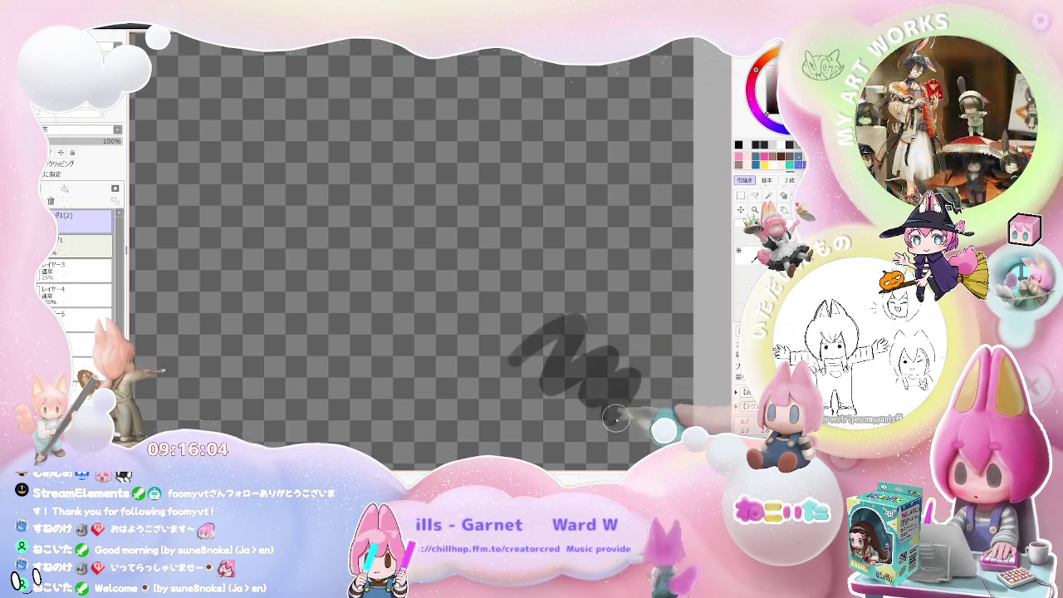
{"action": "key", "text": "ctrl+z"}
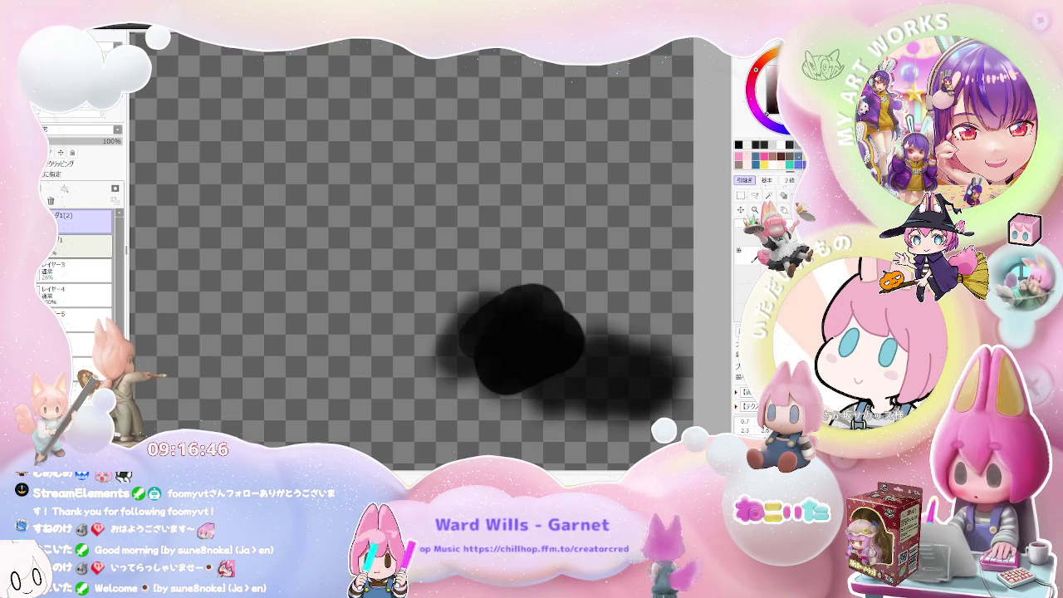
Step: Undo the black blob and its smear, then pan to show more of the character
{"action": "scroll", "coordinate": [427, 249], "scroll_direction": "down", "scroll_amount": 2}
{"action": "scroll", "coordinate": [426, 250], "scroll_direction": "down", "scroll_amount": 2}
{"action": "scroll", "coordinate": [426, 249], "scroll_direction": "down", "scroll_amount": 2}
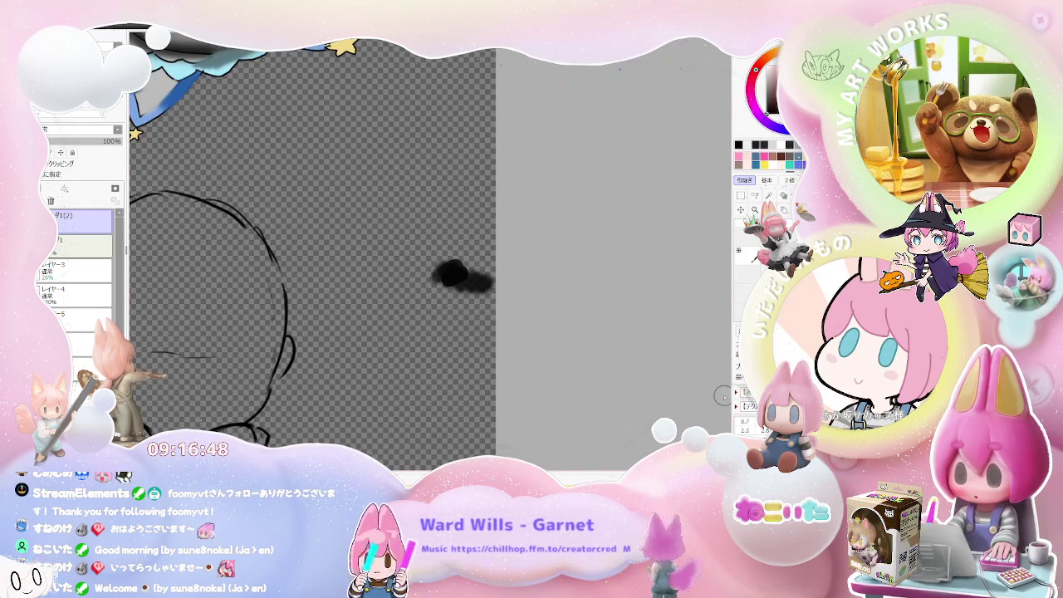
{"action": "key", "text": "ctrl+z"}
{"action": "key", "text": "ctrl+z"}
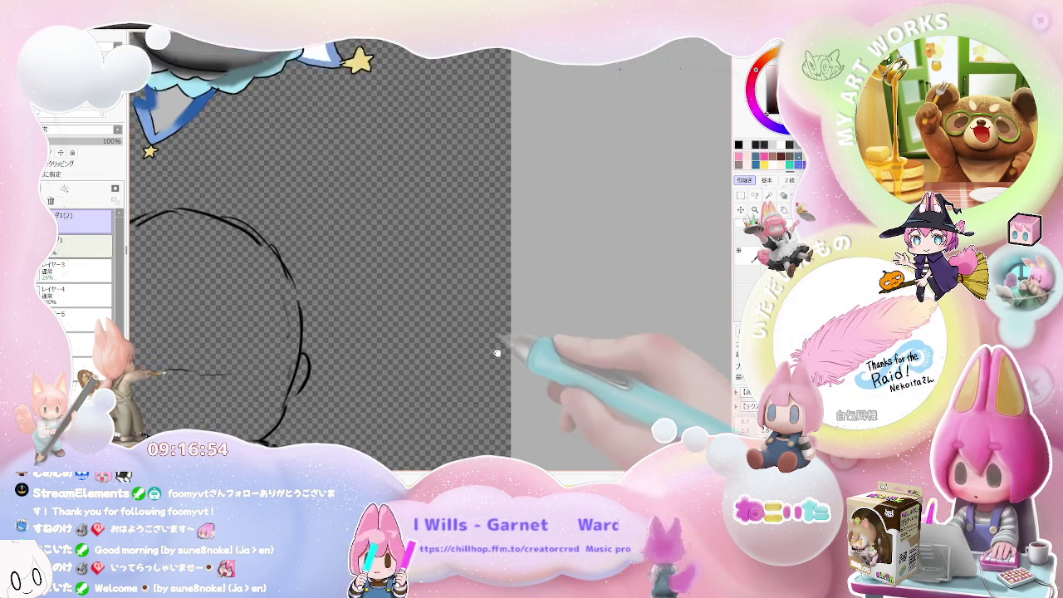
{"action": "left_click_drag", "start_coordinate": [499, 351], "coordinate": [549, 442]}
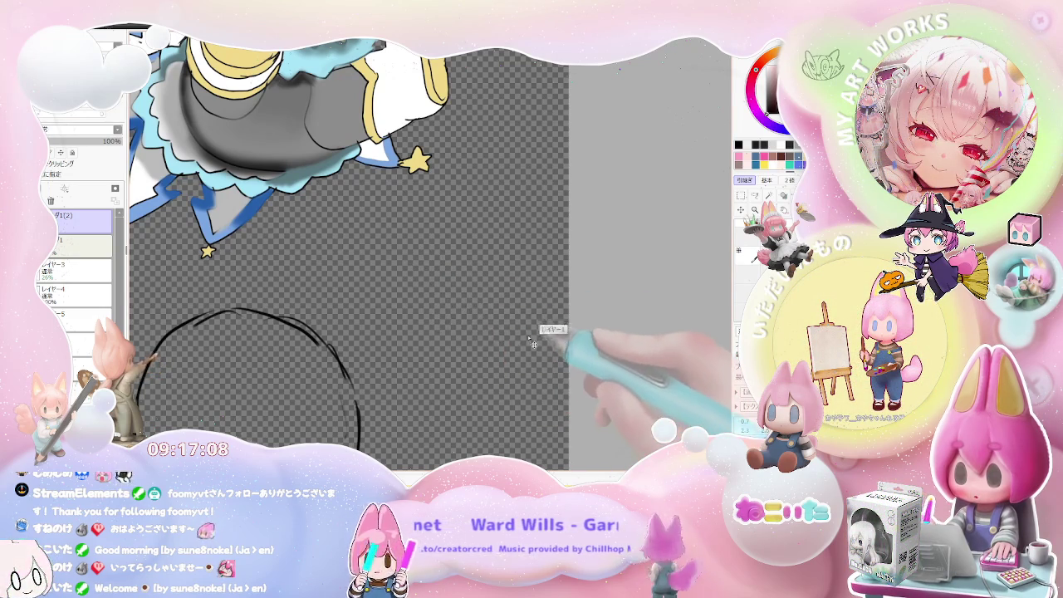
Step: Draw small black test scribbles and a zigzag, undoing the first scribble
{"action": "left_click_drag", "start_coordinate": [478, 327], "coordinate": [509, 356]}
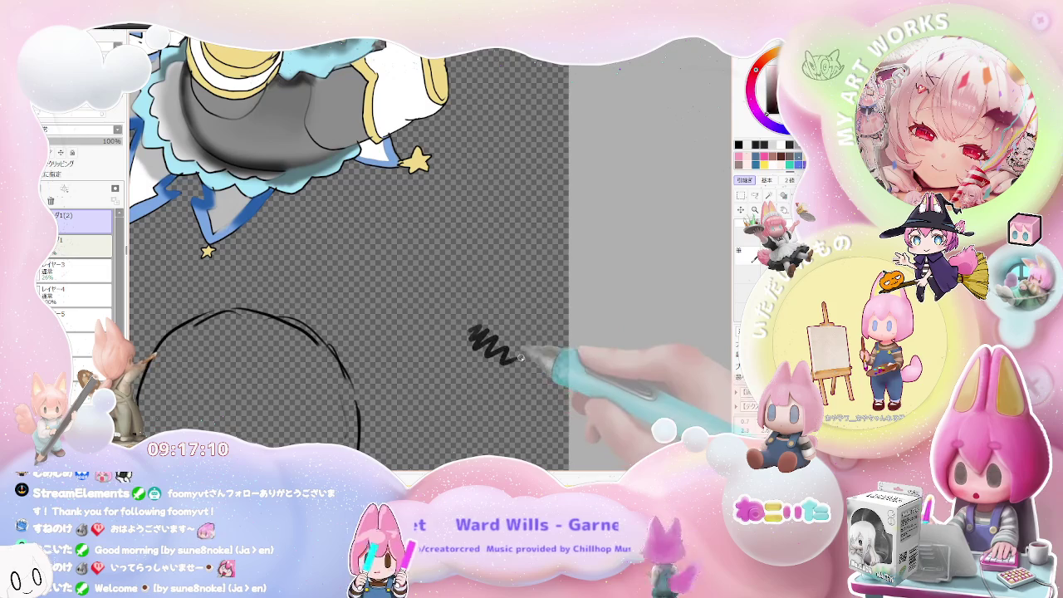
{"action": "key", "text": "ctrl+z"}
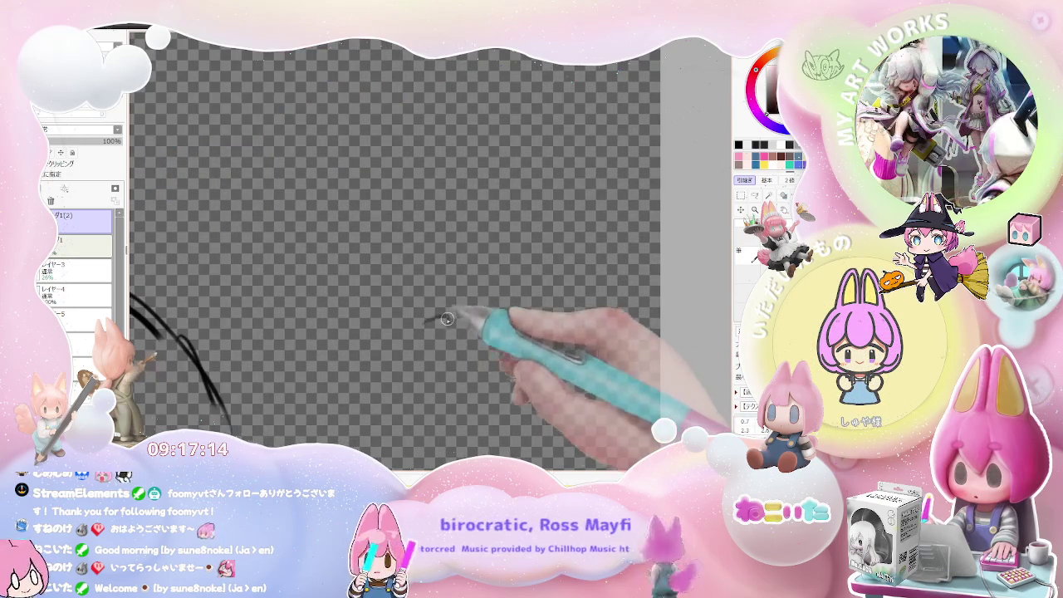
{"action": "left_click_drag", "start_coordinate": [437, 319], "coordinate": [449, 360]}
{"action": "scroll", "coordinate": [448, 360], "scroll_direction": "up", "scroll_amount": 3}
{"action": "scroll", "coordinate": [466, 364], "scroll_direction": "up", "scroll_amount": 3}
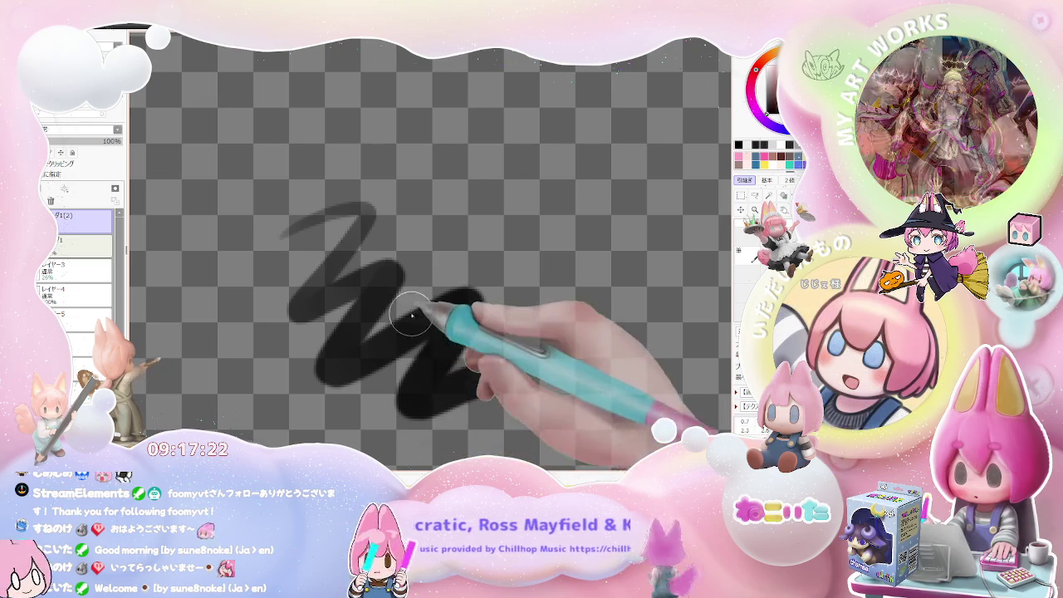
Step: Add faint grey and dark test strokes, then undo all the remaining test strokes
{"action": "mouse_move", "coordinate": [427, 249]}
{"action": "left_mouse_down"}
{"action": "mouse_move", "coordinate": [474, 226]}
{"action": "mouse_move", "coordinate": [561, 320]}
{"action": "left_mouse_up"}
{"action": "key", "text": "ctrl+z"}
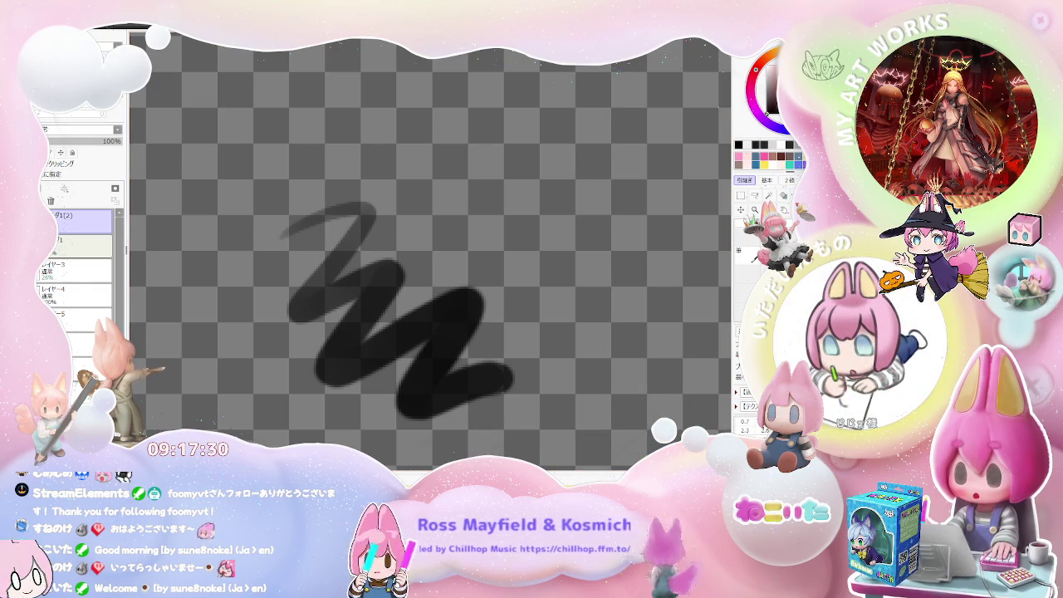
{"action": "mouse_move", "coordinate": [503, 337]}
{"action": "left_mouse_down"}
{"action": "mouse_move", "coordinate": [536, 328]}
{"action": "mouse_move", "coordinate": [640, 376]}
{"action": "left_mouse_up"}
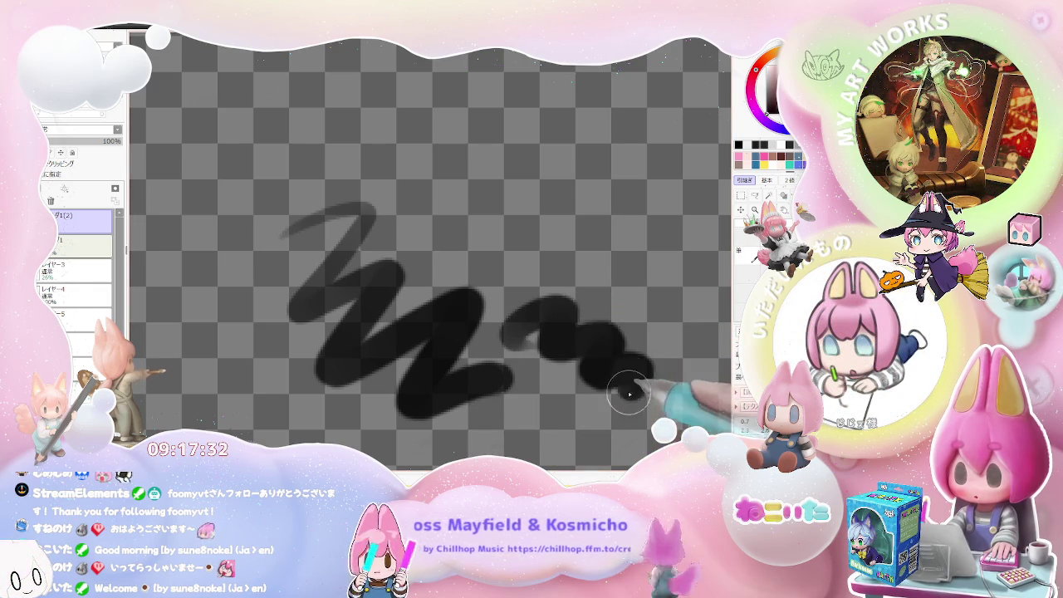
{"action": "key", "text": "ctrl+z"}
{"action": "key", "text": "ctrl+z"}
{"action": "key", "text": "ctrl+z"}
{"action": "key", "text": "ctrl+z"}
{"action": "key", "text": "ctrl+z"}
{"action": "scroll", "coordinate": [673, 411], "scroll_direction": "up", "scroll_amount": 1}
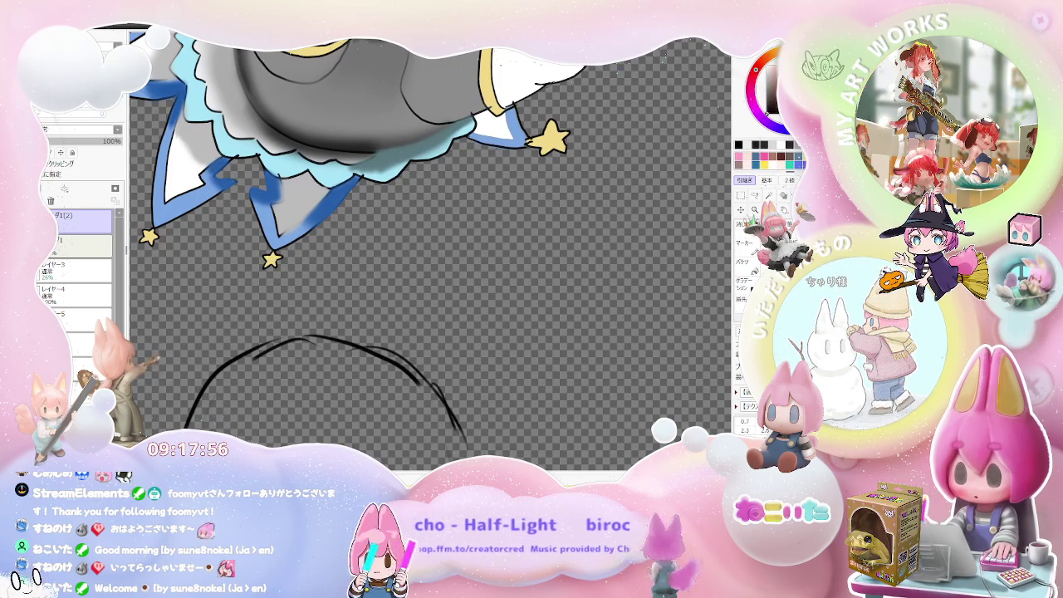
{"action": "scroll", "coordinate": [665, 331], "scroll_direction": "down", "scroll_amount": 3}
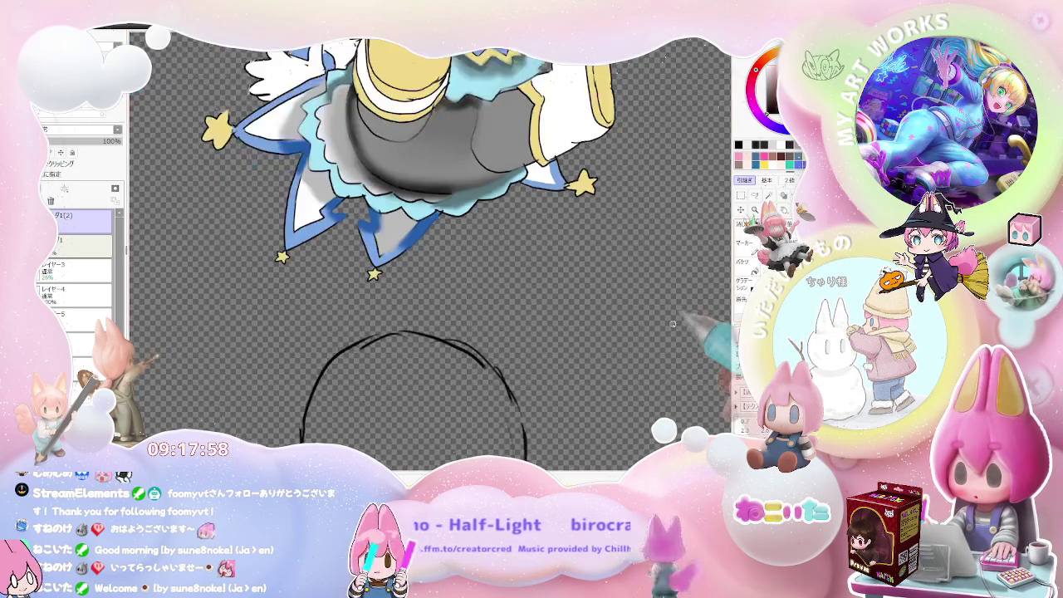
{"action": "scroll", "coordinate": [665, 331], "scroll_direction": "down", "scroll_amount": 3}
{"action": "left_click_drag", "start_coordinate": [661, 334], "coordinate": [540, 389]}
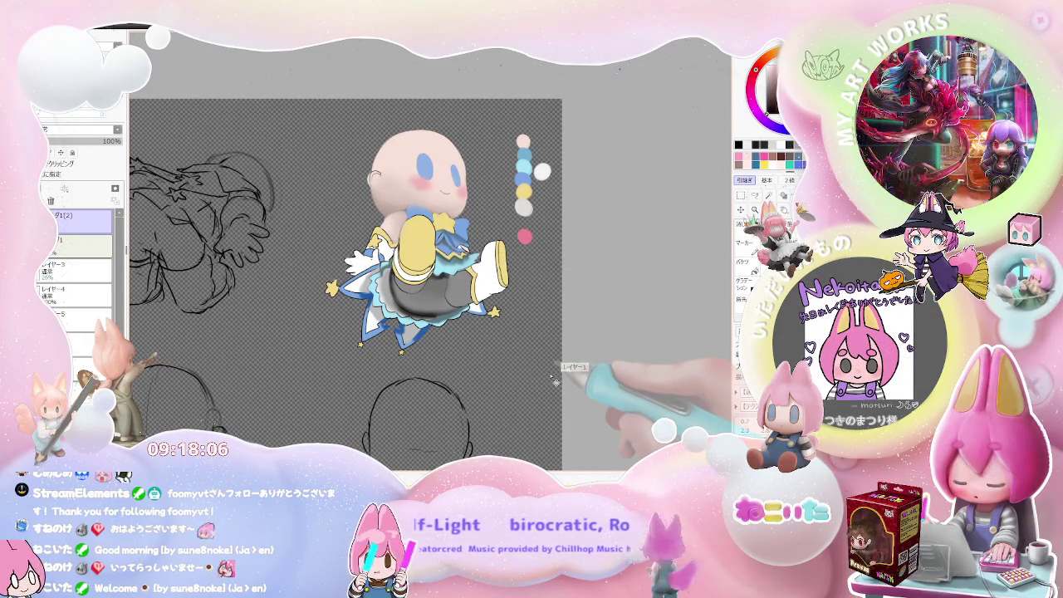
{"action": "key", "text": "ctrl+Tab"}
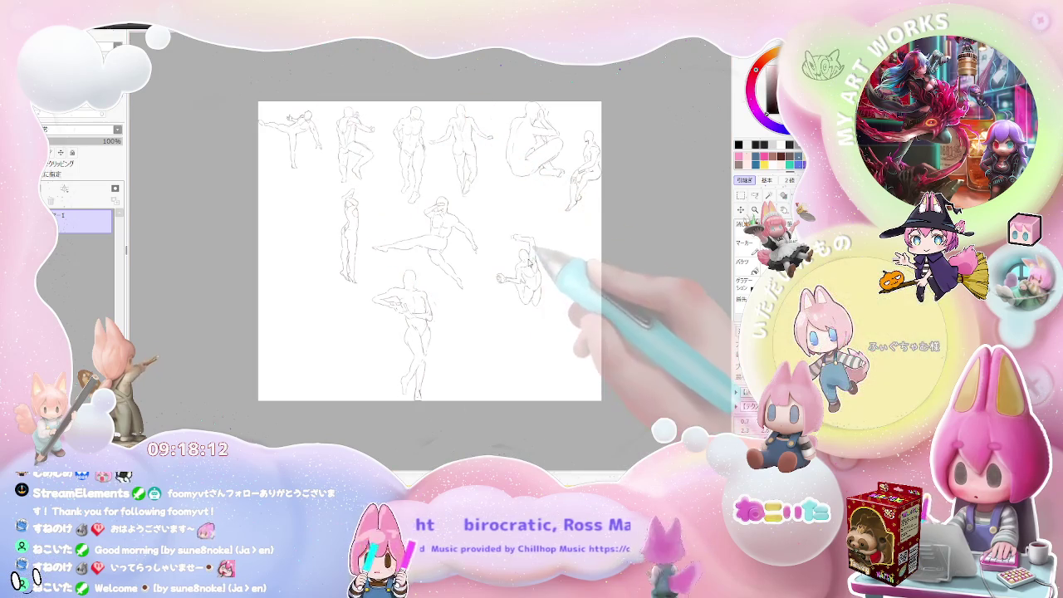
{"action": "key", "text": "ctrl+Tab"}
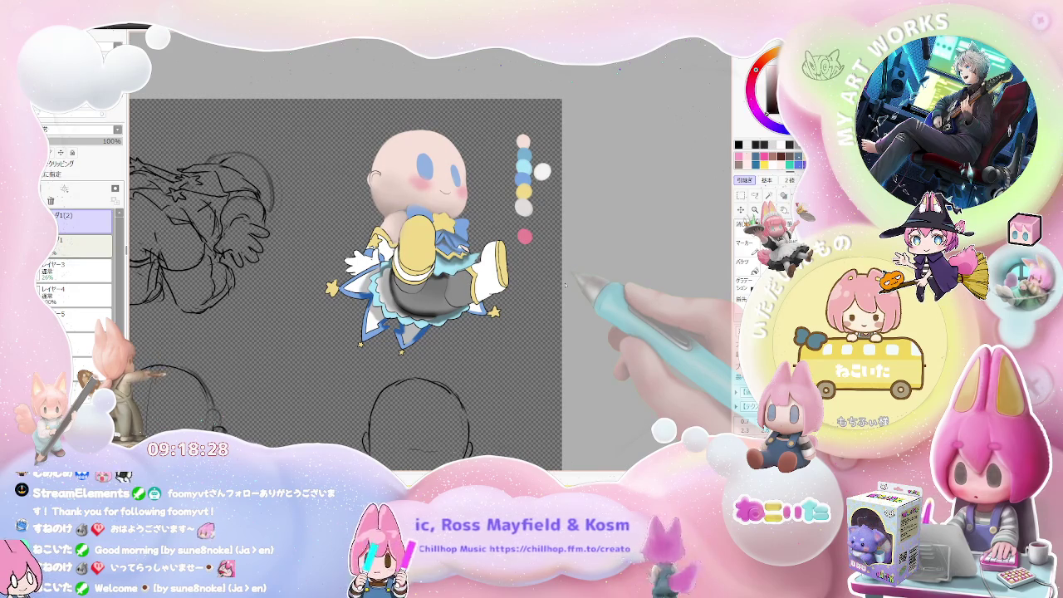
Step: Shrink the brush with [ and then enlarge it to about double size
{"action": "scroll", "coordinate": [565, 285], "scroll_direction": "down", "scroll_amount": 1}
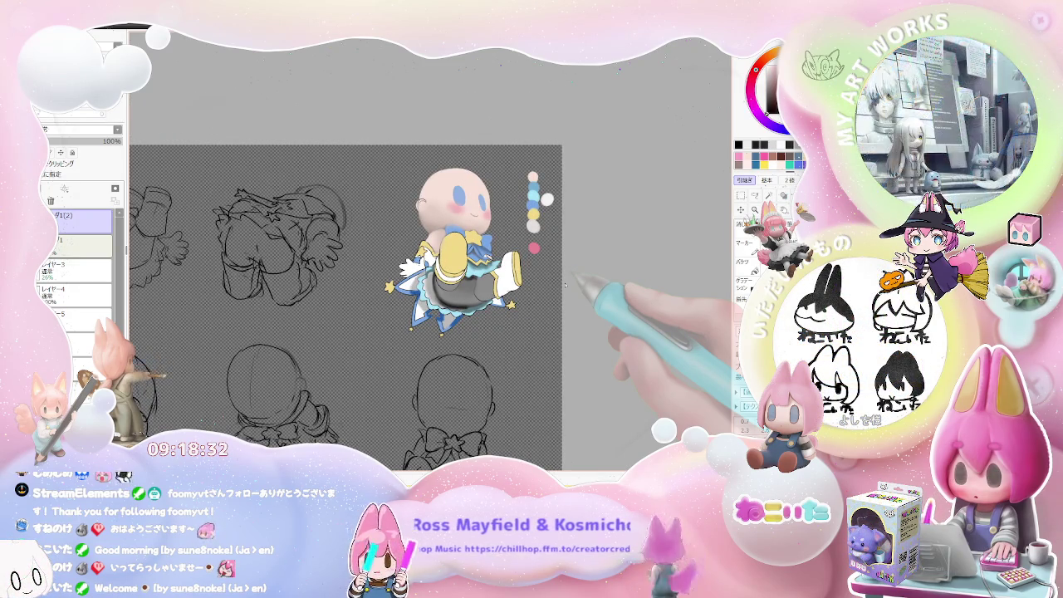
{"action": "scroll", "coordinate": [565, 285], "scroll_direction": "up", "scroll_amount": 3}
{"action": "scroll", "coordinate": [366, 250], "scroll_direction": "up", "scroll_amount": 1}
{"action": "scroll", "coordinate": [366, 249], "scroll_direction": "up", "scroll_amount": 2}
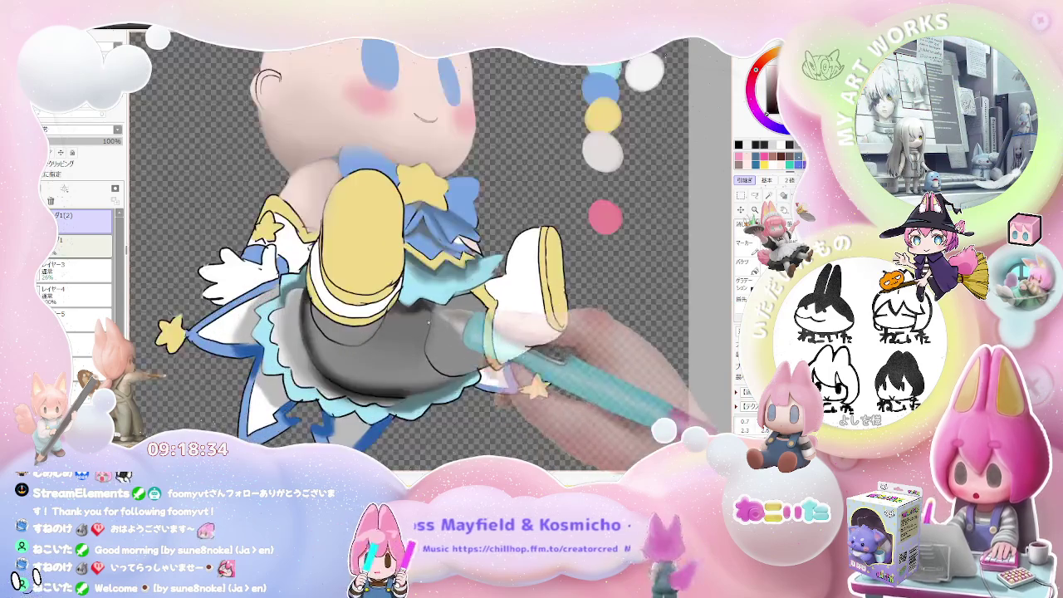
{"action": "scroll", "coordinate": [366, 249], "scroll_direction": "up", "scroll_amount": 3}
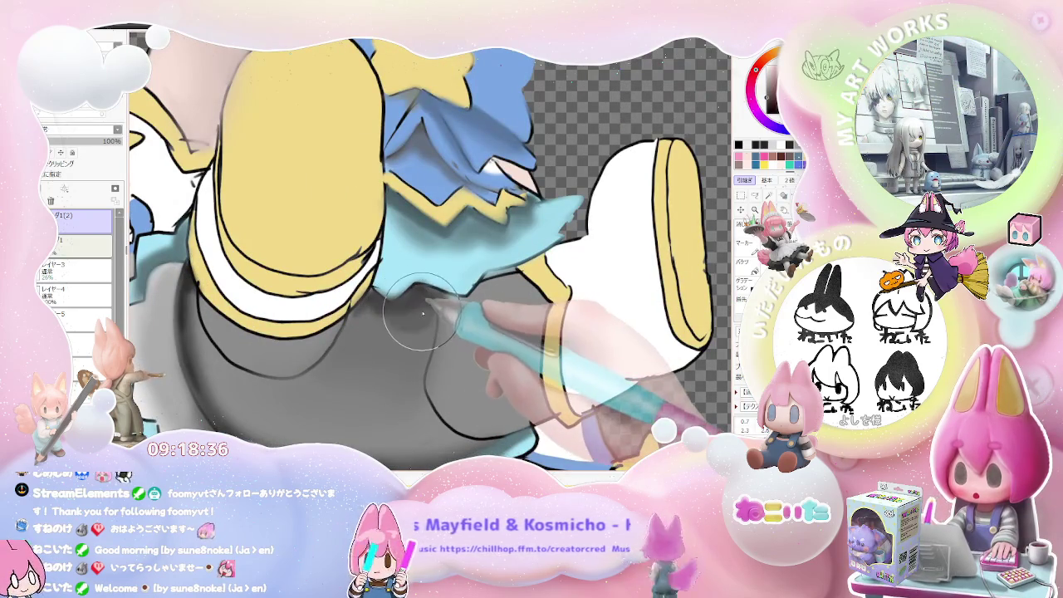
{"action": "key", "text": "["}
{"action": "key", "text": "["}
{"action": "key", "text": "["}
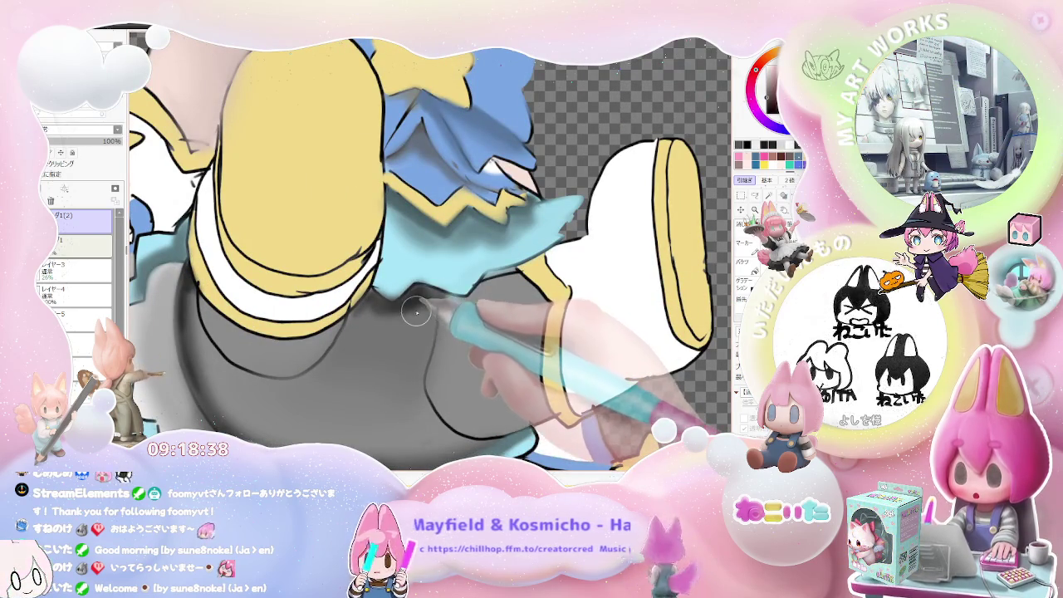
{"action": "key", "text": "]"}
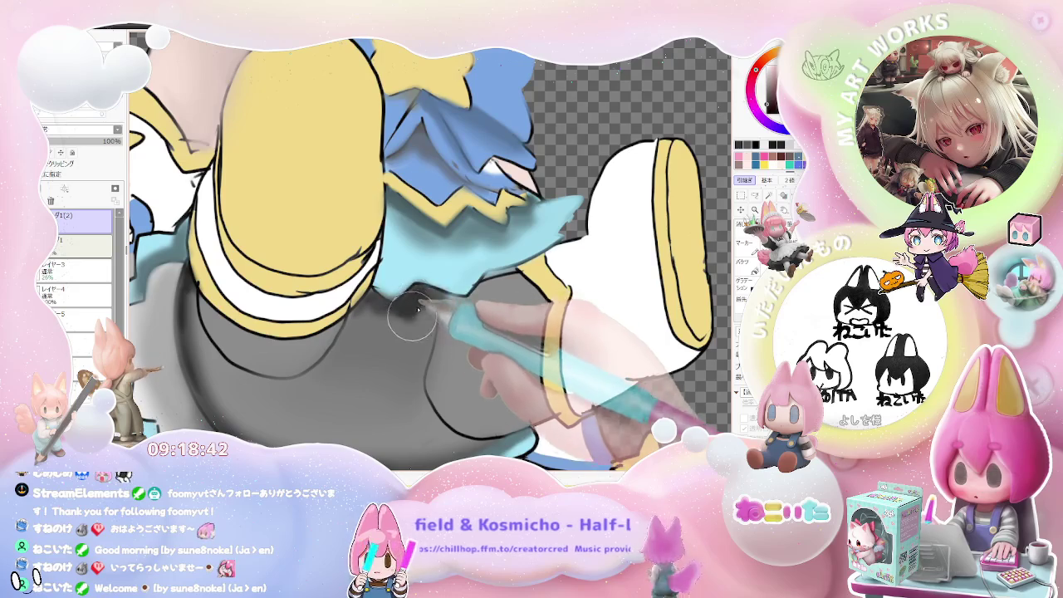
Step: Lasso-select the grey skirt, stars, yellow leg and white boot area
{"action": "scroll", "coordinate": [447, 301], "scroll_direction": "down", "scroll_amount": 2}
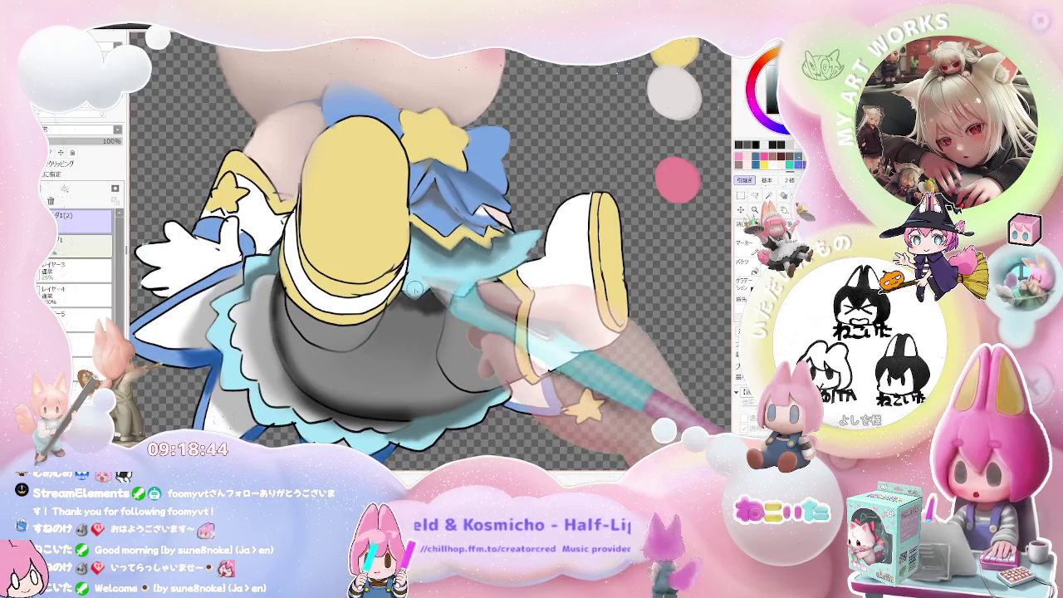
{"action": "scroll", "coordinate": [443, 300], "scroll_direction": "down", "scroll_amount": 1}
{"action": "left_click_drag", "start_coordinate": [454, 309], "coordinate": [418, 345]}
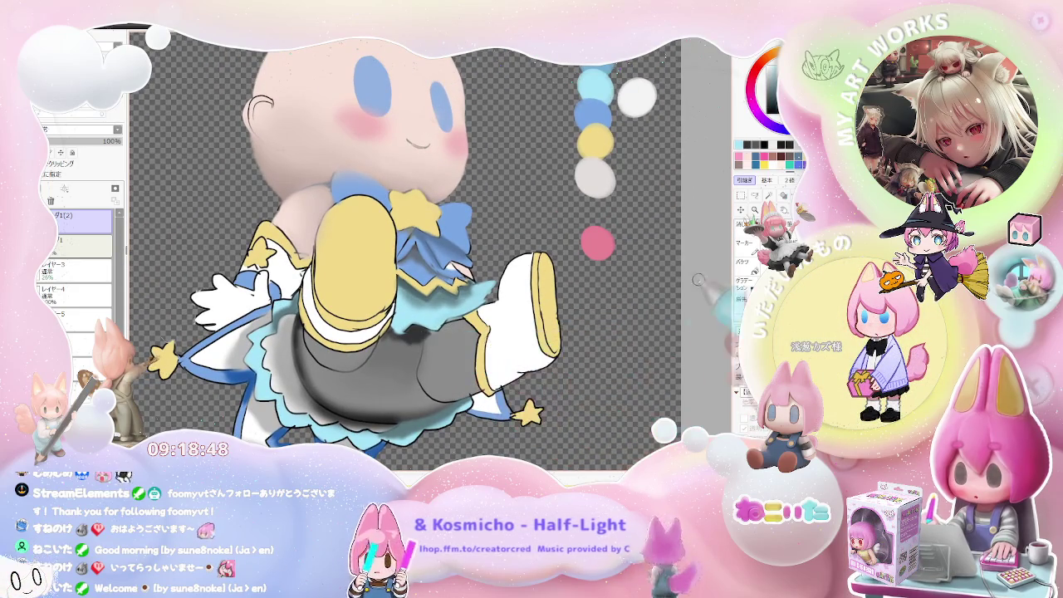
{"action": "scroll", "coordinate": [511, 391], "scroll_direction": "down", "scroll_amount": 1}
{"action": "scroll", "coordinate": [487, 404], "scroll_direction": "down", "scroll_amount": 1}
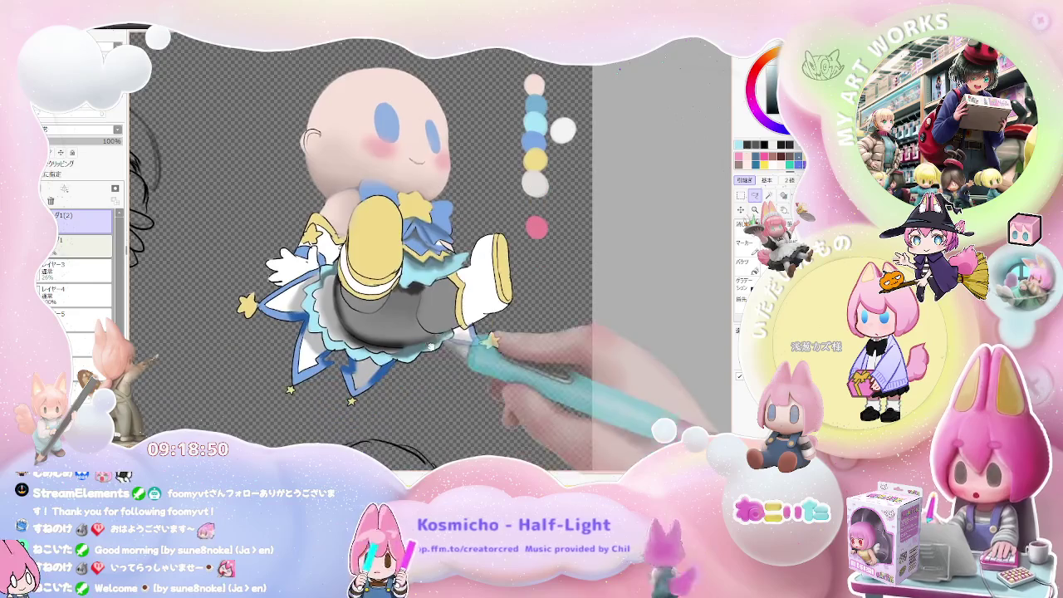
{"action": "left_click_drag", "start_coordinate": [381, 392], "coordinate": [391, 339]}
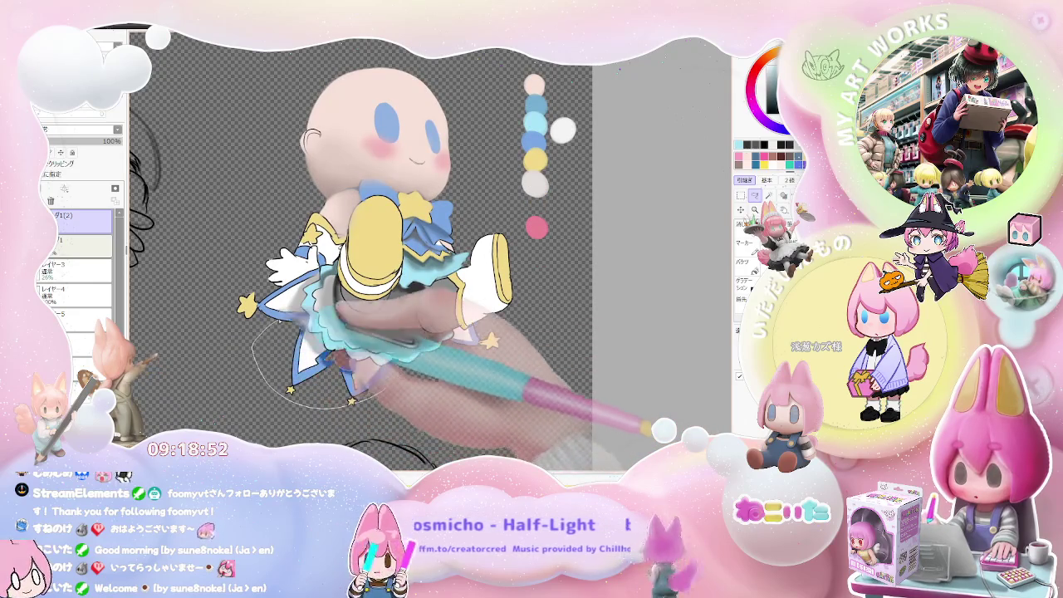
{"action": "scroll", "coordinate": [391, 336], "scroll_direction": "up", "scroll_amount": 1}
{"action": "scroll", "coordinate": [382, 349], "scroll_direction": "up", "scroll_amount": 1}
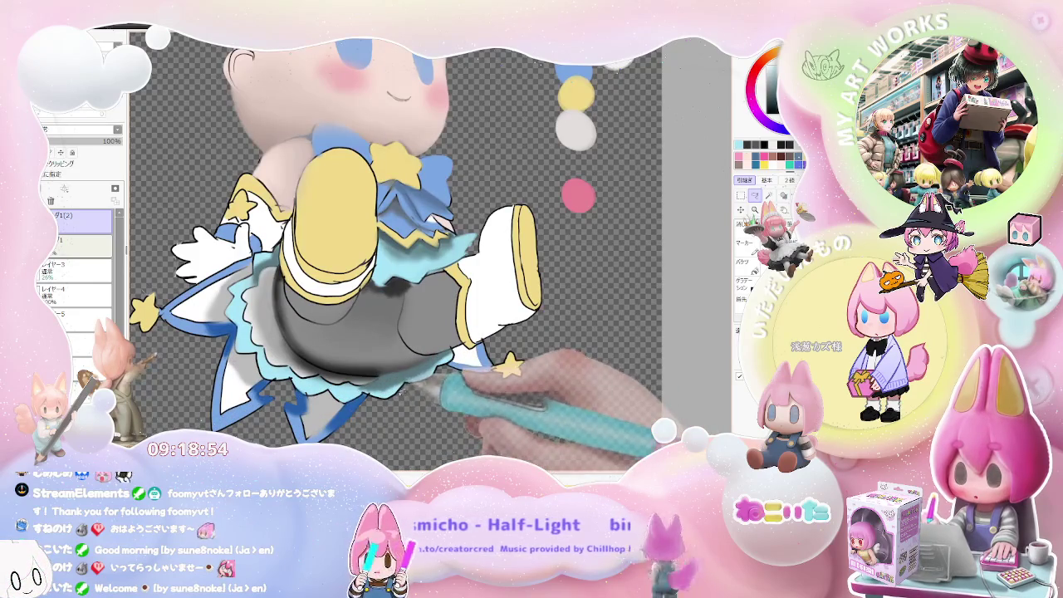
{"action": "left_click_drag", "start_coordinate": [312, 404], "coordinate": [282, 250]}
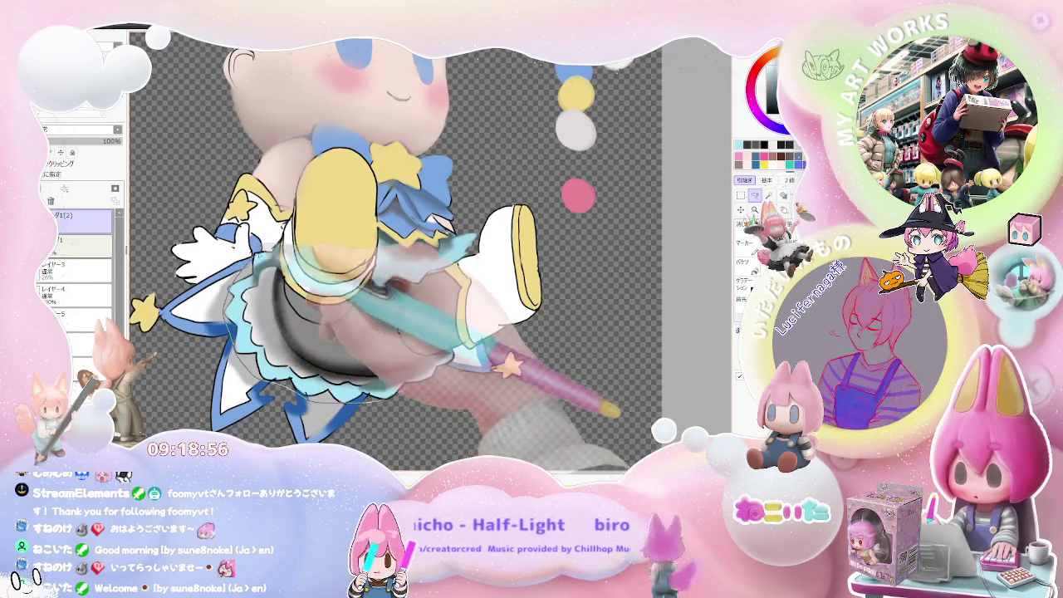
{"action": "left_click_drag", "start_coordinate": [366, 287], "coordinate": [424, 220]}
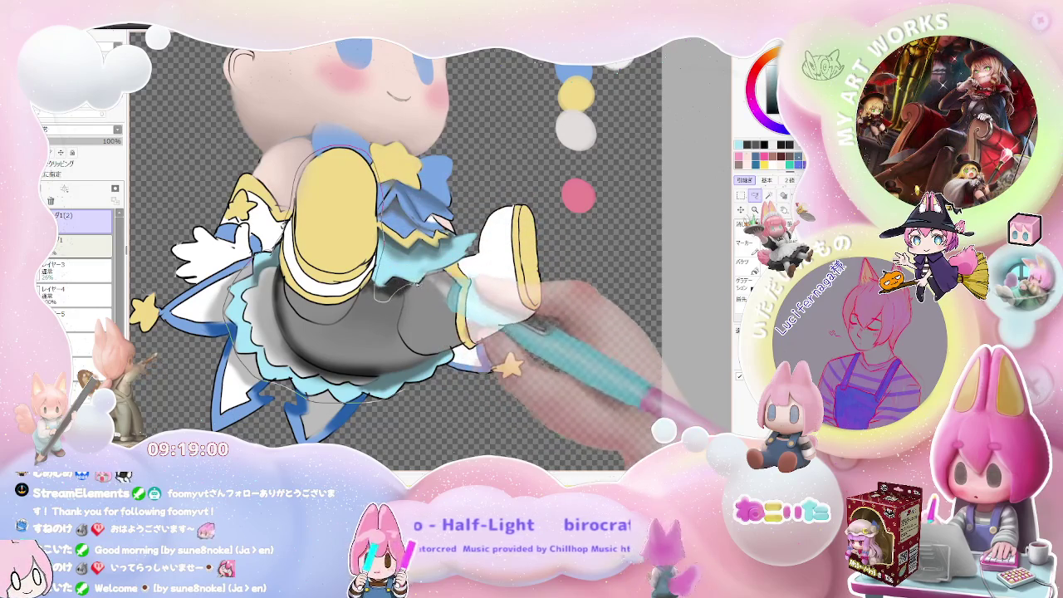
{"action": "left_click_drag", "start_coordinate": [486, 199], "coordinate": [507, 330]}
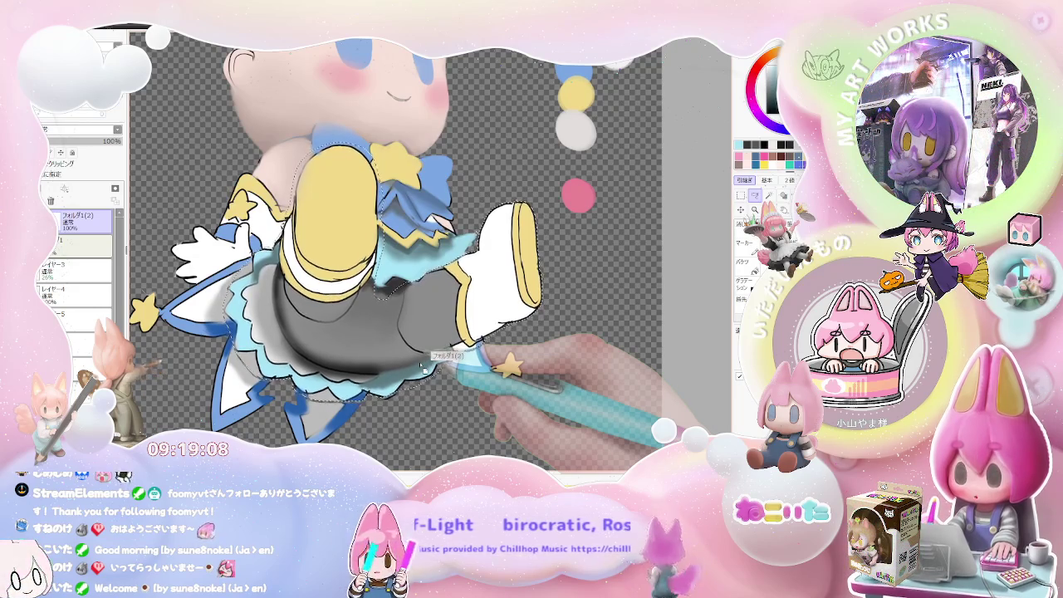
Step: Nudge the selected legs and skirt up a few pixels and rotate them slightly counter-clockwise
{"action": "left_click_drag", "start_coordinate": [425, 370], "coordinate": [425, 366]}
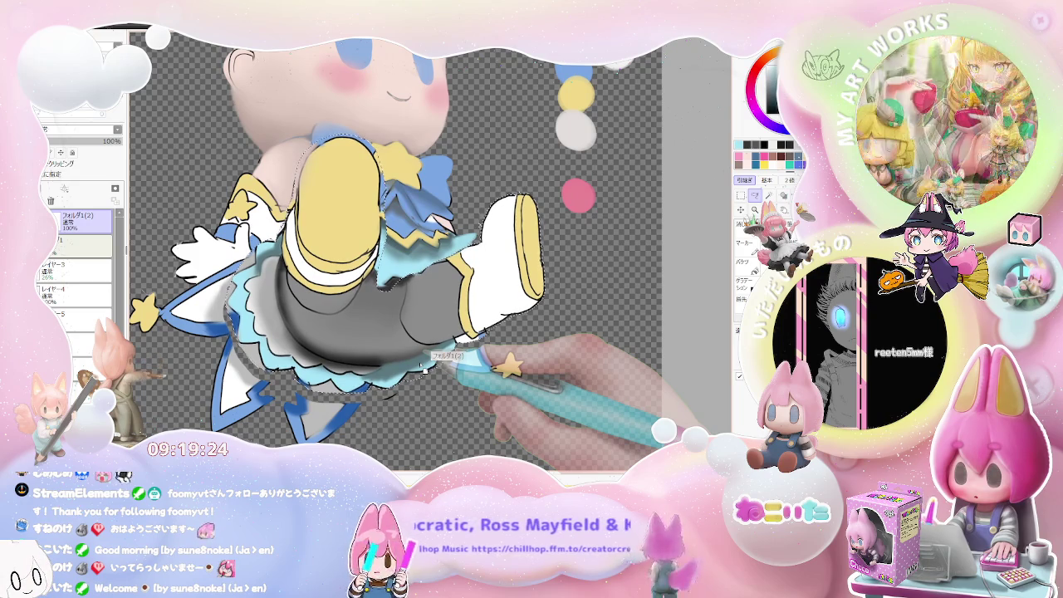
{"action": "key", "text": "m"}
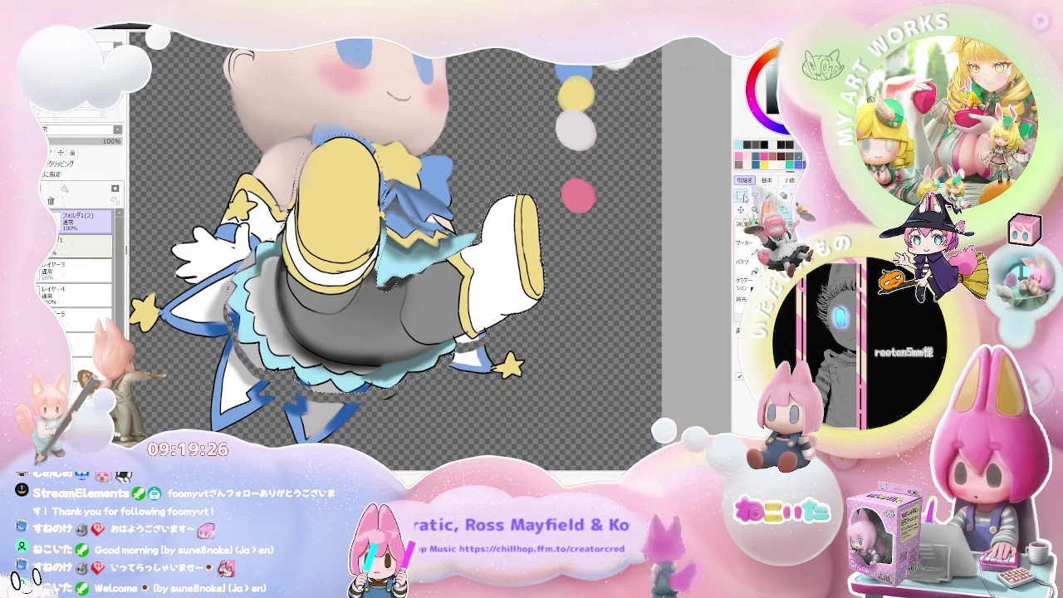
{"action": "key", "text": "ctrl+t"}
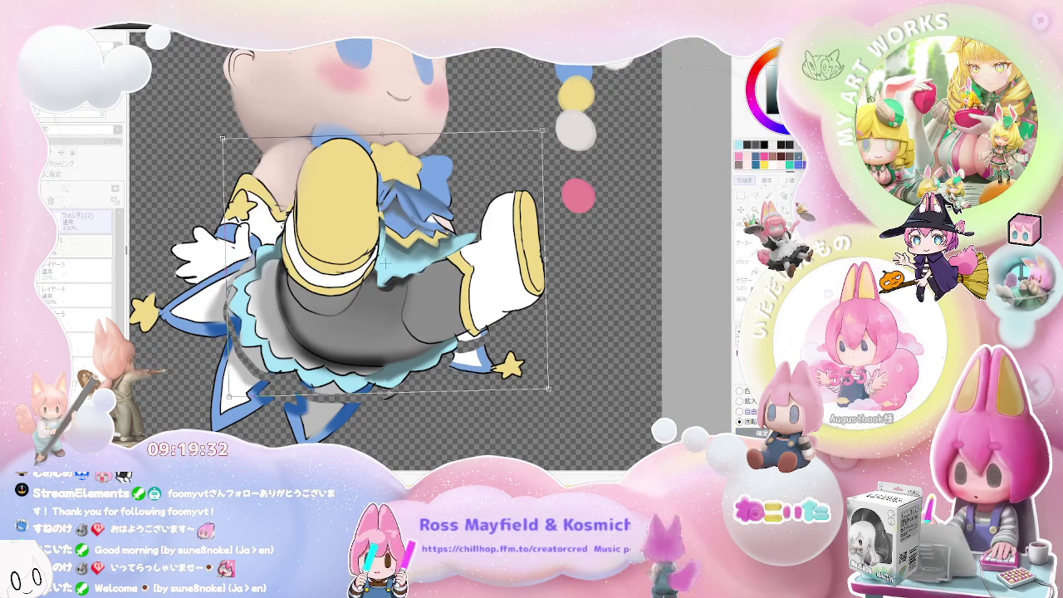
{"action": "left_click_drag", "start_coordinate": [551, 287], "coordinate": [552, 254]}
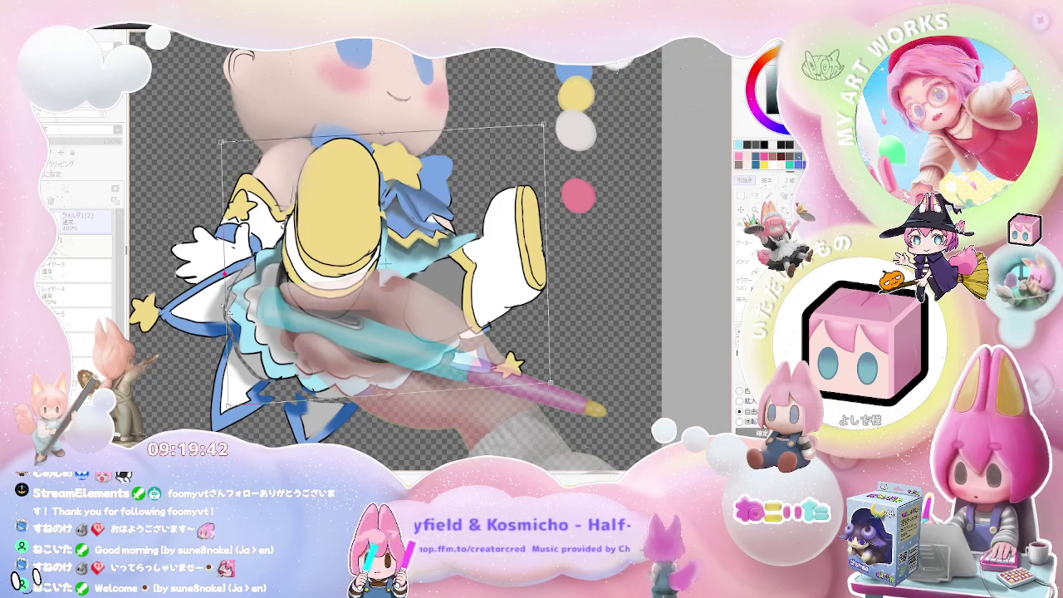
{"action": "key", "text": "Return"}
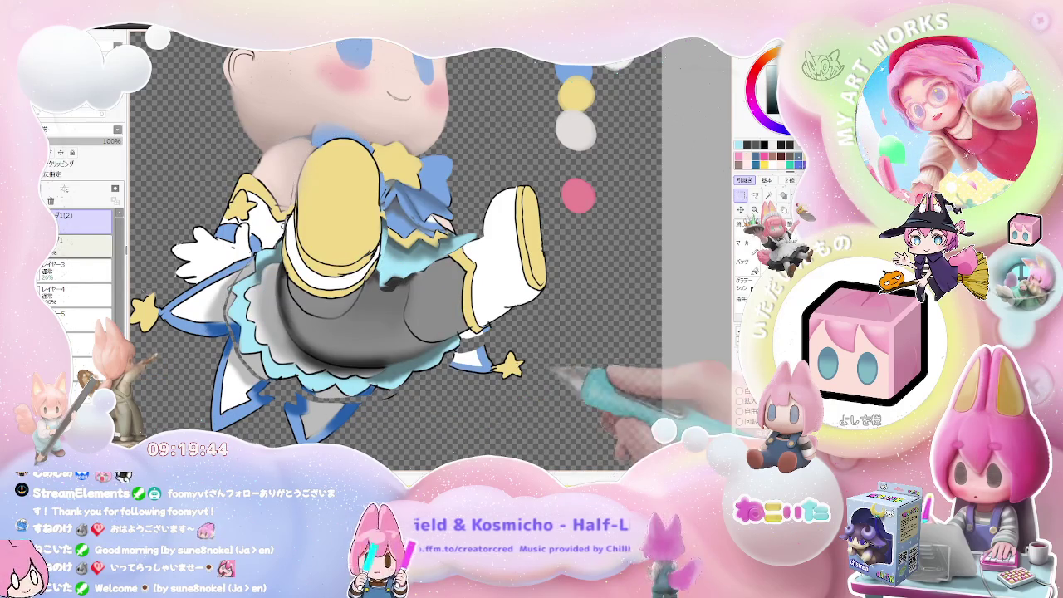
{"action": "scroll", "coordinate": [398, 250], "scroll_direction": "down", "scroll_amount": 3}
{"action": "scroll", "coordinate": [398, 250], "scroll_direction": "up", "scroll_amount": 6}
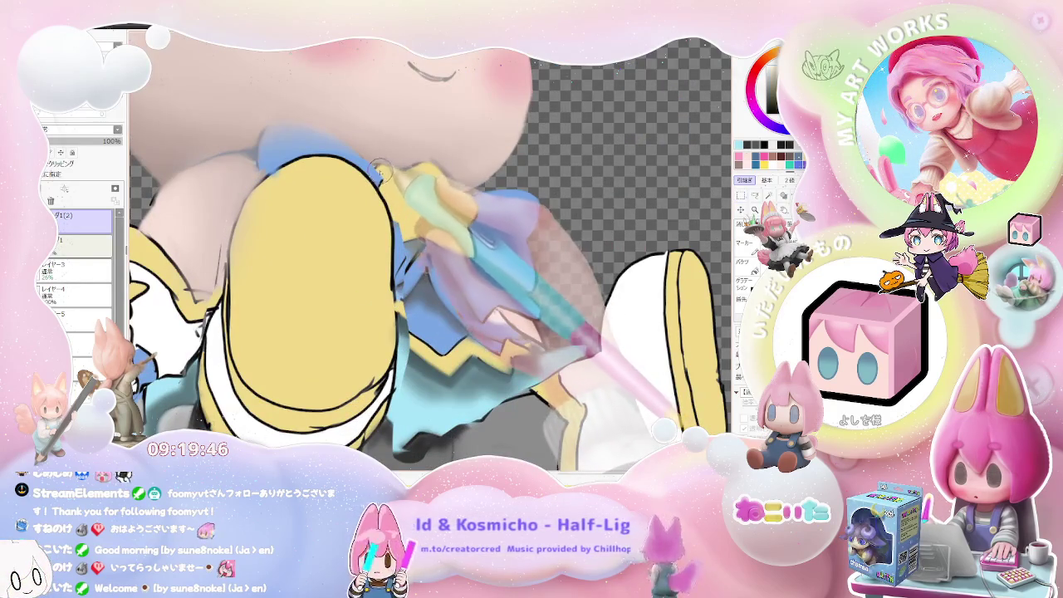
Step: Paint blue and yellow around the chest bow, then zoom out to see the whole character
{"action": "left_click_drag", "start_coordinate": [378, 168], "coordinate": [441, 222]}
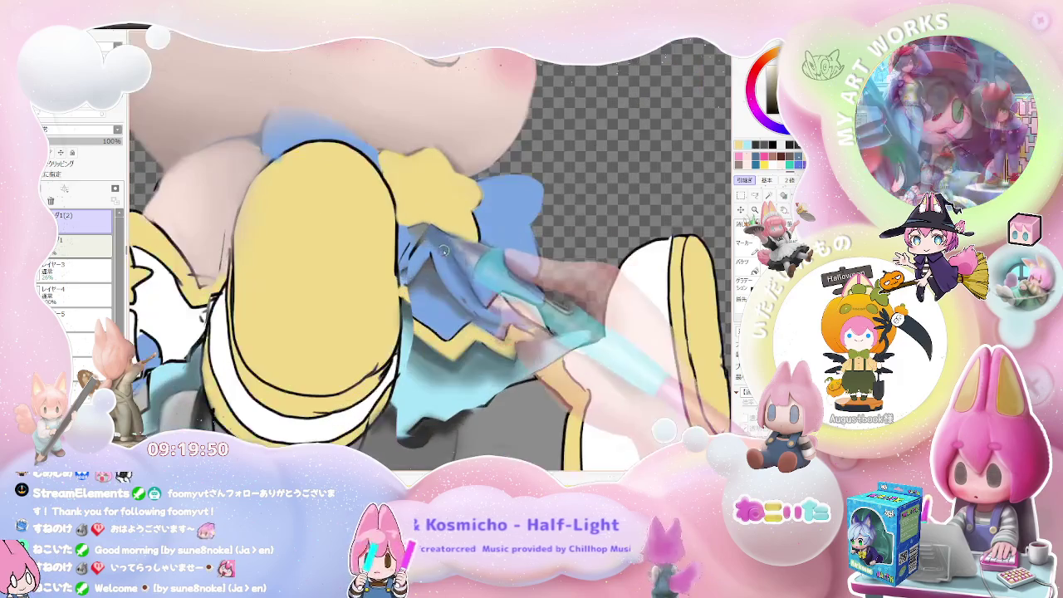
{"action": "mouse_move", "coordinate": [441, 223]}
{"action": "left_mouse_down"}
{"action": "mouse_move", "coordinate": [408, 254]}
{"action": "mouse_move", "coordinate": [422, 253]}
{"action": "left_mouse_up"}
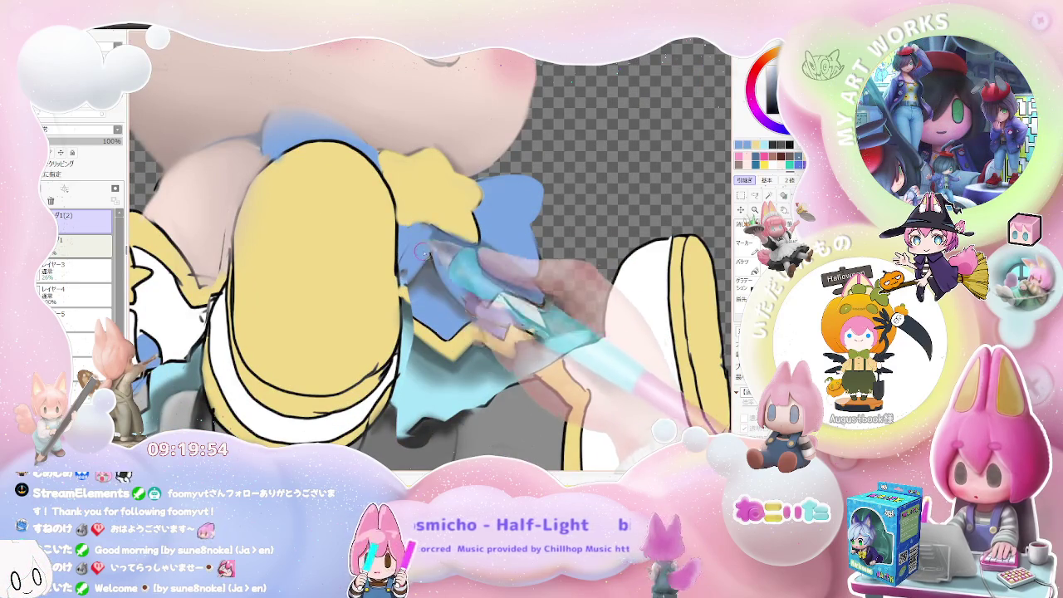
{"action": "scroll", "coordinate": [425, 224], "scroll_direction": "down", "scroll_amount": 2}
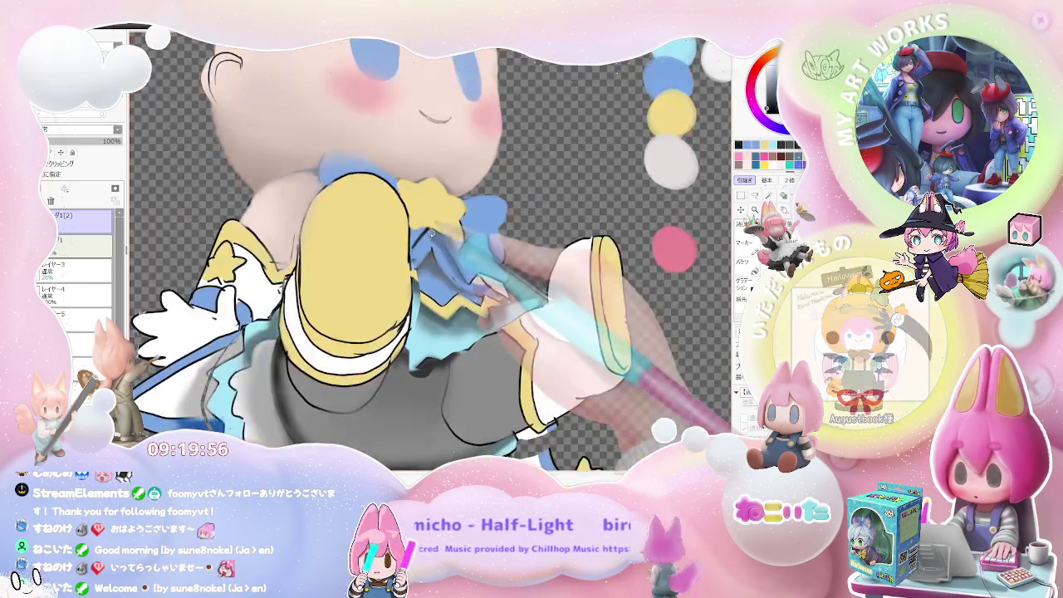
{"action": "scroll", "coordinate": [449, 258], "scroll_direction": "down", "scroll_amount": 2}
{"action": "scroll", "coordinate": [449, 258], "scroll_direction": "up", "scroll_amount": 2}
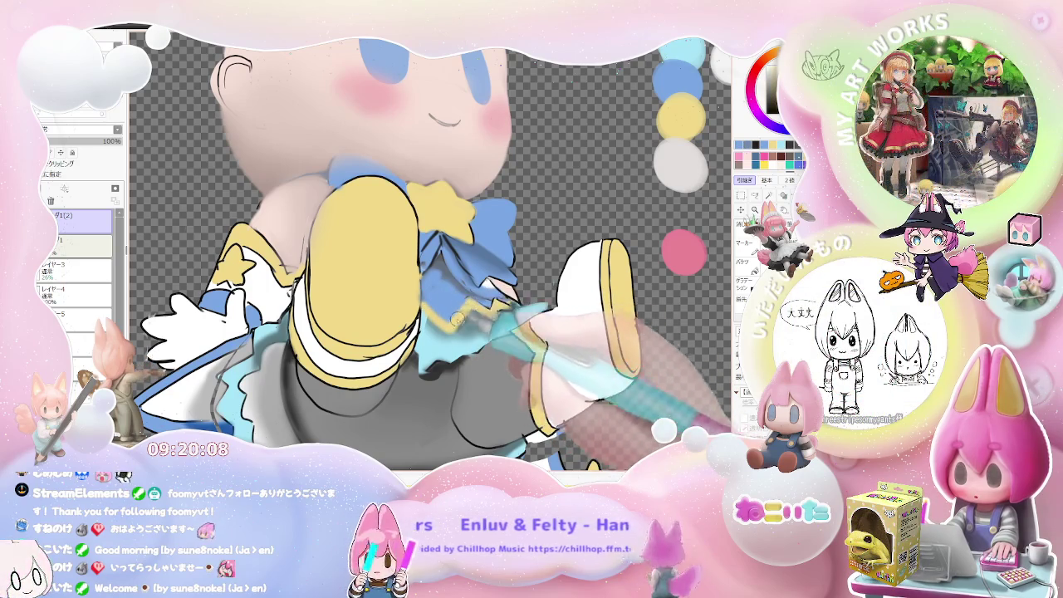
{"action": "key", "text": "minus"}
{"action": "key", "text": "minus"}
{"action": "key", "text": "minus"}
{"action": "key", "text": "plus"}
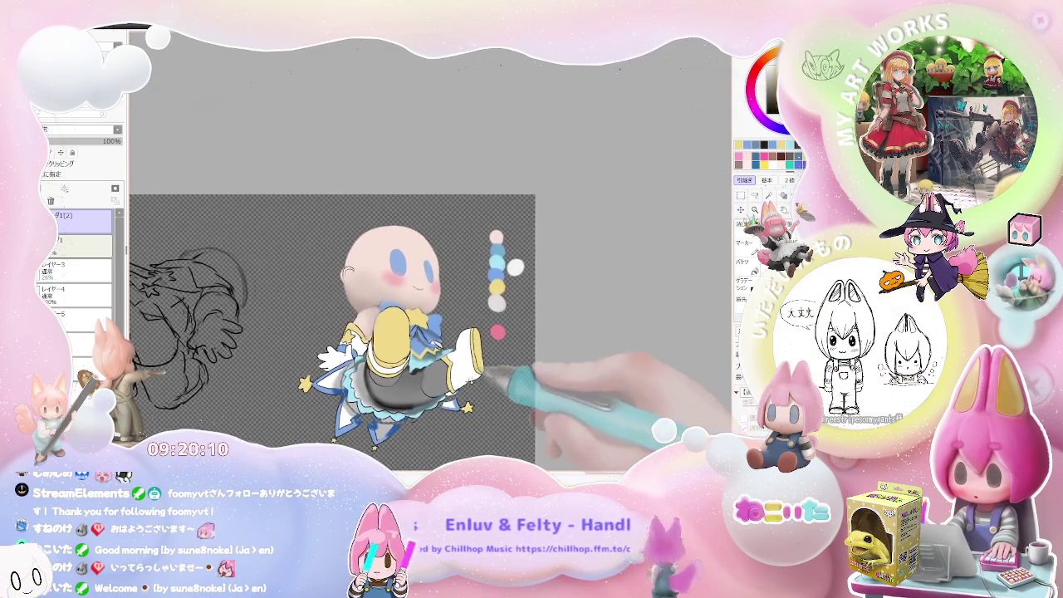
Step: Zoom in and out on the character to inspect its colouring up close
{"action": "key", "text": "plus"}
{"action": "key", "text": "plus"}
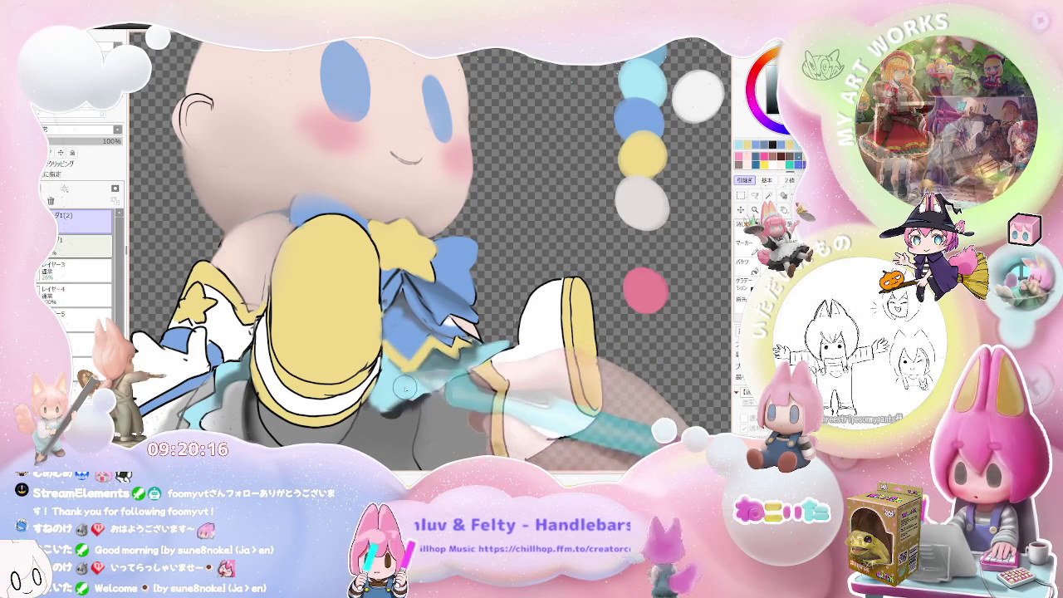
{"action": "scroll", "coordinate": [464, 372], "scroll_direction": "down", "scroll_amount": 3}
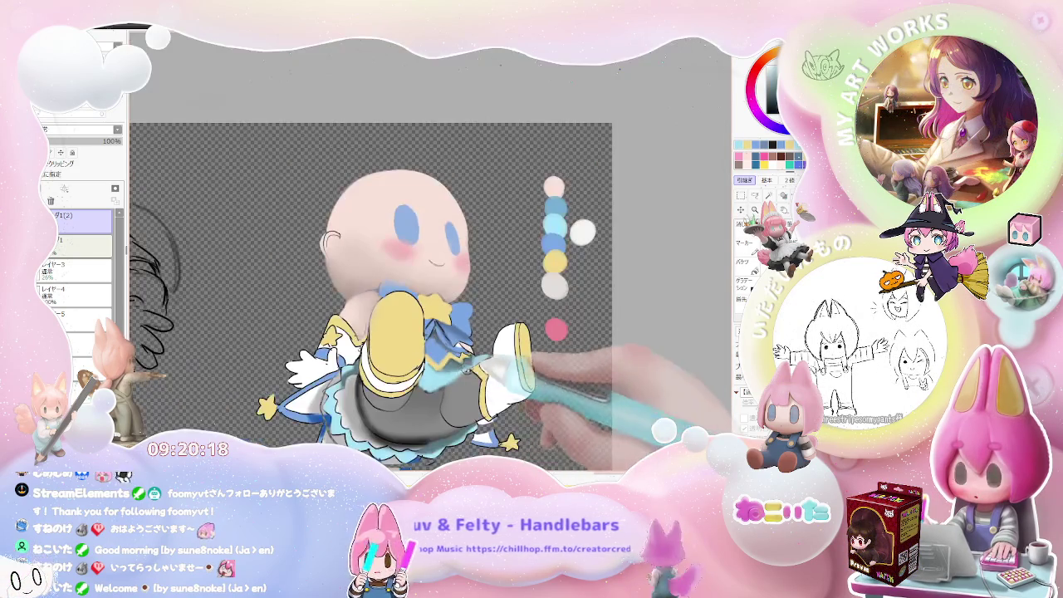
{"action": "scroll", "coordinate": [465, 376], "scroll_direction": "up", "scroll_amount": 1}
{"action": "scroll", "coordinate": [466, 376], "scroll_direction": "up", "scroll_amount": 2}
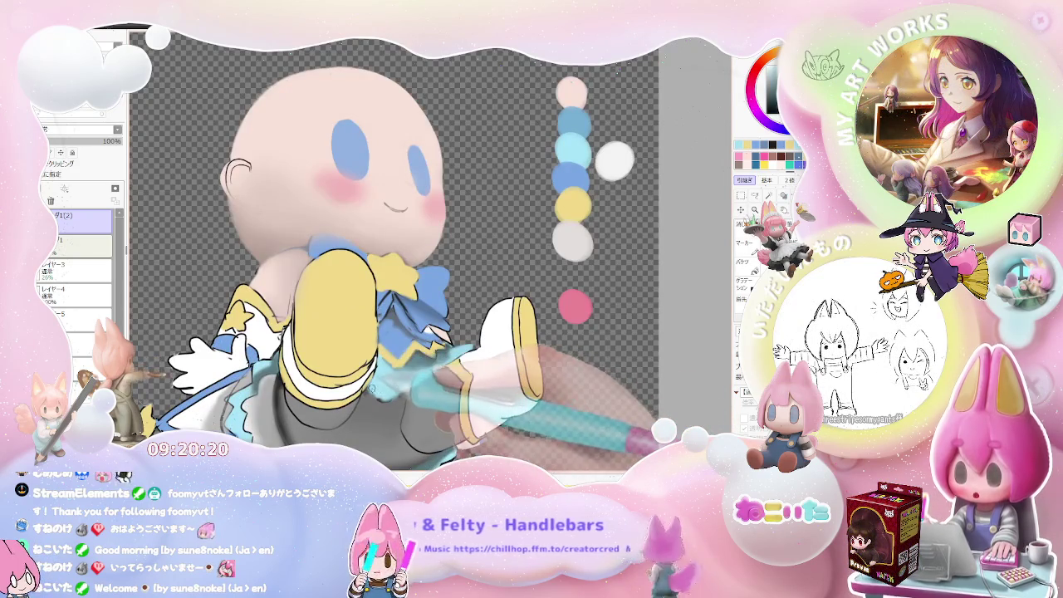
{"action": "scroll", "coordinate": [465, 376], "scroll_direction": "down", "scroll_amount": 2}
{"action": "scroll", "coordinate": [465, 375], "scroll_direction": "down", "scroll_amount": 1}
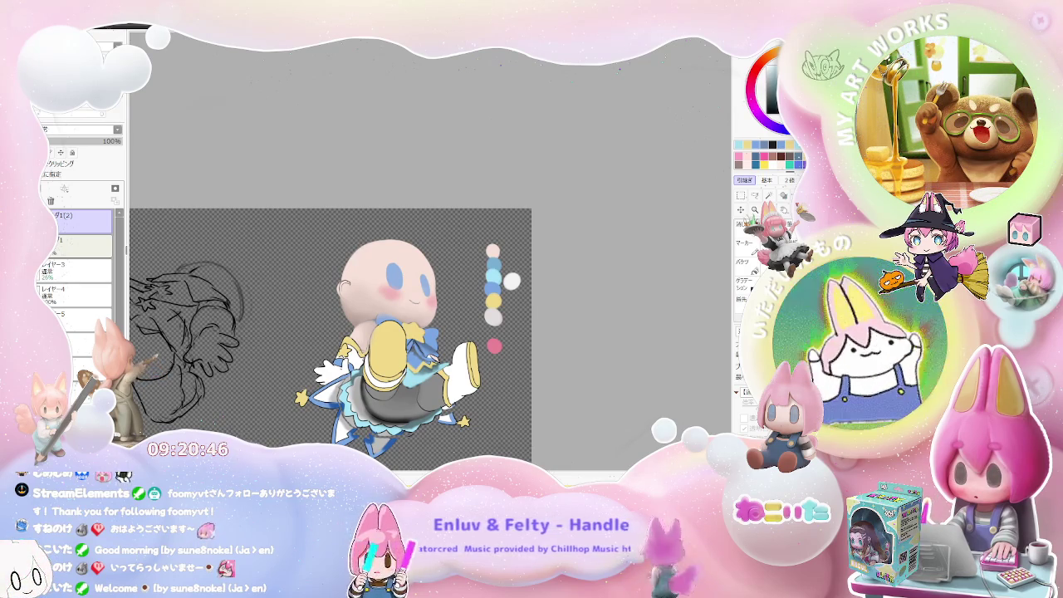
{"action": "scroll", "coordinate": [407, 365], "scroll_direction": "up", "scroll_amount": 2}
{"action": "scroll", "coordinate": [407, 366], "scroll_direction": "up", "scroll_amount": 3}
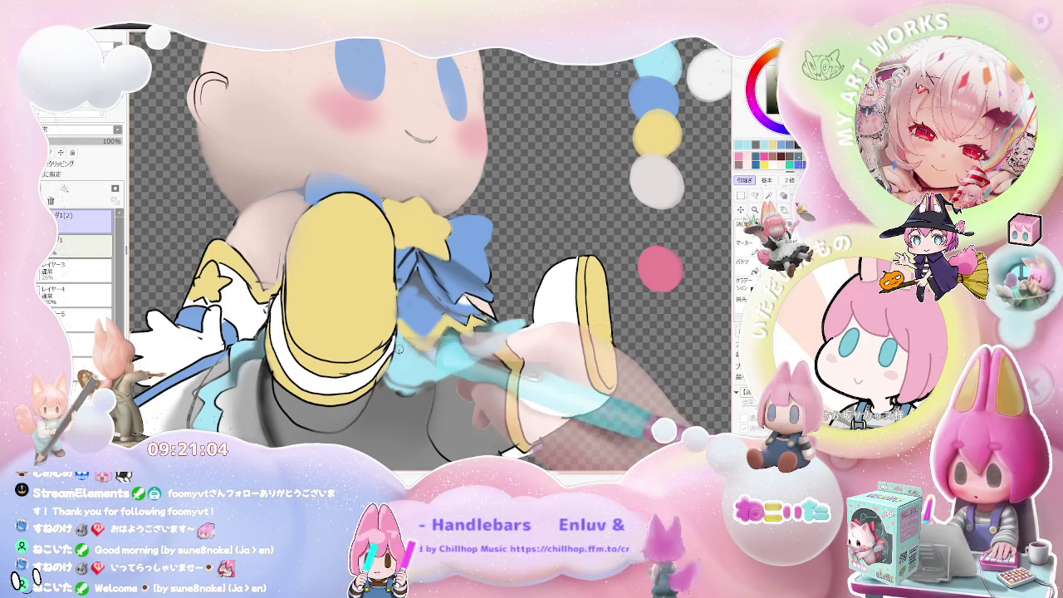
{"action": "scroll", "coordinate": [419, 361], "scroll_direction": "down", "scroll_amount": 2}
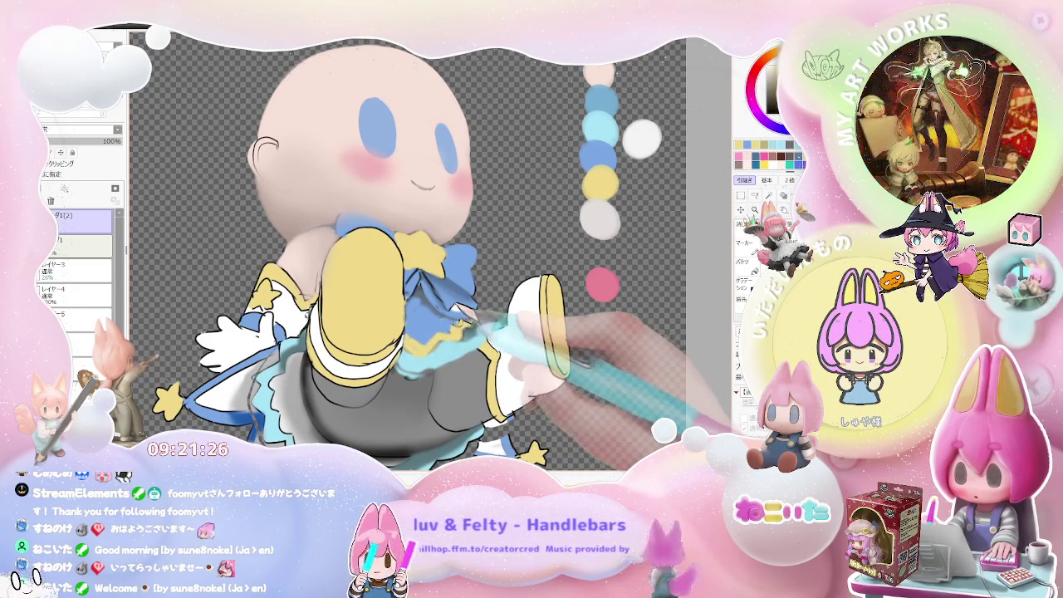
{"action": "scroll", "coordinate": [453, 322], "scroll_direction": "down", "scroll_amount": 3}
Step: Mirror the canvas view horizontally so the character faces left, then zoom around it
{"action": "key", "text": "h"}
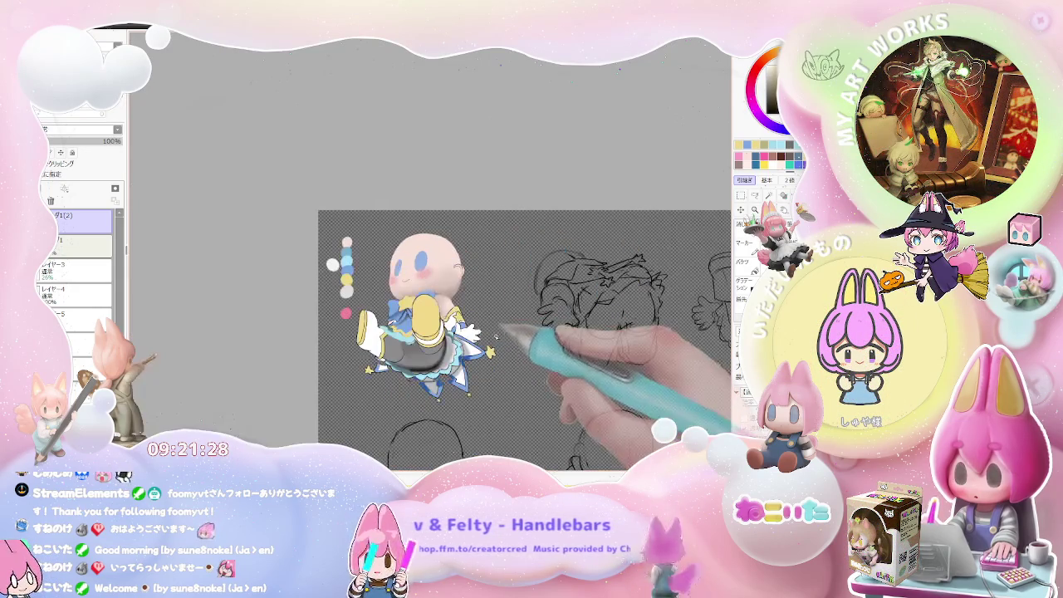
{"action": "scroll", "coordinate": [407, 324], "scroll_direction": "up", "scroll_amount": 3}
{"action": "scroll", "coordinate": [408, 324], "scroll_direction": "up", "scroll_amount": 3}
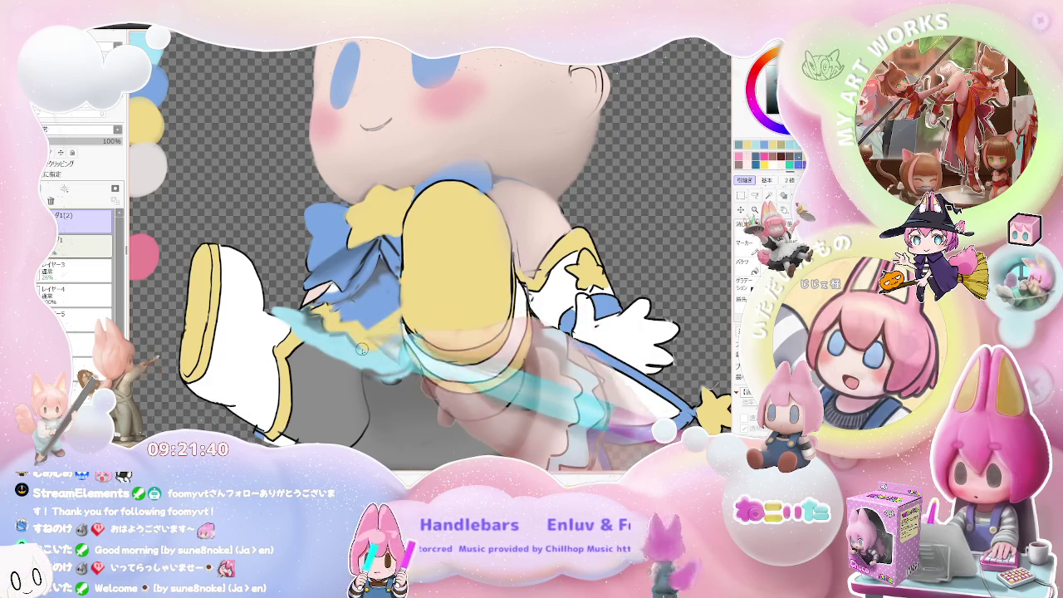
{"action": "scroll", "coordinate": [362, 350], "scroll_direction": "down", "scroll_amount": 5}
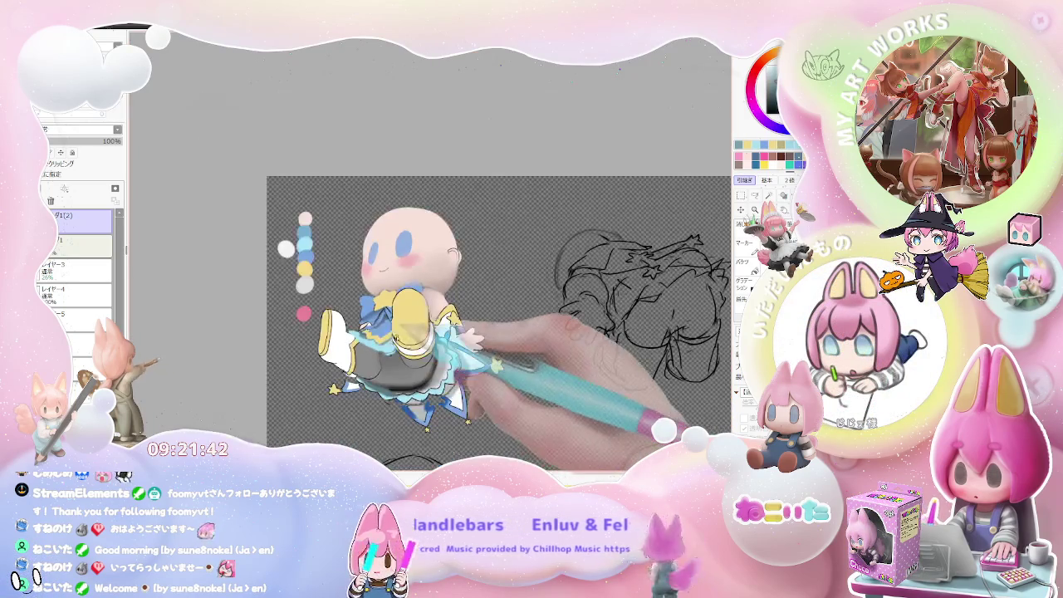
{"action": "scroll", "coordinate": [386, 327], "scroll_direction": "up", "scroll_amount": 5}
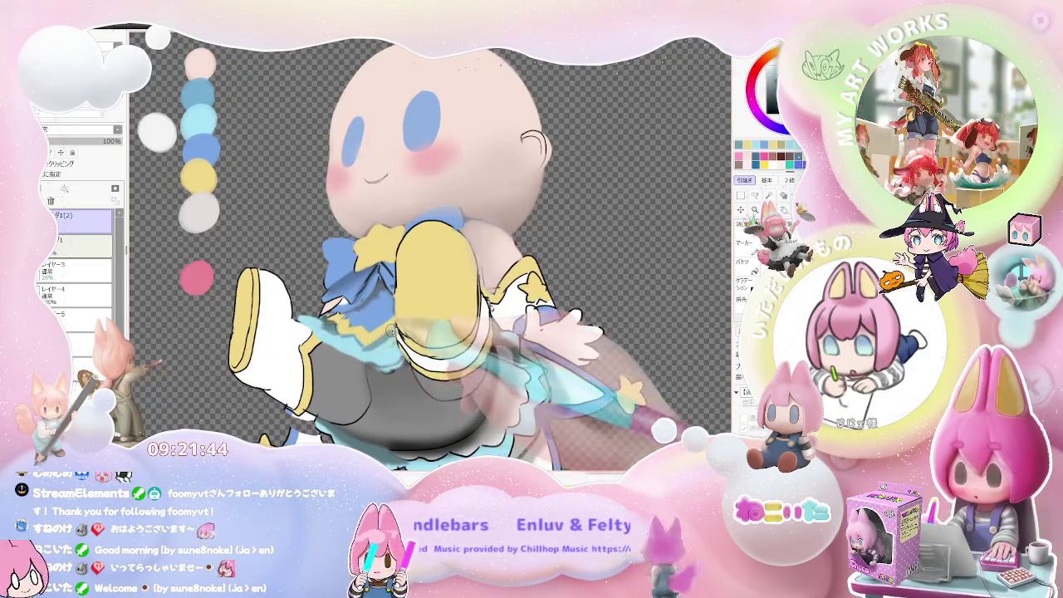
{"action": "scroll", "coordinate": [386, 342], "scroll_direction": "down", "scroll_amount": 3}
{"action": "scroll", "coordinate": [387, 343], "scroll_direction": "down", "scroll_amount": 1}
{"action": "scroll", "coordinate": [366, 333], "scroll_direction": "up", "scroll_amount": 1}
{"action": "scroll", "coordinate": [343, 326], "scroll_direction": "up", "scroll_amount": 4}
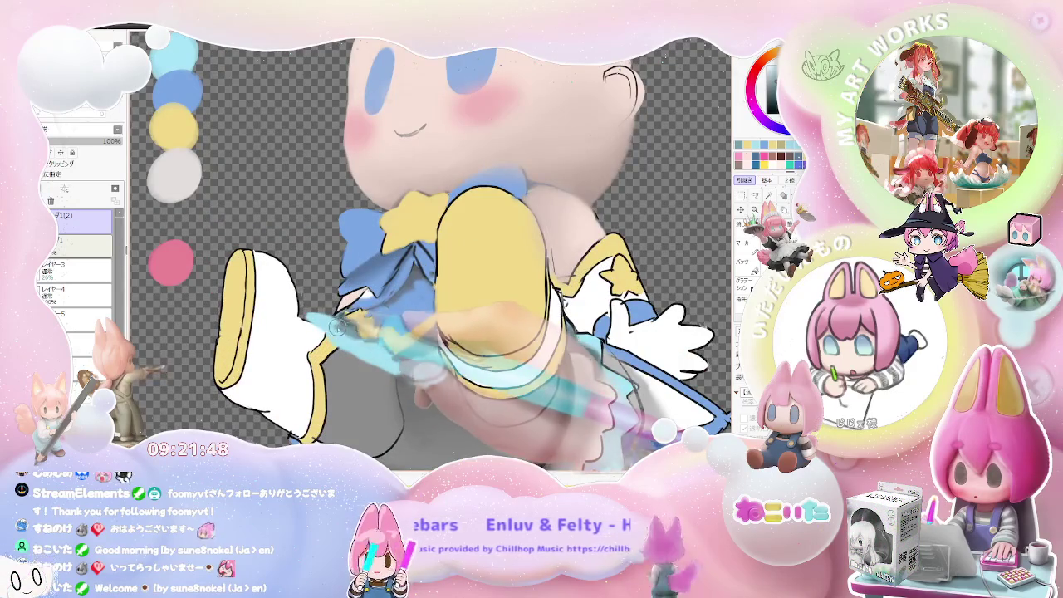
Step: Tilt the canvas view counter-clockwise around the legs, then reset it upright
{"action": "left_click_drag", "start_coordinate": [337, 328], "coordinate": [402, 370]}
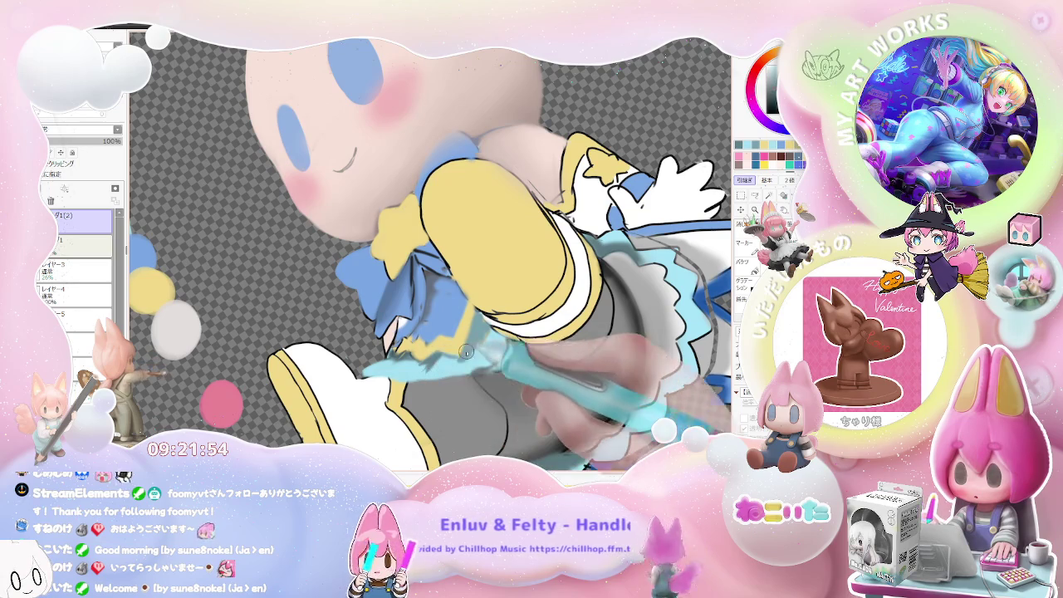
{"action": "left_click_drag", "start_coordinate": [435, 358], "coordinate": [478, 325]}
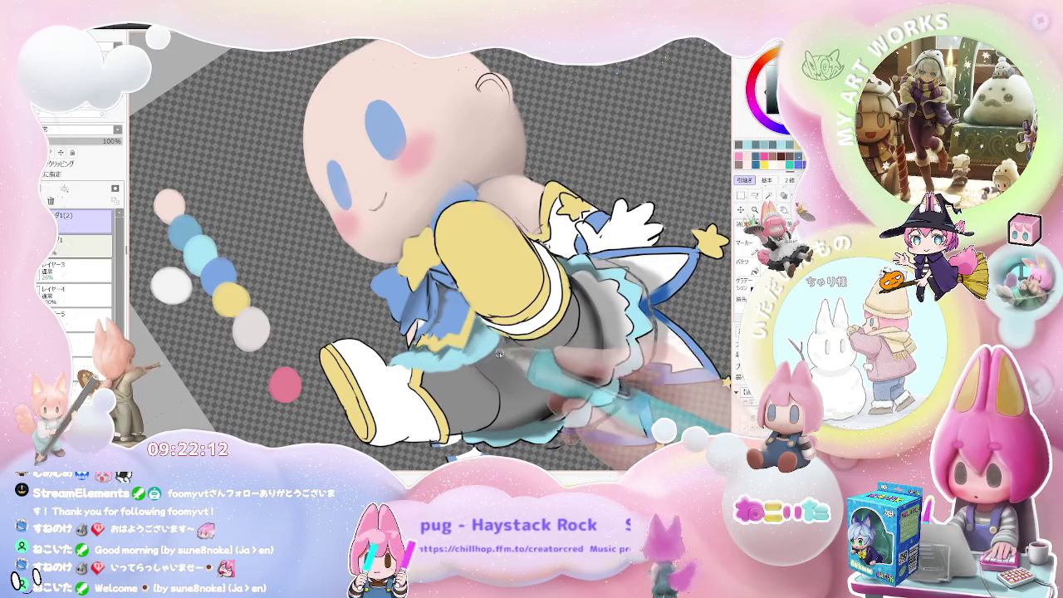
{"action": "key", "text": "End"}
{"action": "key", "text": "End"}
{"action": "key", "text": "End"}
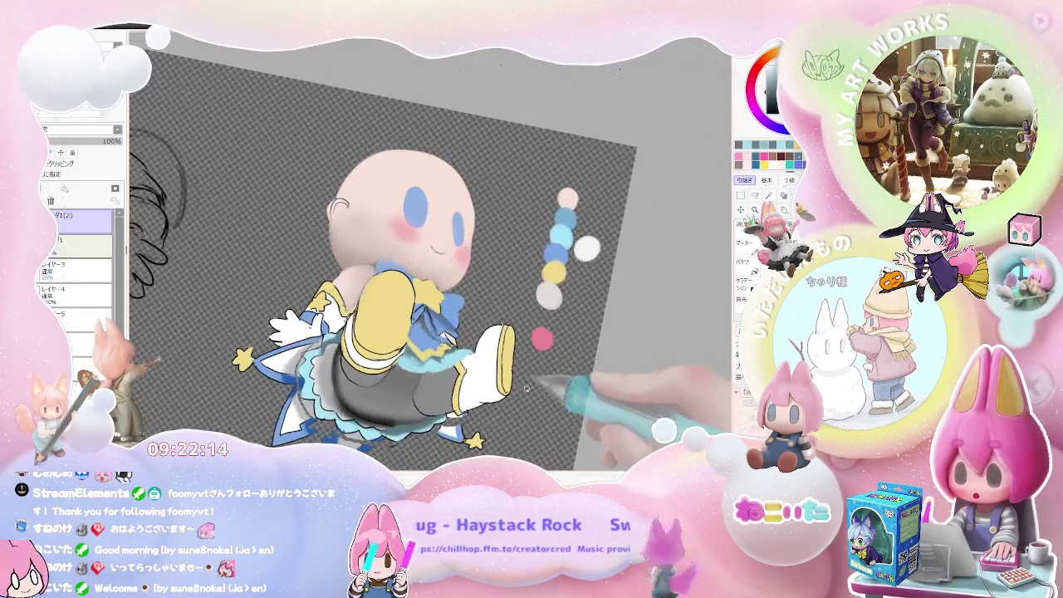
{"action": "scroll", "coordinate": [424, 367], "scroll_direction": "up", "scroll_amount": 2}
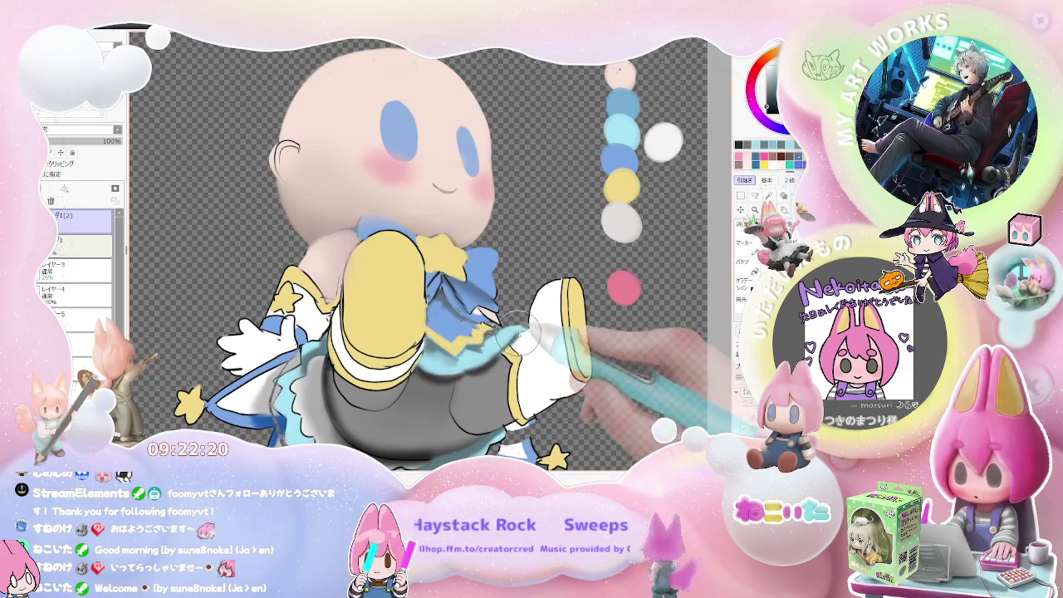
{"action": "scroll", "coordinate": [519, 339], "scroll_direction": "down", "scroll_amount": 2}
{"action": "scroll", "coordinate": [515, 349], "scroll_direction": "up", "scroll_amount": 1}
{"action": "scroll", "coordinate": [511, 357], "scroll_direction": "up", "scroll_amount": 1}
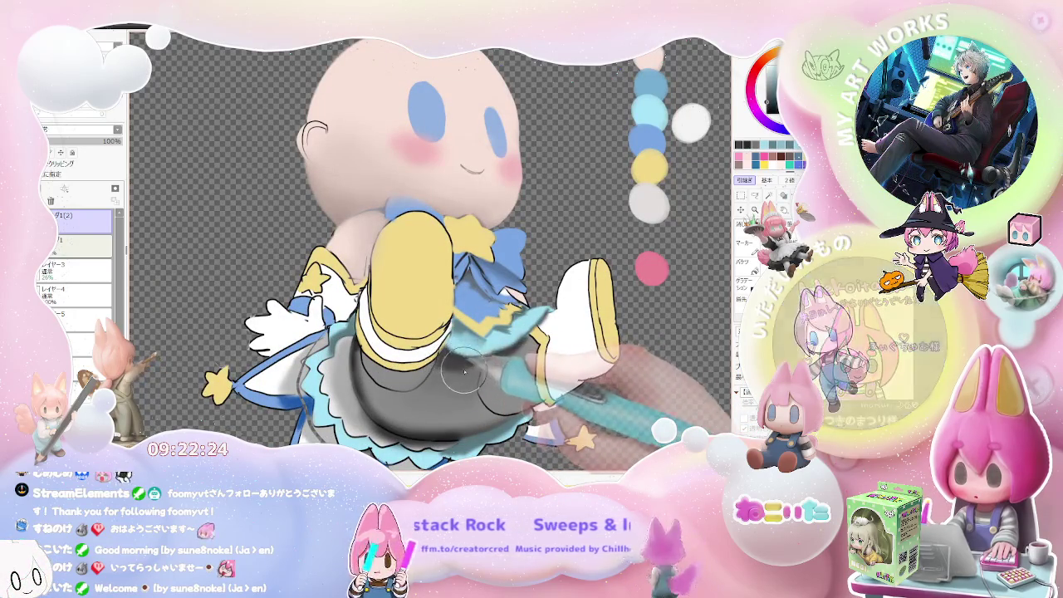
{"action": "scroll", "coordinate": [513, 354], "scroll_direction": "down", "scroll_amount": 2}
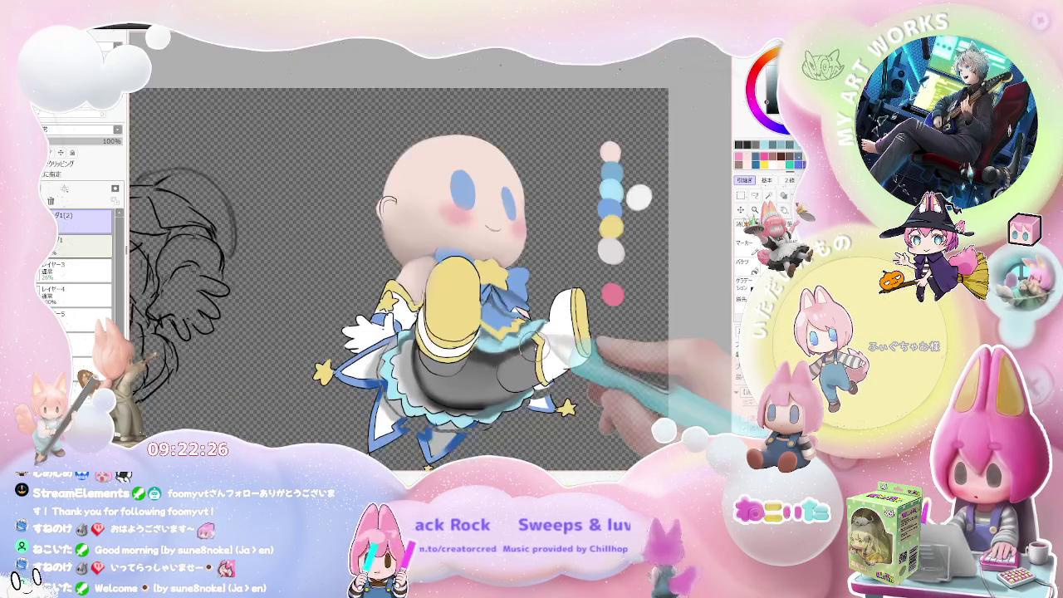
{"action": "scroll", "coordinate": [523, 357], "scroll_direction": "down", "scroll_amount": 2}
{"action": "scroll", "coordinate": [540, 361], "scroll_direction": "down", "scroll_amount": 1}
{"action": "key", "text": "Delete"}
{"action": "key", "text": "Delete"}
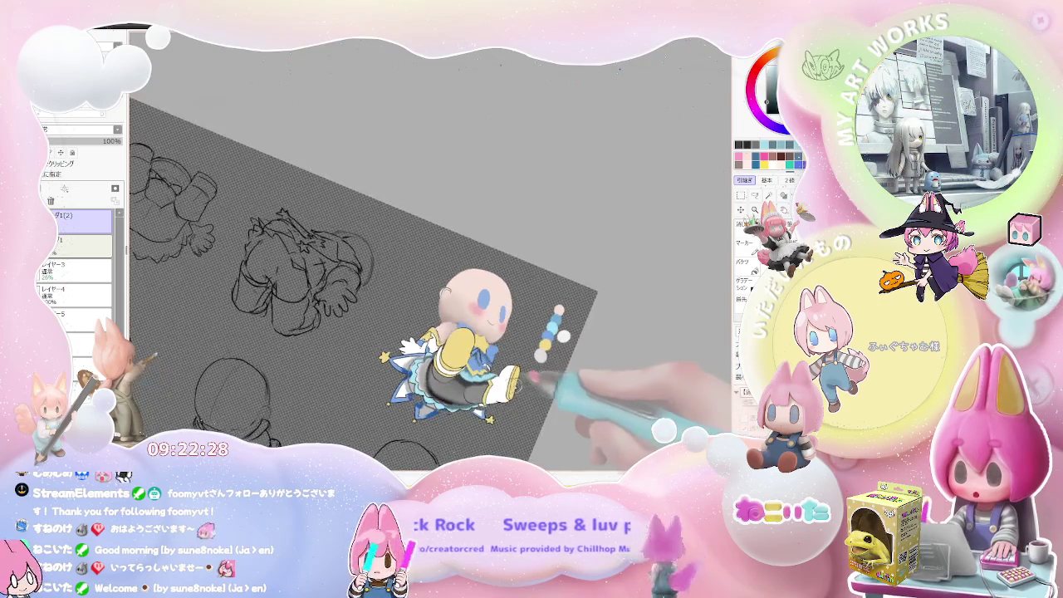
{"action": "scroll", "coordinate": [465, 357], "scroll_direction": "up", "scroll_amount": 2}
{"action": "scroll", "coordinate": [378, 354], "scroll_direction": "up", "scroll_amount": 2}
{"action": "scroll", "coordinate": [378, 349], "scroll_direction": "up", "scroll_amount": 1}
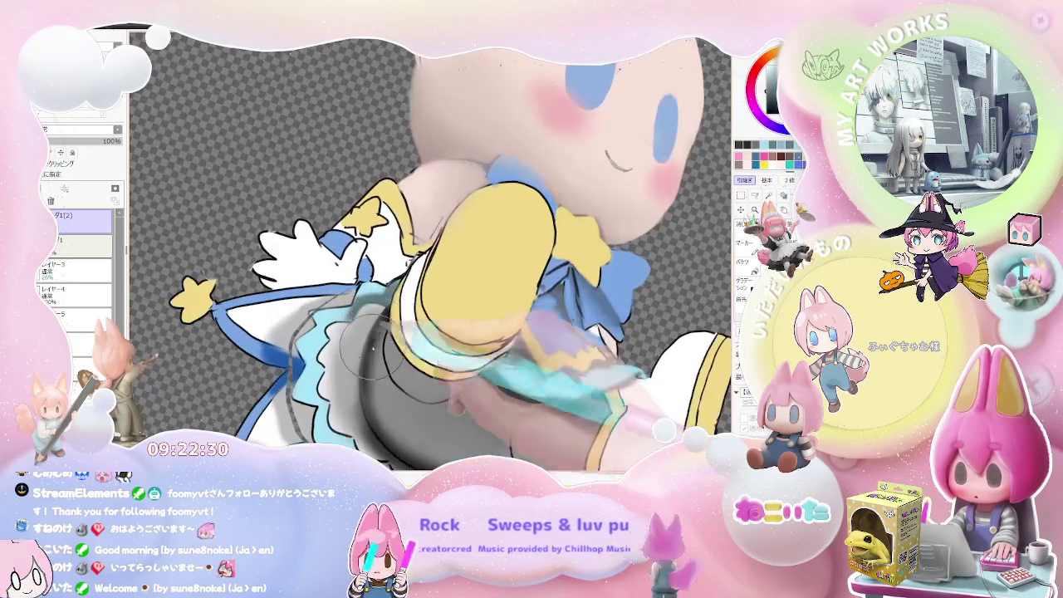
{"action": "scroll", "coordinate": [382, 415], "scroll_direction": "down", "scroll_amount": 2}
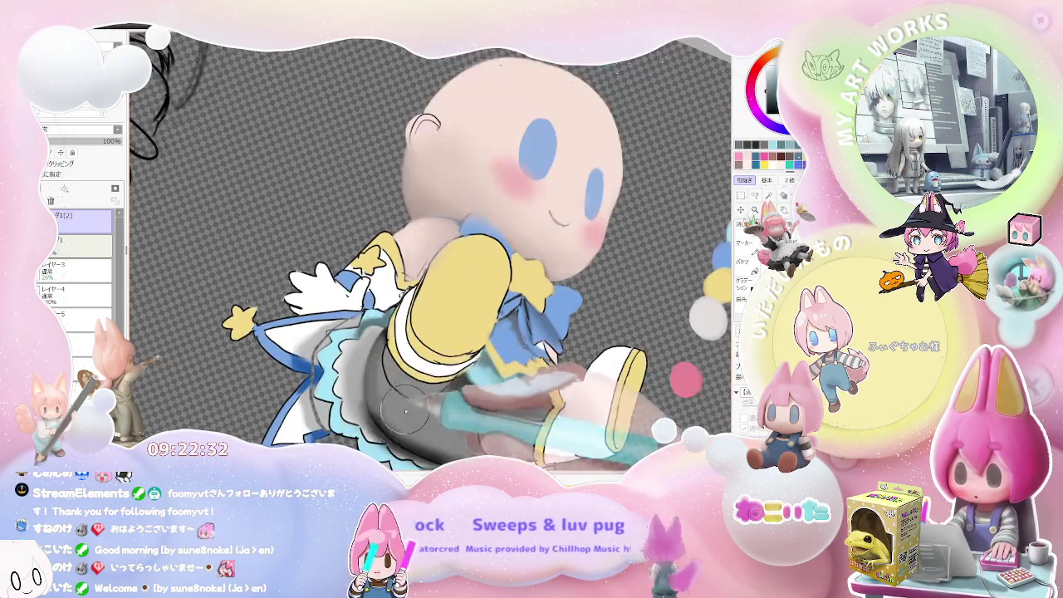
{"action": "scroll", "coordinate": [498, 398], "scroll_direction": "down", "scroll_amount": 3}
{"action": "scroll", "coordinate": [397, 382], "scroll_direction": "up", "scroll_amount": 2}
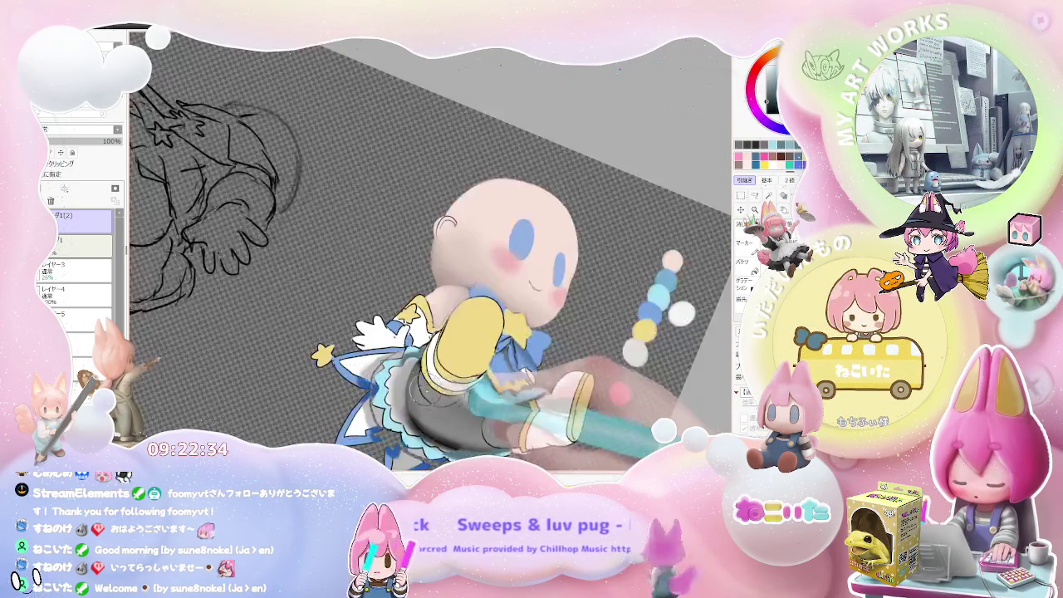
{"action": "scroll", "coordinate": [397, 382], "scroll_direction": "up", "scroll_amount": 2}
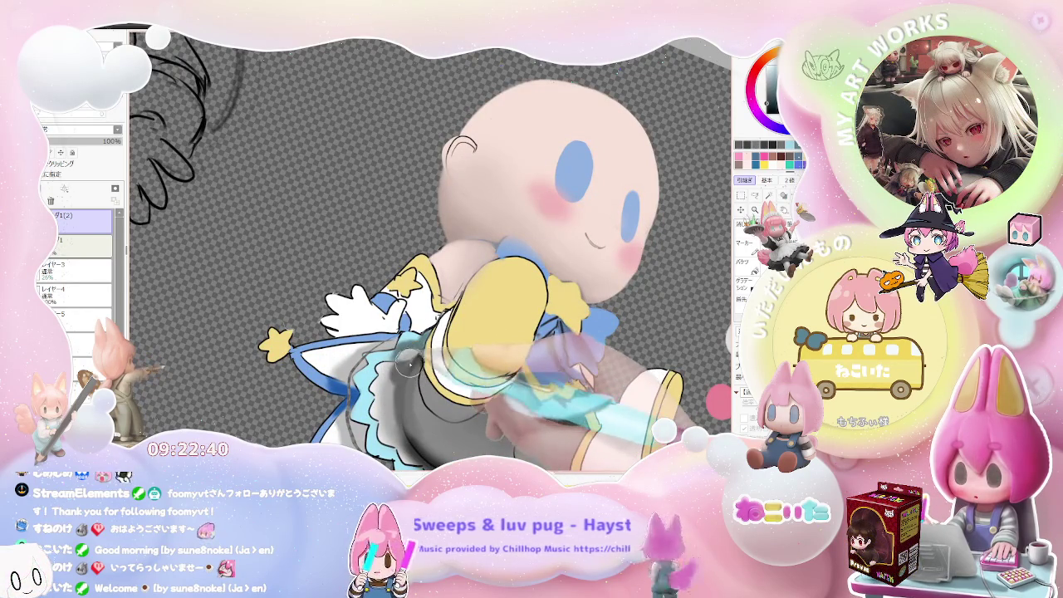
{"action": "scroll", "coordinate": [405, 380], "scroll_direction": "down", "scroll_amount": 4}
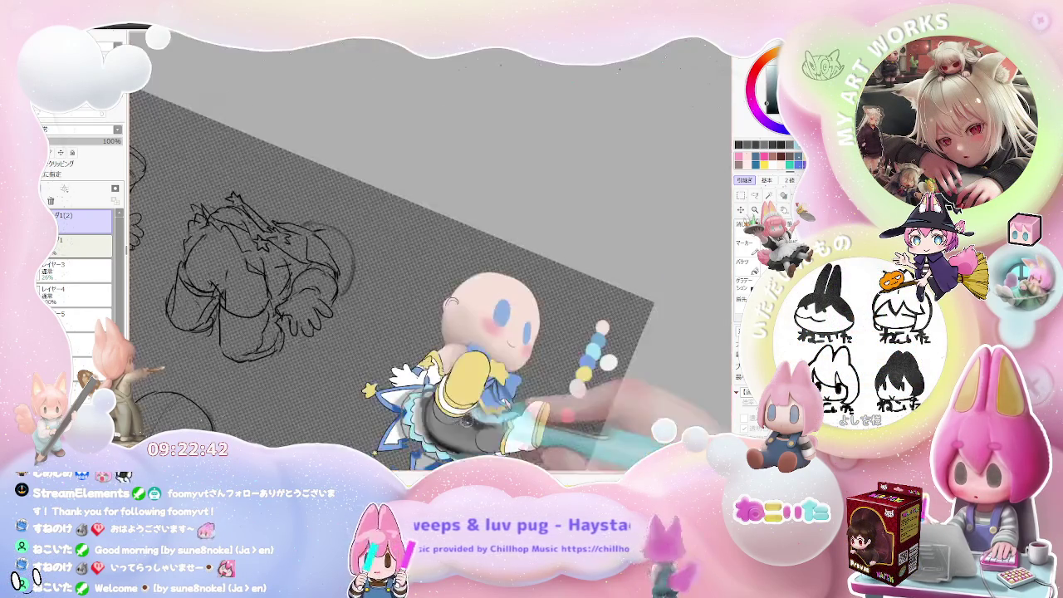
{"action": "scroll", "coordinate": [532, 407], "scroll_direction": "up", "scroll_amount": 2}
{"action": "scroll", "coordinate": [531, 408], "scroll_direction": "up", "scroll_amount": 2}
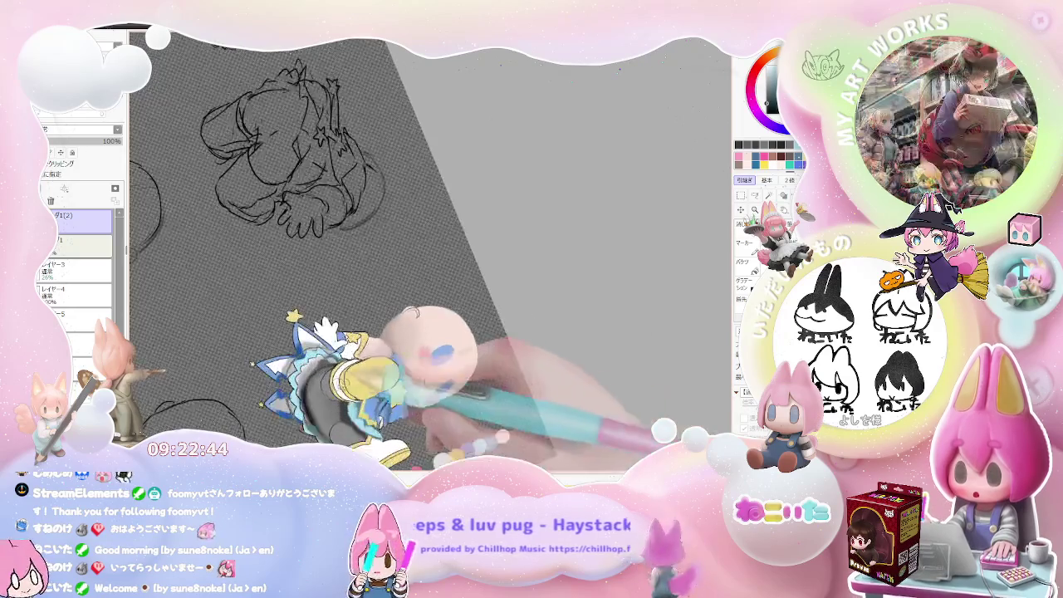
{"action": "scroll", "coordinate": [532, 407], "scroll_direction": "up", "scroll_amount": 3}
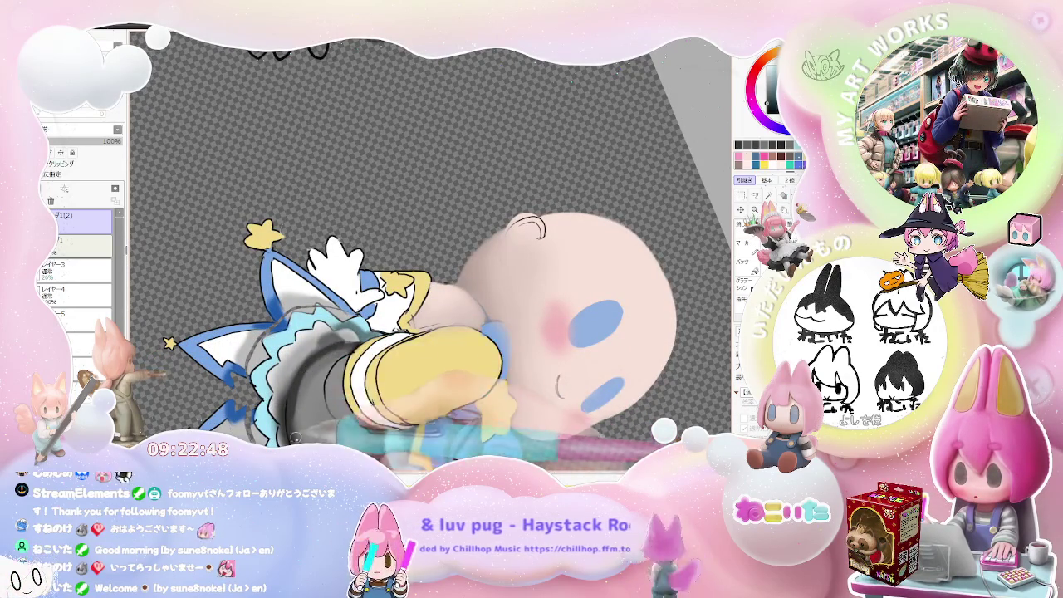
{"action": "scroll", "coordinate": [339, 428], "scroll_direction": "down", "scroll_amount": 2}
{"action": "scroll", "coordinate": [339, 428], "scroll_direction": "down", "scroll_amount": 1}
{"action": "scroll", "coordinate": [339, 428], "scroll_direction": "down", "scroll_amount": 1}
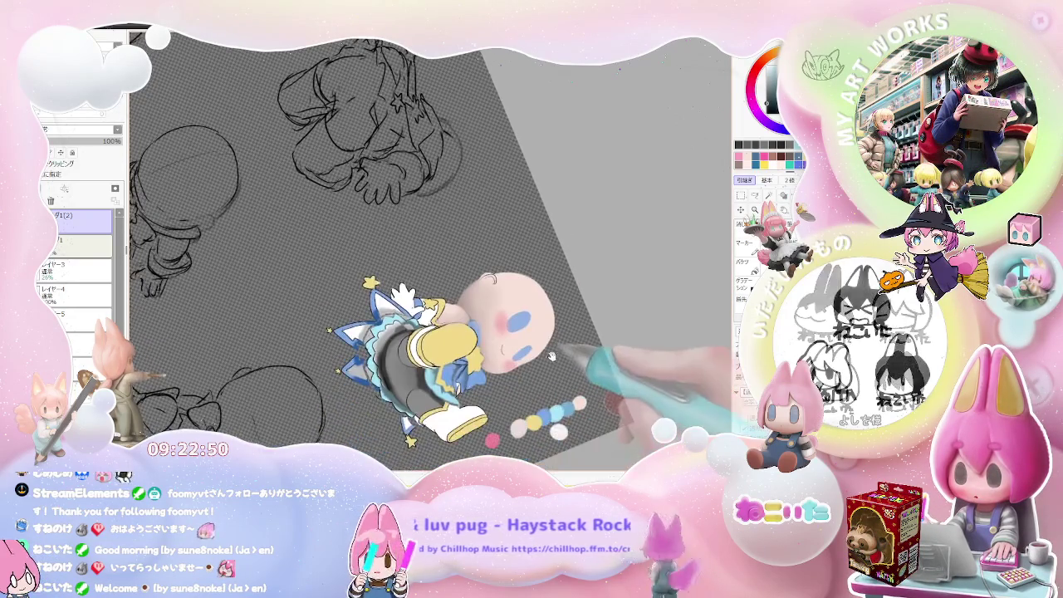
{"action": "scroll", "coordinate": [339, 428], "scroll_direction": "down", "scroll_amount": 1}
{"action": "scroll", "coordinate": [339, 428], "scroll_direction": "down", "scroll_amount": 1}
{"action": "scroll", "coordinate": [463, 326], "scroll_direction": "up", "scroll_amount": 2}
{"action": "scroll", "coordinate": [463, 325], "scroll_direction": "up", "scroll_amount": 2}
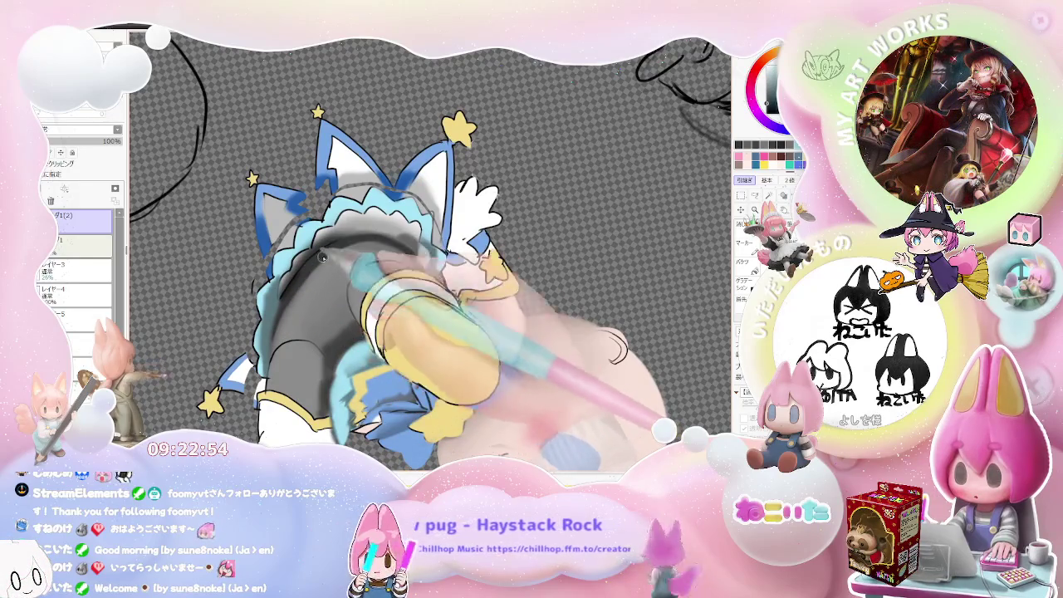
{"action": "scroll", "coordinate": [322, 258], "scroll_direction": "down", "scroll_amount": 2}
{"action": "scroll", "coordinate": [416, 274], "scroll_direction": "down", "scroll_amount": 1}
{"action": "scroll", "coordinate": [466, 278], "scroll_direction": "down", "scroll_amount": 1}
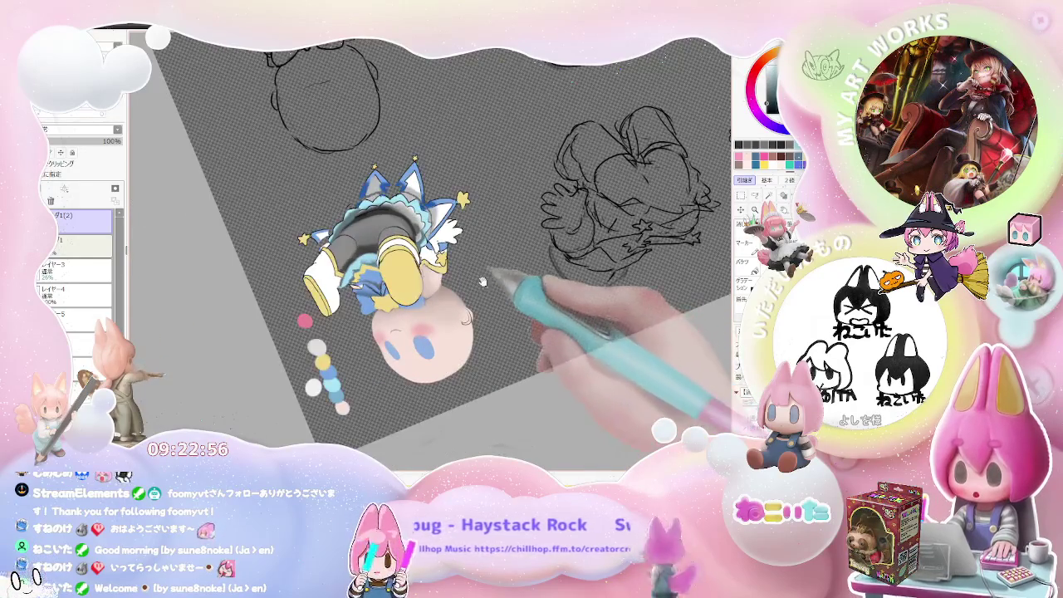
{"action": "scroll", "coordinate": [465, 282], "scroll_direction": "up", "scroll_amount": 1}
{"action": "scroll", "coordinate": [399, 287], "scroll_direction": "up", "scroll_amount": 1}
{"action": "scroll", "coordinate": [343, 290], "scroll_direction": "up", "scroll_amount": 1}
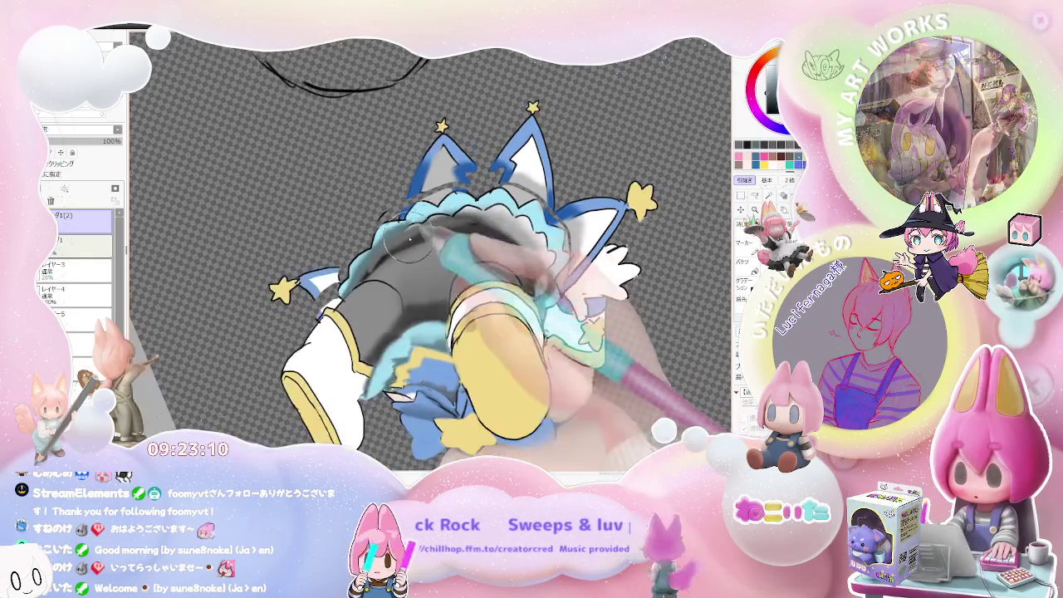
{"action": "scroll", "coordinate": [586, 264], "scroll_direction": "down", "scroll_amount": 5}
{"action": "left_click_drag", "start_coordinate": [586, 263], "coordinate": [482, 357]}
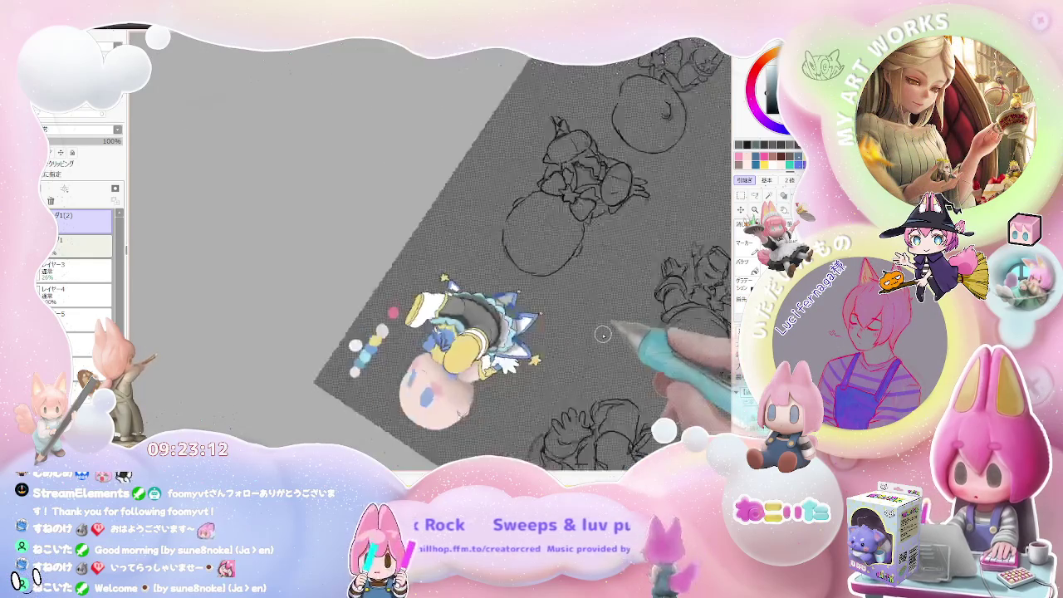
Step: Paint white over part of the blue trim near the star
{"action": "scroll", "coordinate": [482, 357], "scroll_direction": "up", "scroll_amount": 2}
{"action": "scroll", "coordinate": [415, 341], "scroll_direction": "up", "scroll_amount": 3}
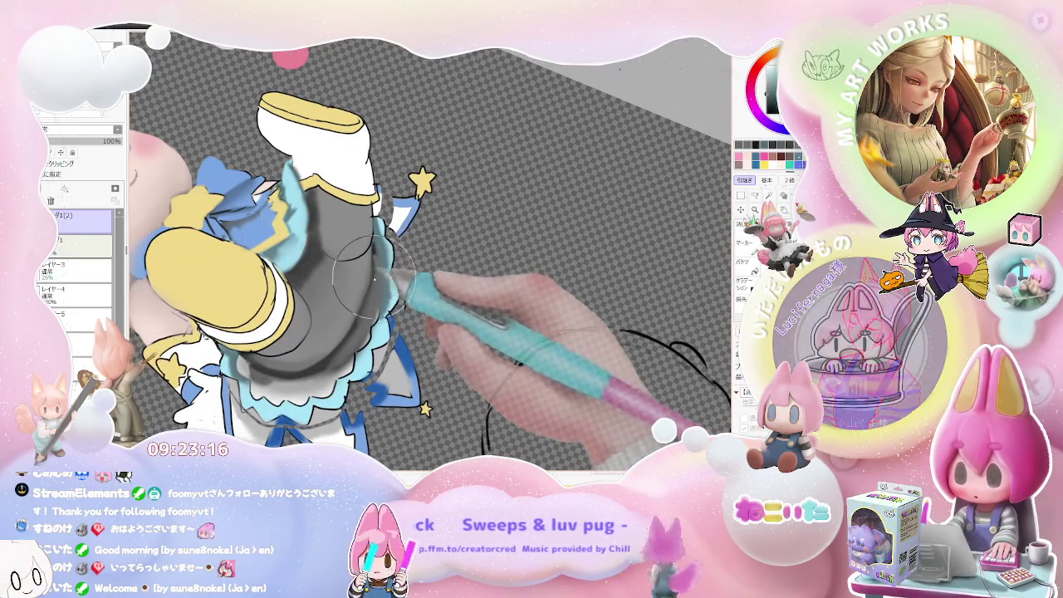
{"action": "scroll", "coordinate": [372, 293], "scroll_direction": "down", "scroll_amount": 2}
{"action": "scroll", "coordinate": [372, 293], "scroll_direction": "down", "scroll_amount": 2}
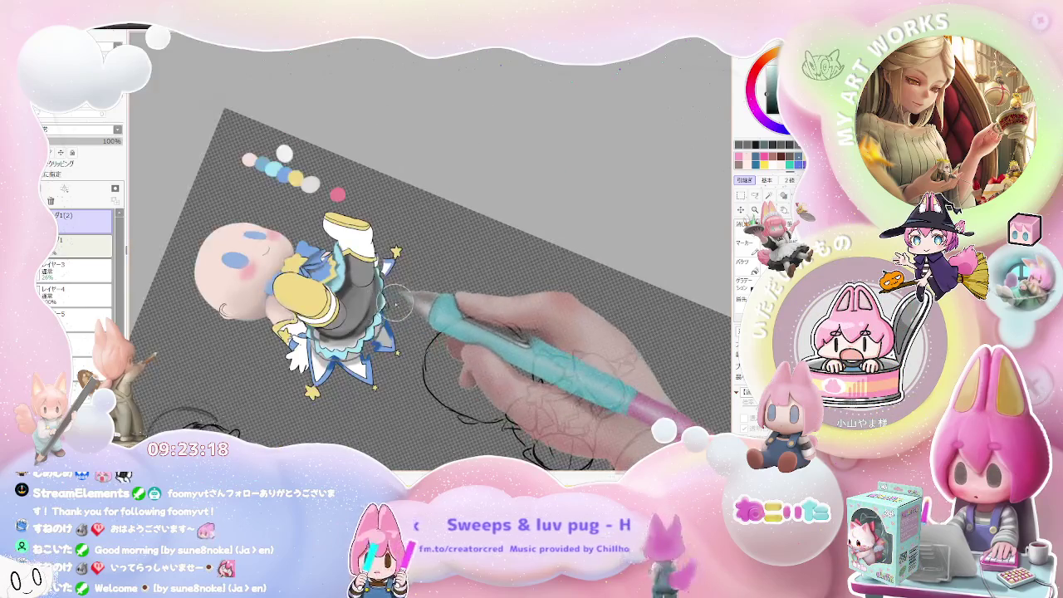
{"action": "scroll", "coordinate": [433, 299], "scroll_direction": "down", "scroll_amount": 1}
{"action": "scroll", "coordinate": [433, 298], "scroll_direction": "up", "scroll_amount": 2}
{"action": "scroll", "coordinate": [467, 338], "scroll_direction": "up", "scroll_amount": 2}
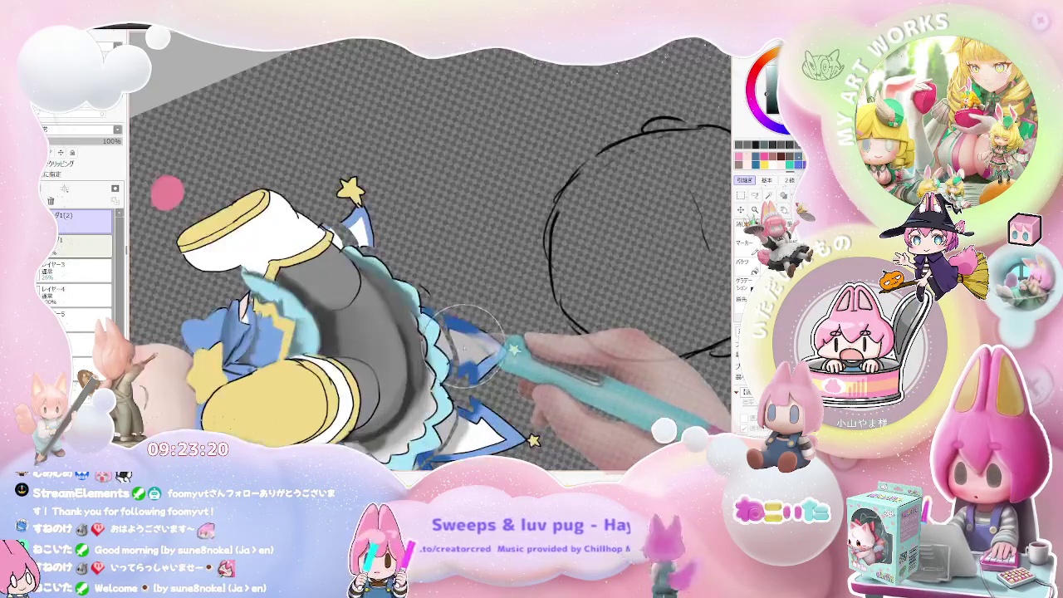
{"action": "scroll", "coordinate": [349, 227], "scroll_direction": "up", "scroll_amount": 2}
{"action": "left_click_drag", "start_coordinate": [334, 237], "coordinate": [389, 260]}
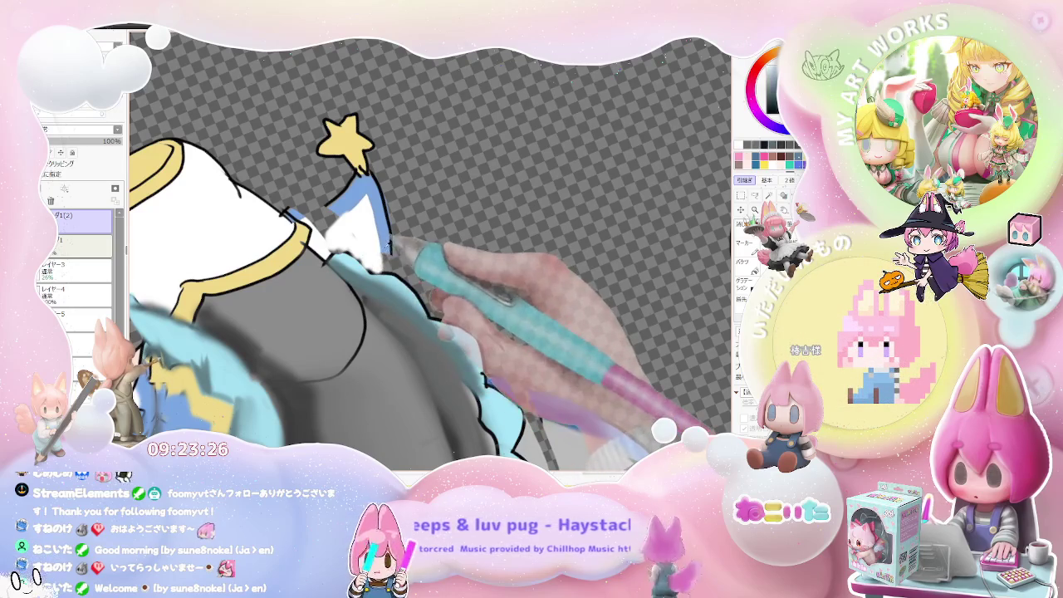
Step: Rotate and zoom the canvas view to frame the legs and skirt
{"action": "scroll", "coordinate": [388, 260], "scroll_direction": "down", "scroll_amount": 2}
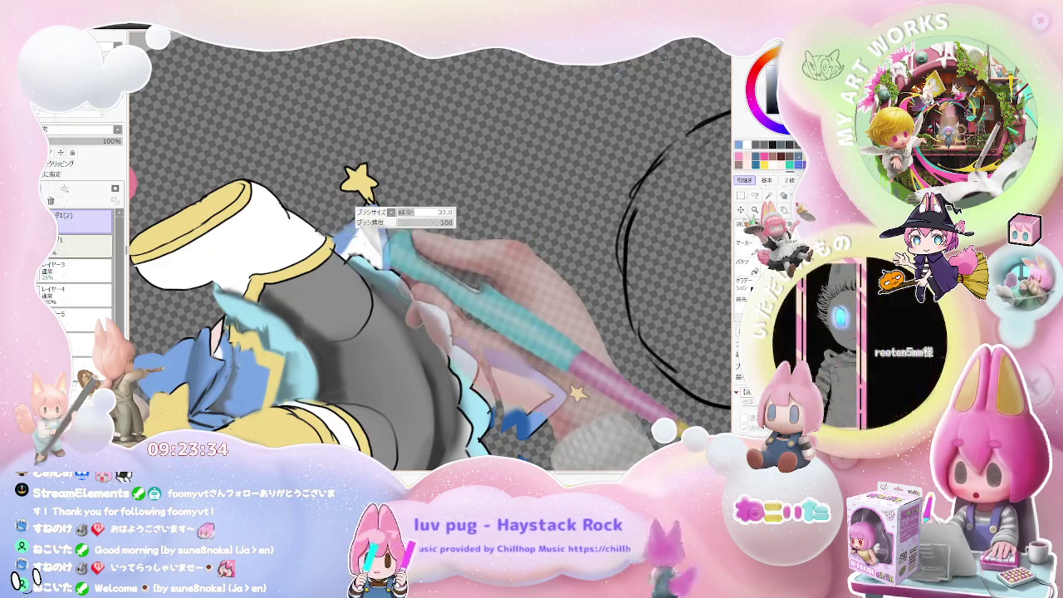
{"action": "scroll", "coordinate": [365, 225], "scroll_direction": "down", "scroll_amount": 2}
{"action": "key", "text": "Delete"}
{"action": "scroll", "coordinate": [431, 249], "scroll_direction": "up", "scroll_amount": 2}
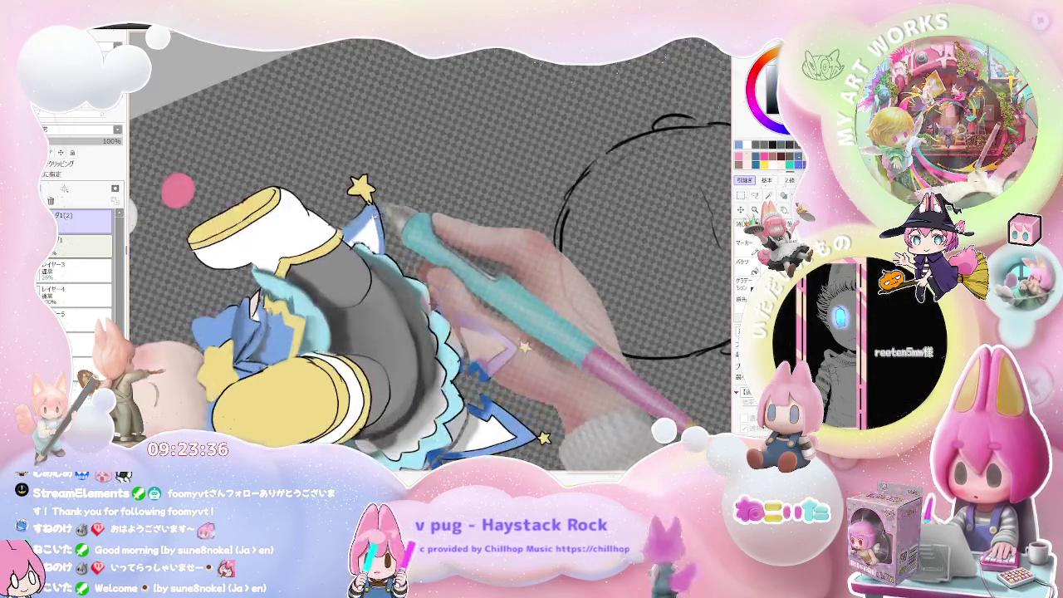
{"action": "scroll", "coordinate": [399, 241], "scroll_direction": "down", "scroll_amount": 2}
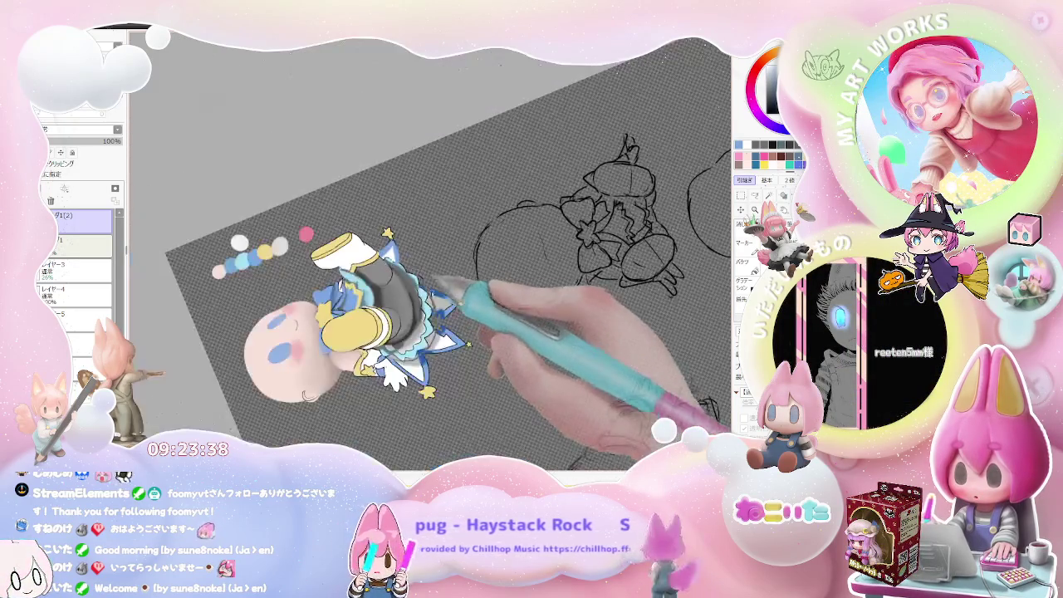
{"action": "scroll", "coordinate": [432, 299], "scroll_direction": "up", "scroll_amount": 2}
{"action": "scroll", "coordinate": [435, 304], "scroll_direction": "up", "scroll_amount": 2}
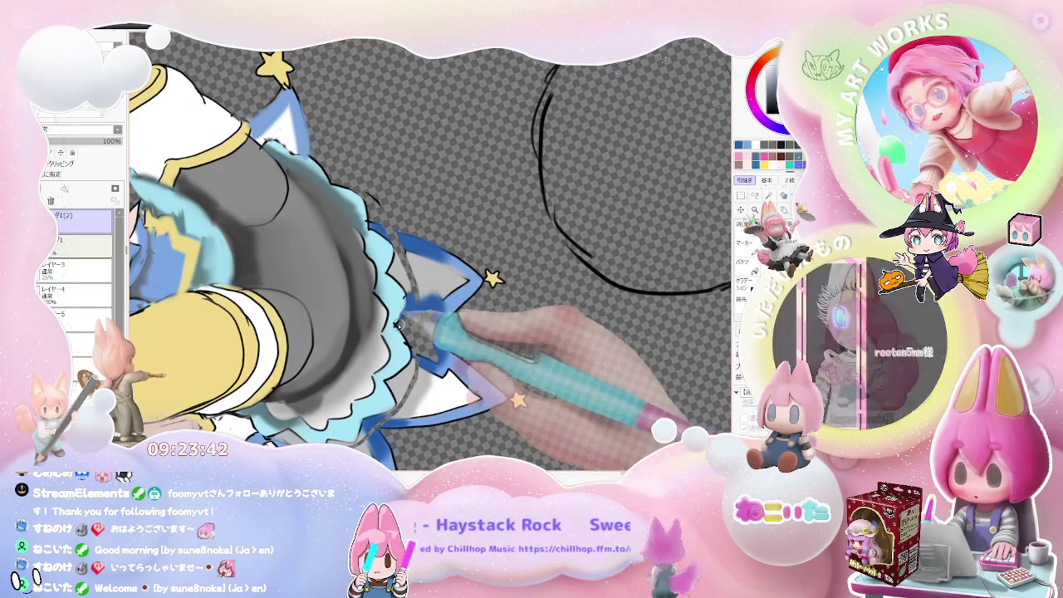
{"action": "scroll", "coordinate": [415, 291], "scroll_direction": "down", "scroll_amount": 2}
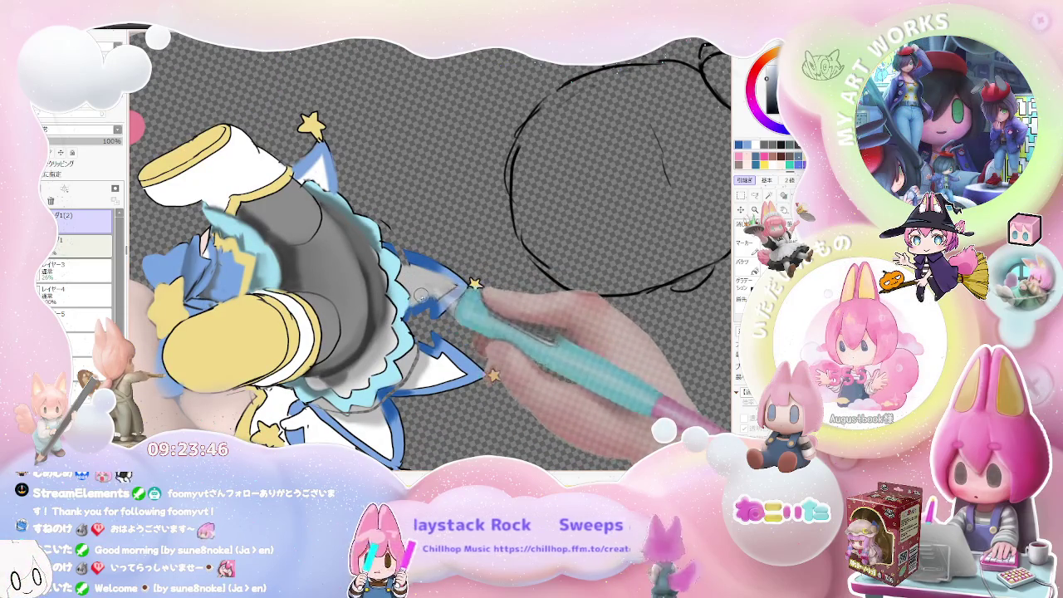
{"action": "scroll", "coordinate": [416, 298], "scroll_direction": "down", "scroll_amount": 3}
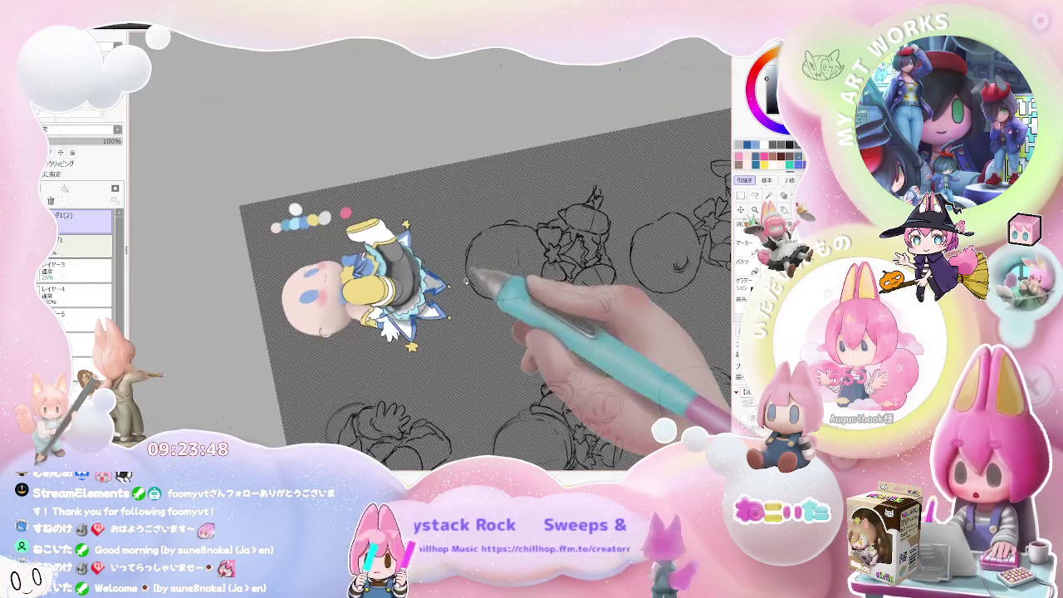
{"action": "scroll", "coordinate": [449, 299], "scroll_direction": "up", "scroll_amount": 3}
{"action": "scroll", "coordinate": [391, 330], "scroll_direction": "up", "scroll_amount": 2}
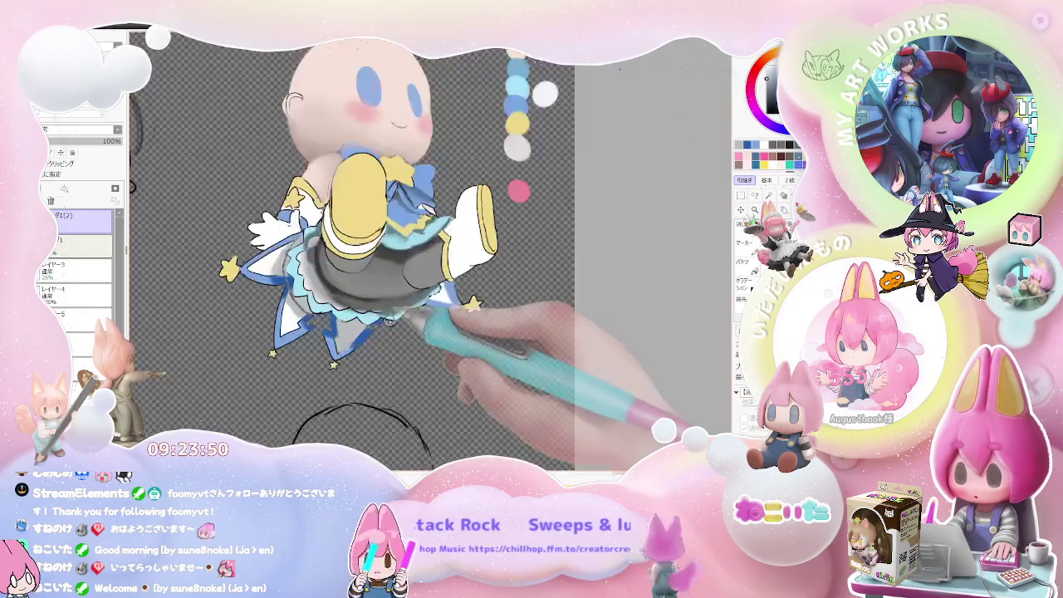
{"action": "scroll", "coordinate": [391, 329], "scroll_direction": "up", "scroll_amount": 2}
{"action": "scroll", "coordinate": [366, 332], "scroll_direction": "up", "scroll_amount": 2}
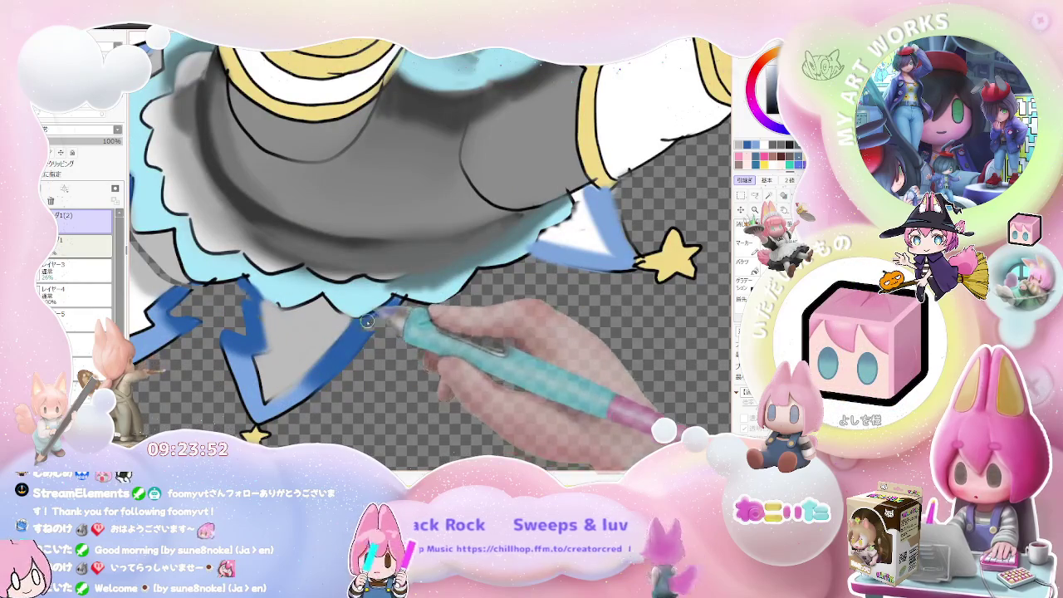
{"action": "scroll", "coordinate": [406, 298], "scroll_direction": "down", "scroll_amount": 2}
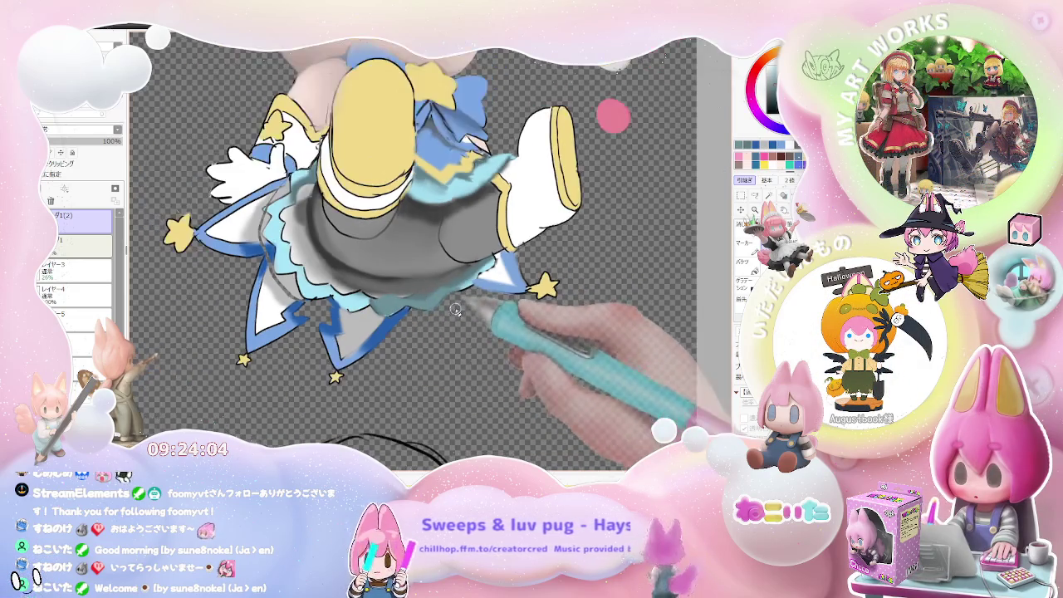
{"action": "scroll", "coordinate": [403, 330], "scroll_direction": "down", "scroll_amount": 2}
{"action": "scroll", "coordinate": [416, 330], "scroll_direction": "down", "scroll_amount": 2}
{"action": "scroll", "coordinate": [468, 329], "scroll_direction": "down", "scroll_amount": 1}
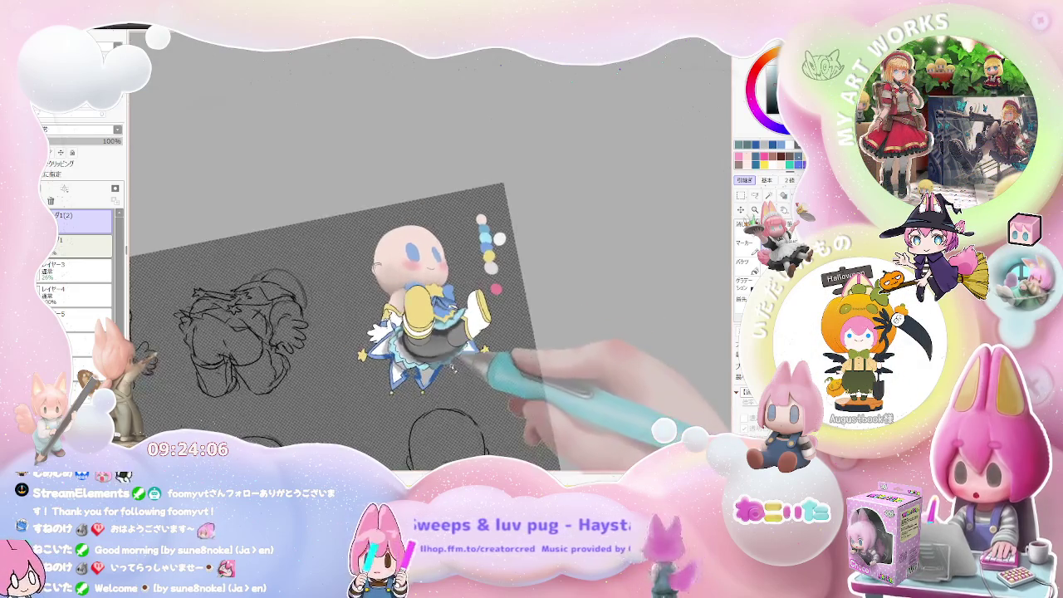
{"action": "left_click_drag", "start_coordinate": [469, 330], "coordinate": [358, 391]}
{"action": "scroll", "coordinate": [470, 329], "scroll_direction": "up", "scroll_amount": 3}
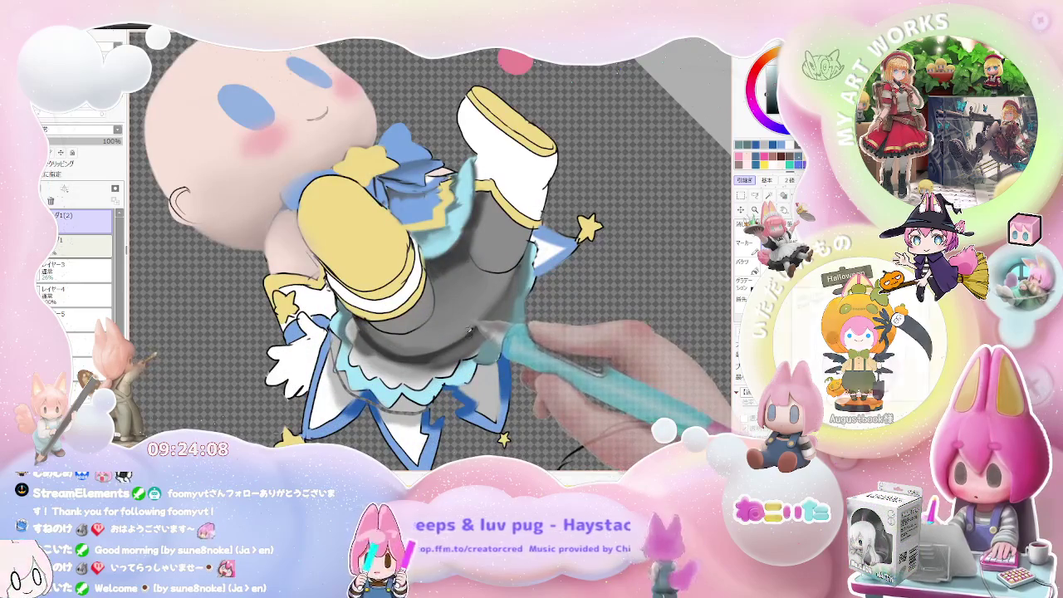
Step: Enlarge the brush and lay darker, more even soft grey shading on the legs
{"action": "key", "text": "bracketright"}
{"action": "key", "text": "bracketright"}
{"action": "key", "text": "bracketright"}
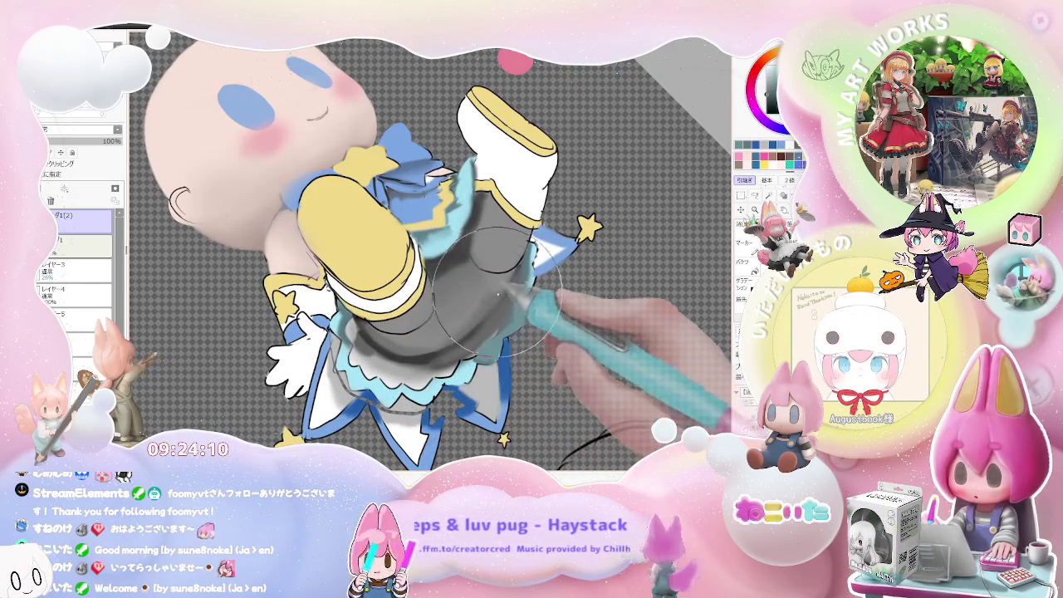
{"action": "scroll", "coordinate": [454, 338], "scroll_direction": "down", "scroll_amount": 1}
{"action": "scroll", "coordinate": [465, 315], "scroll_direction": "down", "scroll_amount": 1}
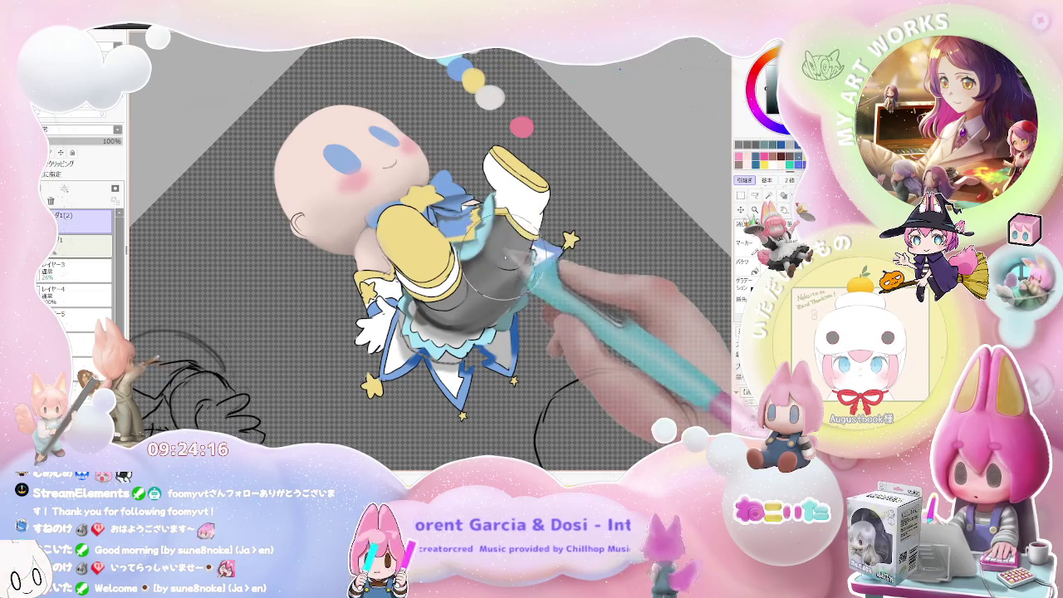
{"action": "scroll", "coordinate": [535, 254], "scroll_direction": "down", "scroll_amount": 1}
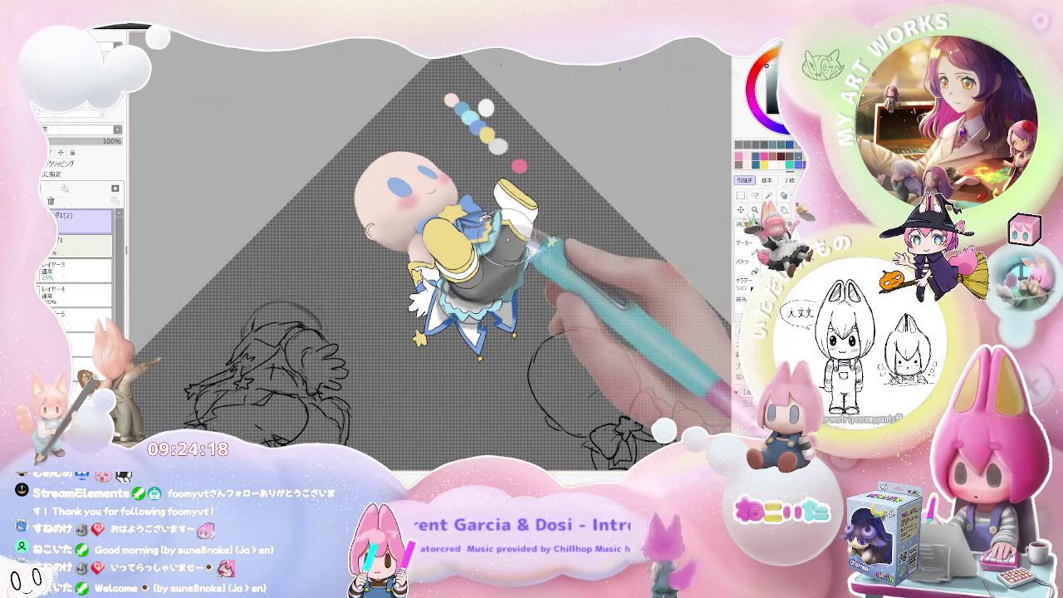
{"action": "scroll", "coordinate": [507, 250], "scroll_direction": "up", "scroll_amount": 1}
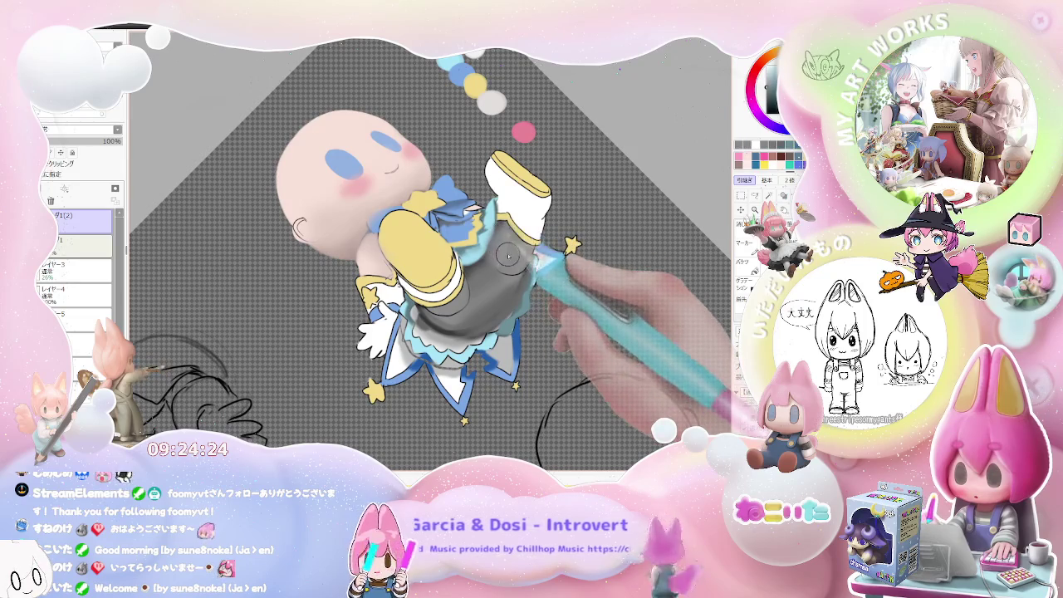
{"action": "left_click_drag", "start_coordinate": [538, 245], "coordinate": [492, 275]}
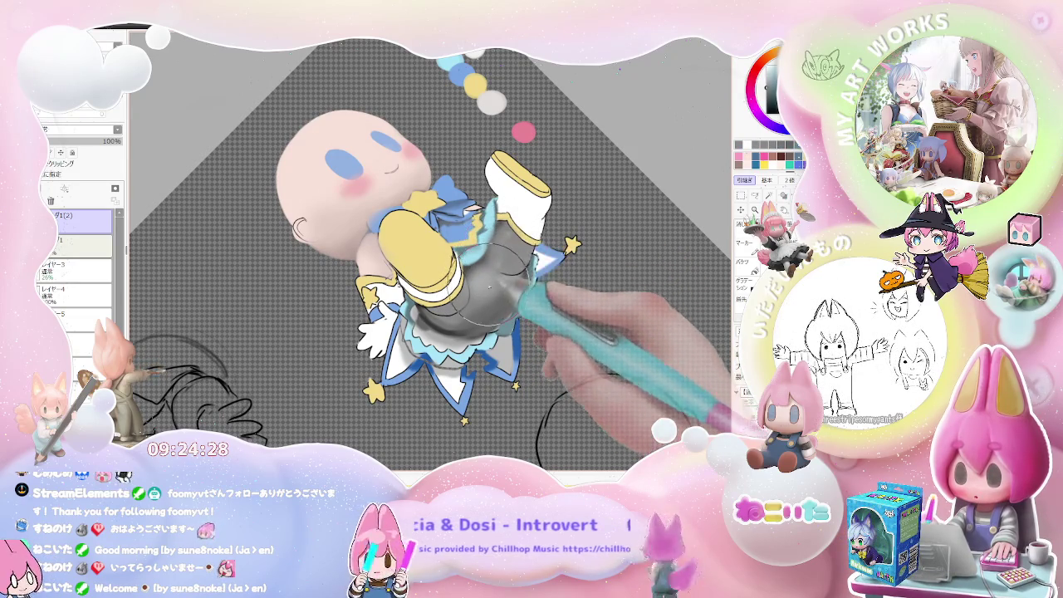
{"action": "left_click_drag", "start_coordinate": [502, 252], "coordinate": [495, 268]}
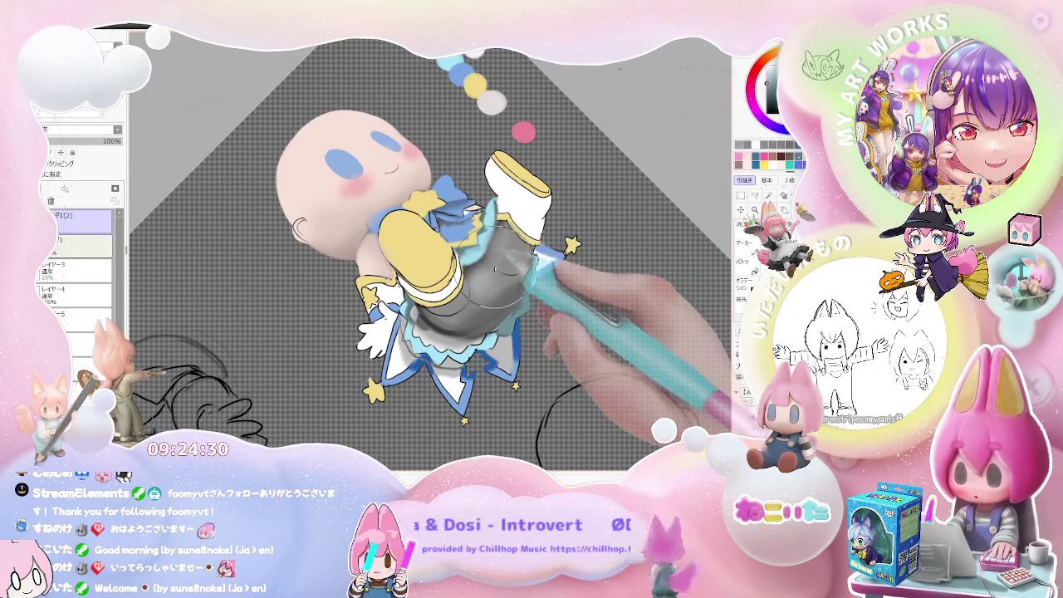
{"action": "scroll", "coordinate": [495, 269], "scroll_direction": "down", "scroll_amount": 2}
{"action": "mouse_move", "coordinate": [519, 264]}
{"action": "left_mouse_down"}
{"action": "mouse_move", "coordinate": [487, 280]}
{"action": "mouse_move", "coordinate": [487, 332]}
{"action": "mouse_move", "coordinate": [415, 403]}
{"action": "mouse_move", "coordinate": [436, 309]}
{"action": "left_mouse_up"}
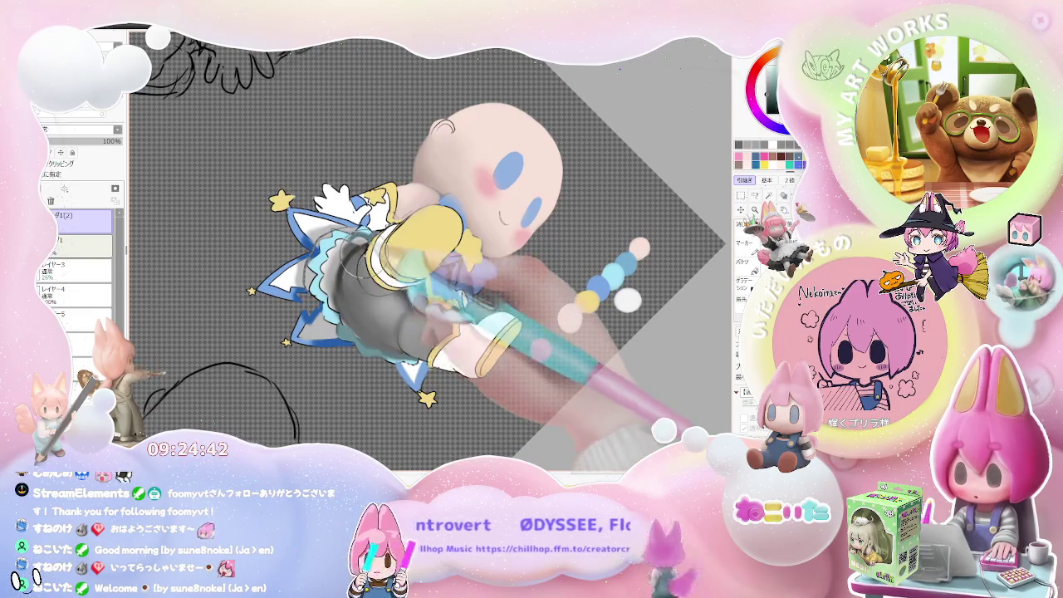
Step: Frame the chibi's legs, then set the brush to size 61.0 and density 46
{"action": "scroll", "coordinate": [366, 282], "scroll_direction": "down", "scroll_amount": 3}
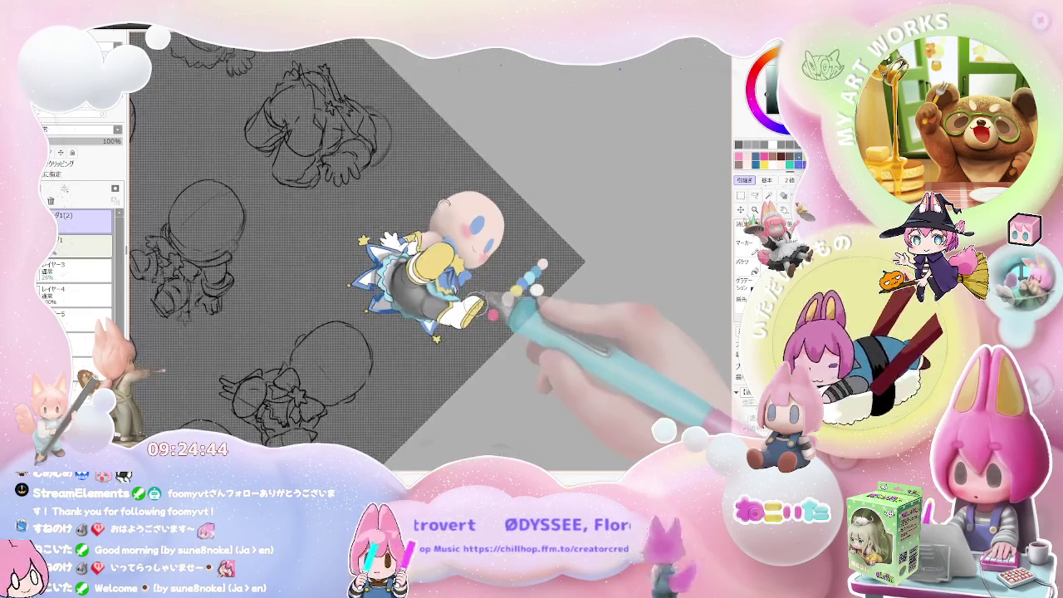
{"action": "scroll", "coordinate": [425, 334], "scroll_direction": "up", "scroll_amount": 2}
{"action": "scroll", "coordinate": [418, 322], "scroll_direction": "up", "scroll_amount": 3}
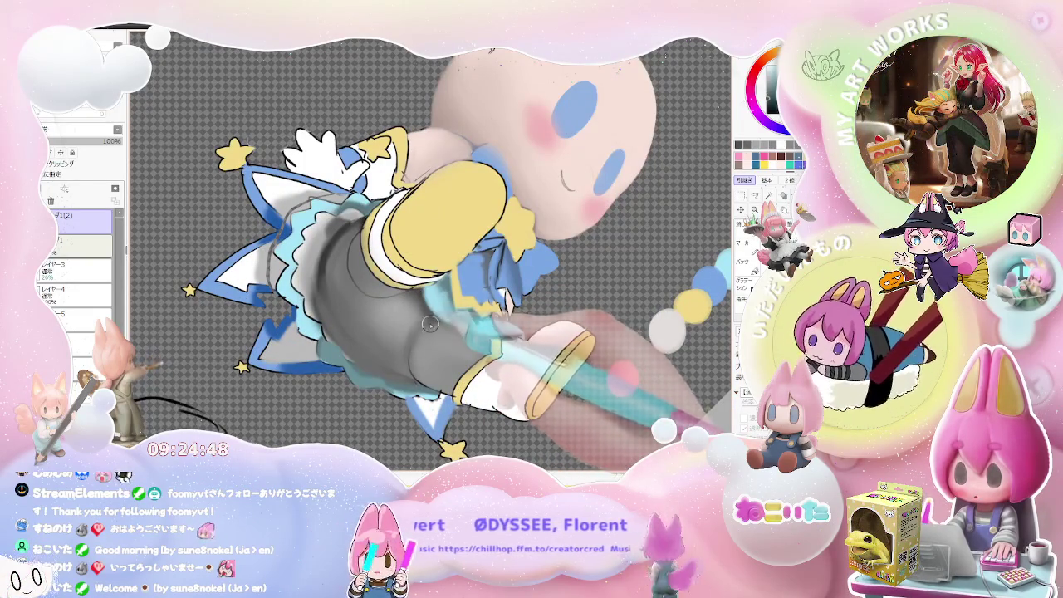
{"action": "scroll", "coordinate": [470, 331], "scroll_direction": "down", "scroll_amount": 2}
{"action": "scroll", "coordinate": [449, 315], "scroll_direction": "down", "scroll_amount": 1}
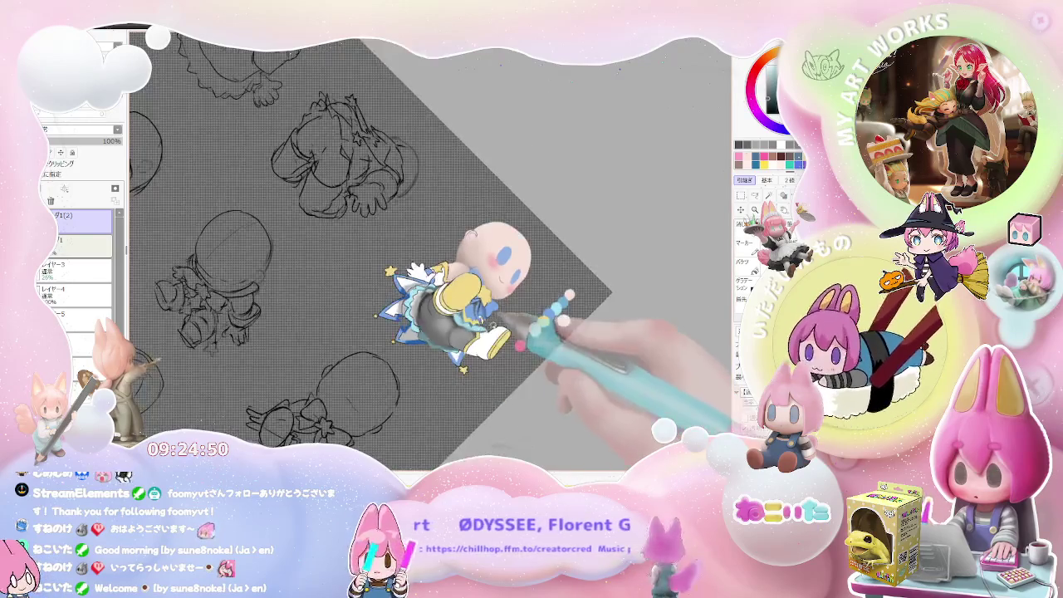
{"action": "scroll", "coordinate": [423, 307], "scroll_direction": "up", "scroll_amount": 2}
{"action": "scroll", "coordinate": [397, 291], "scroll_direction": "up", "scroll_amount": 2}
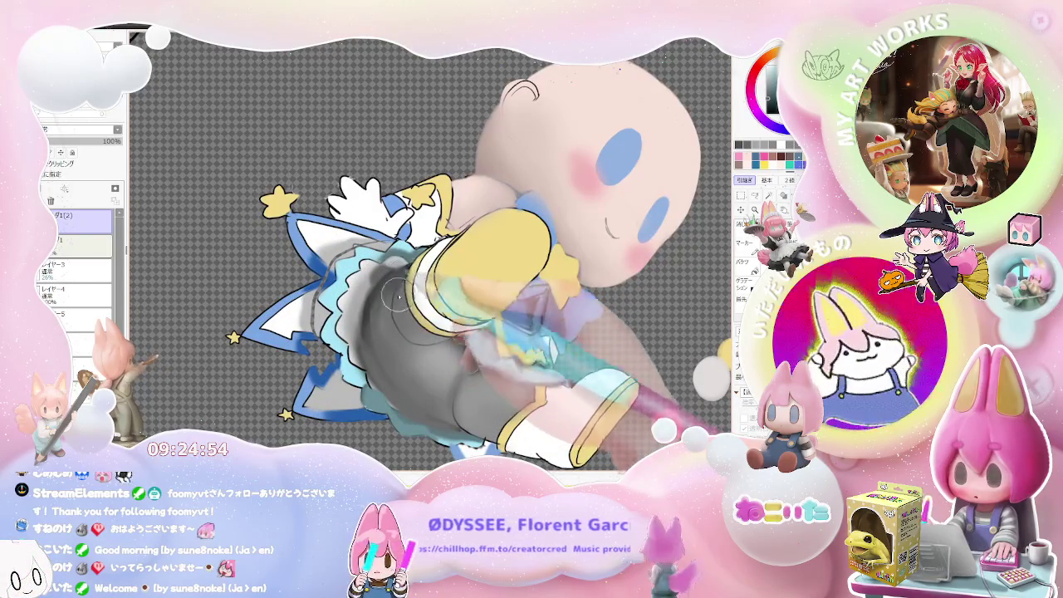
{"action": "scroll", "coordinate": [432, 282], "scroll_direction": "down", "scroll_amount": 3}
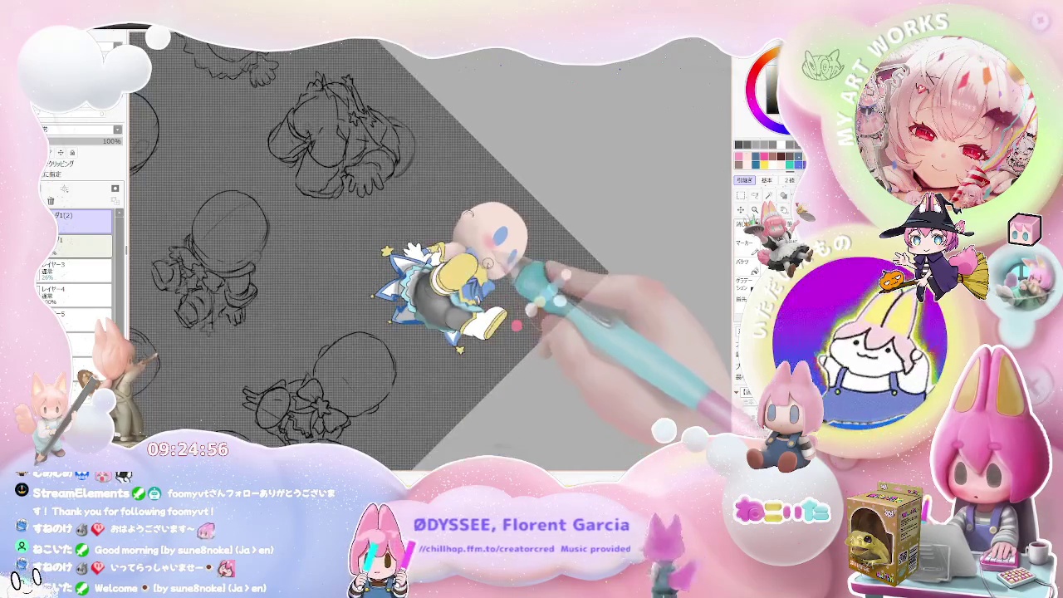
{"action": "scroll", "coordinate": [465, 282], "scroll_direction": "up", "scroll_amount": 2}
{"action": "scroll", "coordinate": [413, 331], "scroll_direction": "up", "scroll_amount": 3}
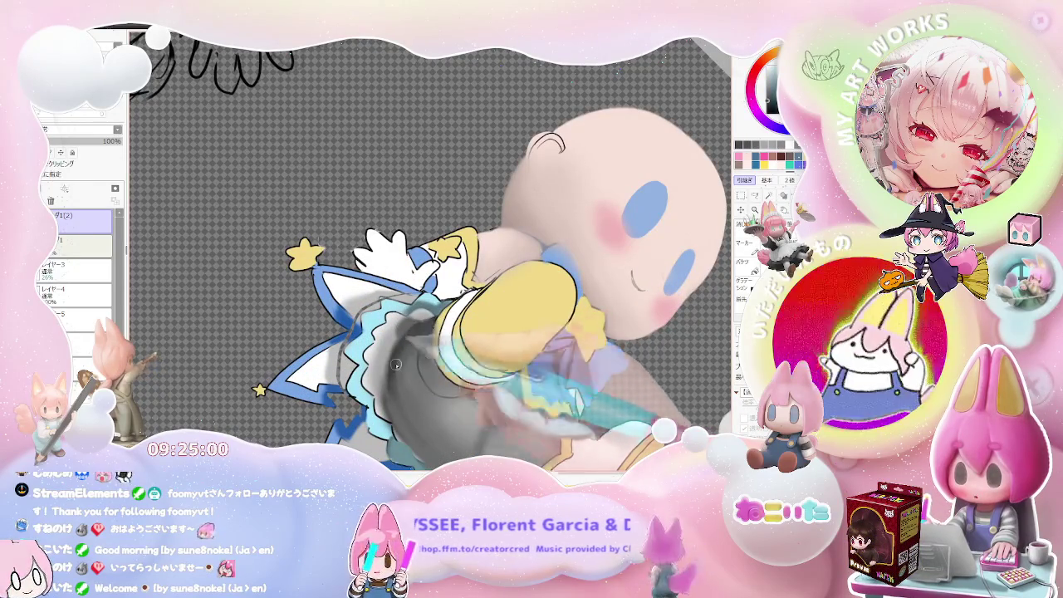
{"action": "scroll", "coordinate": [396, 391], "scroll_direction": "down", "scroll_amount": 2}
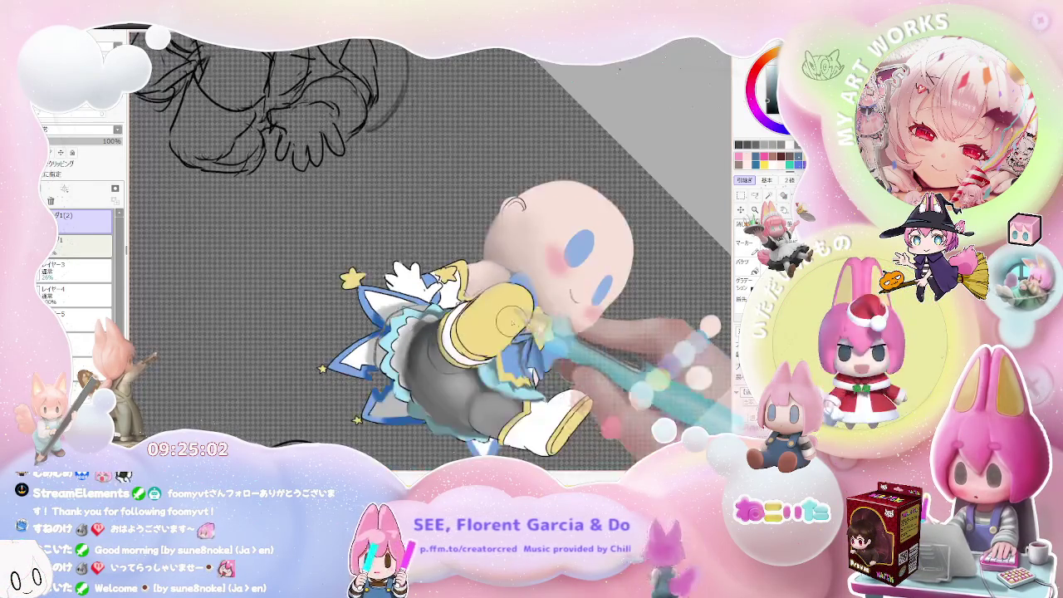
{"action": "scroll", "coordinate": [396, 391], "scroll_direction": "down", "scroll_amount": 2}
{"action": "scroll", "coordinate": [397, 357], "scroll_direction": "up", "scroll_amount": 2}
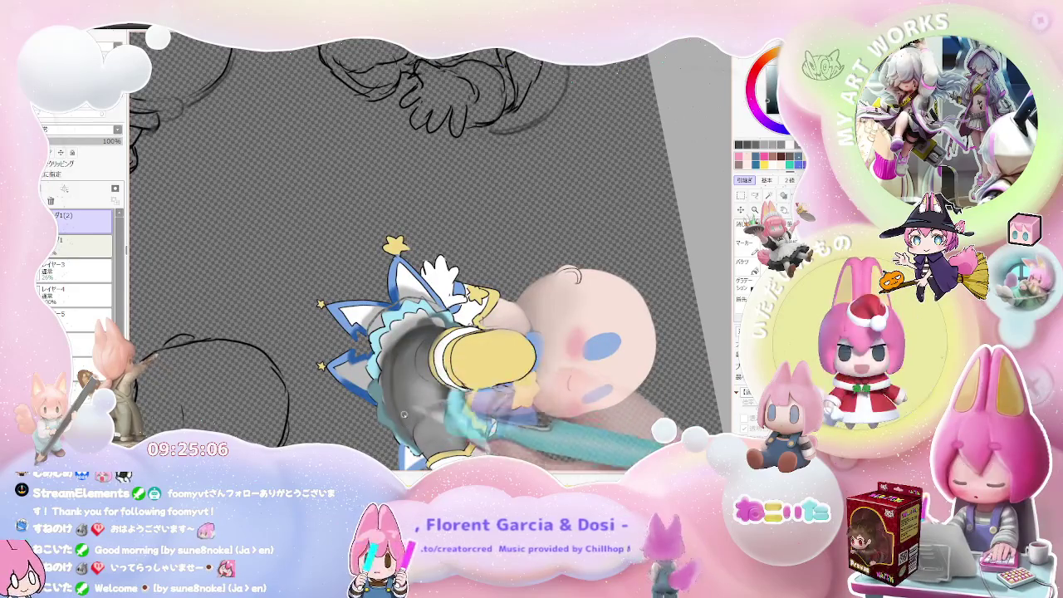
{"action": "left_click_drag", "start_coordinate": [394, 353], "coordinate": [387, 359]}
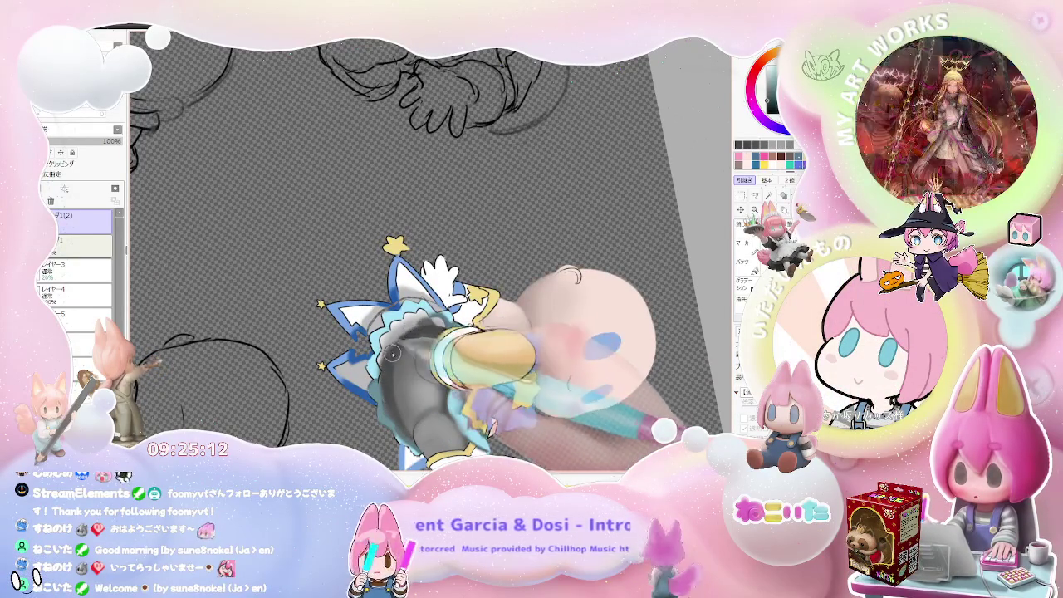
{"action": "scroll", "coordinate": [398, 346], "scroll_direction": "down", "scroll_amount": 3}
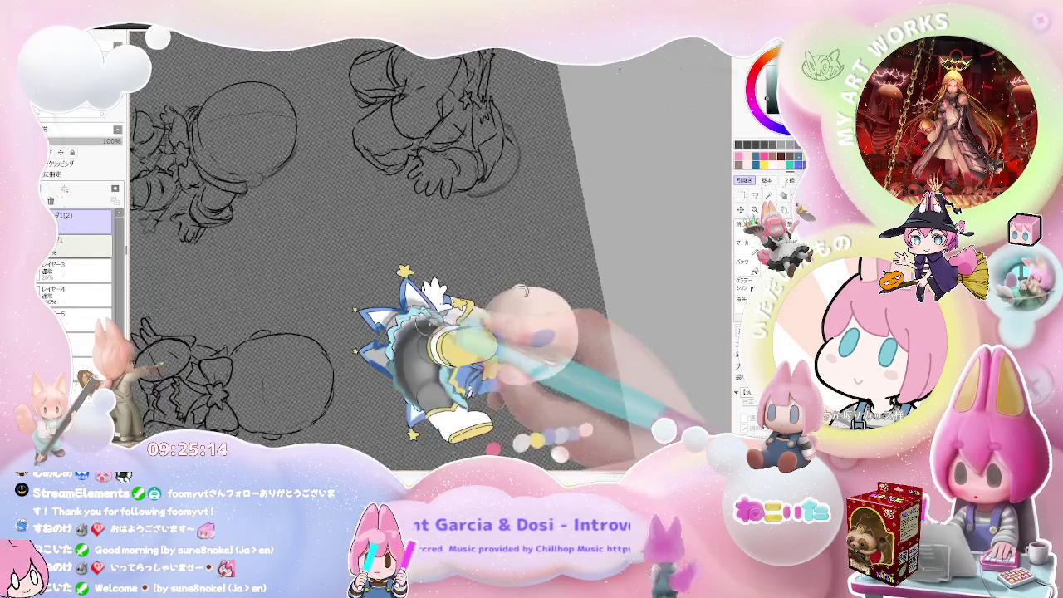
Step: Paint darker, rounder grey shading on both stocking legs beneath the frilled light-blue underskirt
{"action": "scroll", "coordinate": [448, 316], "scroll_direction": "down", "scroll_amount": 3}
{"action": "scroll", "coordinate": [498, 320], "scroll_direction": "down", "scroll_amount": 2}
{"action": "scroll", "coordinate": [498, 325], "scroll_direction": "up", "scroll_amount": 2}
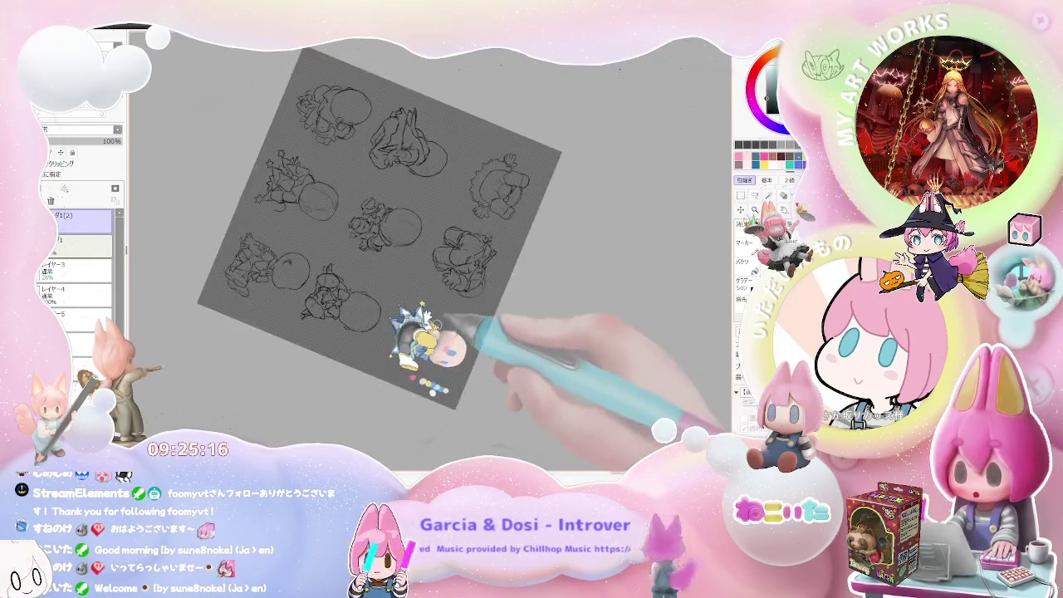
{"action": "scroll", "coordinate": [432, 333], "scroll_direction": "up", "scroll_amount": 3}
{"action": "scroll", "coordinate": [394, 340], "scroll_direction": "up", "scroll_amount": 3}
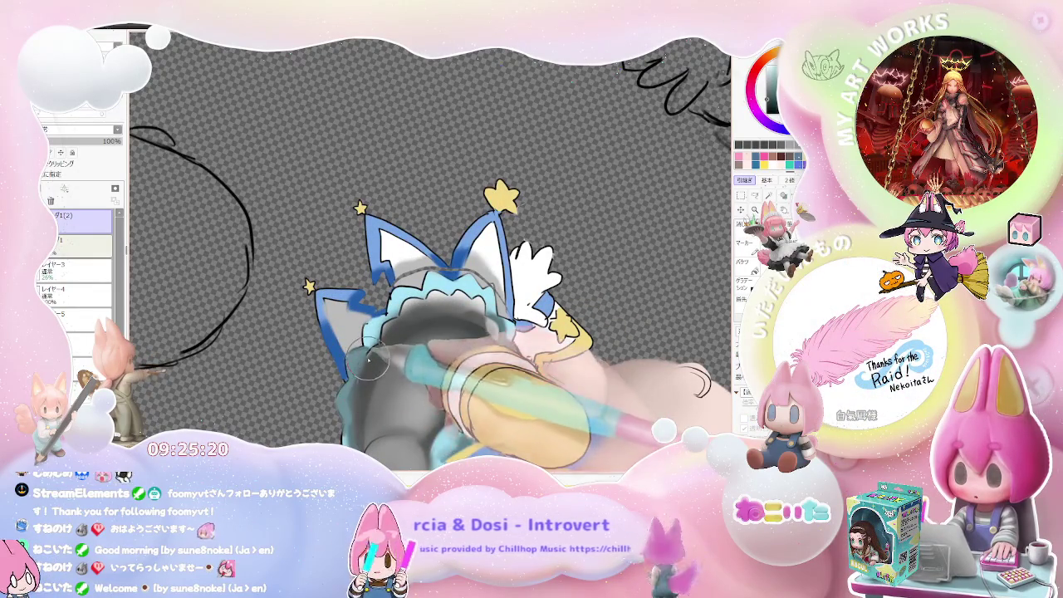
{"action": "scroll", "coordinate": [360, 403], "scroll_direction": "down", "scroll_amount": 2}
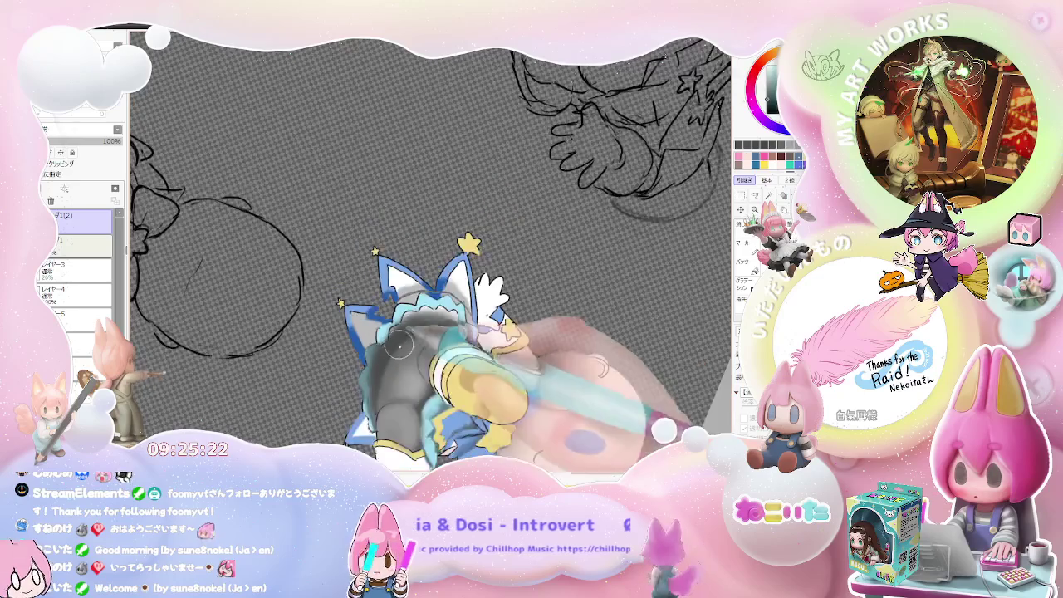
{"action": "scroll", "coordinate": [361, 402], "scroll_direction": "down", "scroll_amount": 2}
{"action": "scroll", "coordinate": [361, 402], "scroll_direction": "down", "scroll_amount": 1}
{"action": "scroll", "coordinate": [360, 402], "scroll_direction": "down", "scroll_amount": 1}
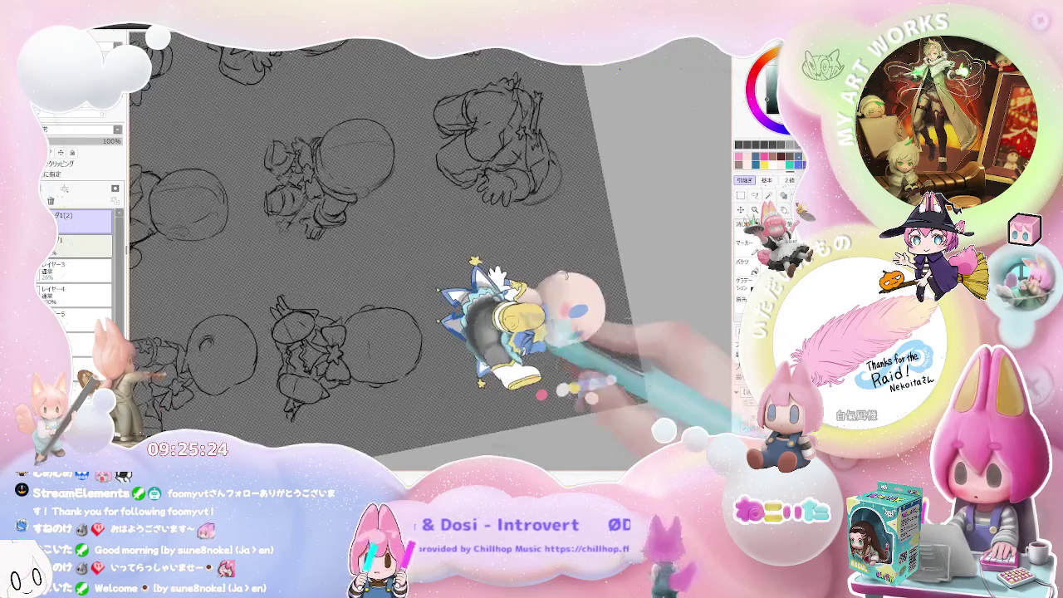
{"action": "scroll", "coordinate": [471, 356], "scroll_direction": "up", "scroll_amount": 3}
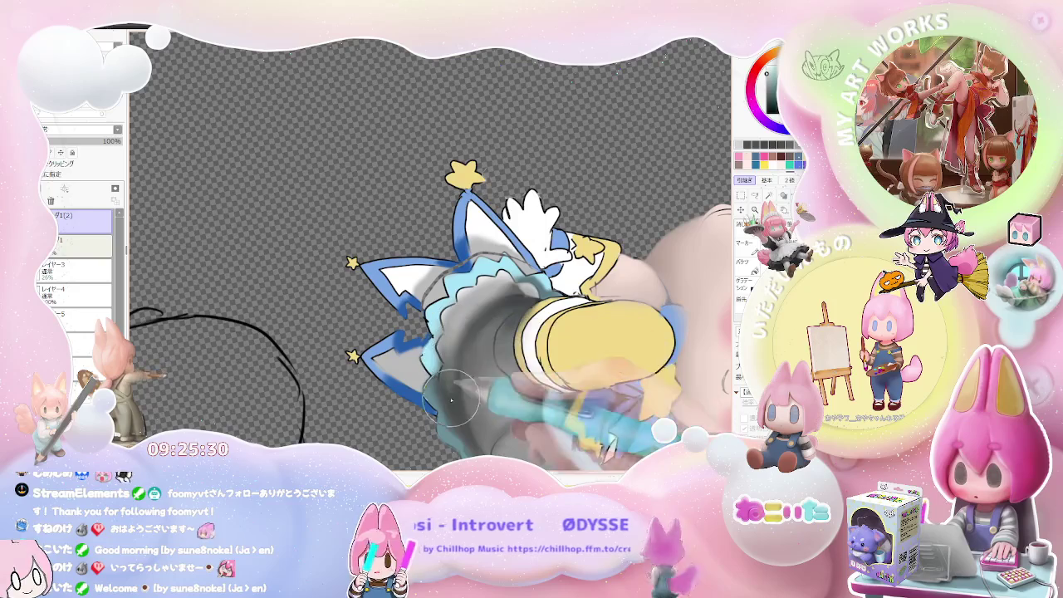
{"action": "scroll", "coordinate": [488, 307], "scroll_direction": "down", "scroll_amount": 2}
{"action": "scroll", "coordinate": [498, 312], "scroll_direction": "down", "scroll_amount": 1}
{"action": "scroll", "coordinate": [502, 311], "scroll_direction": "up", "scroll_amount": 1}
{"action": "scroll", "coordinate": [512, 309], "scroll_direction": "up", "scroll_amount": 2}
{"action": "scroll", "coordinate": [500, 309], "scroll_direction": "up", "scroll_amount": 1}
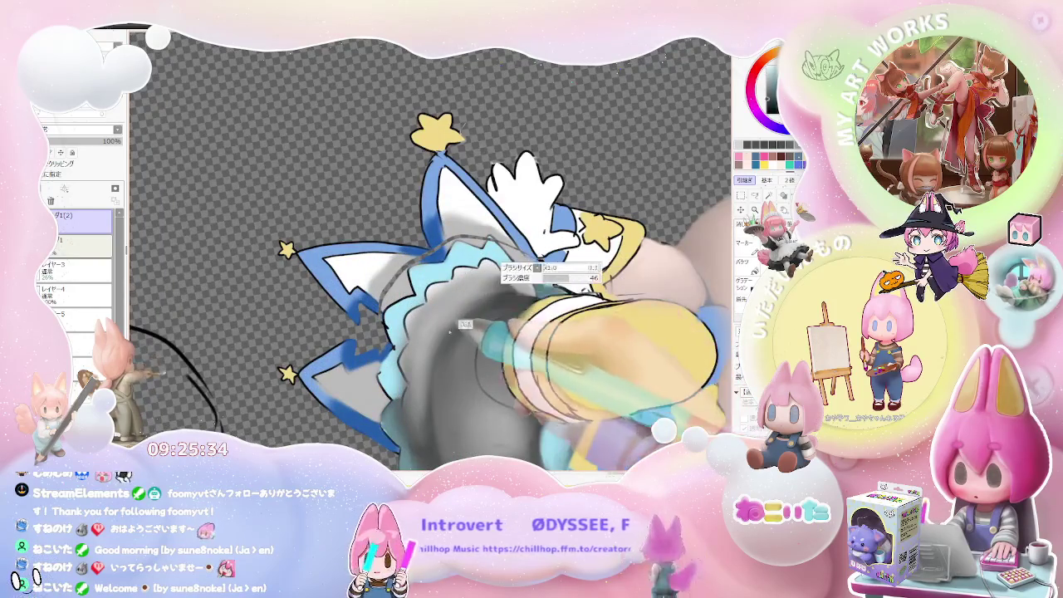
{"action": "scroll", "coordinate": [499, 311], "scroll_direction": "down", "scroll_amount": 1}
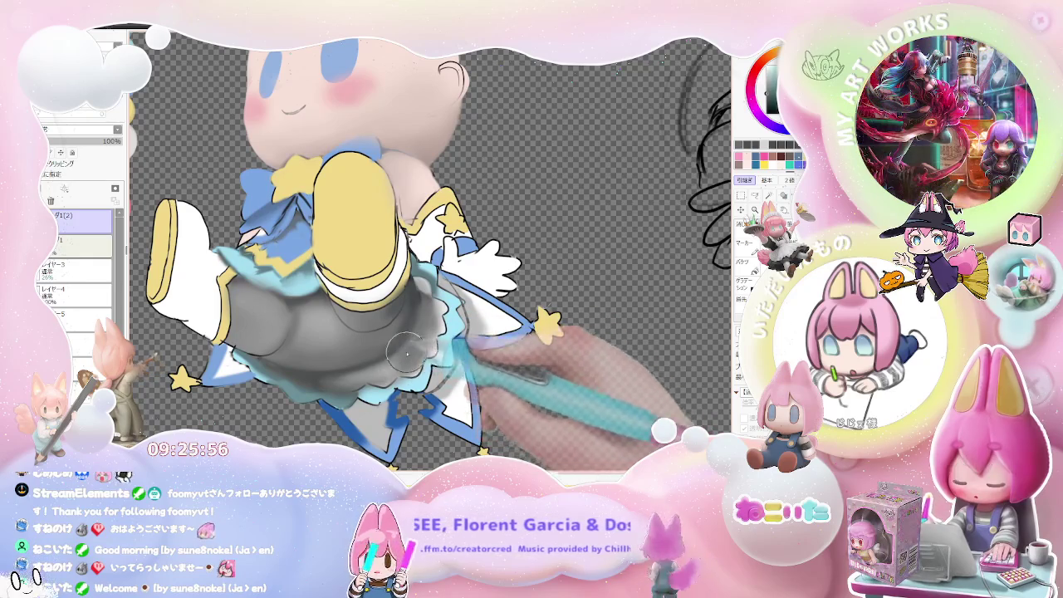
{"action": "scroll", "coordinate": [367, 375], "scroll_direction": "down", "scroll_amount": 2}
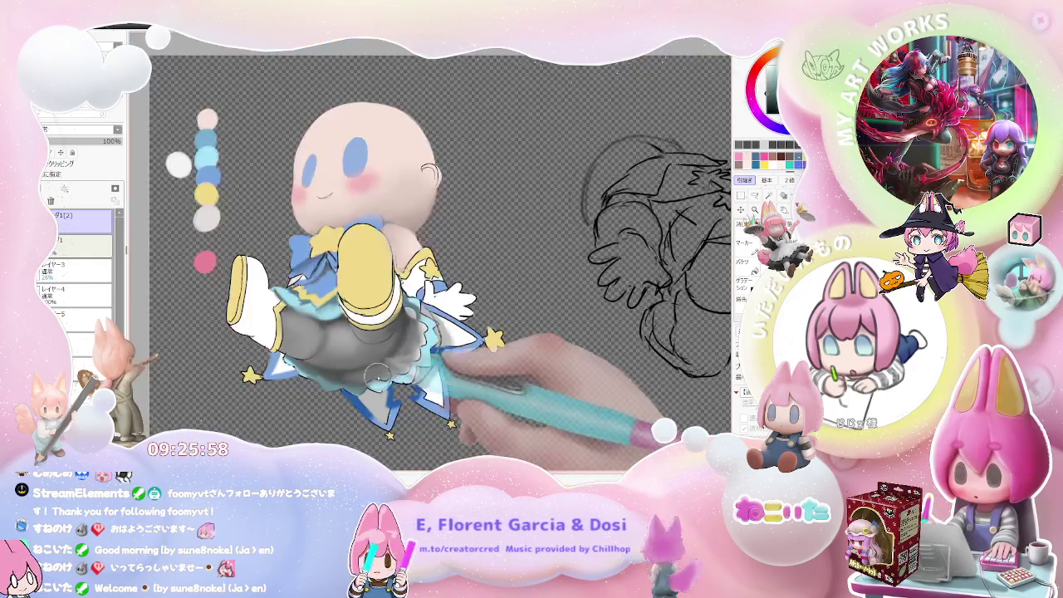
Step: Rotate the canvas about 45 degrees clockwise and frame the skirt and stockings
{"action": "scroll", "coordinate": [367, 375], "scroll_direction": "down", "scroll_amount": 2}
{"action": "scroll", "coordinate": [367, 376], "scroll_direction": "down", "scroll_amount": 1}
{"action": "scroll", "coordinate": [367, 375], "scroll_direction": "down", "scroll_amount": 1}
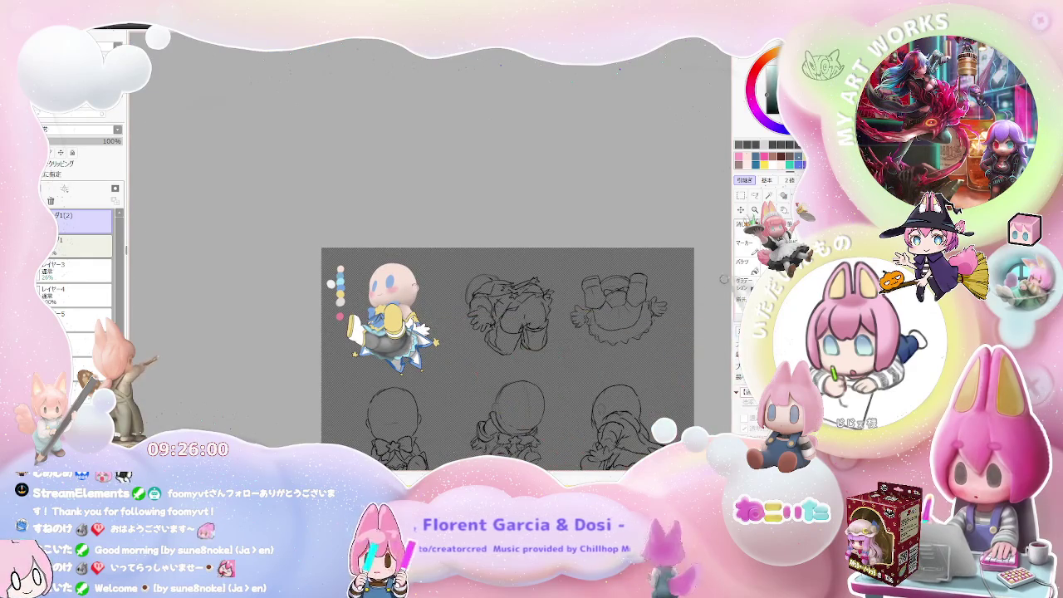
{"action": "scroll", "coordinate": [366, 341], "scroll_direction": "up", "scroll_amount": 2}
{"action": "scroll", "coordinate": [365, 341], "scroll_direction": "up", "scroll_amount": 2}
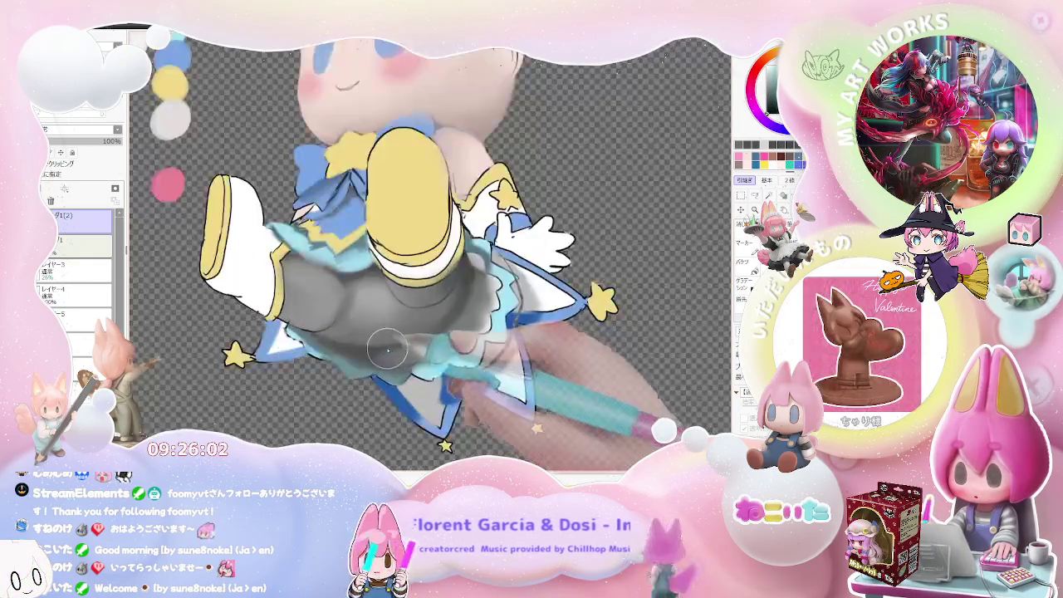
{"action": "scroll", "coordinate": [365, 341], "scroll_direction": "up", "scroll_amount": 1}
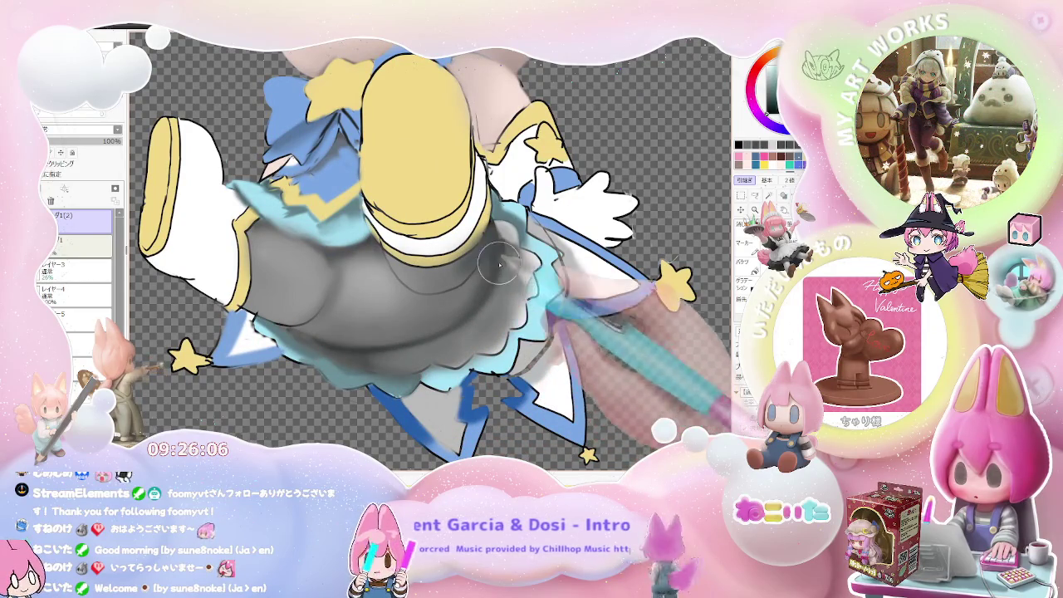
{"action": "scroll", "coordinate": [478, 309], "scroll_direction": "down", "scroll_amount": 2}
{"action": "scroll", "coordinate": [481, 308], "scroll_direction": "down", "scroll_amount": 1}
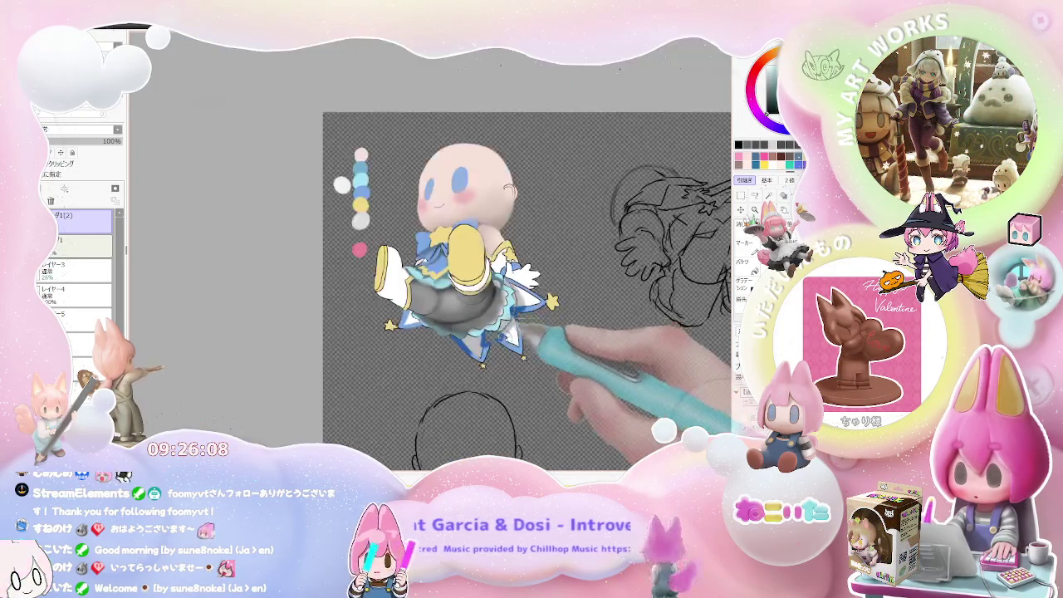
{"action": "key", "text": "End"}
{"action": "key", "text": "End"}
{"action": "key", "text": "End"}
{"action": "scroll", "coordinate": [431, 336], "scroll_direction": "up", "scroll_amount": 4}
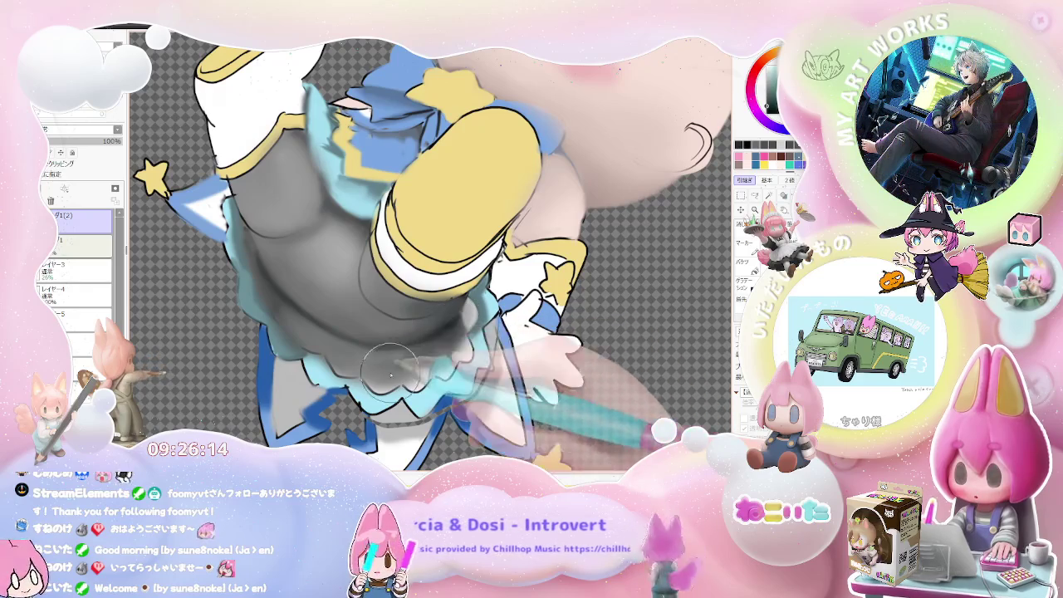
{"action": "scroll", "coordinate": [401, 353], "scroll_direction": "down", "scroll_amount": 3}
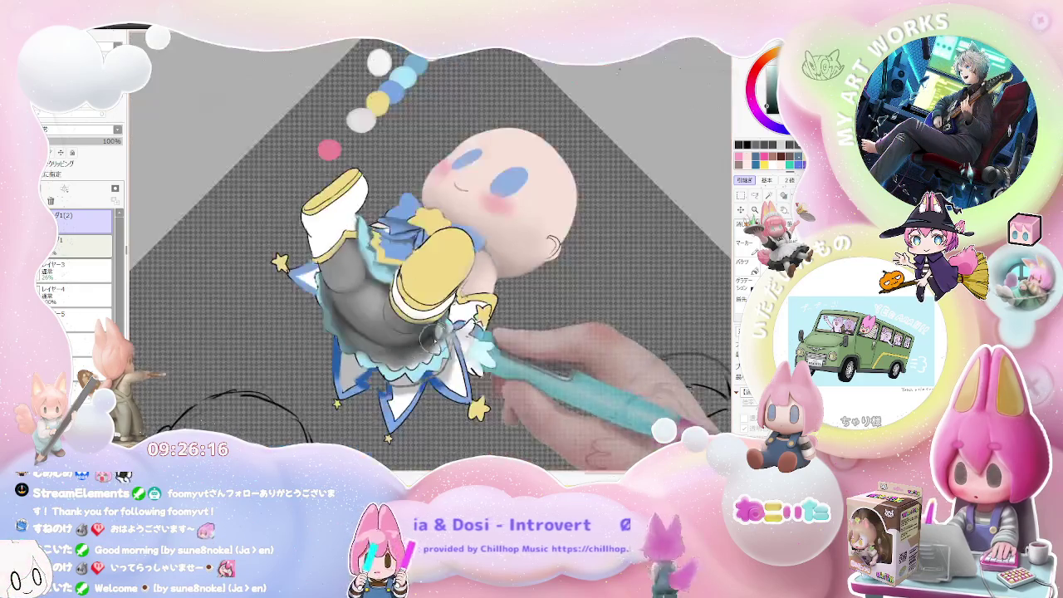
{"action": "scroll", "coordinate": [401, 353], "scroll_direction": "down", "scroll_amount": 1}
{"action": "scroll", "coordinate": [328, 260], "scroll_direction": "up", "scroll_amount": 4}
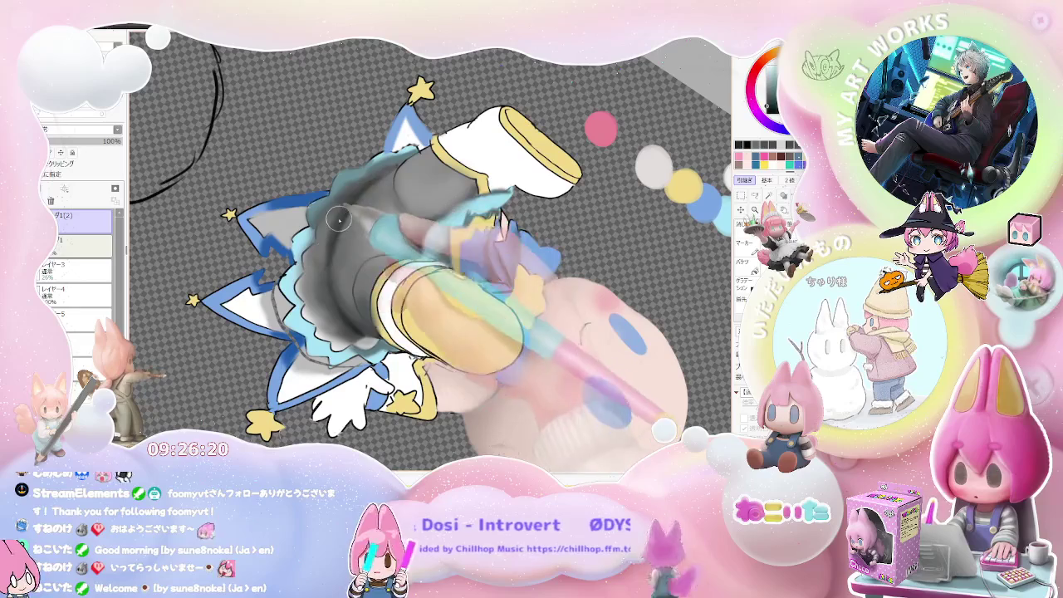
Step: With an enlarged brush, lay broad shading strokes across the grey stockings
{"action": "key", "text": "bracketright"}
{"action": "key", "text": "bracketright"}
{"action": "key", "text": "bracketright"}
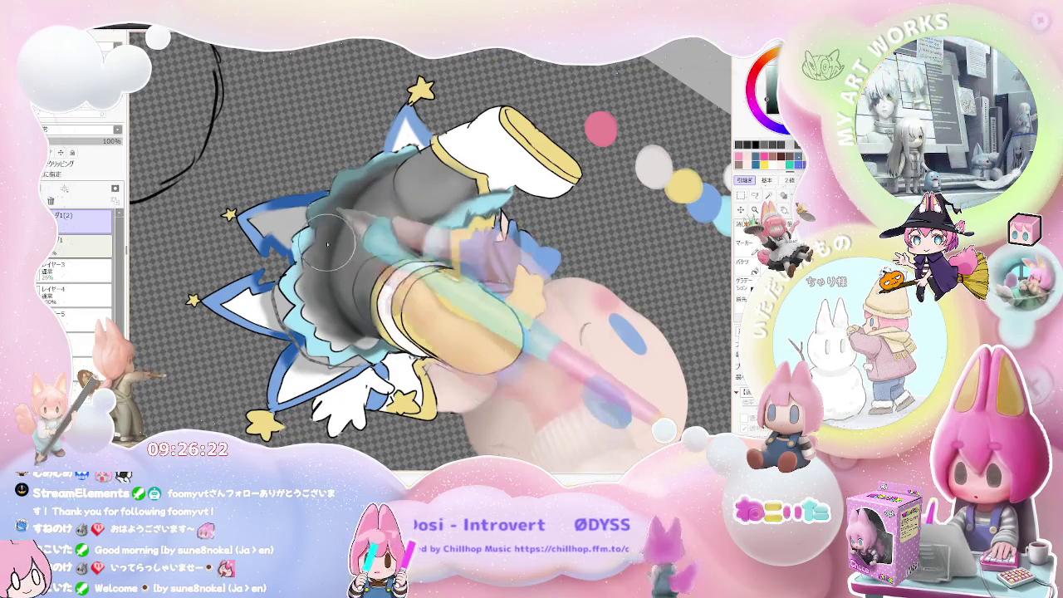
{"action": "scroll", "coordinate": [326, 294], "scroll_direction": "down", "scroll_amount": 2}
{"action": "scroll", "coordinate": [338, 241], "scroll_direction": "up", "scroll_amount": 2}
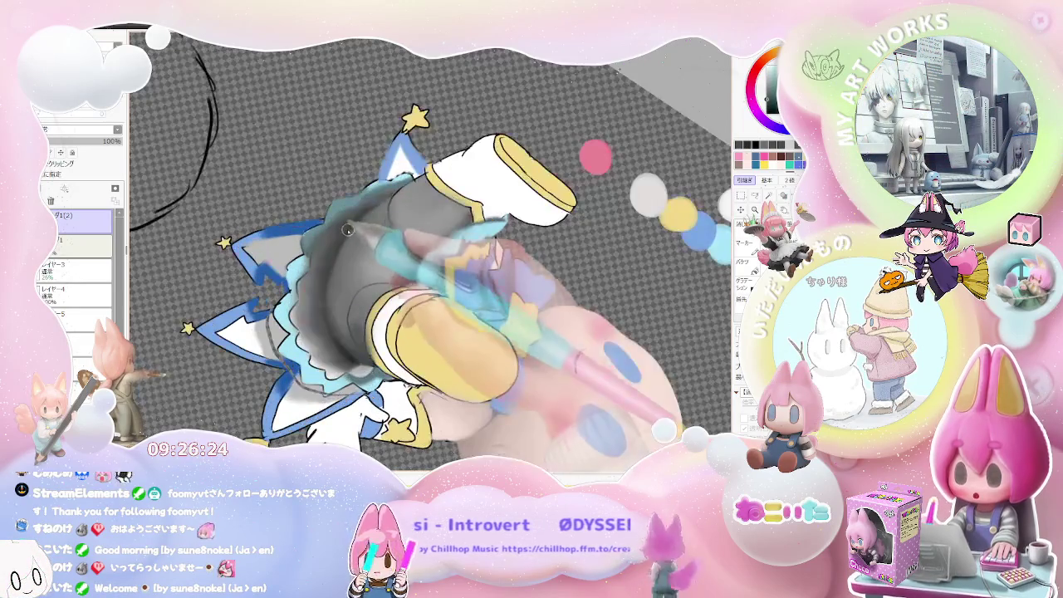
{"action": "scroll", "coordinate": [365, 218], "scroll_direction": "down", "scroll_amount": 1}
{"action": "scroll", "coordinate": [416, 229], "scroll_direction": "down", "scroll_amount": 2}
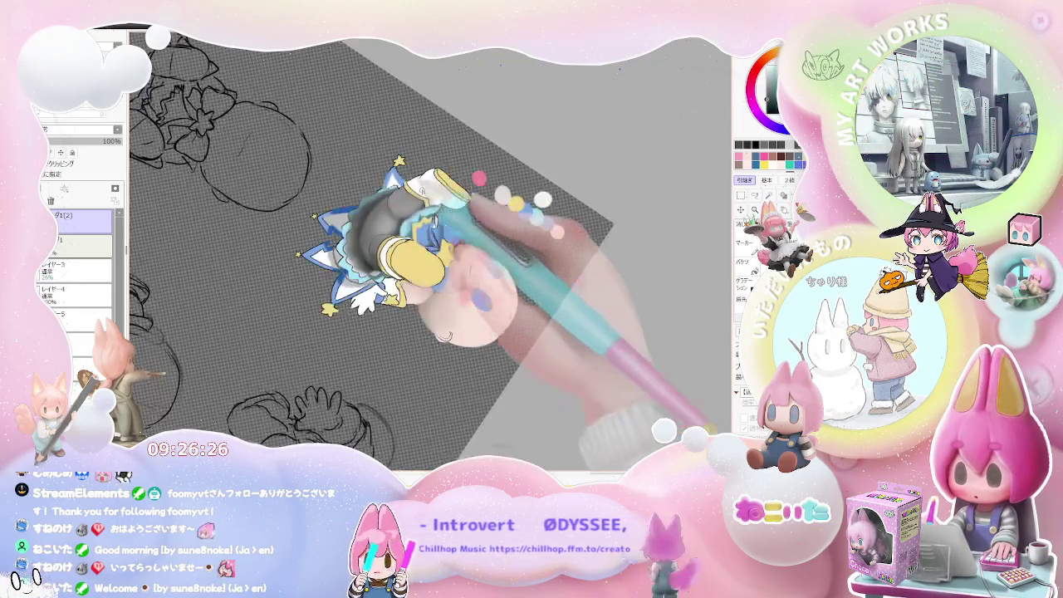
{"action": "scroll", "coordinate": [465, 237], "scroll_direction": "down", "scroll_amount": 1}
{"action": "scroll", "coordinate": [465, 249], "scroll_direction": "up", "scroll_amount": 1}
{"action": "scroll", "coordinate": [432, 266], "scroll_direction": "up", "scroll_amount": 2}
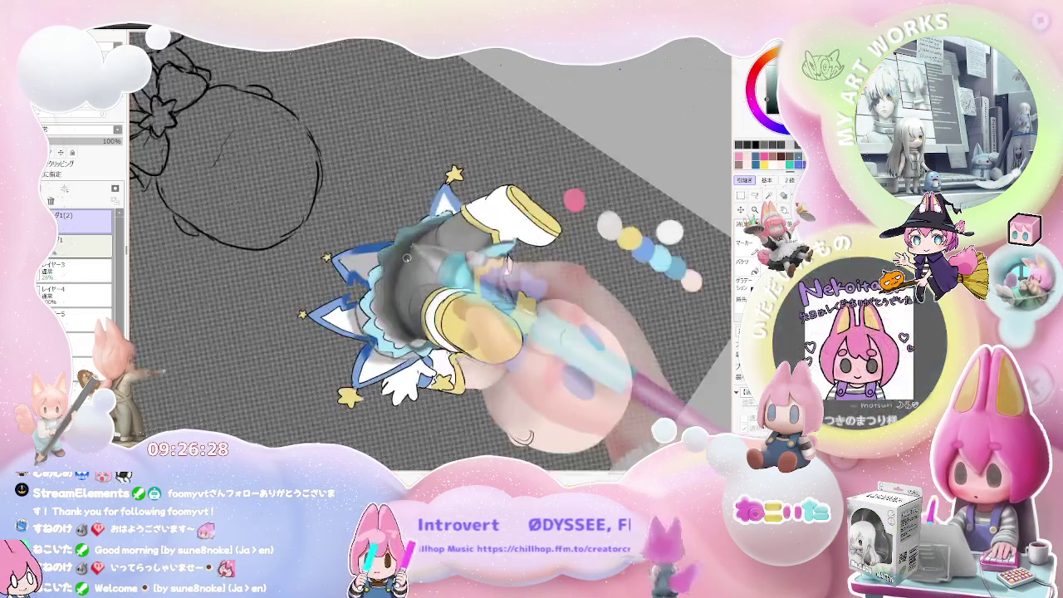
{"action": "scroll", "coordinate": [399, 282], "scroll_direction": "up", "scroll_amount": 2}
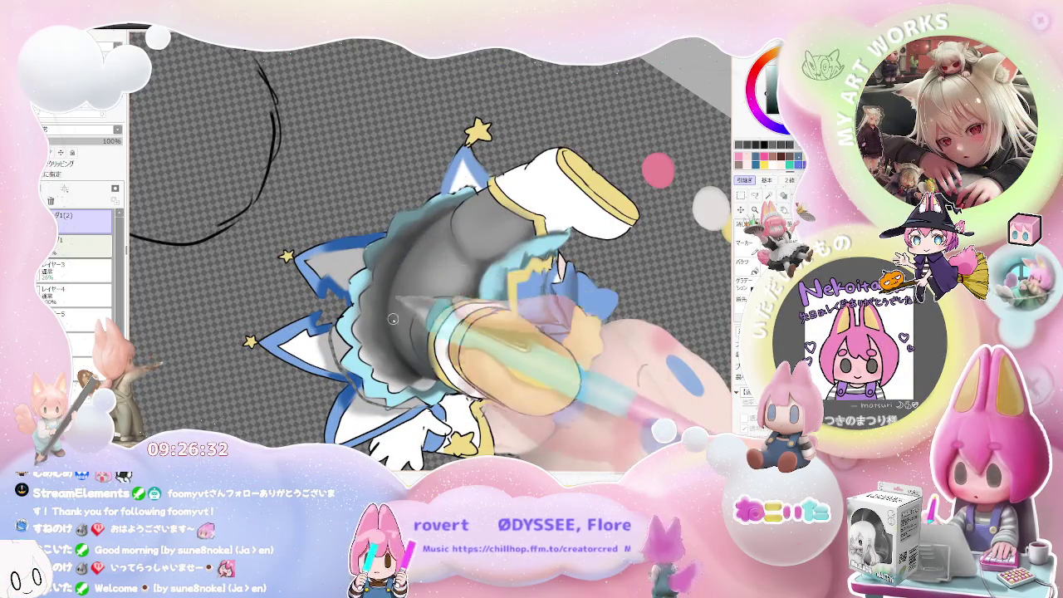
{"action": "scroll", "coordinate": [402, 271], "scroll_direction": "down", "scroll_amount": 2}
{"action": "scroll", "coordinate": [402, 272], "scroll_direction": "down", "scroll_amount": 2}
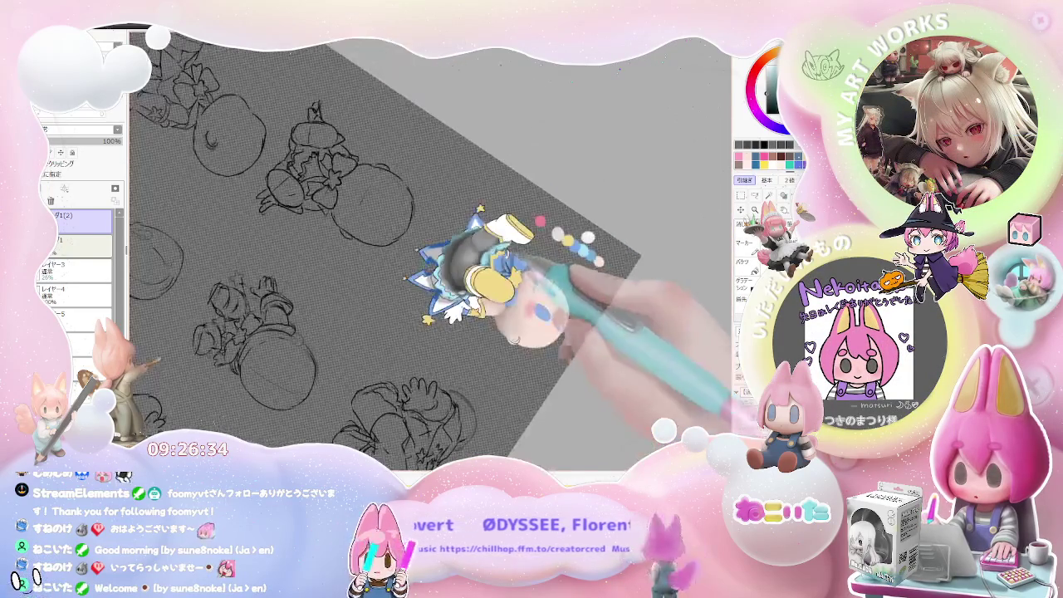
{"action": "scroll", "coordinate": [403, 272], "scroll_direction": "down", "scroll_amount": 1}
{"action": "scroll", "coordinate": [532, 282], "scroll_direction": "up", "scroll_amount": 2}
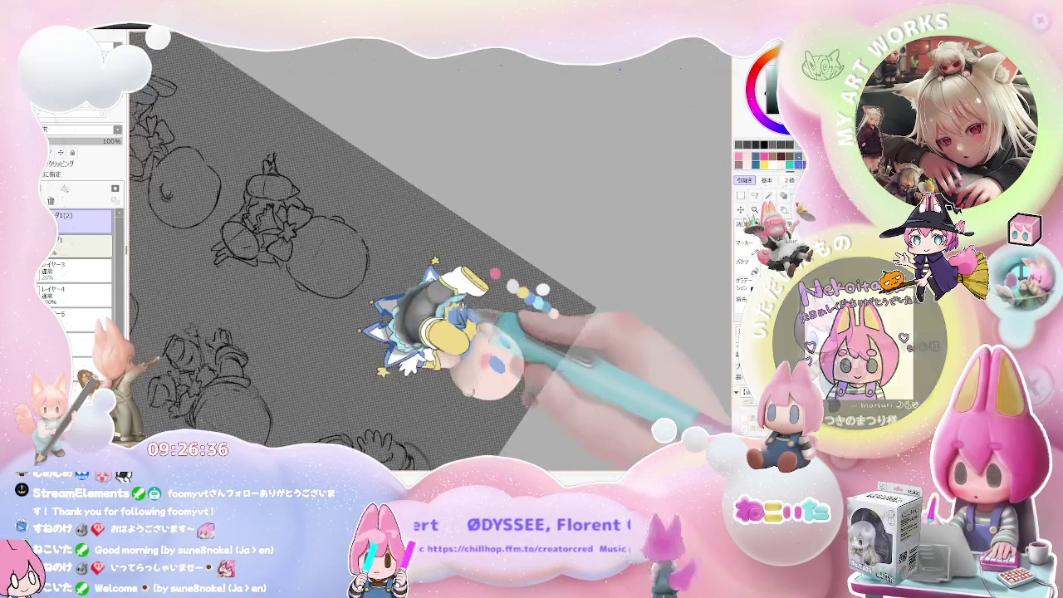
{"action": "scroll", "coordinate": [515, 274], "scroll_direction": "up", "scroll_amount": 2}
{"action": "scroll", "coordinate": [499, 274], "scroll_direction": "up", "scroll_amount": 2}
{"action": "scroll", "coordinate": [420, 278], "scroll_direction": "up", "scroll_amount": 2}
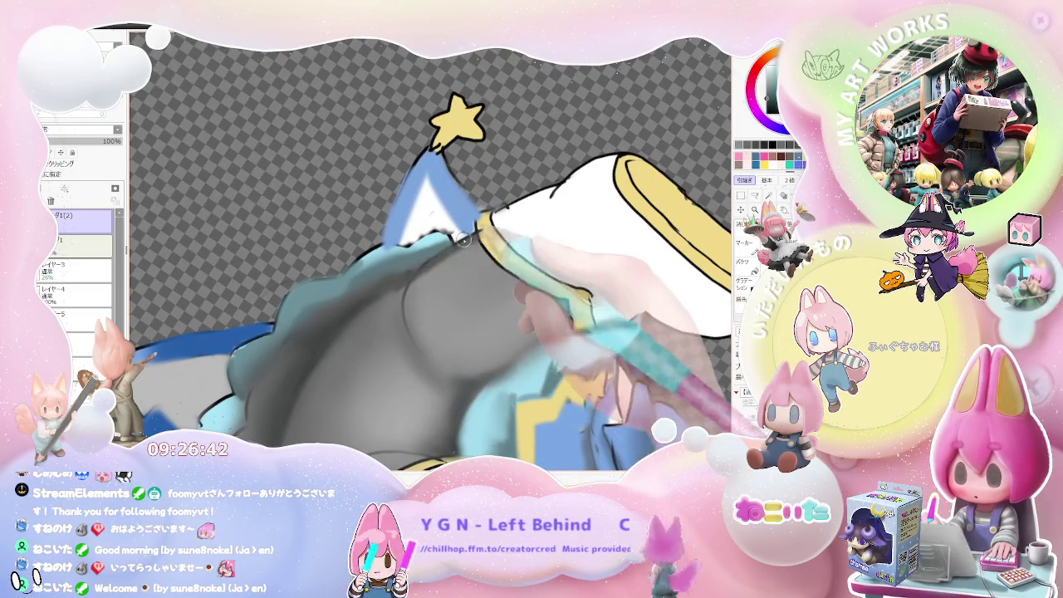
{"action": "scroll", "coordinate": [436, 277], "scroll_direction": "down", "scroll_amount": 1}
{"action": "scroll", "coordinate": [433, 270], "scroll_direction": "up", "scroll_amount": 1}
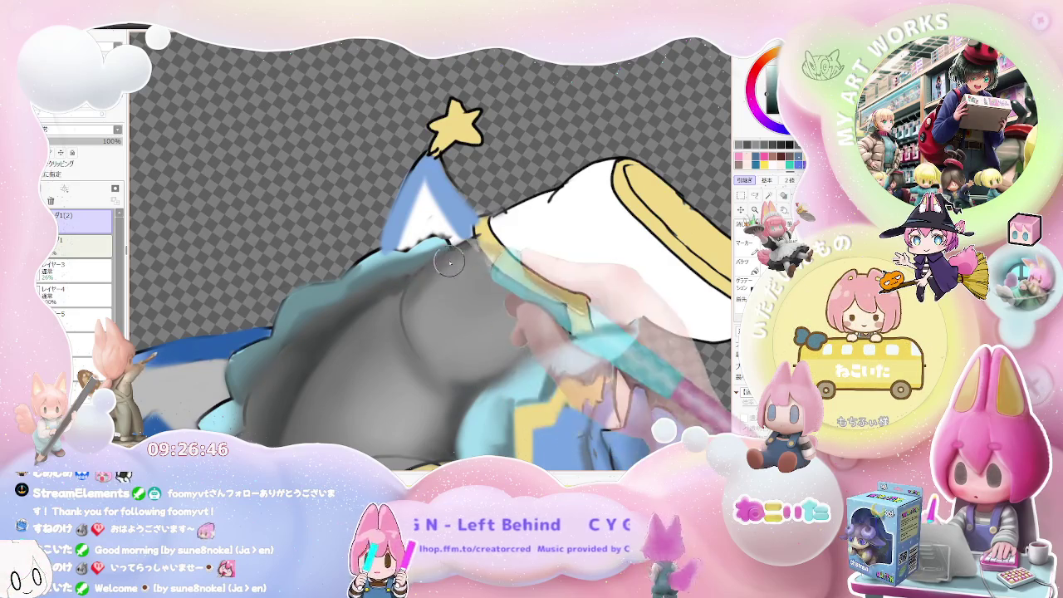
{"action": "scroll", "coordinate": [475, 254], "scroll_direction": "down", "scroll_amount": 1}
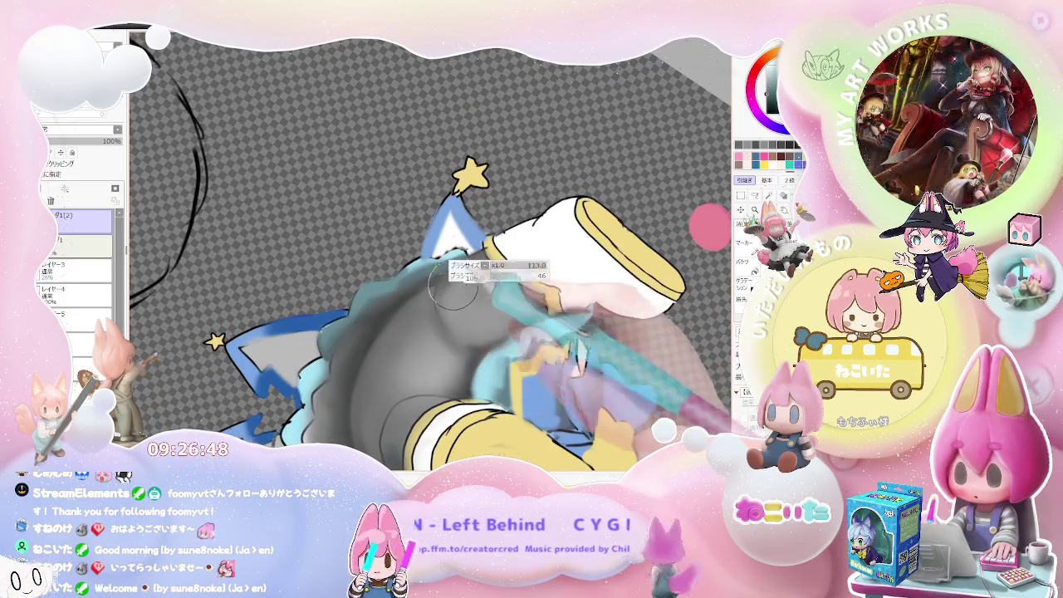
{"action": "scroll", "coordinate": [482, 282], "scroll_direction": "down", "scroll_amount": 1}
{"action": "scroll", "coordinate": [515, 307], "scroll_direction": "down", "scroll_amount": 2}
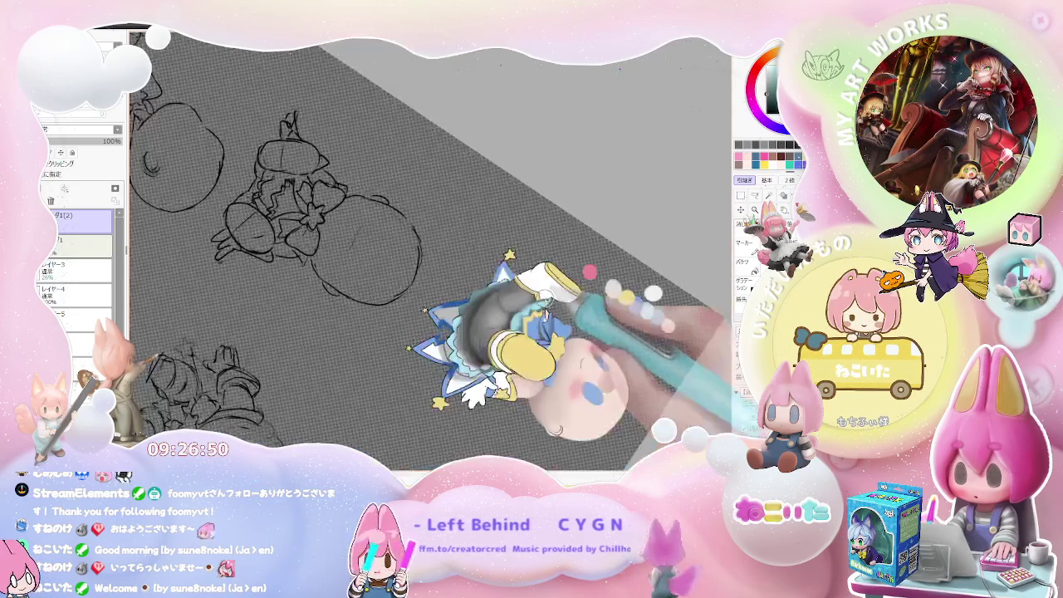
{"action": "scroll", "coordinate": [553, 339], "scroll_direction": "down", "scroll_amount": 1}
{"action": "scroll", "coordinate": [553, 339], "scroll_direction": "up", "scroll_amount": 2}
{"action": "scroll", "coordinate": [440, 342], "scroll_direction": "up", "scroll_amount": 2}
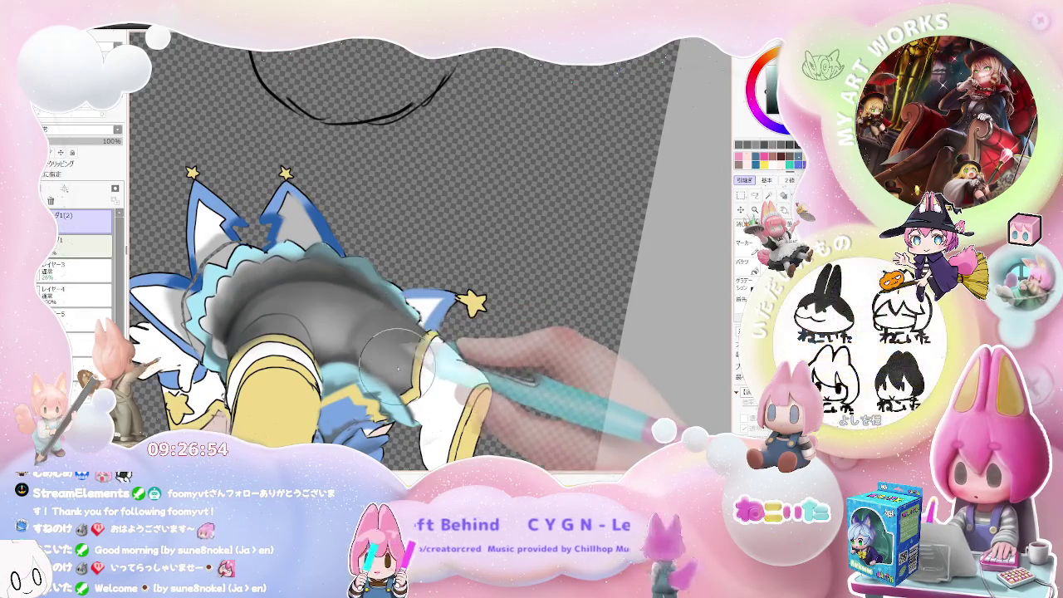
{"action": "scroll", "coordinate": [398, 367], "scroll_direction": "down", "scroll_amount": 1}
{"action": "scroll", "coordinate": [407, 355], "scroll_direction": "down", "scroll_amount": 1}
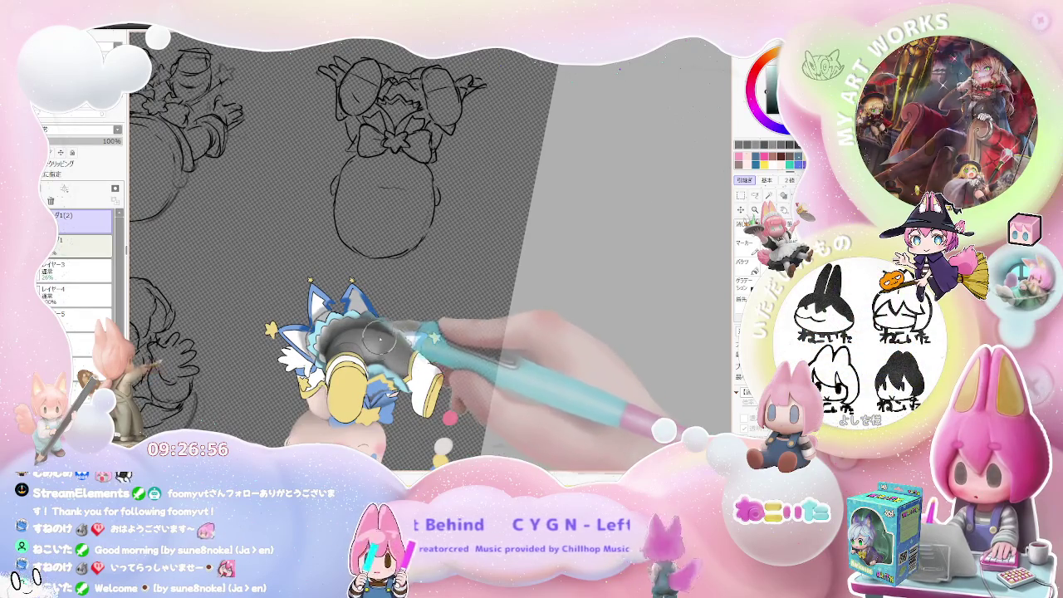
{"action": "scroll", "coordinate": [391, 341], "scroll_direction": "down", "scroll_amount": 1}
{"action": "scroll", "coordinate": [419, 354], "scroll_direction": "down", "scroll_amount": 1}
{"action": "scroll", "coordinate": [416, 361], "scroll_direction": "up", "scroll_amount": 2}
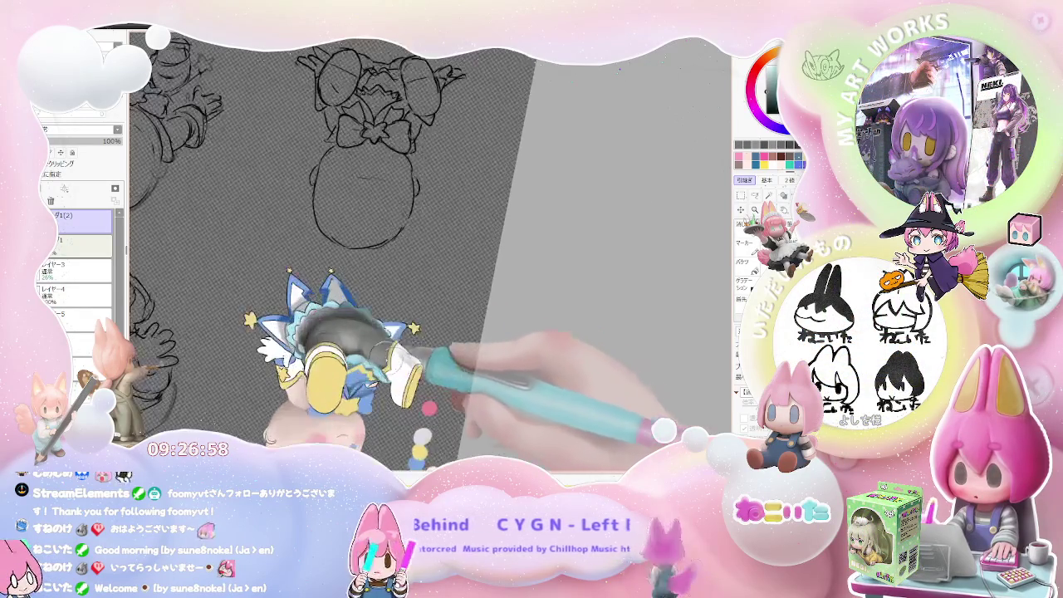
{"action": "scroll", "coordinate": [383, 365], "scroll_direction": "up", "scroll_amount": 2}
{"action": "scroll", "coordinate": [349, 359], "scroll_direction": "up", "scroll_amount": 1}
Step: With a smaller brush, blend softer, lighter highlights into the stockings below the blue-frilled skirt
{"action": "key", "text": "bracketleft"}
{"action": "key", "text": "bracketleft"}
{"action": "key", "text": "bracketleft"}
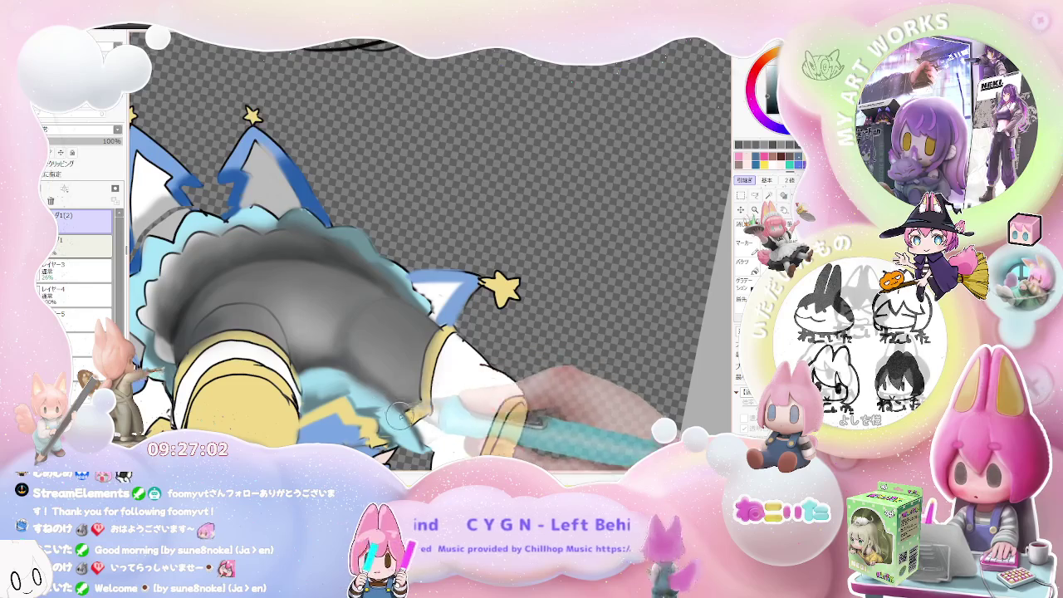
{"action": "scroll", "coordinate": [399, 382], "scroll_direction": "down", "scroll_amount": 2}
{"action": "scroll", "coordinate": [416, 373], "scroll_direction": "down", "scroll_amount": 2}
{"action": "scroll", "coordinate": [490, 340], "scroll_direction": "down", "scroll_amount": 1}
{"action": "scroll", "coordinate": [501, 337], "scroll_direction": "up", "scroll_amount": 1}
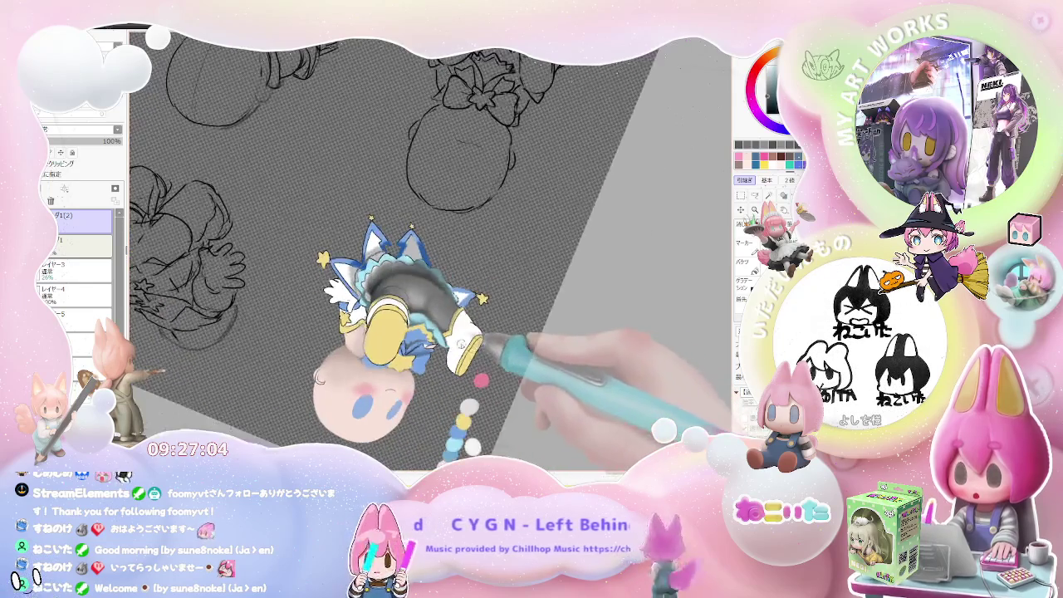
{"action": "scroll", "coordinate": [465, 333], "scroll_direction": "up", "scroll_amount": 2}
{"action": "scroll", "coordinate": [416, 337], "scroll_direction": "up", "scroll_amount": 2}
{"action": "scroll", "coordinate": [366, 338], "scroll_direction": "up", "scroll_amount": 1}
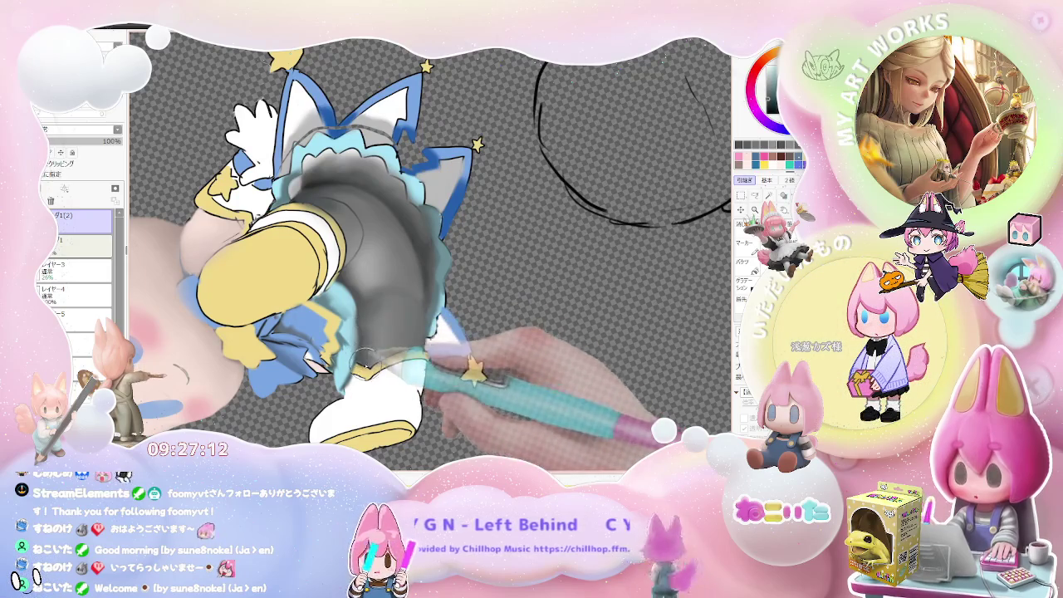
{"action": "scroll", "coordinate": [361, 342], "scroll_direction": "down", "scroll_amount": 2}
{"action": "scroll", "coordinate": [372, 354], "scroll_direction": "down", "scroll_amount": 2}
{"action": "scroll", "coordinate": [371, 353], "scroll_direction": "down", "scroll_amount": 2}
{"action": "scroll", "coordinate": [416, 332], "scroll_direction": "down", "scroll_amount": 2}
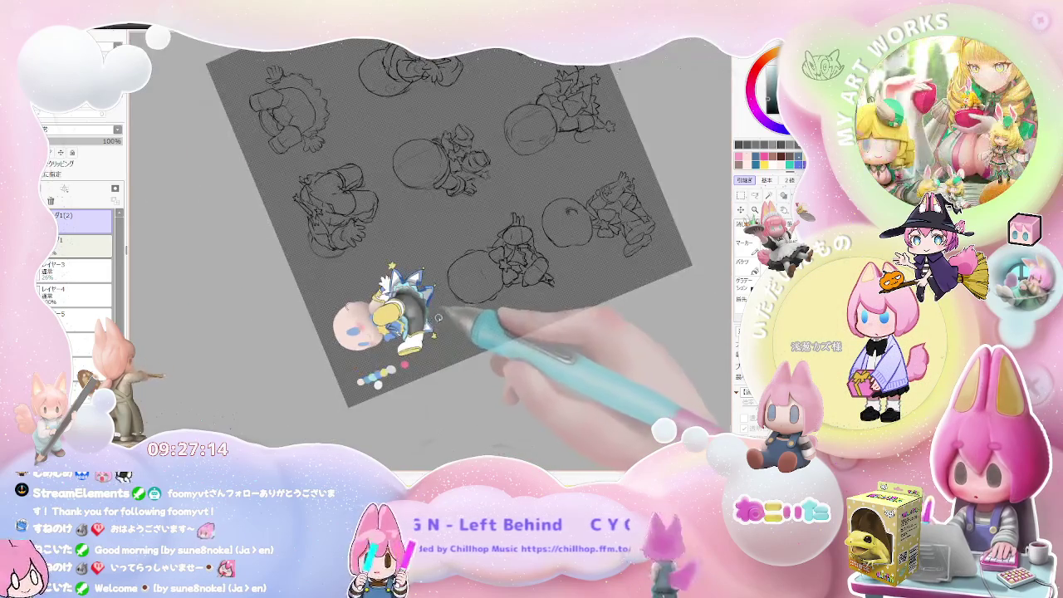
{"action": "scroll", "coordinate": [435, 322], "scroll_direction": "up", "scroll_amount": 2}
{"action": "scroll", "coordinate": [466, 308], "scroll_direction": "up", "scroll_amount": 2}
{"action": "scroll", "coordinate": [416, 324], "scroll_direction": "up", "scroll_amount": 2}
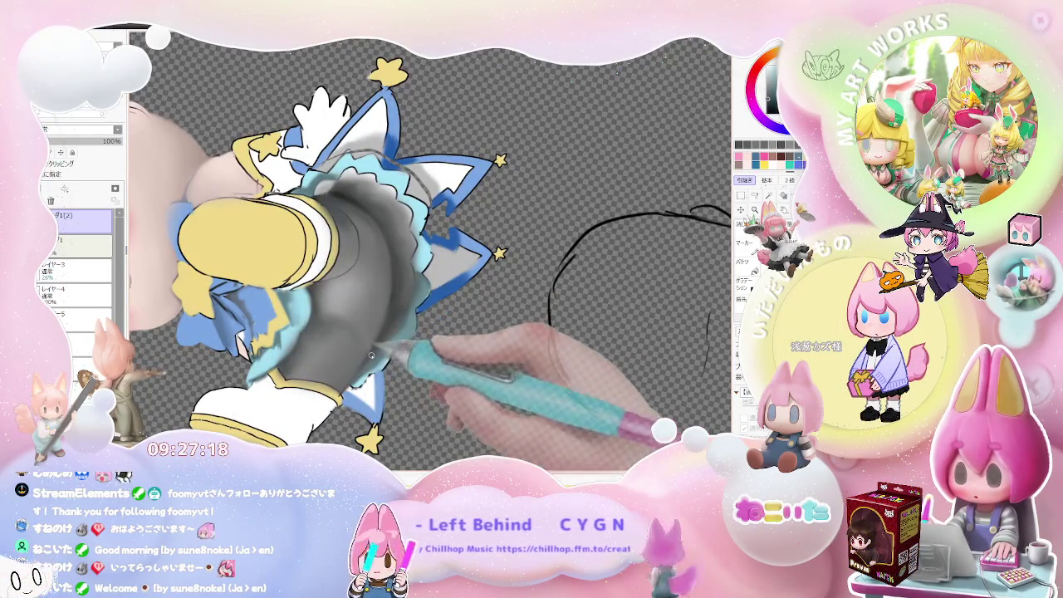
{"action": "scroll", "coordinate": [369, 357], "scroll_direction": "down", "scroll_amount": 2}
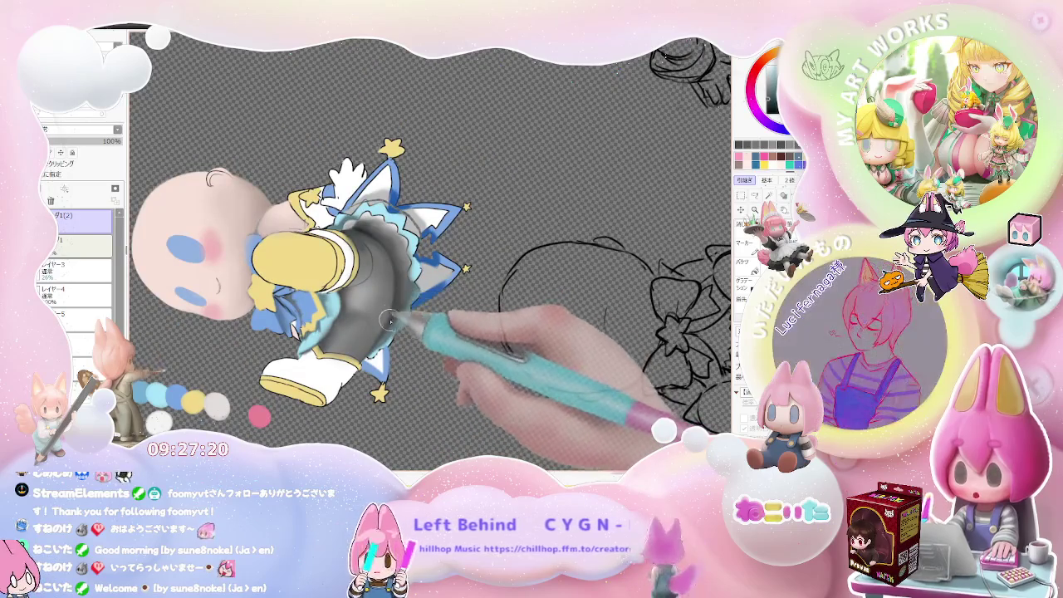
{"action": "scroll", "coordinate": [451, 267], "scroll_direction": "down", "scroll_amount": 1}
{"action": "scroll", "coordinate": [450, 268], "scroll_direction": "down", "scroll_amount": 2}
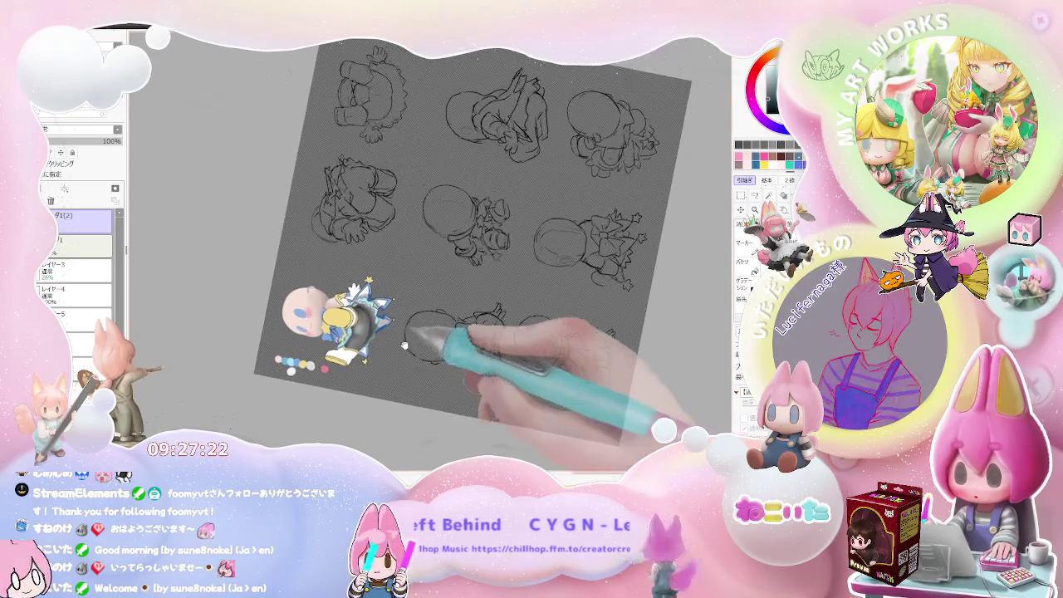
{"action": "scroll", "coordinate": [333, 344], "scroll_direction": "up", "scroll_amount": 2}
{"action": "scroll", "coordinate": [333, 285], "scroll_direction": "up", "scroll_amount": 2}
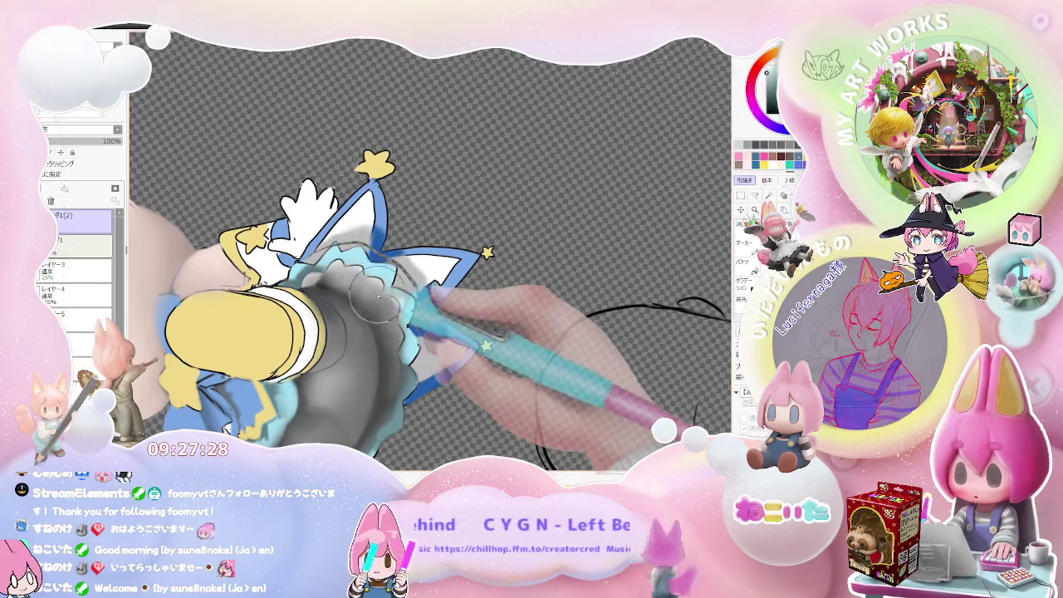
Step: Zoom in on the figure to check the rounded leg shading
{"action": "scroll", "coordinate": [364, 332], "scroll_direction": "down", "scroll_amount": 2}
{"action": "scroll", "coordinate": [395, 355], "scroll_direction": "down", "scroll_amount": 1}
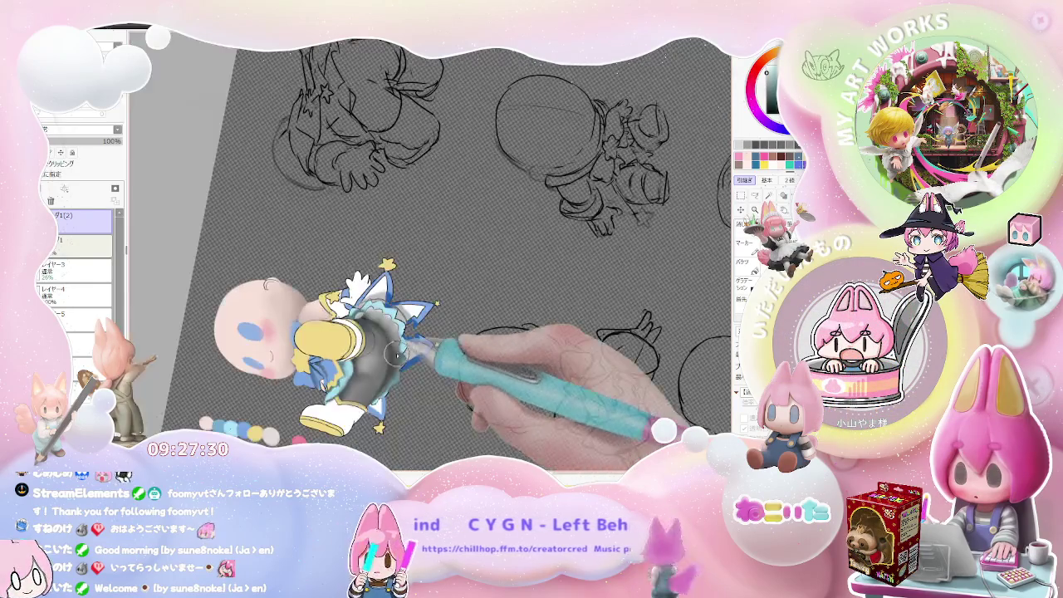
{"action": "scroll", "coordinate": [399, 349], "scroll_direction": "down", "scroll_amount": 2}
{"action": "scroll", "coordinate": [449, 366], "scroll_direction": "down", "scroll_amount": 2}
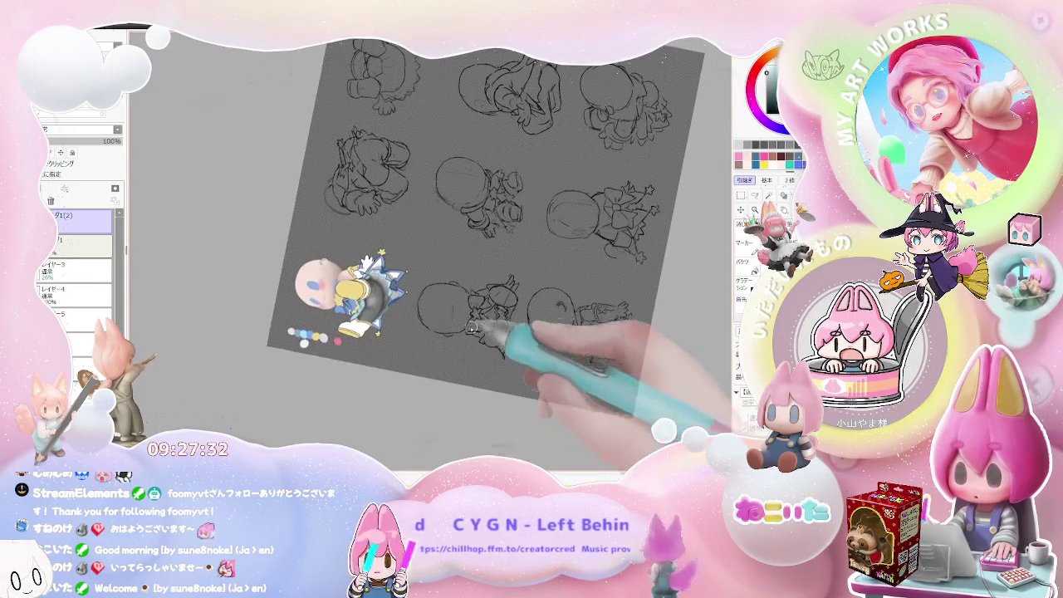
{"action": "scroll", "coordinate": [432, 316], "scroll_direction": "up", "scroll_amount": 3}
{"action": "scroll", "coordinate": [405, 300], "scroll_direction": "up", "scroll_amount": 3}
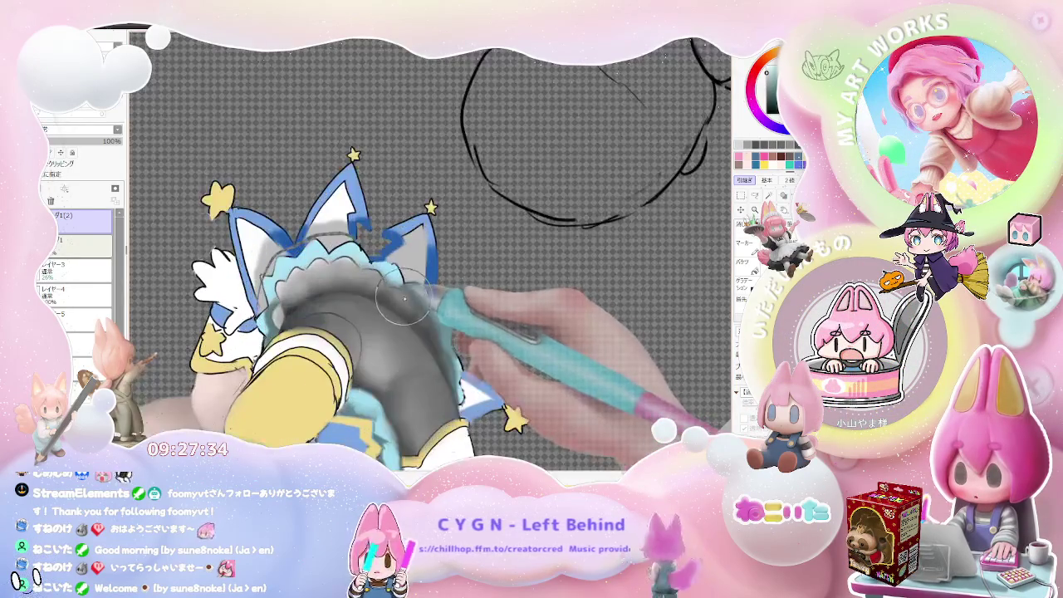
{"action": "scroll", "coordinate": [380, 280], "scroll_direction": "up", "scroll_amount": 1}
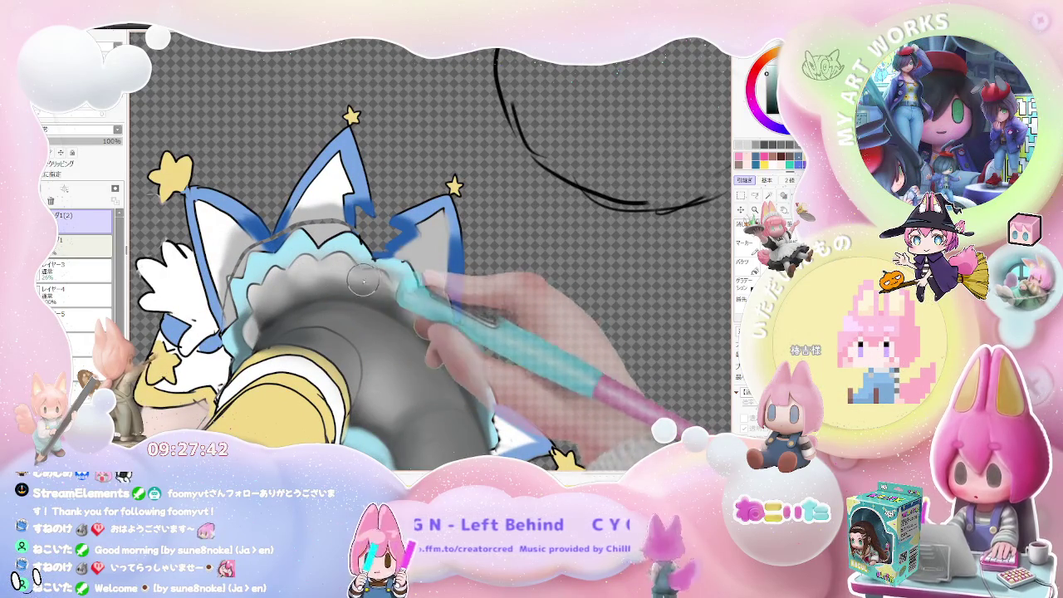
{"action": "scroll", "coordinate": [378, 287], "scroll_direction": "down", "scroll_amount": 3}
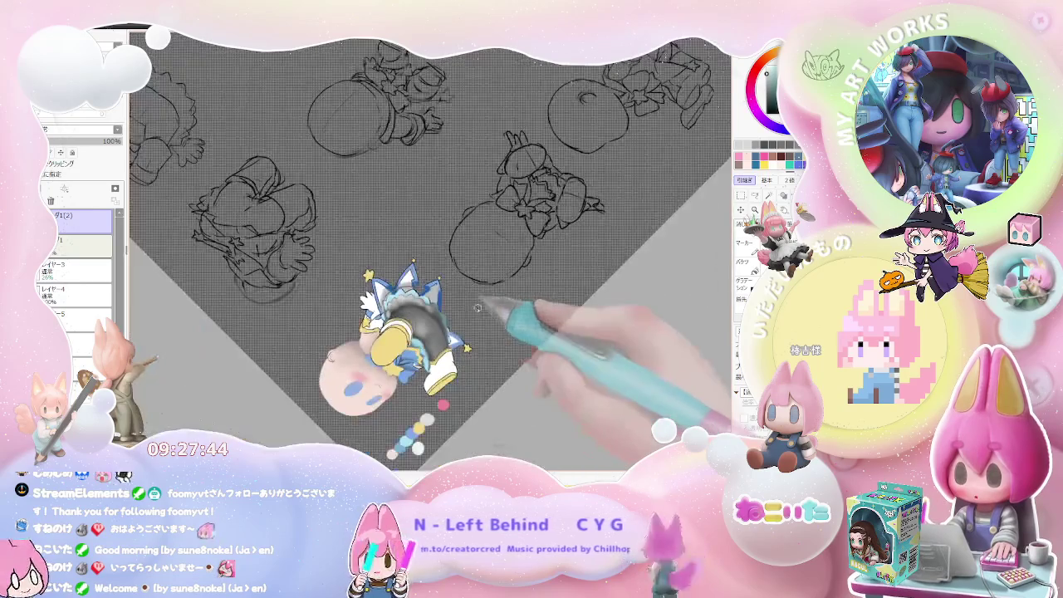
{"action": "scroll", "coordinate": [472, 307], "scroll_direction": "down", "scroll_amount": 3}
{"action": "scroll", "coordinate": [472, 307], "scroll_direction": "up", "scroll_amount": 3}
{"action": "scroll", "coordinate": [415, 316], "scroll_direction": "up", "scroll_amount": 3}
{"action": "scroll", "coordinate": [382, 274], "scroll_direction": "up", "scroll_amount": 3}
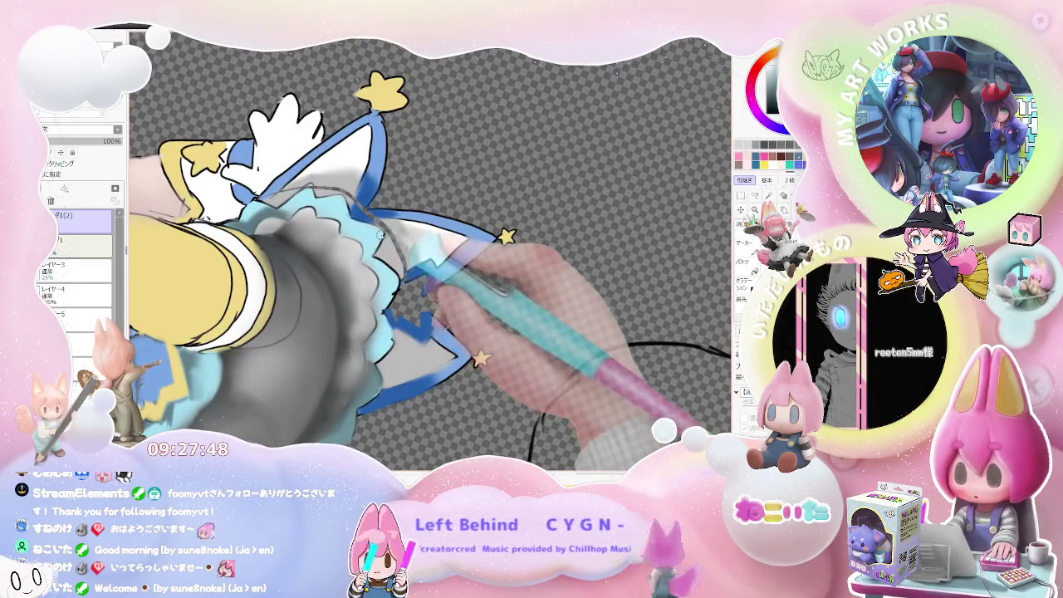
{"action": "scroll", "coordinate": [380, 235], "scroll_direction": "down", "scroll_amount": 1}
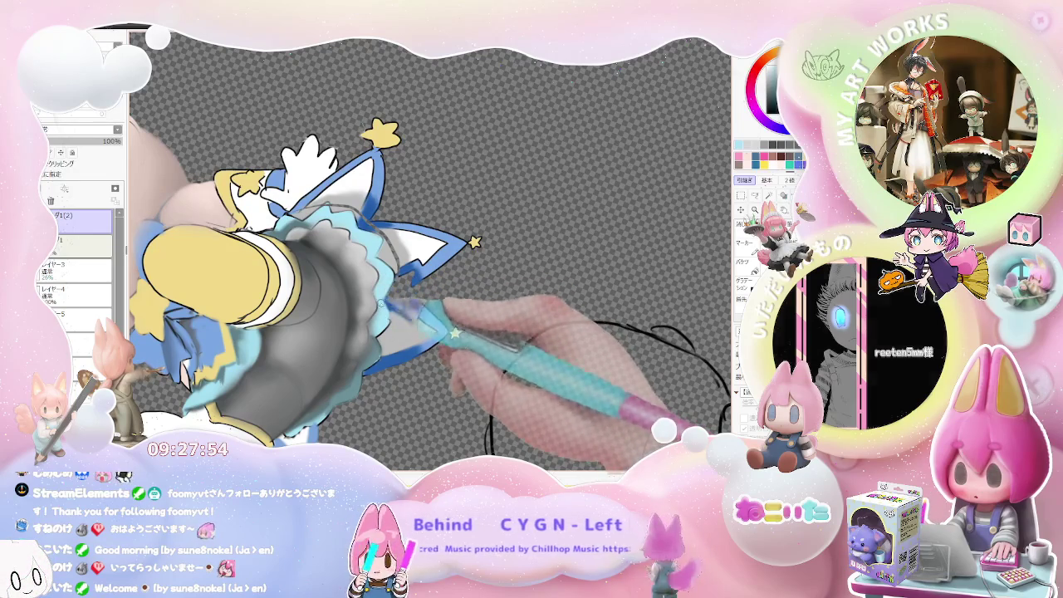
{"action": "scroll", "coordinate": [430, 251], "scroll_direction": "down", "scroll_amount": 2}
{"action": "scroll", "coordinate": [431, 252], "scroll_direction": "down", "scroll_amount": 3}
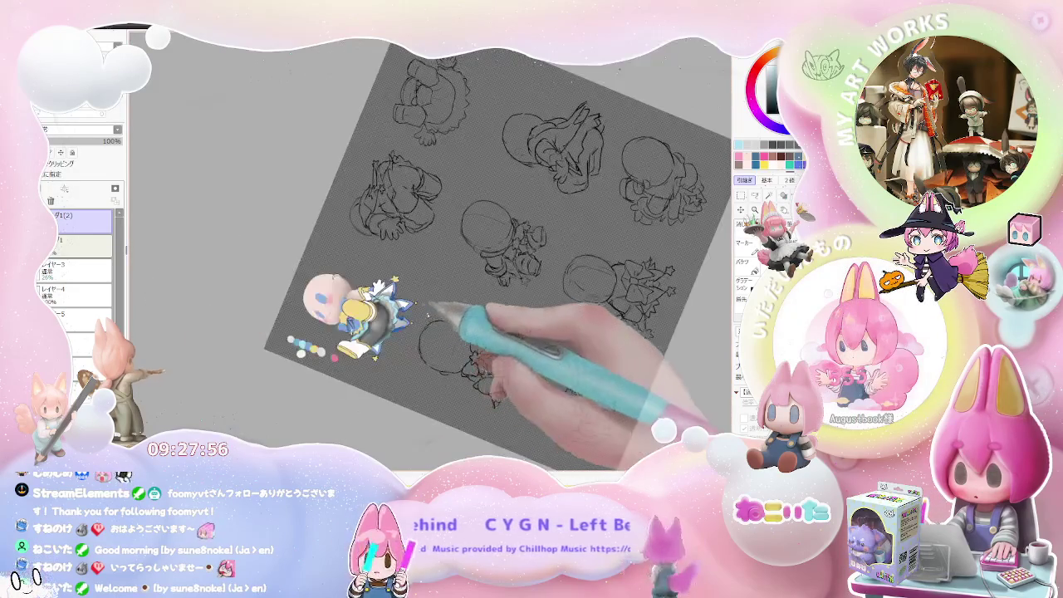
{"action": "scroll", "coordinate": [429, 315], "scroll_direction": "up", "scroll_amount": 1}
{"action": "scroll", "coordinate": [449, 320], "scroll_direction": "up", "scroll_amount": 1}
{"action": "scroll", "coordinate": [490, 328], "scroll_direction": "up", "scroll_amount": 1}
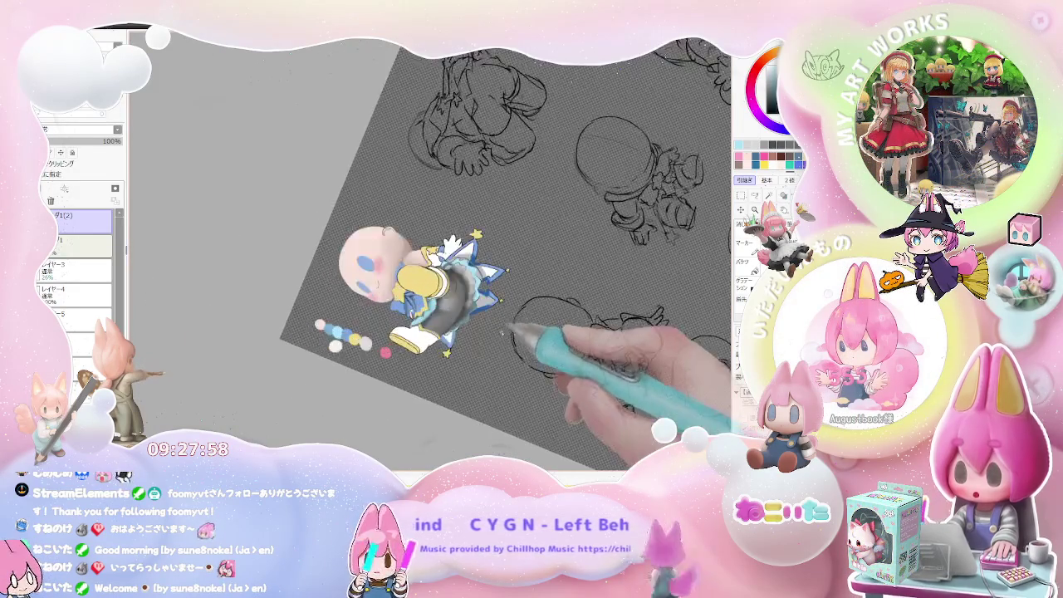
{"action": "scroll", "coordinate": [502, 331], "scroll_direction": "up", "scroll_amount": 2}
{"action": "scroll", "coordinate": [457, 328], "scroll_direction": "up", "scroll_amount": 2}
Step: Enlarge the brush to about 57, reset the canvas upright and zoom onto the chibi
{"action": "left_click_drag", "start_coordinate": [476, 310], "coordinate": [467, 302]}
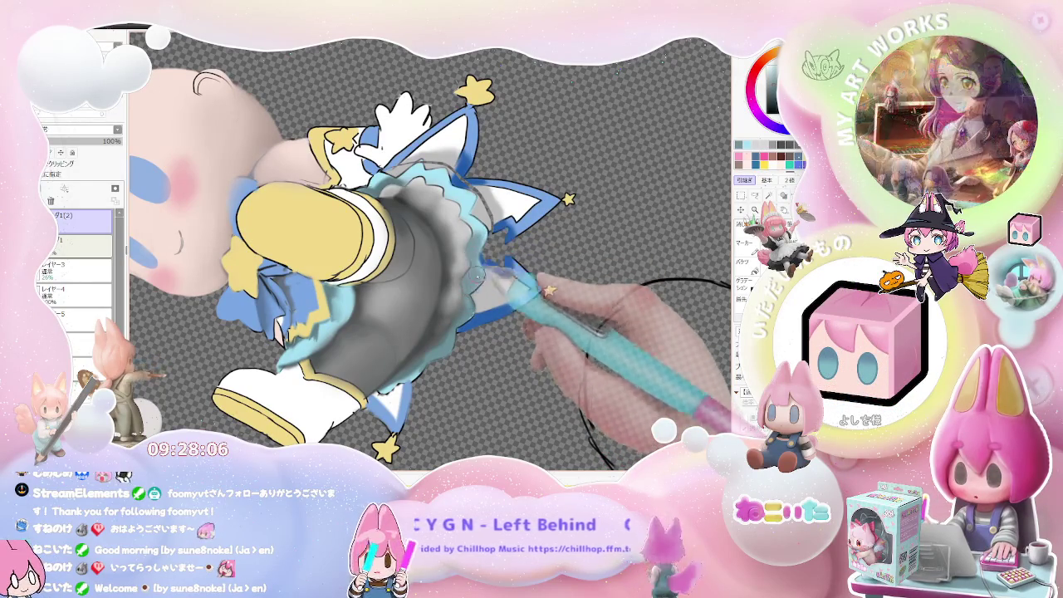
{"action": "key", "text": "ctrl+minus"}
{"action": "key", "text": "ctrl+minus"}
{"action": "key", "text": "ctrl+minus"}
{"action": "key", "text": "ctrl+minus"}
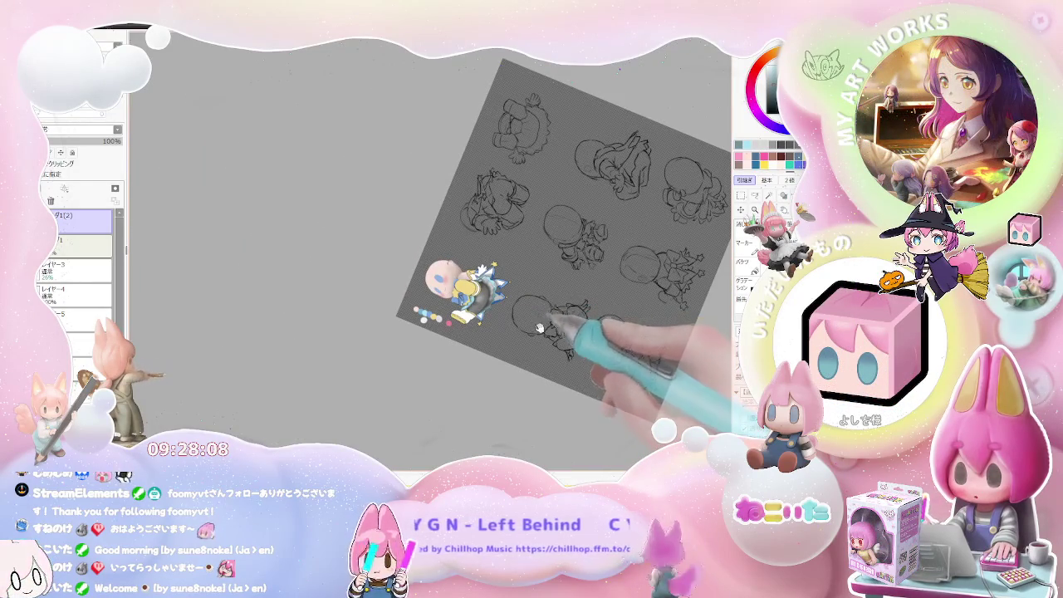
{"action": "key", "text": "Home"}
{"action": "key", "text": "ctrl+plus"}
{"action": "key", "text": "ctrl+plus"}
{"action": "key", "text": "ctrl+plus"}
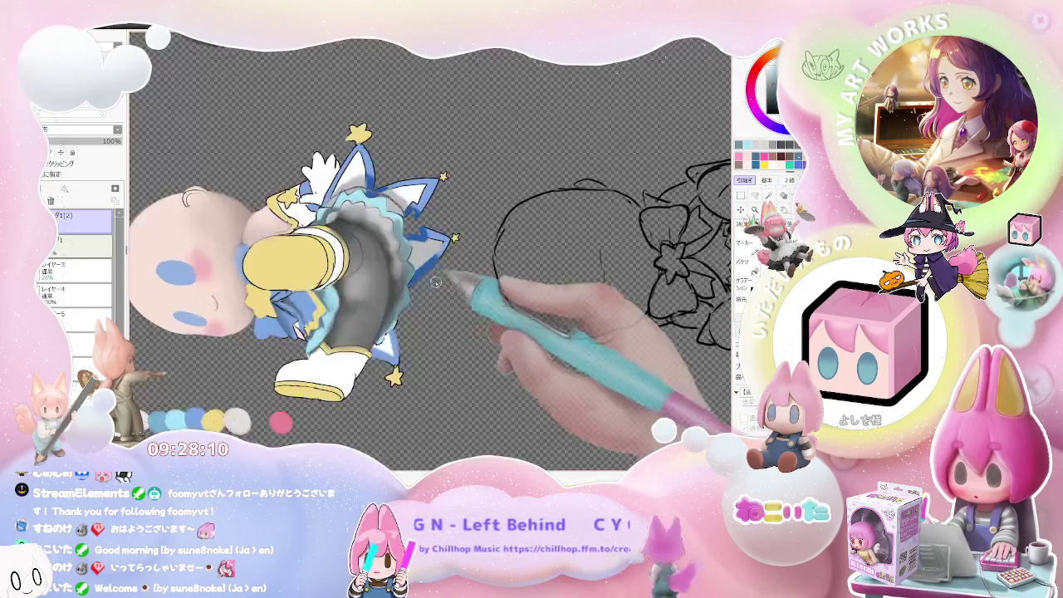
{"action": "key", "text": "ctrl+plus"}
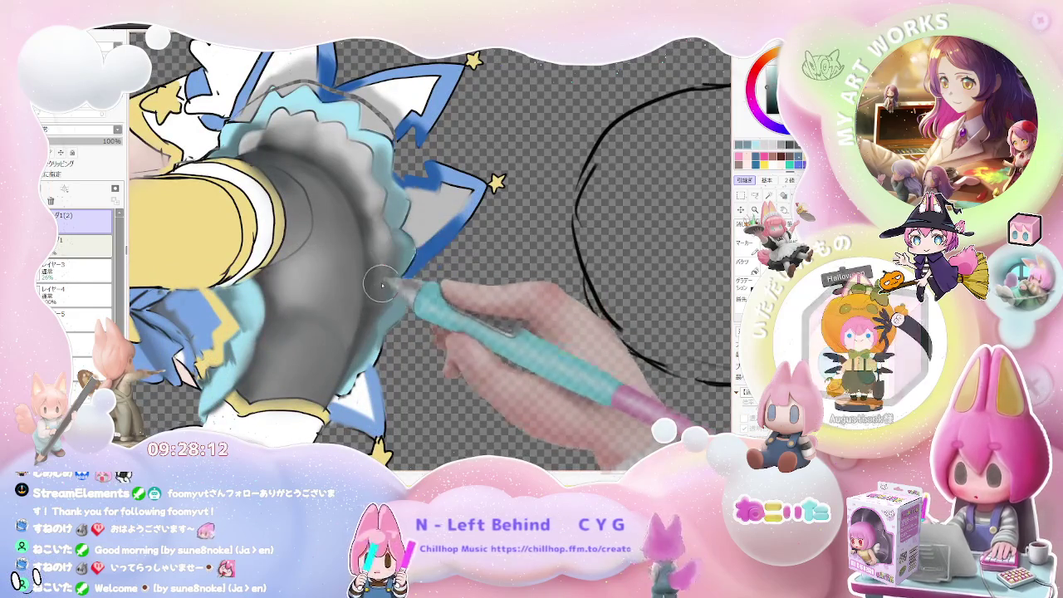
Step: Adjust the zoom between the whole figure and a close view of the ruffled skirt
{"action": "key", "text": "ctrl+minus"}
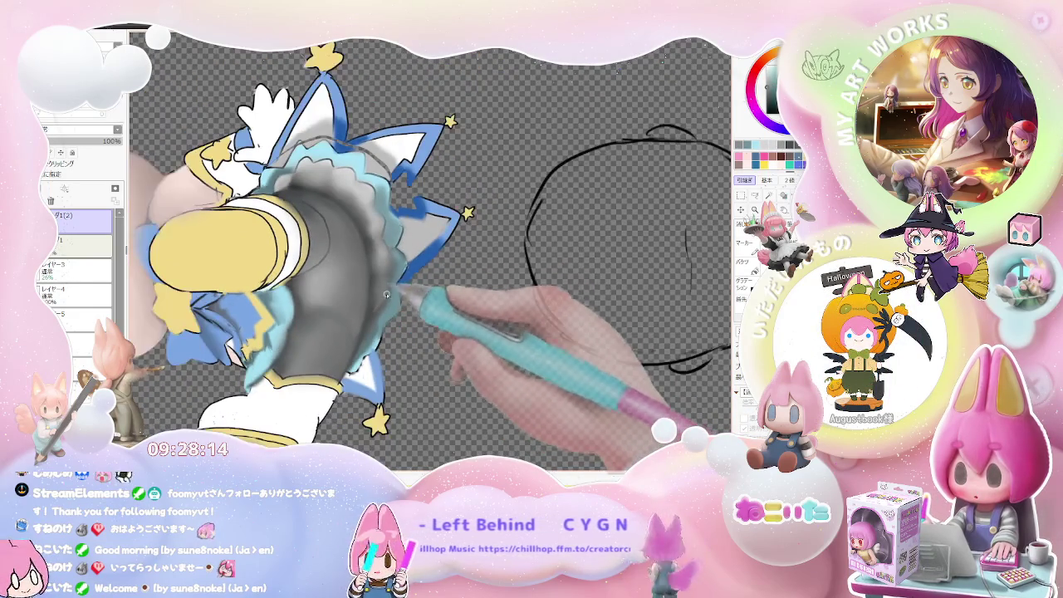
{"action": "key", "text": "ctrl+plus"}
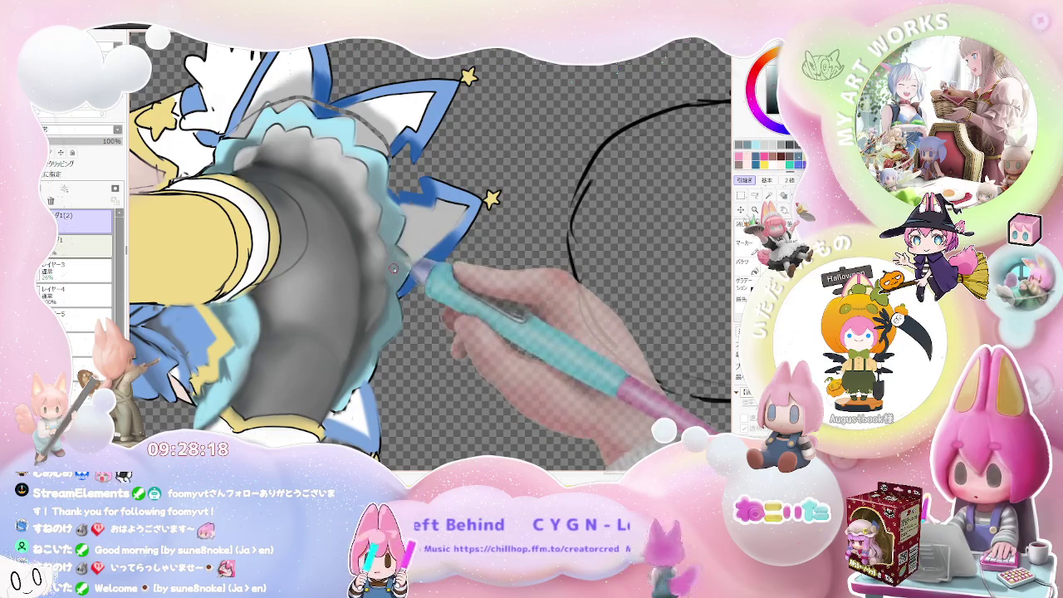
{"action": "key", "text": "ctrl+minus"}
{"action": "key", "text": "ctrl+minus"}
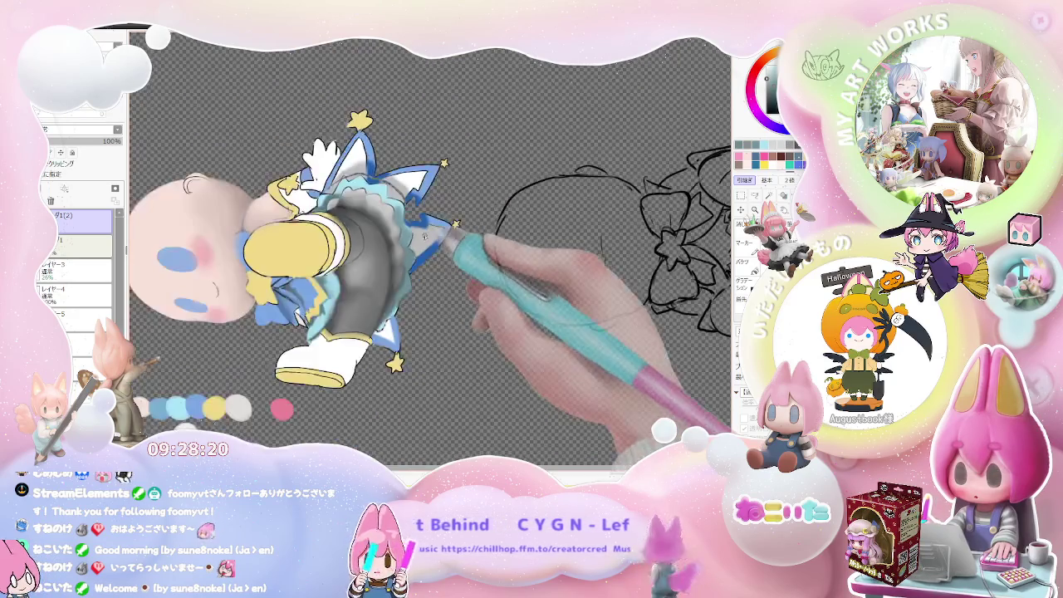
{"action": "key", "text": "ctrl+minus"}
{"action": "key", "text": "ctrl+minus"}
{"action": "key", "text": "ctrl+plus"}
{"action": "key", "text": "ctrl+plus"}
{"action": "key", "text": "ctrl+plus"}
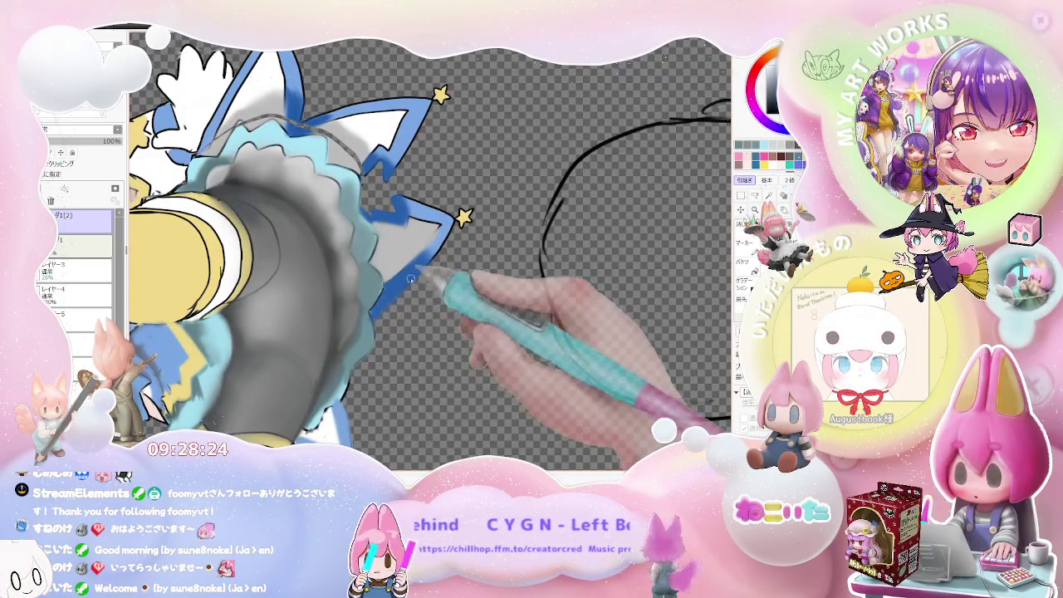
{"action": "key", "text": "Delete"}
{"action": "key", "text": "End"}
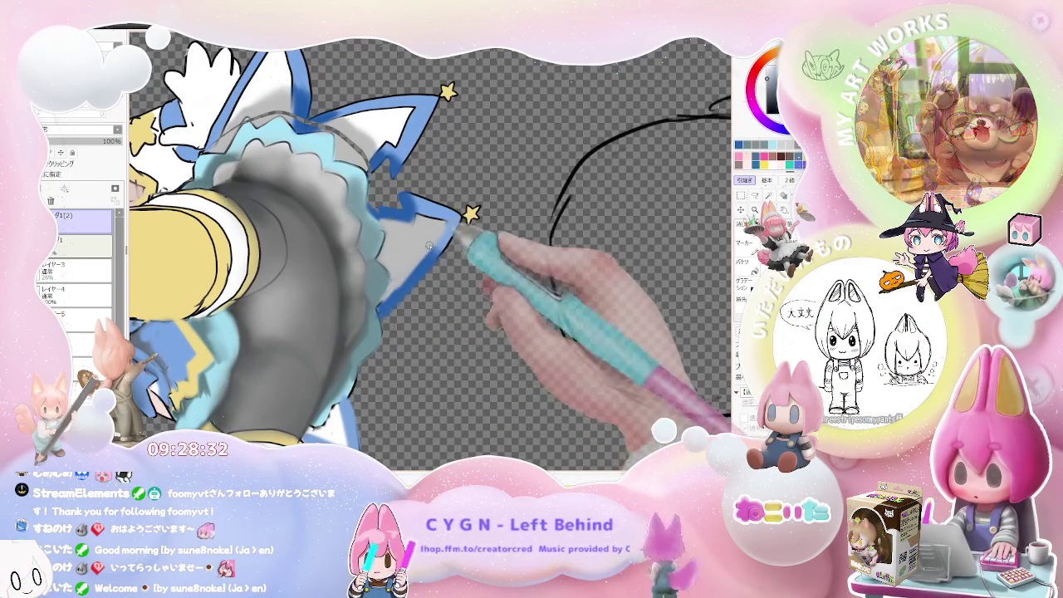
Step: Zoom out to the whole sketch sheet and rotate the canvas so the chibi stands upright
{"action": "key", "text": "ctrl+minus"}
{"action": "key", "text": "ctrl+minus"}
{"action": "key", "text": "ctrl+plus"}
{"action": "key", "text": "ctrl+plus"}
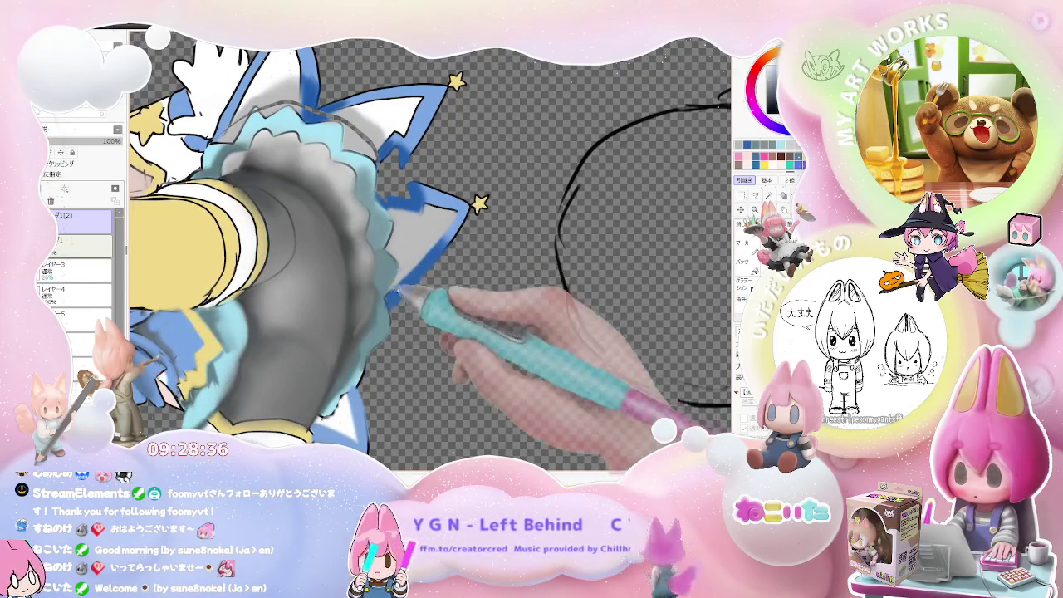
{"action": "key", "text": "ctrl+minus"}
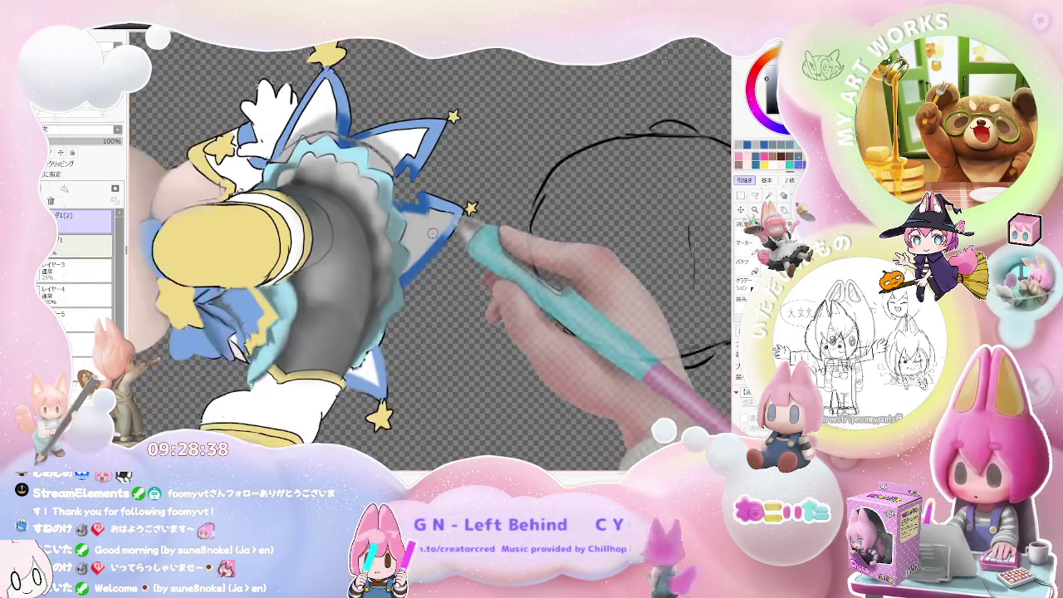
{"action": "key", "text": "ctrl+minus"}
{"action": "key", "text": "ctrl+minus"}
{"action": "key", "text": "ctrl+minus"}
{"action": "key", "text": "End"}
{"action": "key", "text": "End"}
{"action": "key", "text": "End"}
{"action": "key", "text": "End"}
{"action": "key", "text": "End"}
{"action": "key", "text": "End"}
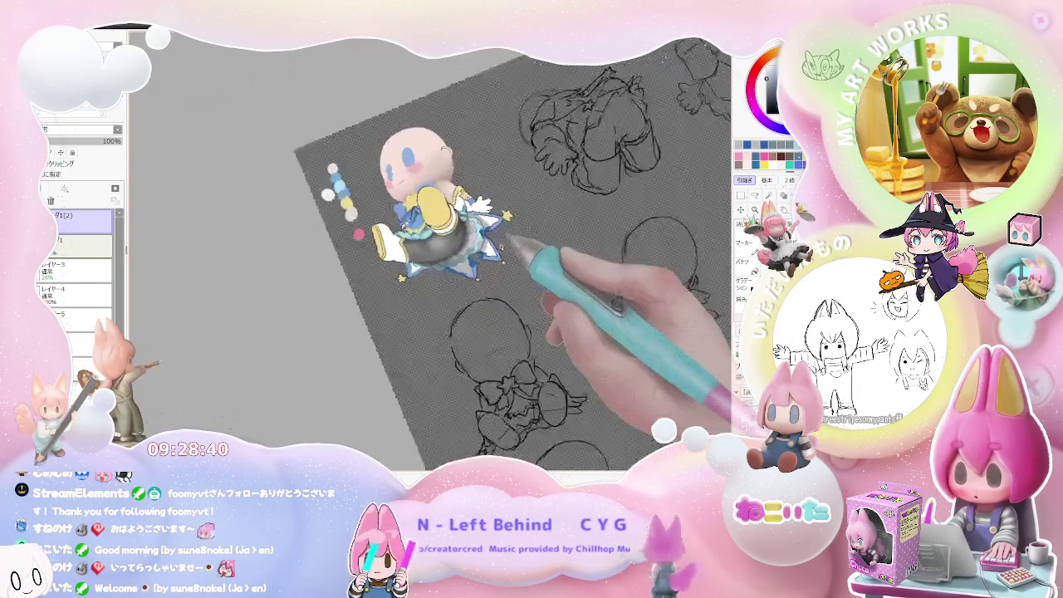
Step: Outline the skirt's pointed, star-trimmed edge with a blue zigzag brush stroke
{"action": "key", "text": "ctrl+plus"}
{"action": "key", "text": "ctrl+plus"}
{"action": "key", "text": "ctrl+plus"}
{"action": "key", "text": "ctrl+plus"}
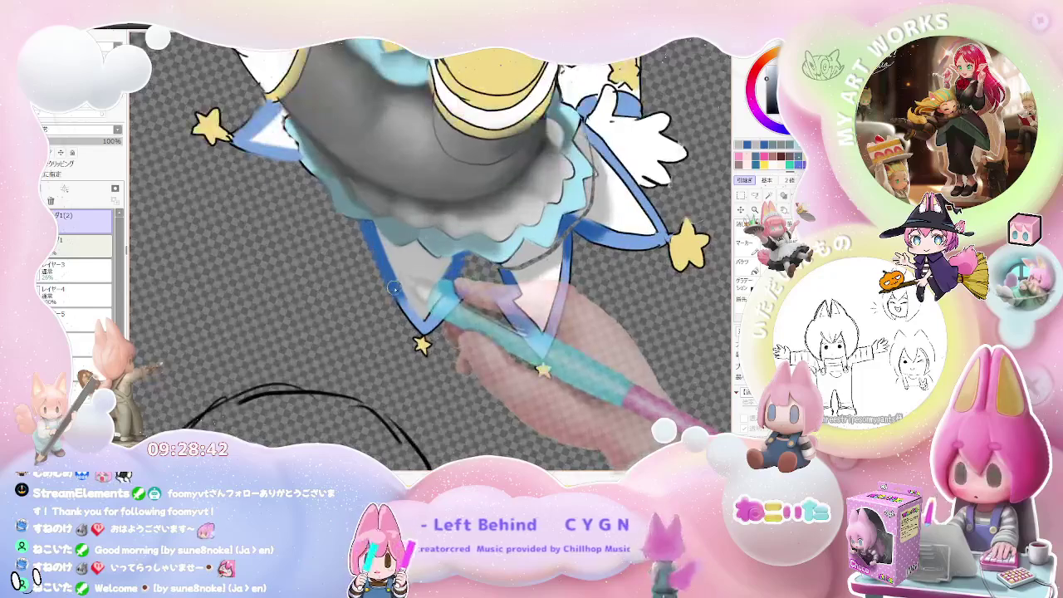
{"action": "key", "text": "ctrl+plus"}
{"action": "key", "text": "ctrl+plus"}
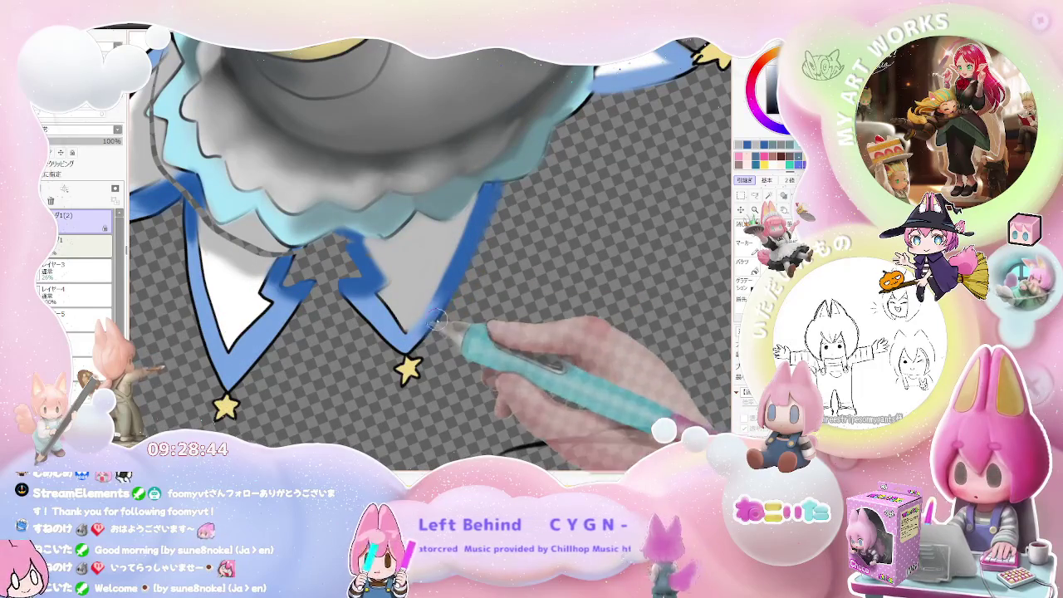
{"action": "key", "text": "ctrl+minus"}
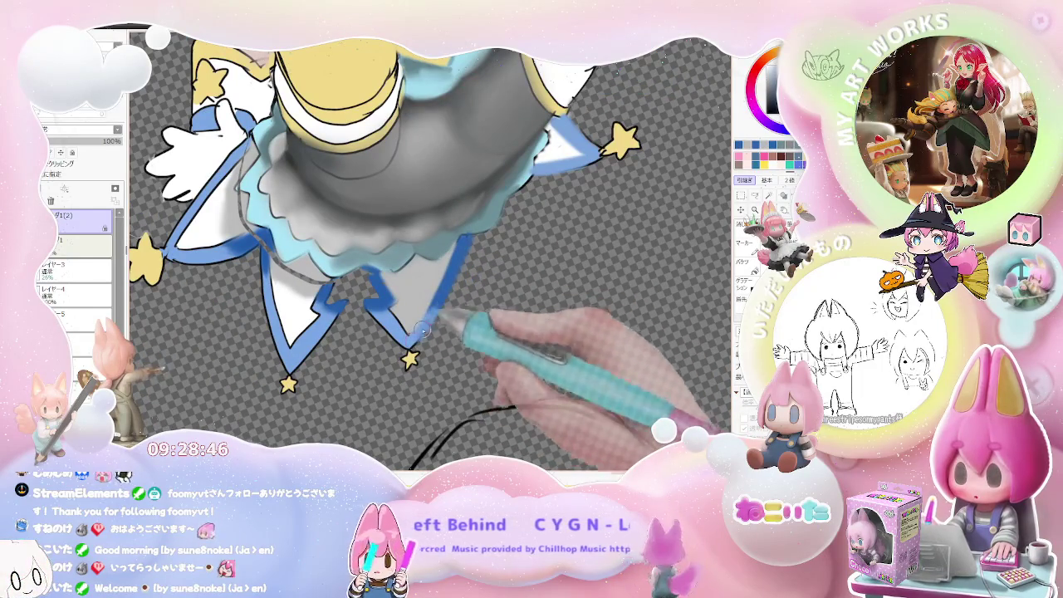
{"action": "key", "text": "ctrl+minus"}
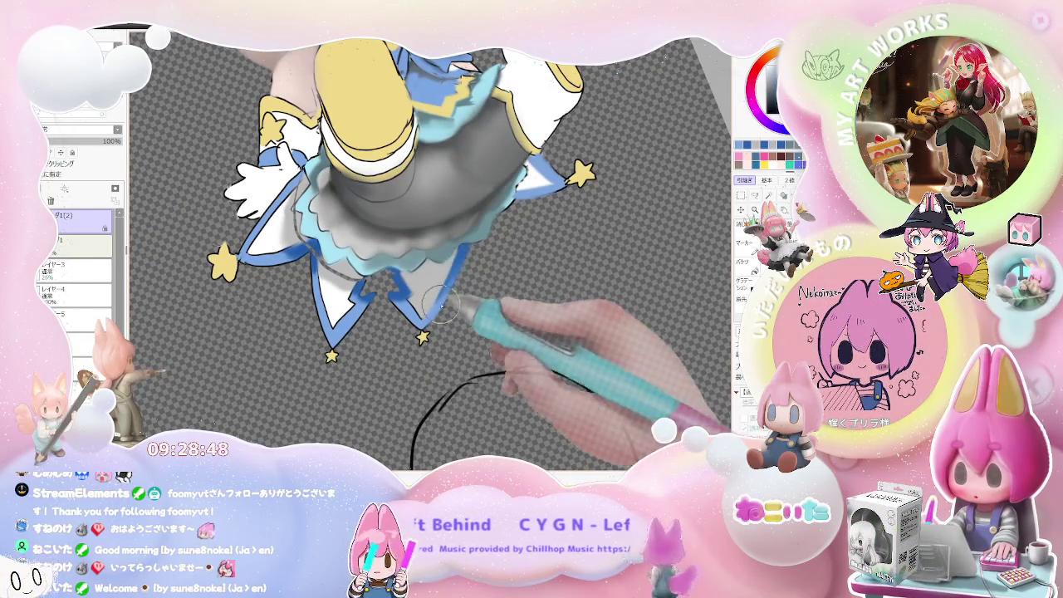
{"action": "key", "text": "ctrl+minus"}
{"action": "key", "text": "ctrl+minus"}
{"action": "key", "text": "ctrl+minus"}
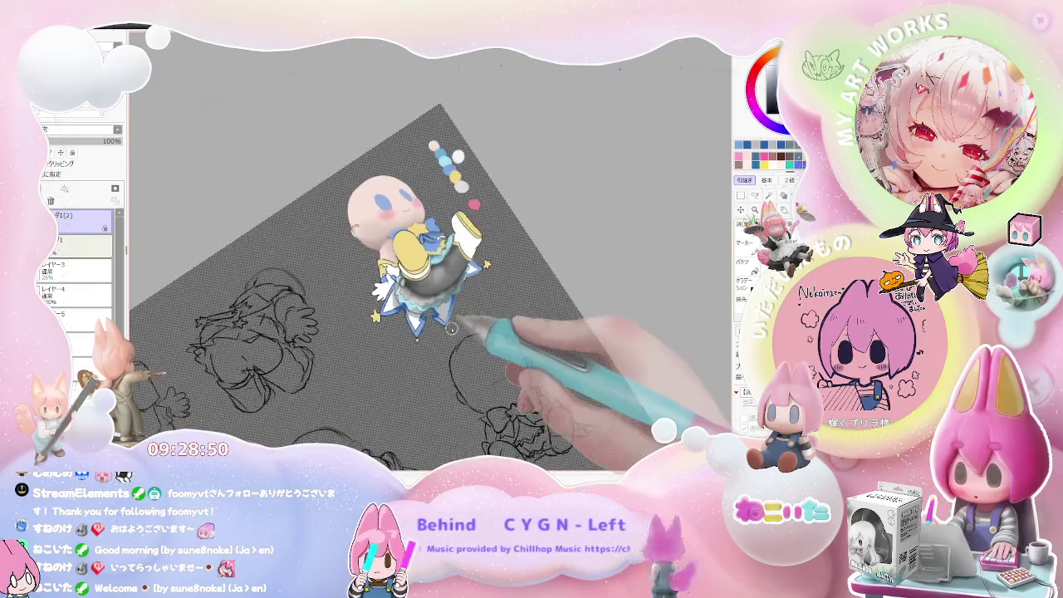
{"action": "key", "text": "ctrl+plus"}
{"action": "key", "text": "ctrl+plus"}
{"action": "key", "text": "ctrl+plus"}
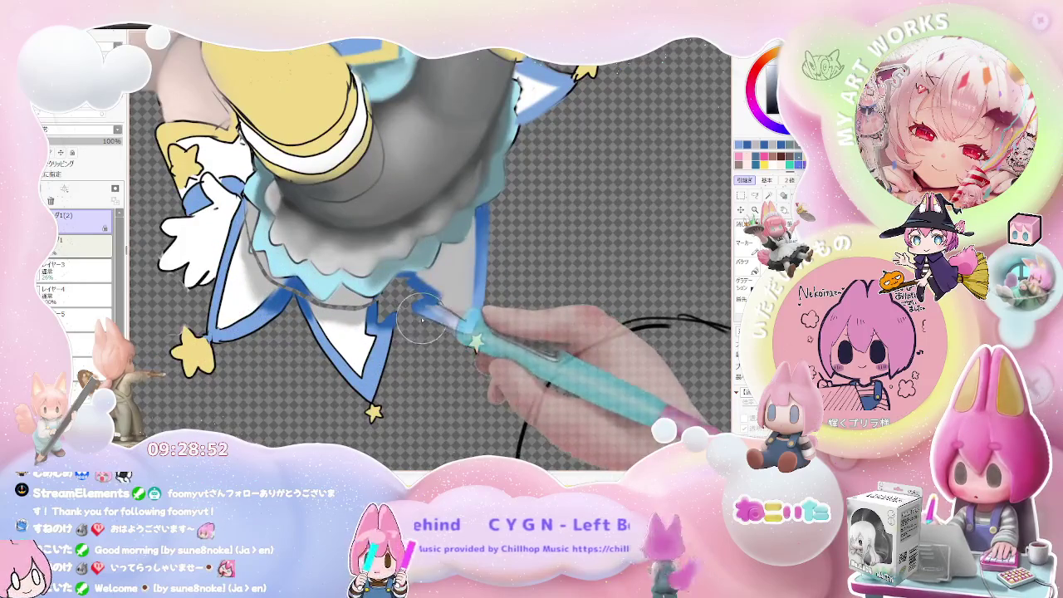
{"action": "key", "text": "ctrl+minus"}
{"action": "key", "text": "ctrl+minus"}
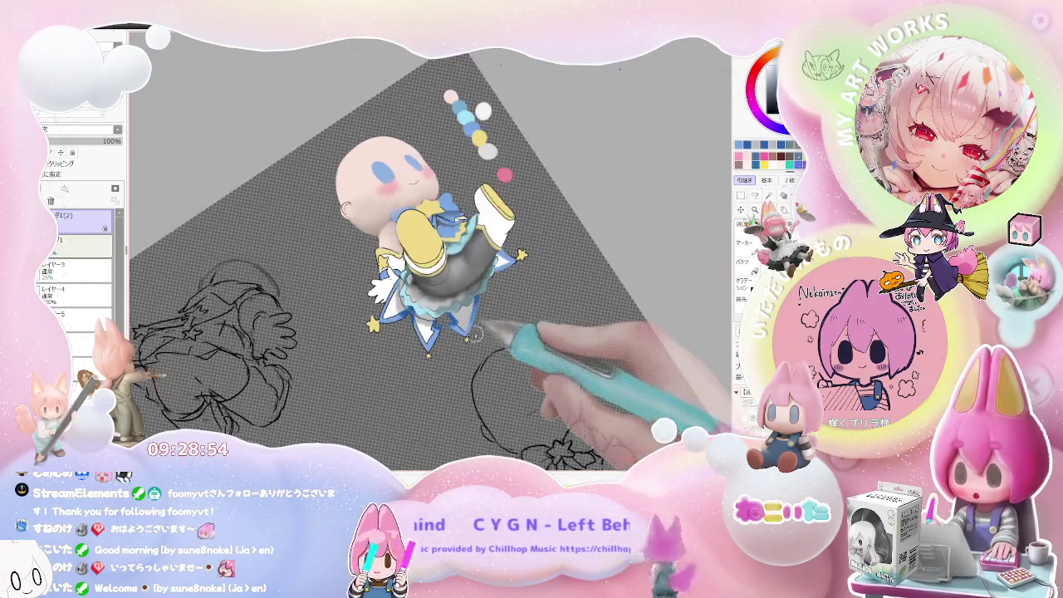
{"action": "key", "text": "ctrl+plus"}
{"action": "key", "text": "ctrl+plus"}
{"action": "key", "text": "ctrl+plus"}
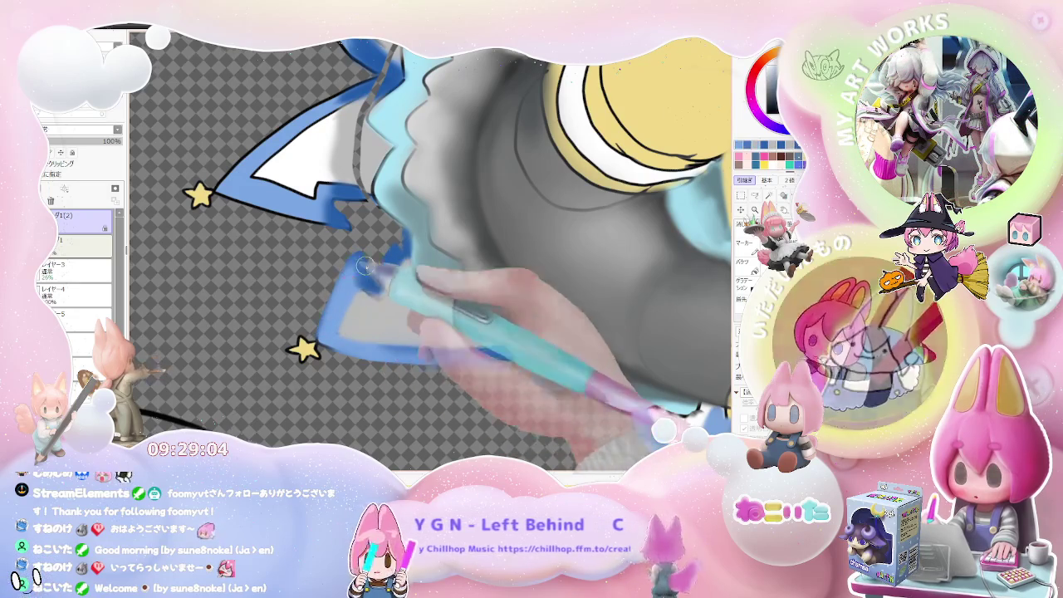
{"action": "key", "text": "minus"}
{"action": "key", "text": "minus"}
{"action": "key", "text": "minus"}
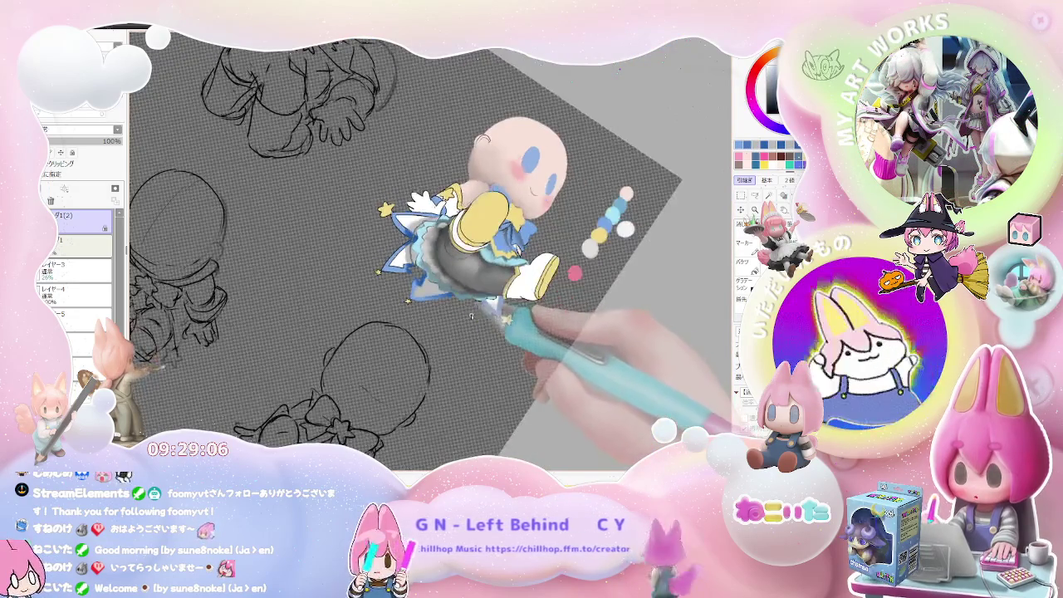
{"action": "key", "text": "plus"}
{"action": "key", "text": "plus"}
{"action": "key", "text": "plus"}
{"action": "mouse_move", "coordinate": [490, 250]}
{"action": "left_mouse_down"}
{"action": "mouse_move", "coordinate": [417, 260]}
{"action": "mouse_move", "coordinate": [428, 232]}
{"action": "mouse_move", "coordinate": [416, 229]}
{"action": "left_mouse_up"}
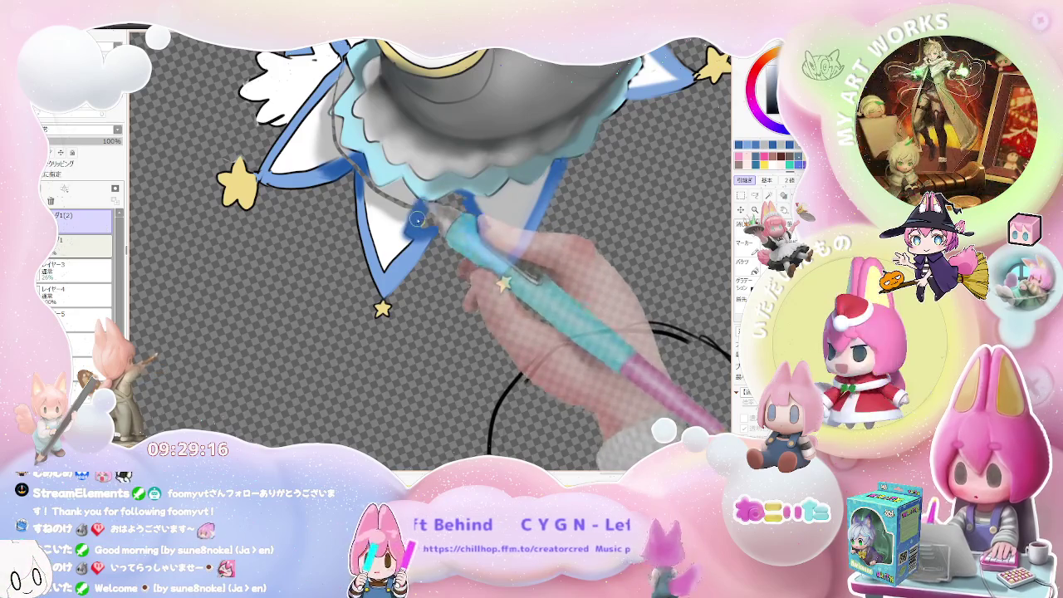
{"action": "scroll", "coordinate": [415, 226], "scroll_direction": "down", "scroll_amount": 1}
{"action": "scroll", "coordinate": [428, 227], "scroll_direction": "down", "scroll_amount": 1}
{"action": "scroll", "coordinate": [432, 226], "scroll_direction": "down", "scroll_amount": 2}
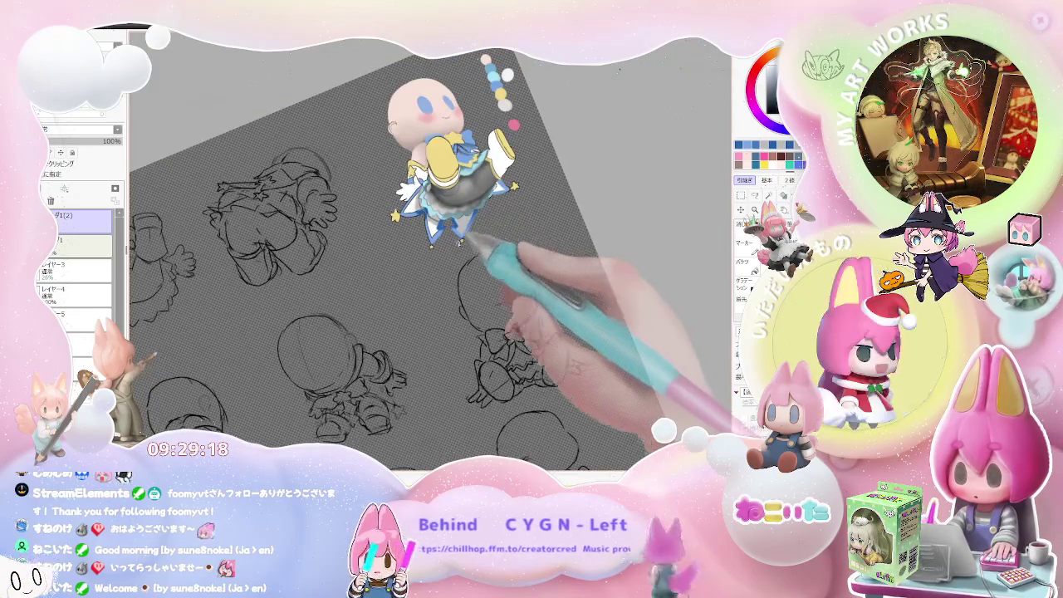
Step: Frame the stockings and skirt hem, tilting the canvas counter-clockwise and zooming in
{"action": "key", "text": "Home"}
{"action": "scroll", "coordinate": [433, 319], "scroll_direction": "up", "scroll_amount": 2}
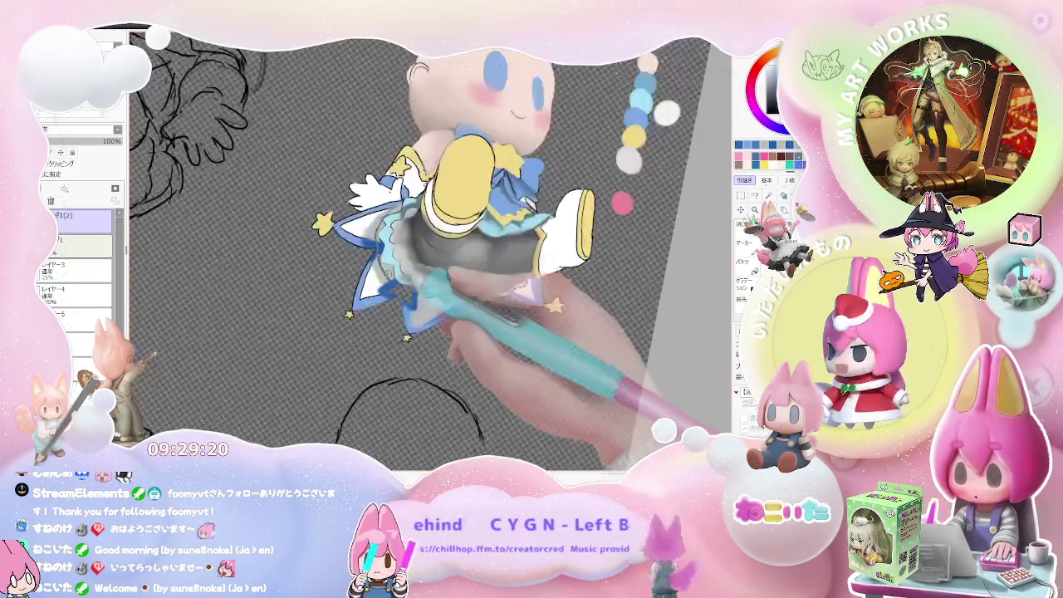
{"action": "scroll", "coordinate": [390, 274], "scroll_direction": "up", "scroll_amount": 2}
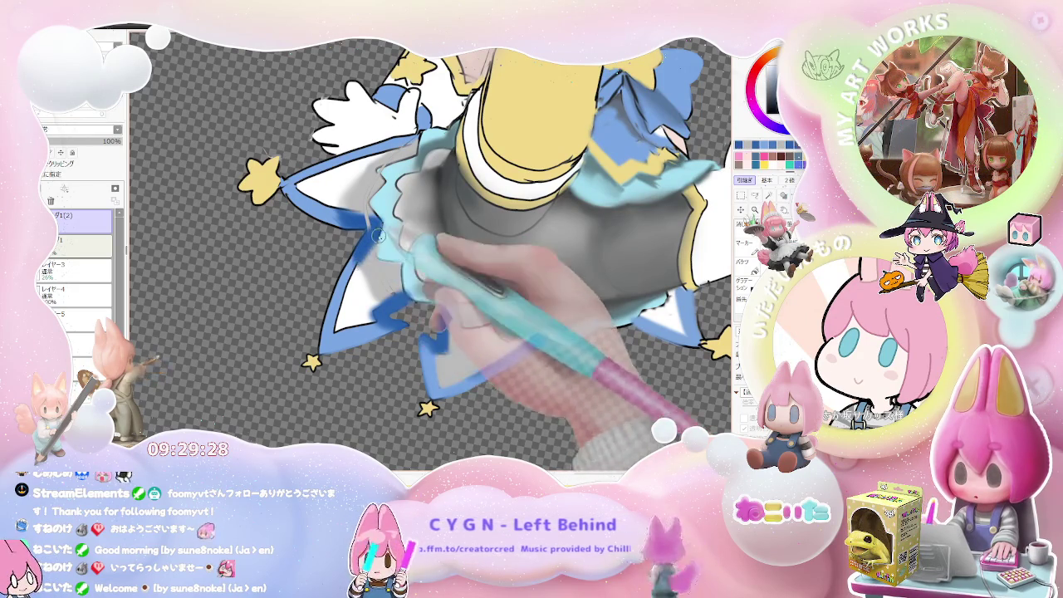
{"action": "scroll", "coordinate": [378, 235], "scroll_direction": "down", "scroll_amount": 2}
{"action": "scroll", "coordinate": [378, 235], "scroll_direction": "down", "scroll_amount": 3}
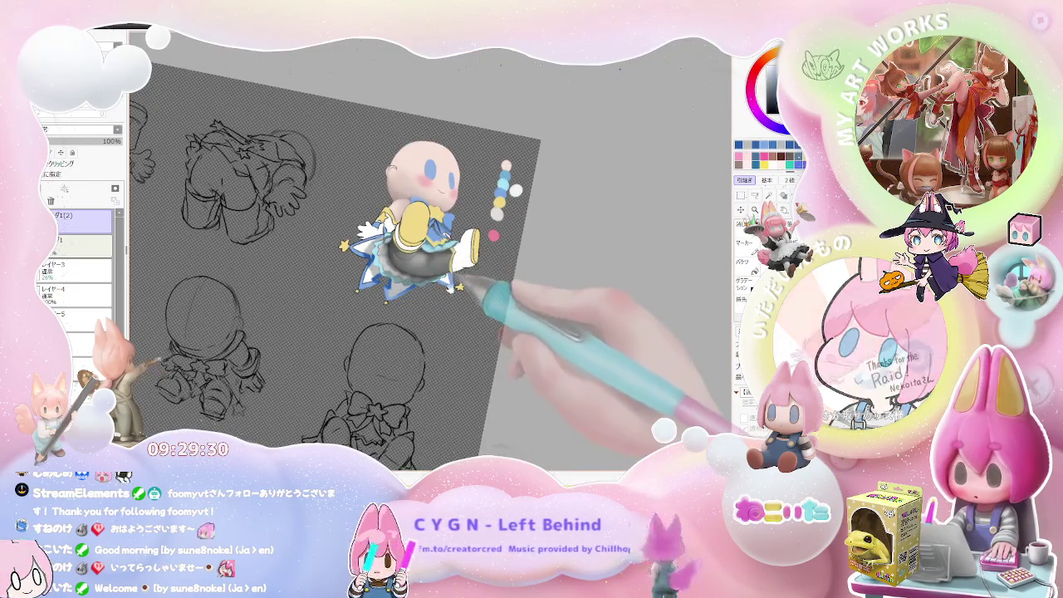
{"action": "scroll", "coordinate": [459, 287], "scroll_direction": "up", "scroll_amount": 1}
{"action": "scroll", "coordinate": [459, 287], "scroll_direction": "up", "scroll_amount": 2}
{"action": "scroll", "coordinate": [460, 287], "scroll_direction": "up", "scroll_amount": 2}
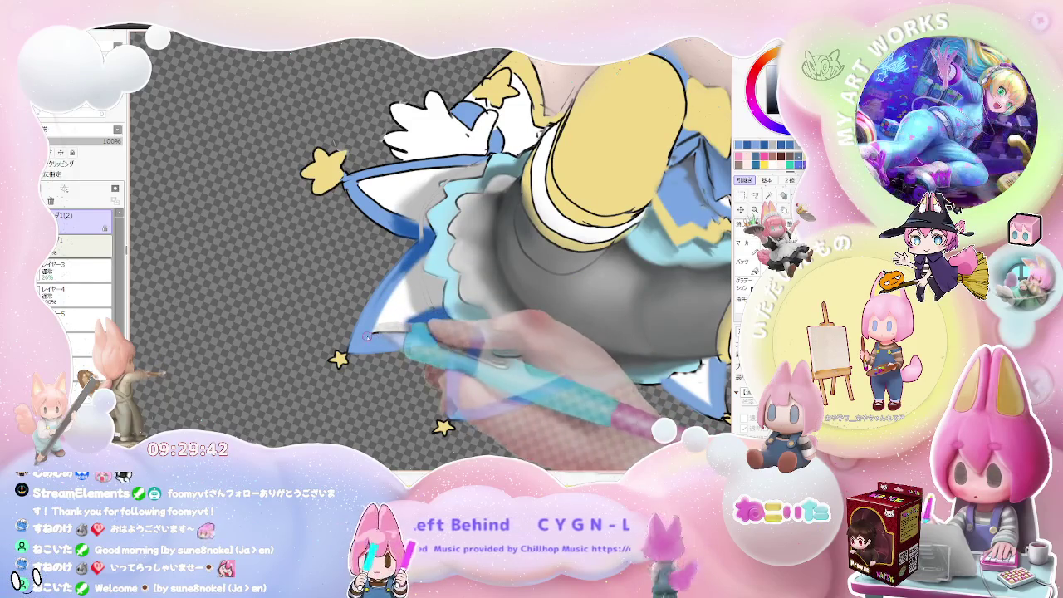
{"action": "scroll", "coordinate": [388, 336], "scroll_direction": "down", "scroll_amount": 2}
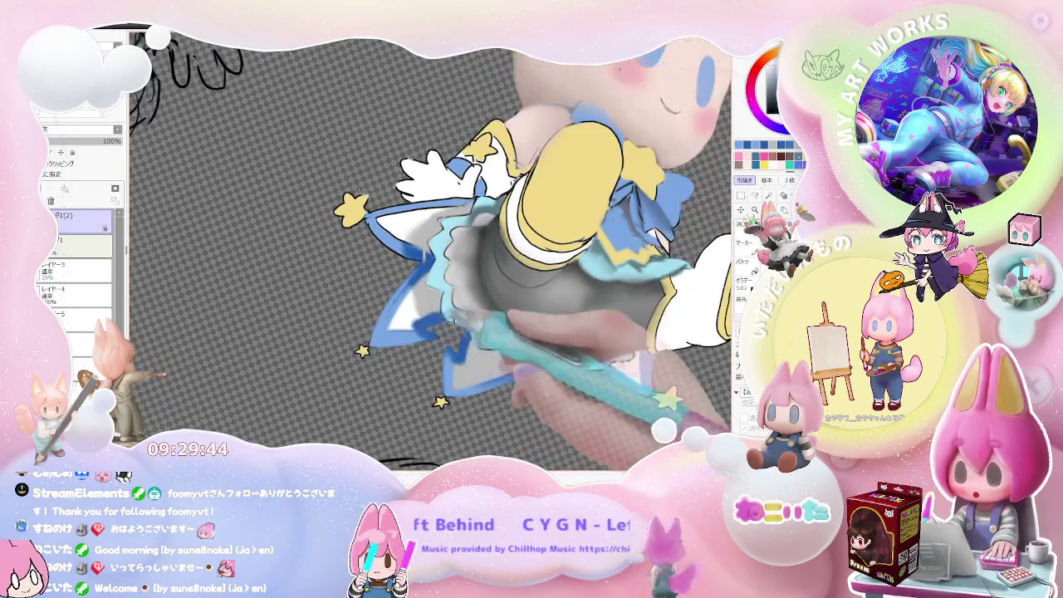
{"action": "scroll", "coordinate": [449, 324], "scroll_direction": "down", "scroll_amount": 2}
{"action": "scroll", "coordinate": [517, 308], "scroll_direction": "down", "scroll_amount": 1}
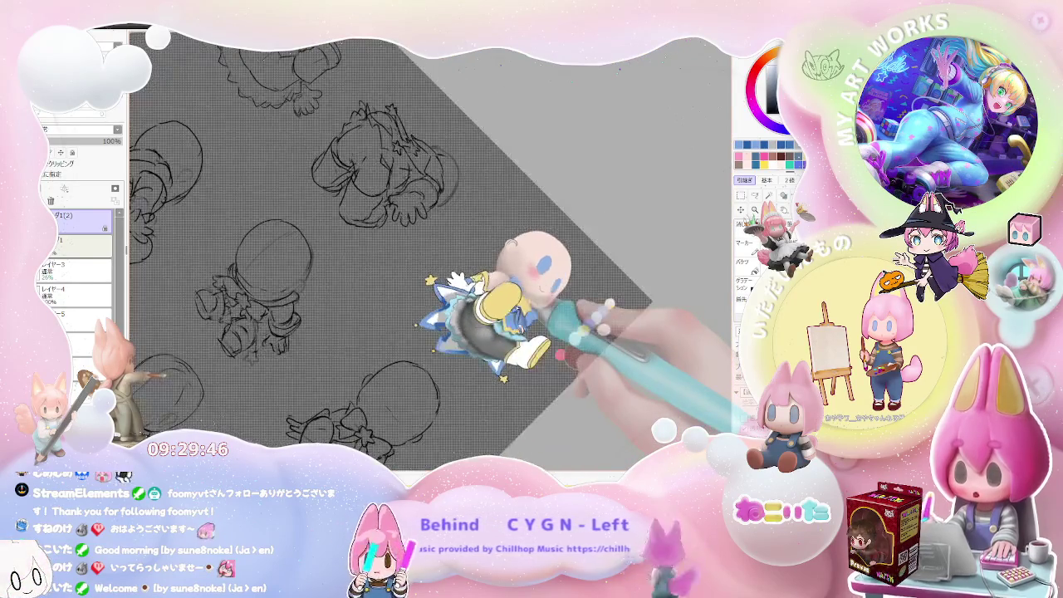
{"action": "scroll", "coordinate": [499, 304], "scroll_direction": "up", "scroll_amount": 2}
{"action": "scroll", "coordinate": [449, 300], "scroll_direction": "up", "scroll_amount": 2}
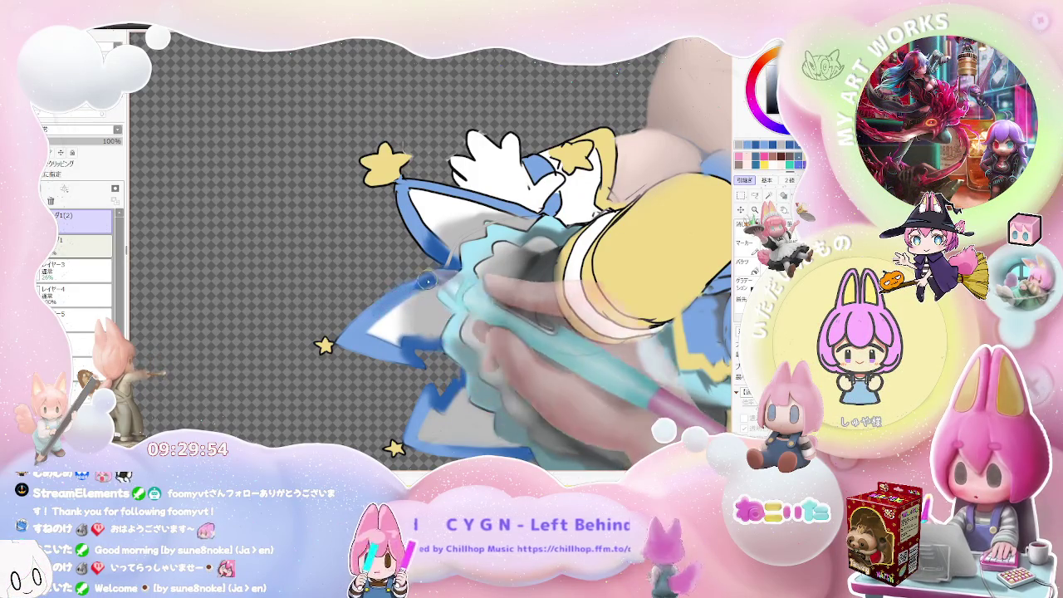
{"action": "key", "text": "minus"}
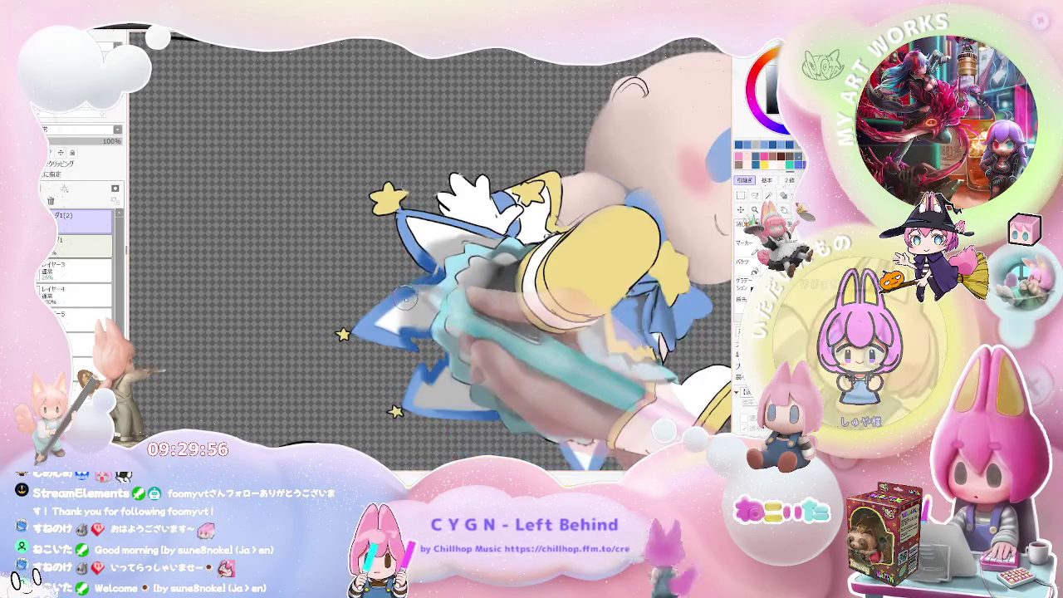
{"action": "key", "text": "minus"}
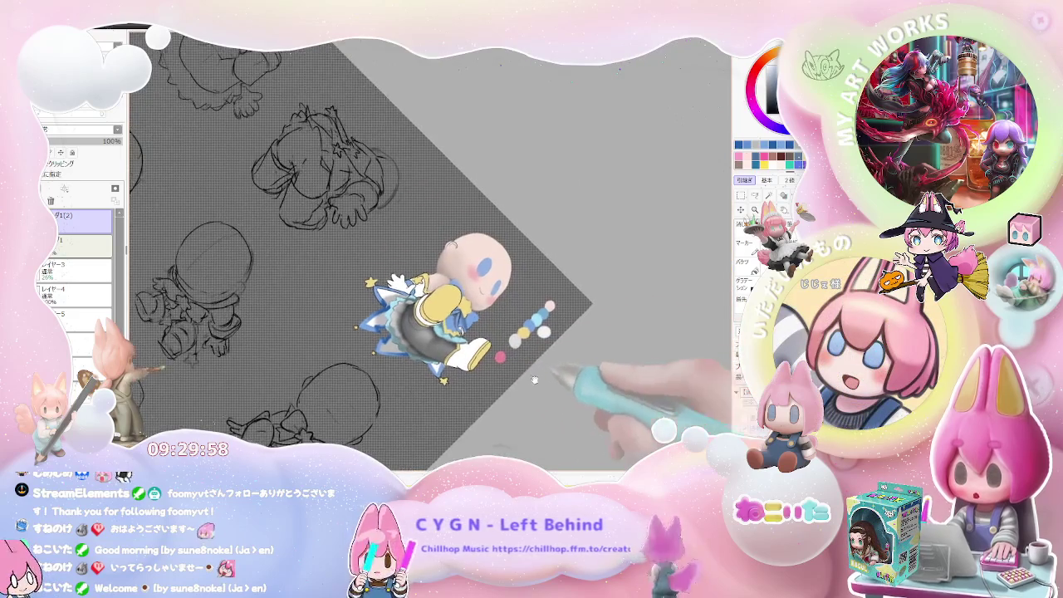
{"action": "key", "text": "Delete"}
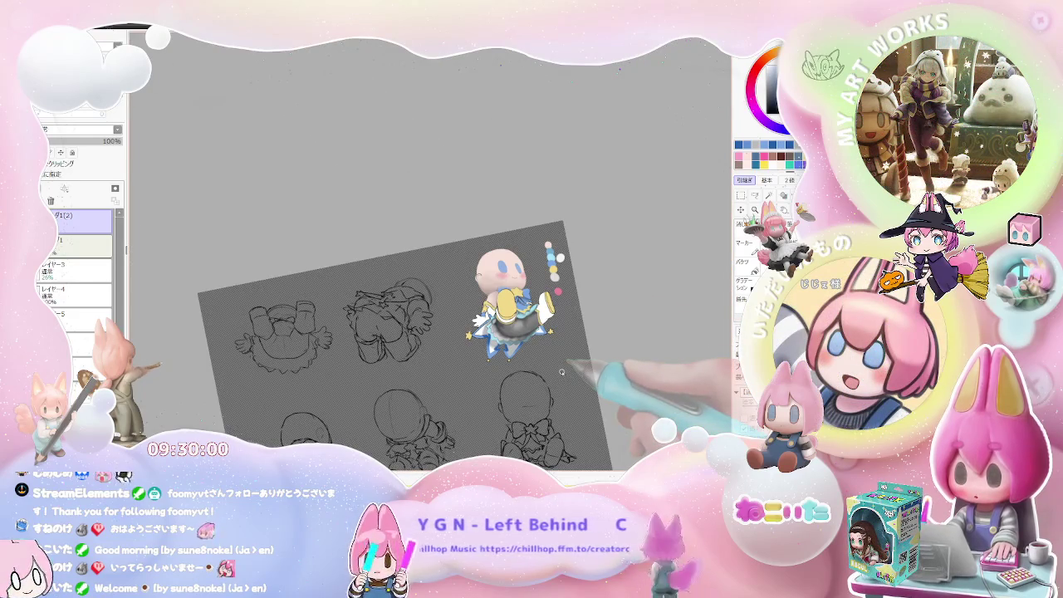
{"action": "key", "text": "plus"}
{"action": "key", "text": "plus"}
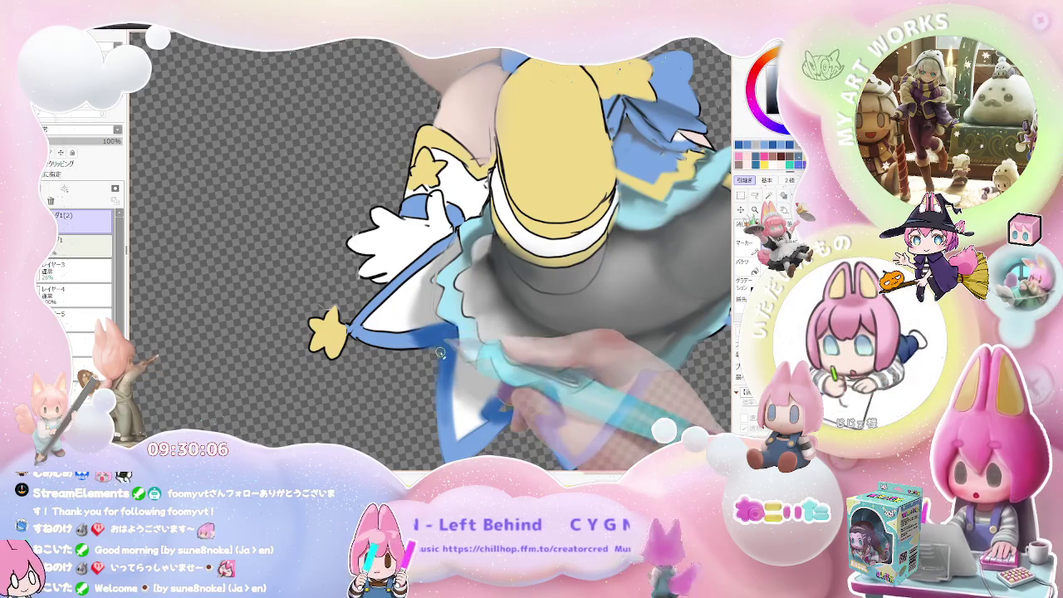
Step: Enlarge the brush and shade the skirt hem frills in darker grey
{"action": "key", "text": "bracketright"}
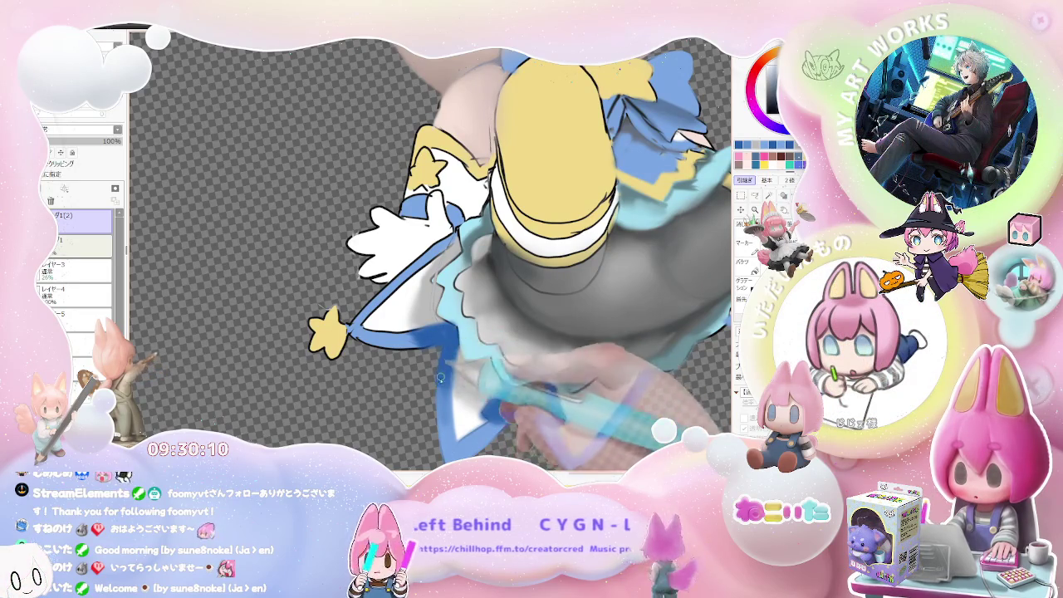
{"action": "scroll", "coordinate": [466, 353], "scroll_direction": "down", "scroll_amount": 2}
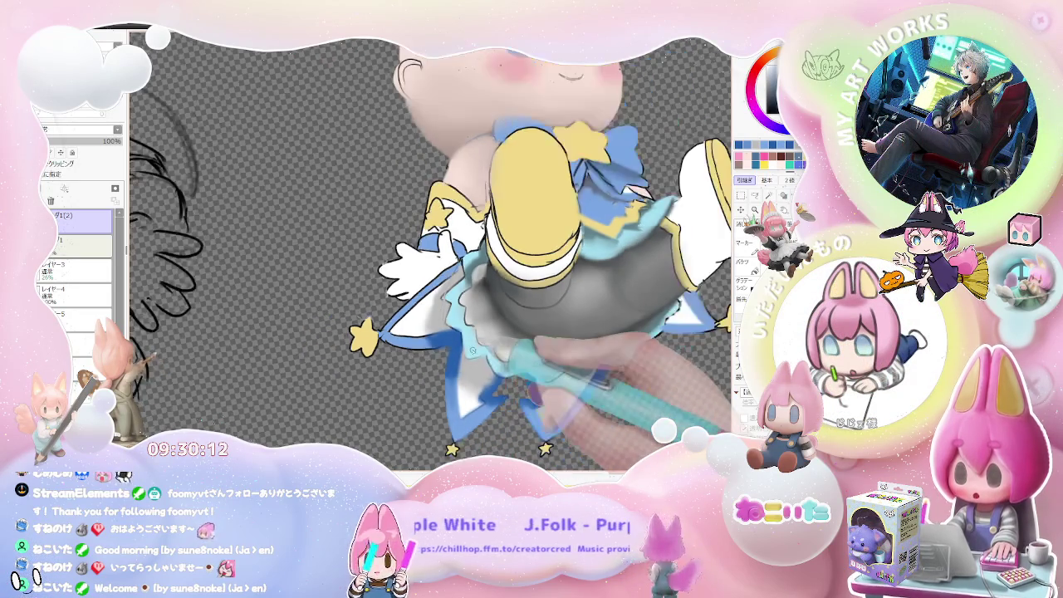
{"action": "scroll", "coordinate": [499, 353], "scroll_direction": "down", "scroll_amount": 2}
{"action": "scroll", "coordinate": [581, 353], "scroll_direction": "down", "scroll_amount": 1}
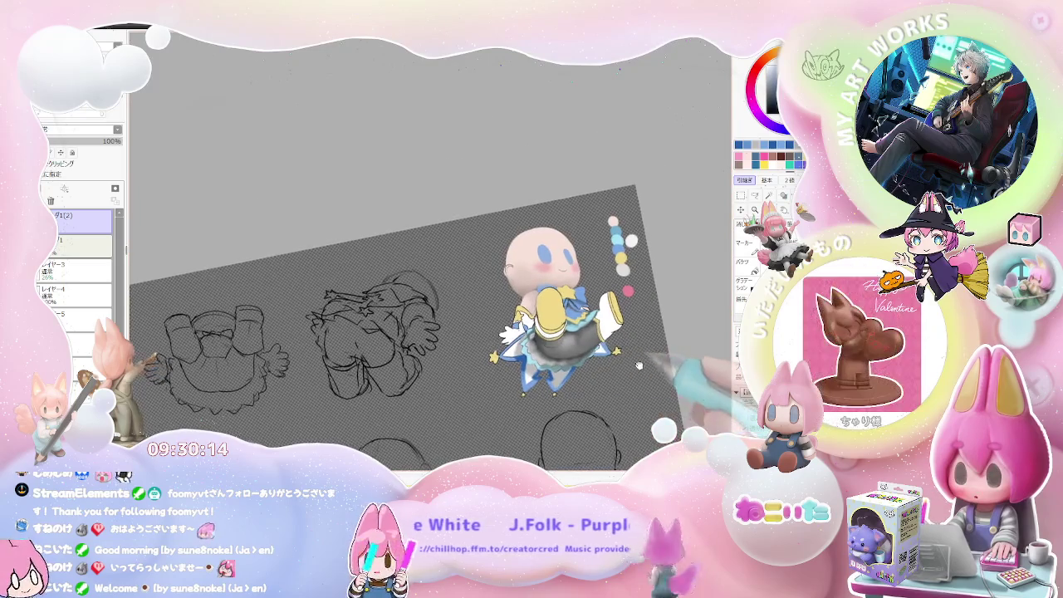
{"action": "left_click_drag", "start_coordinate": [617, 356], "coordinate": [552, 371]}
{"action": "scroll", "coordinate": [552, 369], "scroll_direction": "up", "scroll_amount": 2}
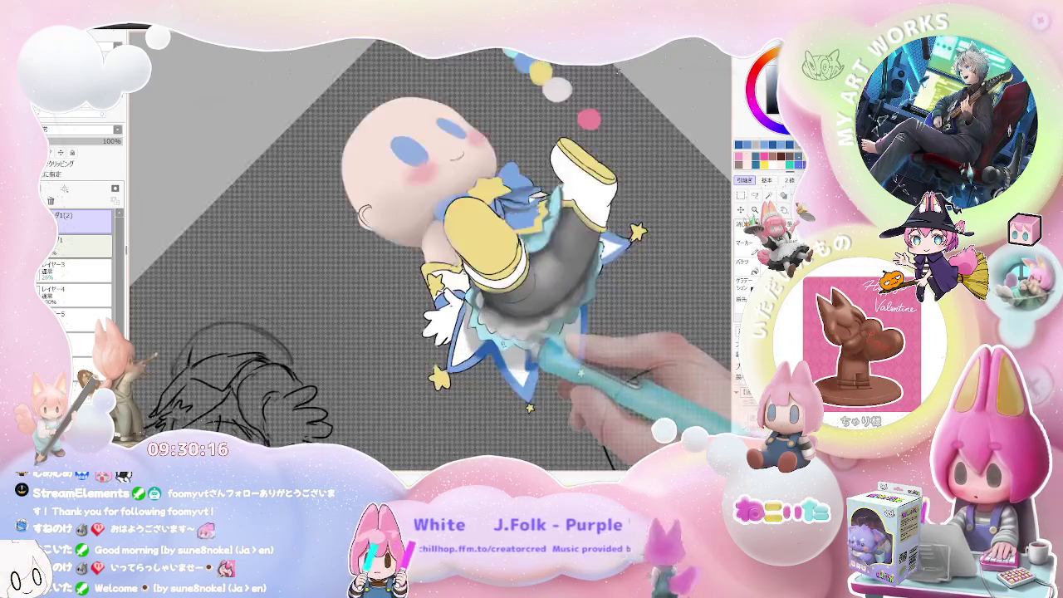
{"action": "scroll", "coordinate": [574, 349], "scroll_direction": "up", "scroll_amount": 2}
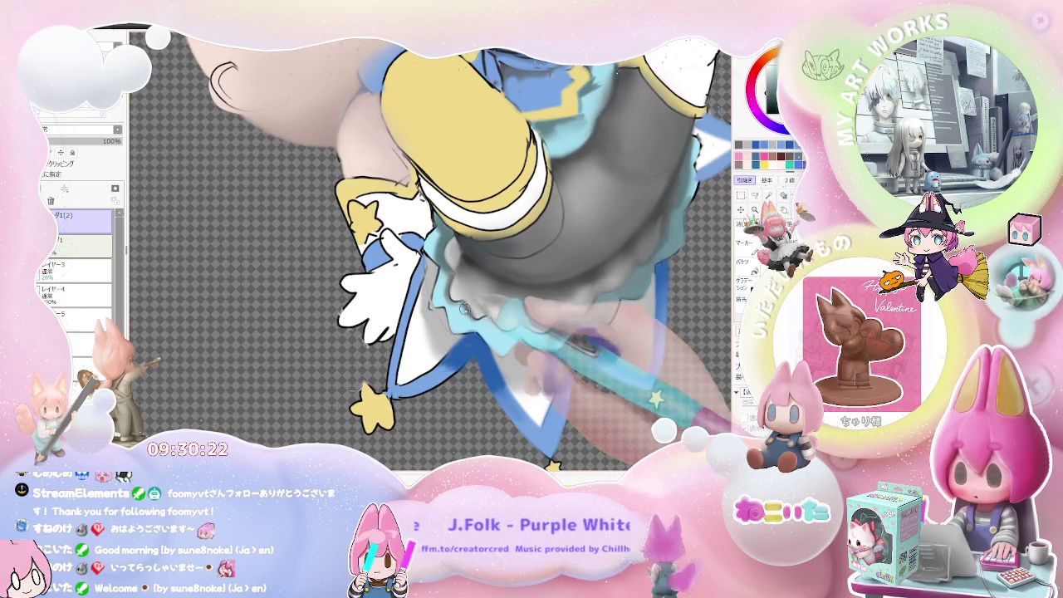
{"action": "left_click_drag", "start_coordinate": [465, 303], "coordinate": [496, 330]}
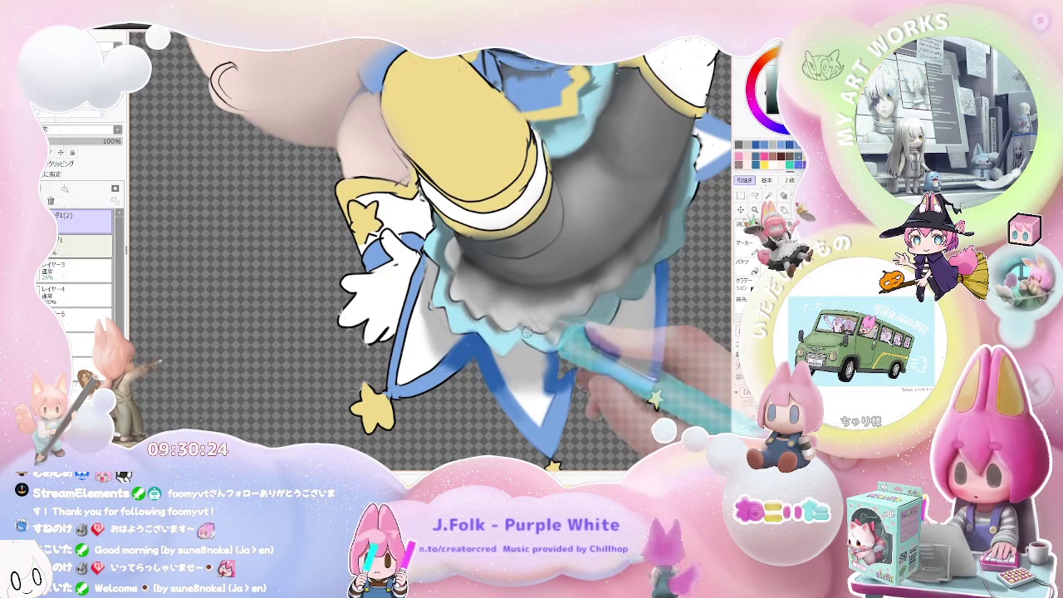
{"action": "scroll", "coordinate": [542, 332], "scroll_direction": "down", "scroll_amount": 3}
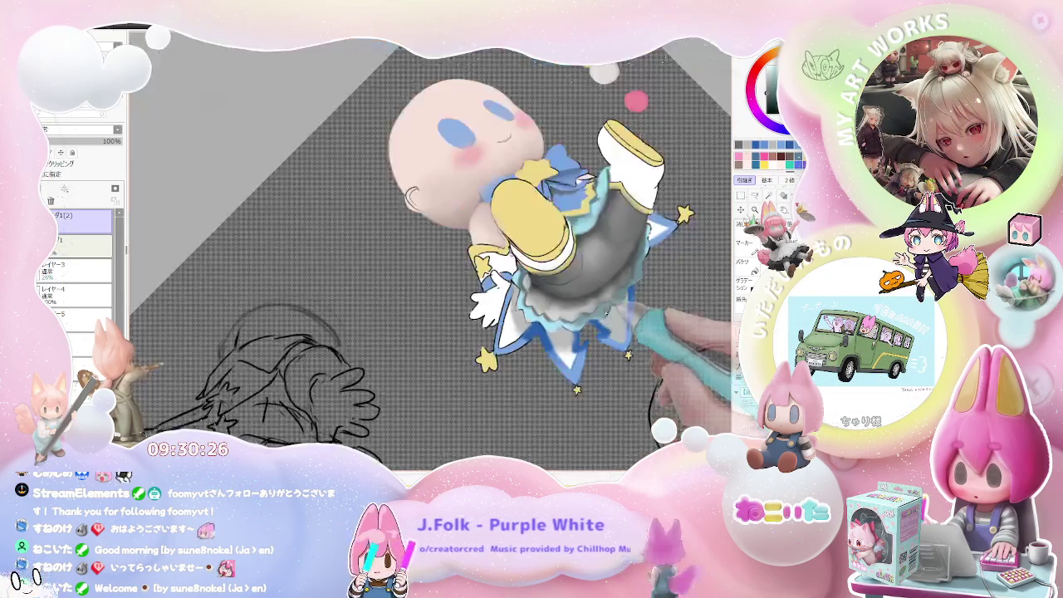
{"action": "scroll", "coordinate": [581, 332], "scroll_direction": "down", "scroll_amount": 2}
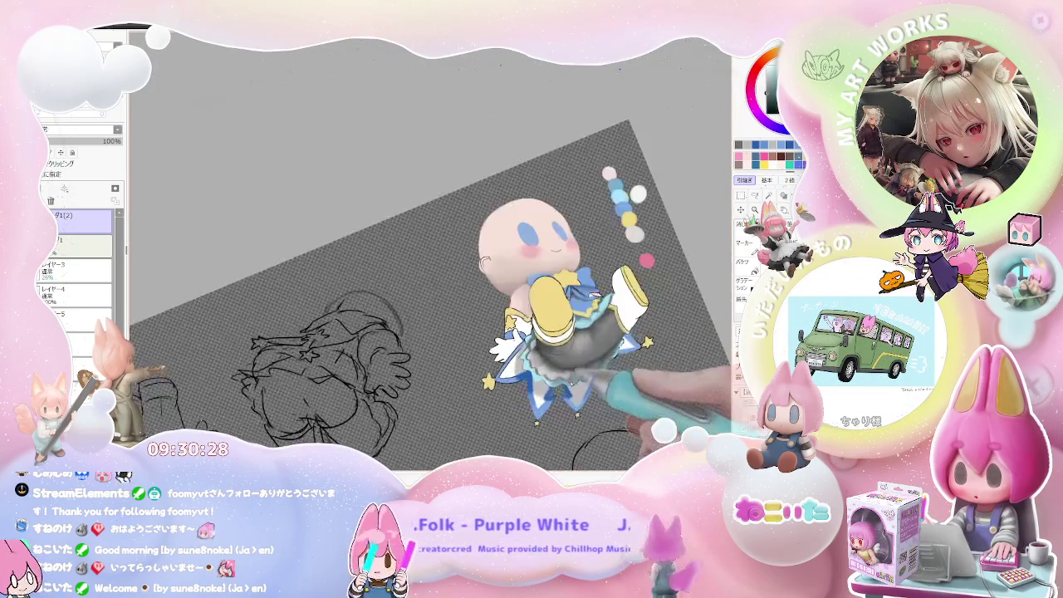
{"action": "scroll", "coordinate": [432, 249], "scroll_direction": "up", "scroll_amount": 5}
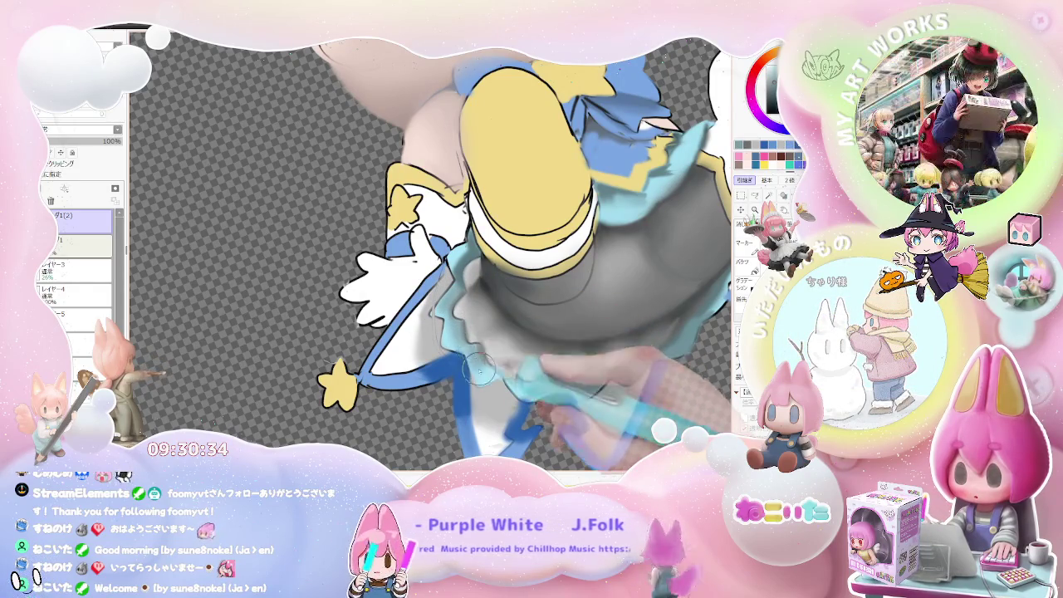
{"action": "scroll", "coordinate": [511, 380], "scroll_direction": "down", "scroll_amount": 3}
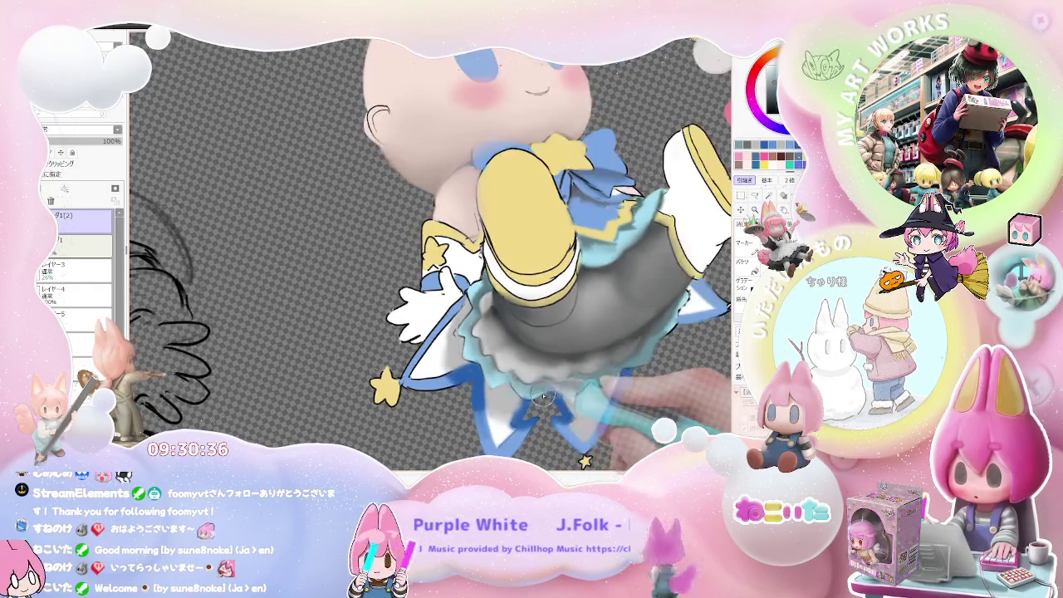
{"action": "scroll", "coordinate": [511, 380], "scroll_direction": "down", "scroll_amount": 3}
{"action": "scroll", "coordinate": [511, 381], "scroll_direction": "down", "scroll_amount": 1}
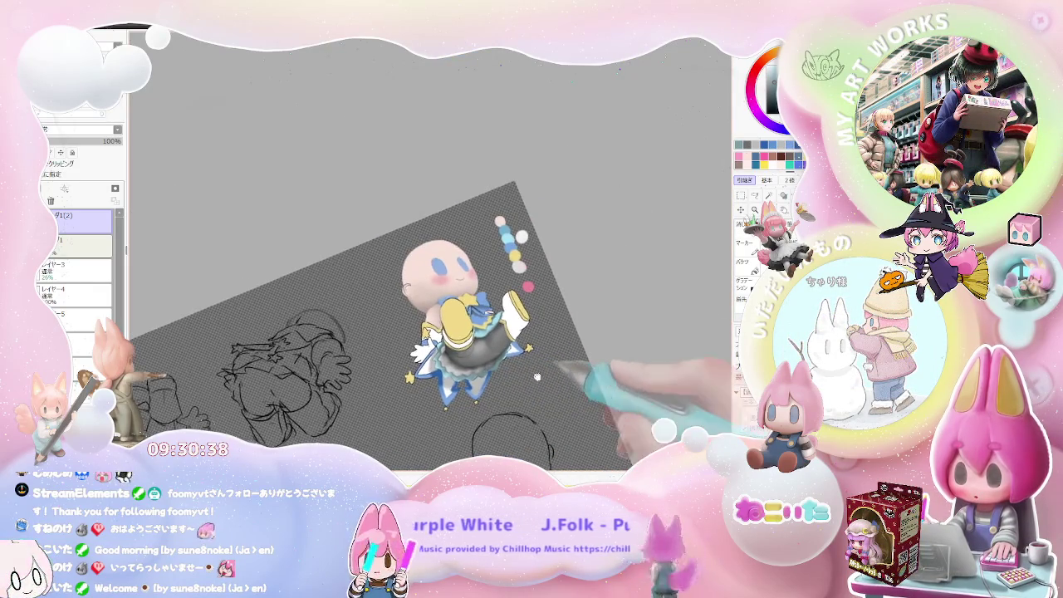
Step: Rotate the view clockwise and zoom in on the yellow boot to colour it
{"action": "left_click_drag", "start_coordinate": [629, 379], "coordinate": [615, 390]}
{"action": "scroll", "coordinate": [532, 332], "scroll_direction": "up", "scroll_amount": 2}
{"action": "scroll", "coordinate": [470, 341], "scroll_direction": "up", "scroll_amount": 3}
{"action": "scroll", "coordinate": [470, 341], "scroll_direction": "up", "scroll_amount": 3}
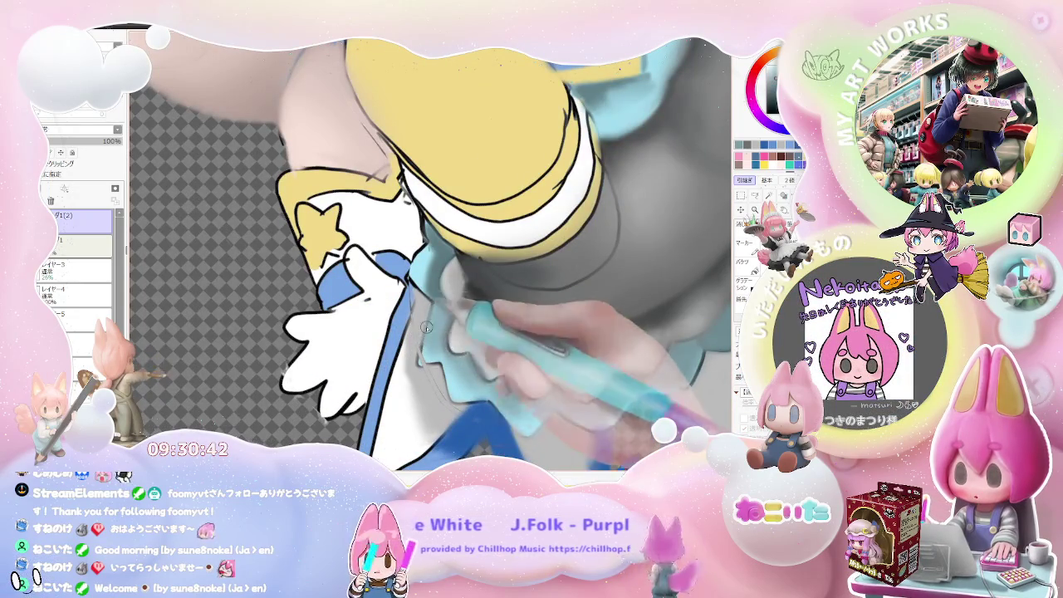
{"action": "scroll", "coordinate": [433, 304], "scroll_direction": "down", "scroll_amount": 2}
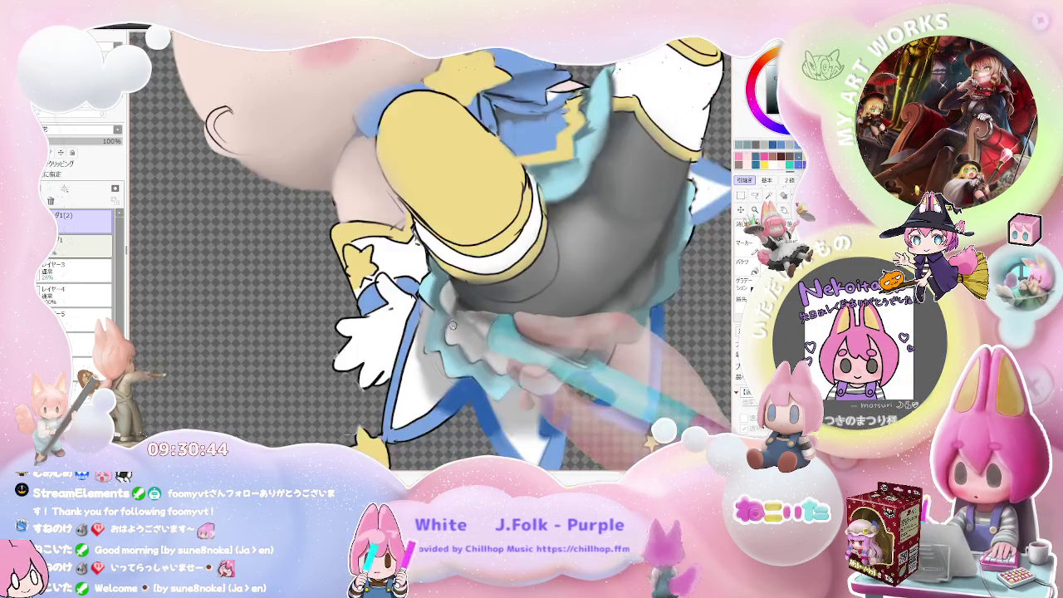
{"action": "scroll", "coordinate": [433, 305], "scroll_direction": "down", "scroll_amount": 2}
{"action": "scroll", "coordinate": [433, 305], "scroll_direction": "down", "scroll_amount": 2}
{"action": "scroll", "coordinate": [432, 305], "scroll_direction": "down", "scroll_amount": 1}
{"action": "key", "text": "End"}
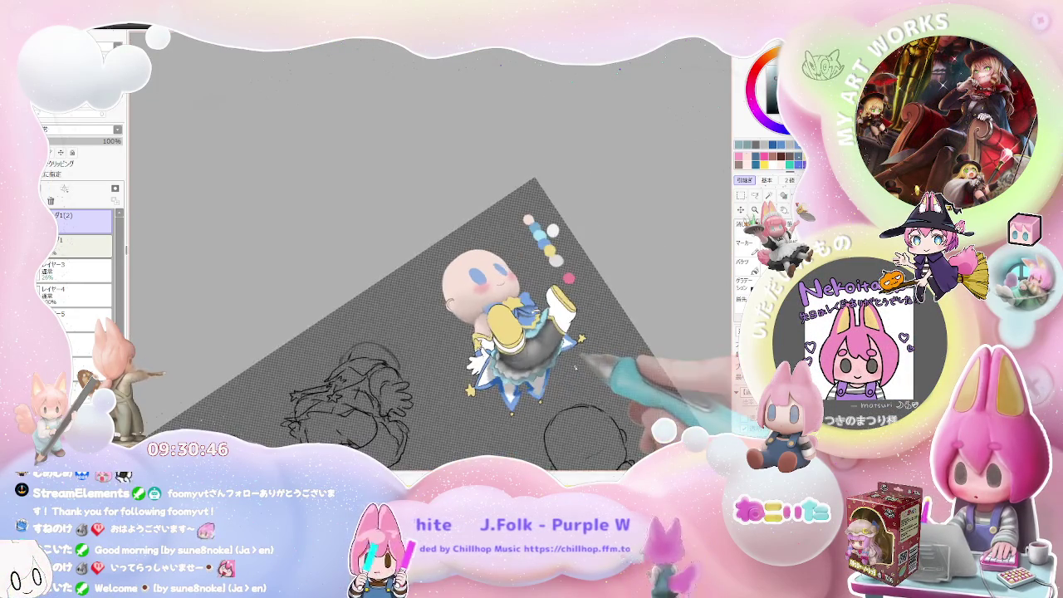
{"action": "key", "text": "End"}
{"action": "scroll", "coordinate": [433, 305], "scroll_direction": "up", "scroll_amount": 2}
{"action": "scroll", "coordinate": [433, 341], "scroll_direction": "up", "scroll_amount": 1}
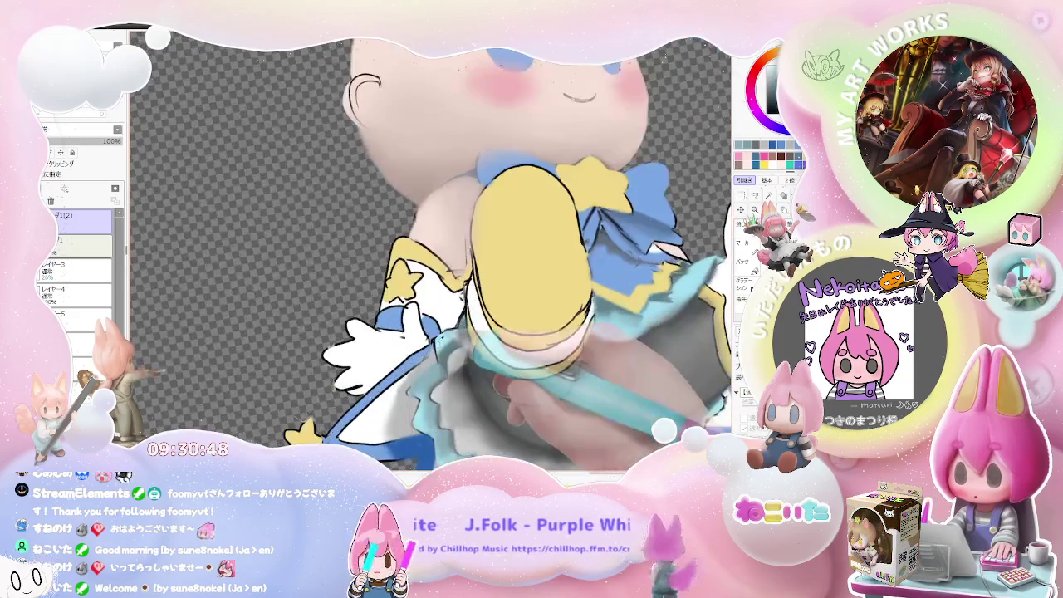
{"action": "scroll", "coordinate": [433, 341], "scroll_direction": "up", "scroll_amount": 1}
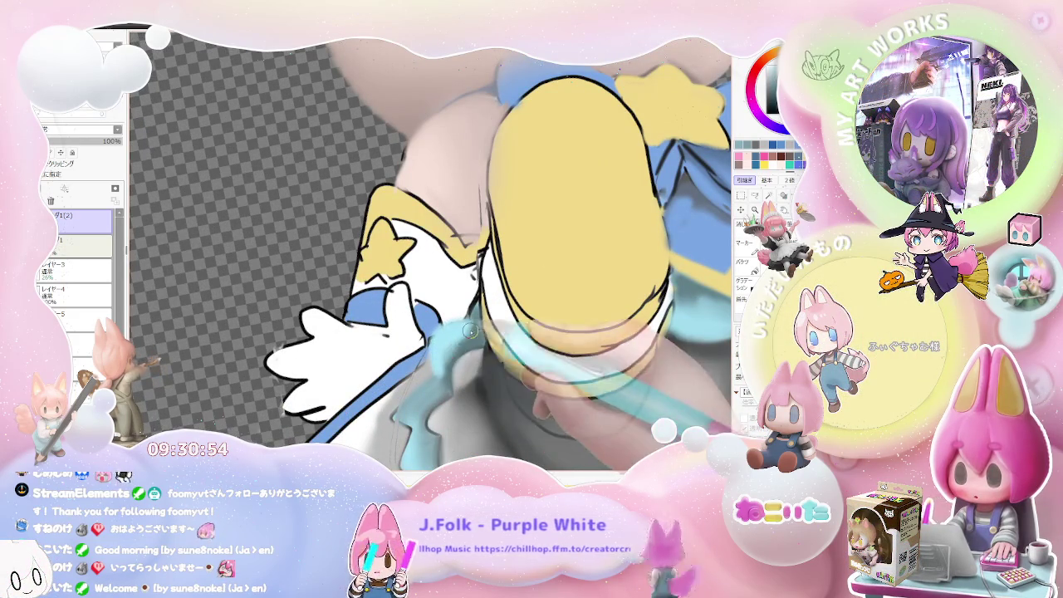
{"action": "scroll", "coordinate": [430, 352], "scroll_direction": "down", "scroll_amount": 1}
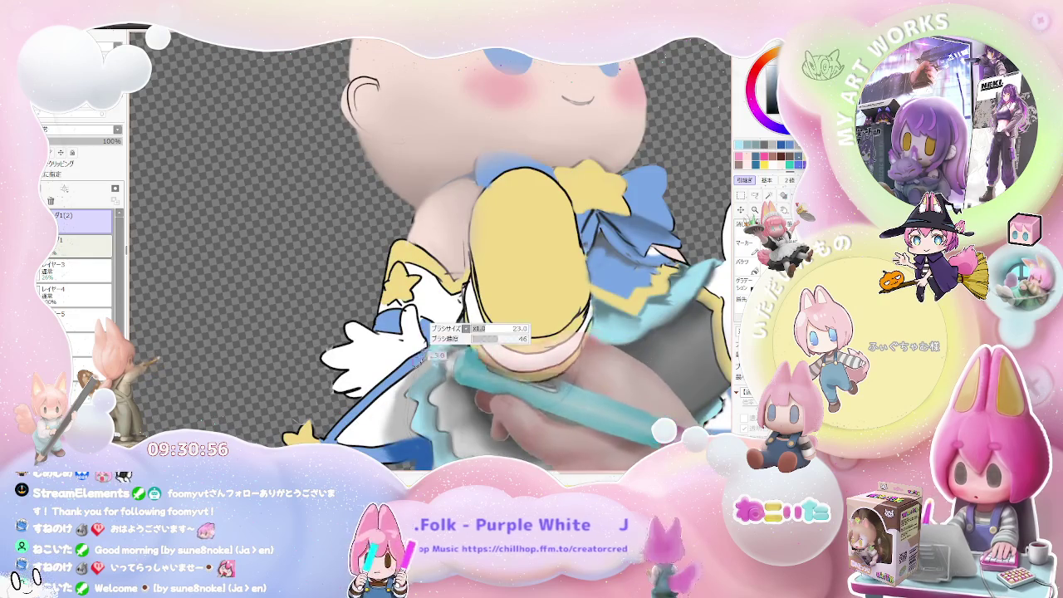
{"action": "scroll", "coordinate": [426, 354], "scroll_direction": "up", "scroll_amount": 1}
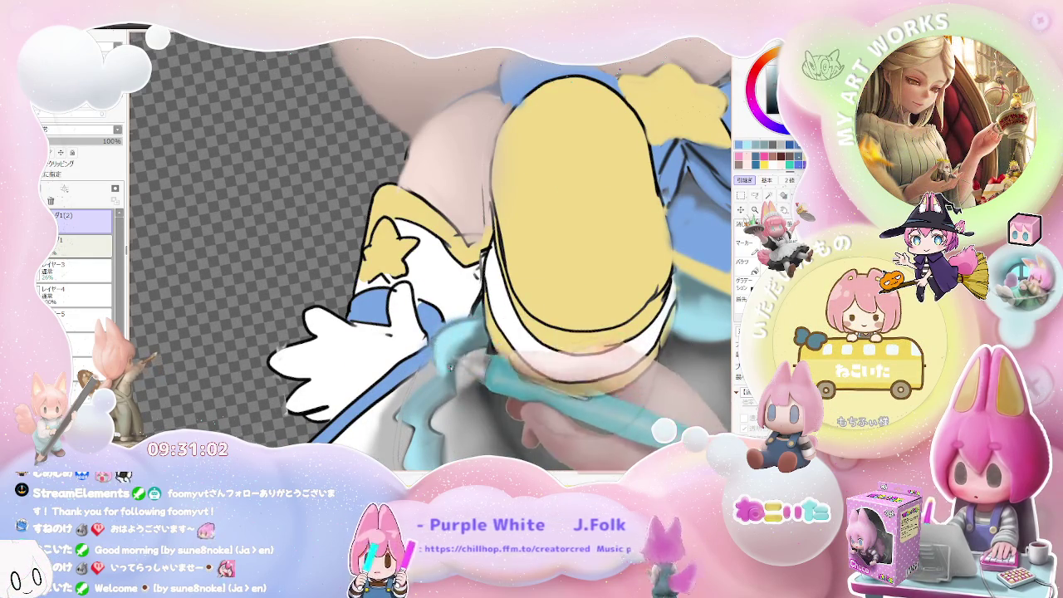
{"action": "scroll", "coordinate": [451, 367], "scroll_direction": "down", "scroll_amount": 1}
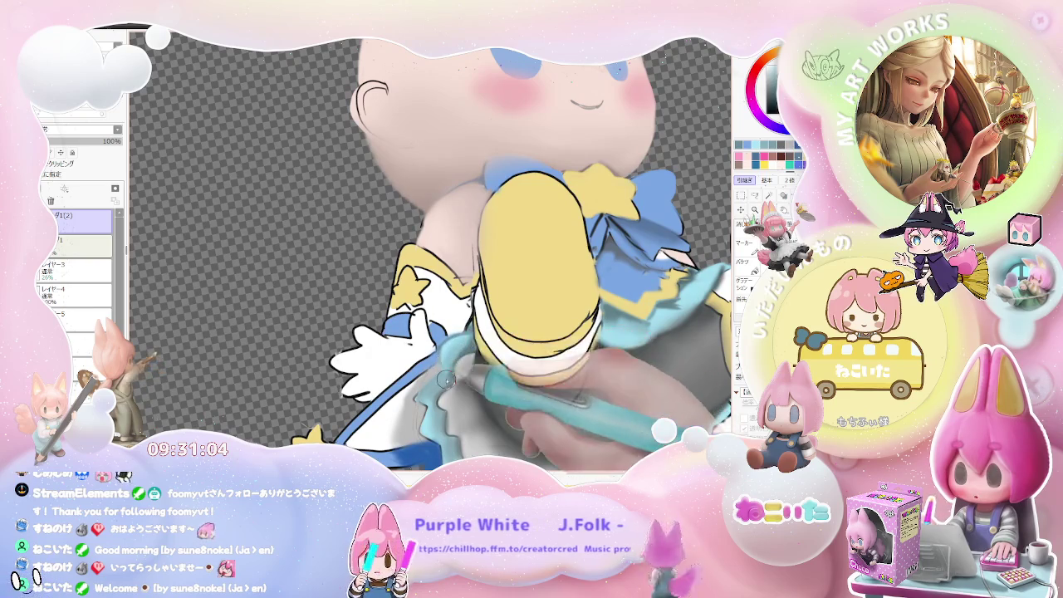
{"action": "scroll", "coordinate": [455, 349], "scroll_direction": "down", "scroll_amount": 3}
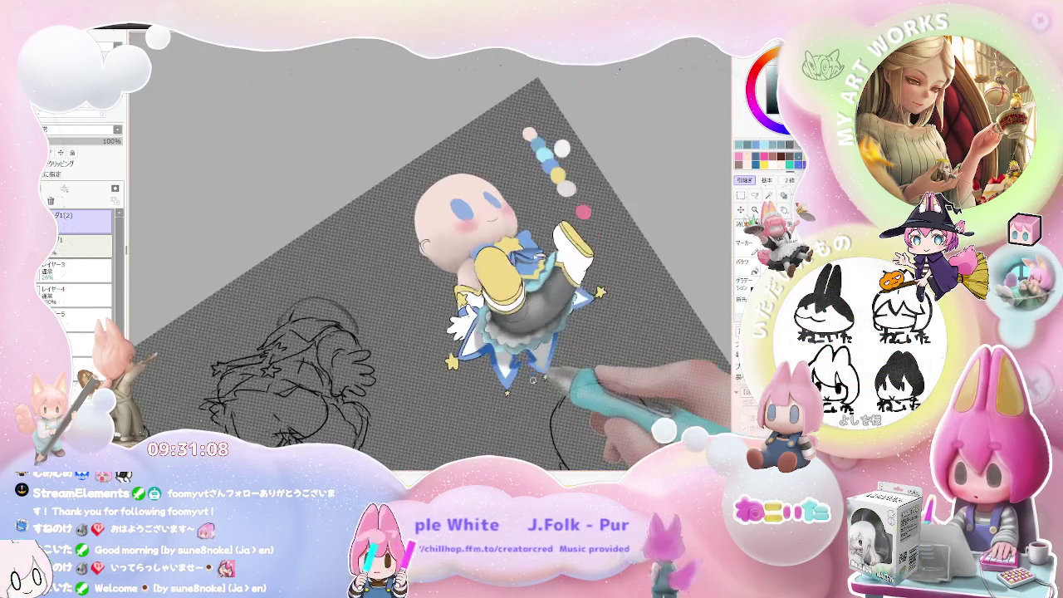
{"action": "scroll", "coordinate": [532, 349], "scroll_direction": "up", "scroll_amount": 5}
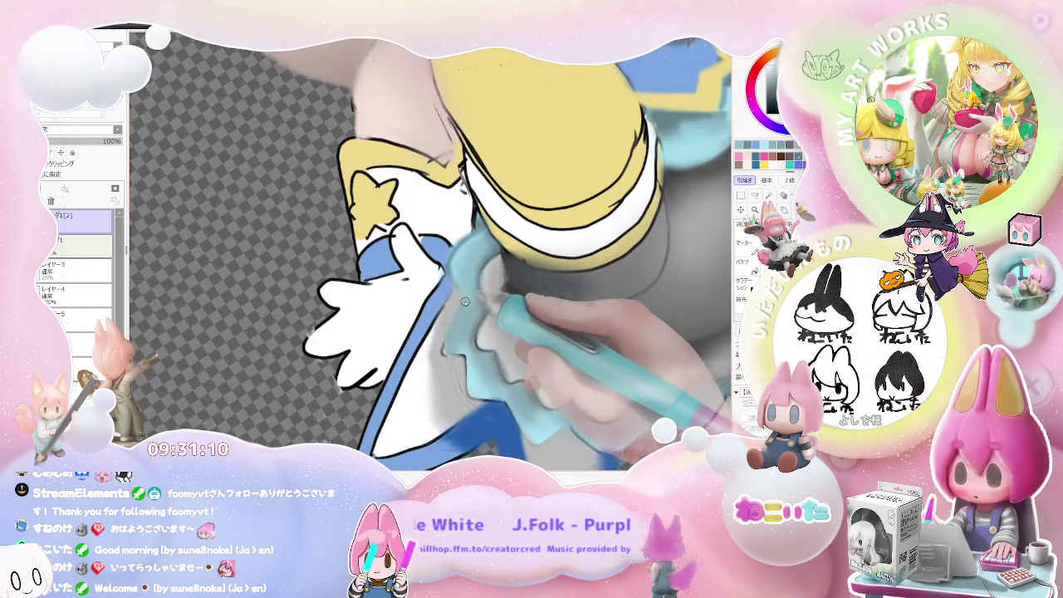
Step: Reset the canvas tilt, refine the boot outline, and pan back out
{"action": "key", "text": "Delete"}
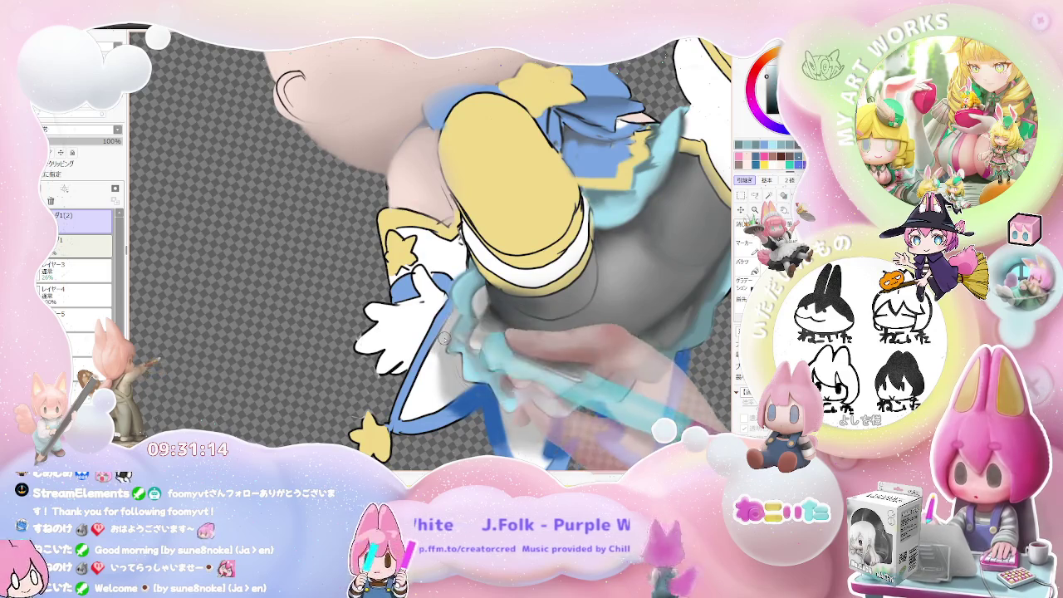
{"action": "scroll", "coordinate": [444, 338], "scroll_direction": "down", "scroll_amount": 5}
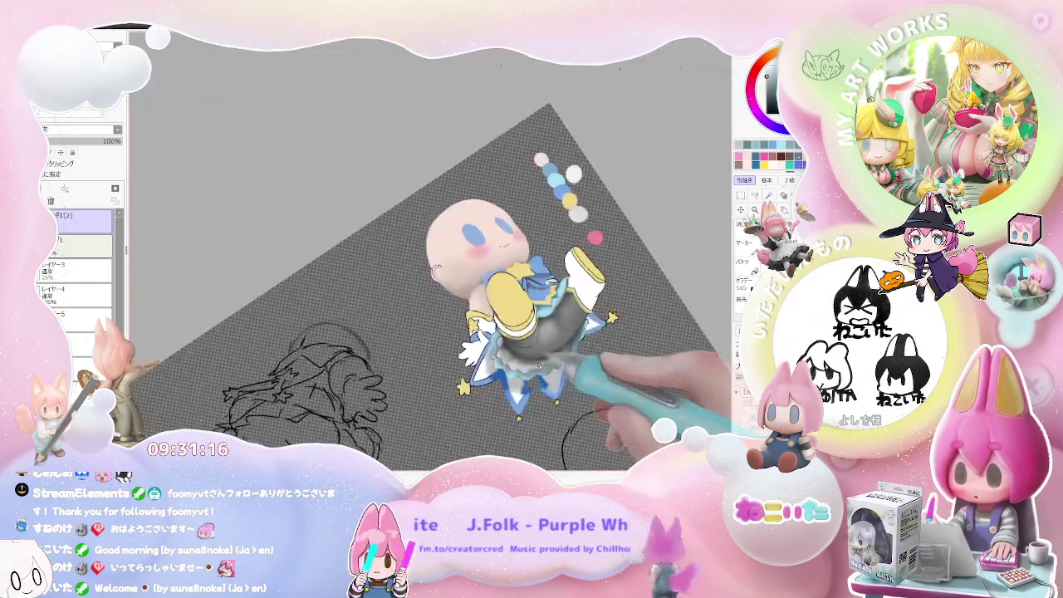
{"action": "key", "text": "Delete"}
{"action": "scroll", "coordinate": [465, 357], "scroll_direction": "up", "scroll_amount": 2}
{"action": "scroll", "coordinate": [418, 372], "scroll_direction": "up", "scroll_amount": 4}
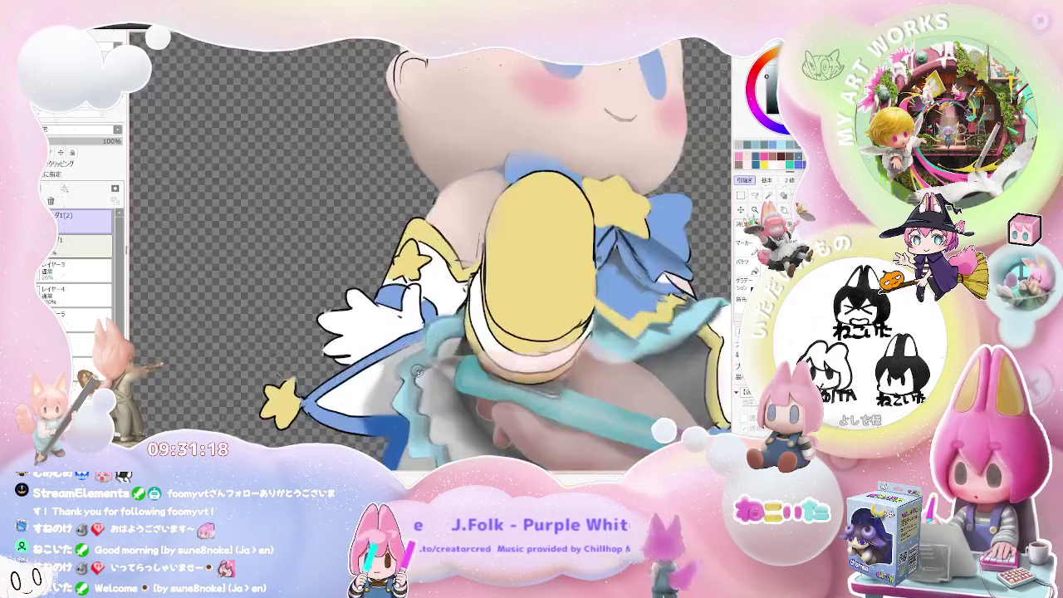
{"action": "scroll", "coordinate": [418, 371], "scroll_direction": "up", "scroll_amount": 2}
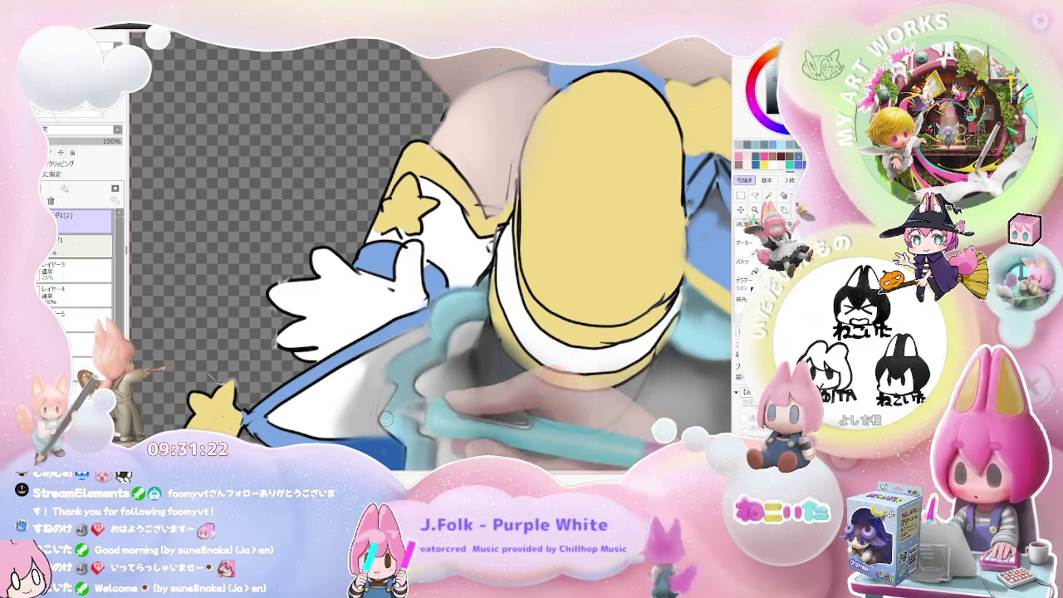
{"action": "scroll", "coordinate": [402, 422], "scroll_direction": "down", "scroll_amount": 3}
{"action": "scroll", "coordinate": [499, 407], "scroll_direction": "down", "scroll_amount": 2}
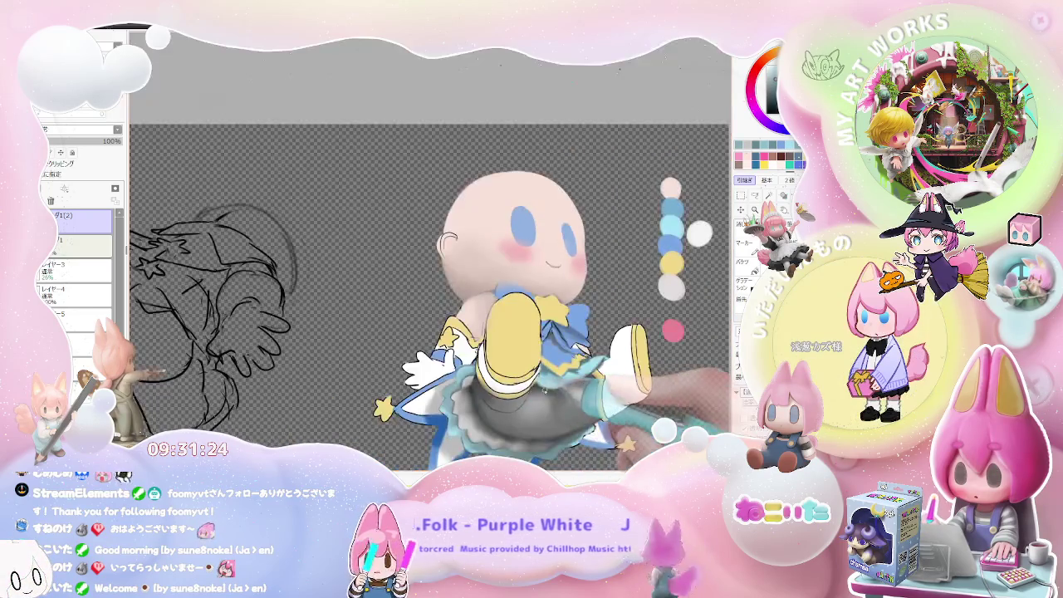
{"action": "left_click_drag", "start_coordinate": [560, 399], "coordinate": [541, 346]}
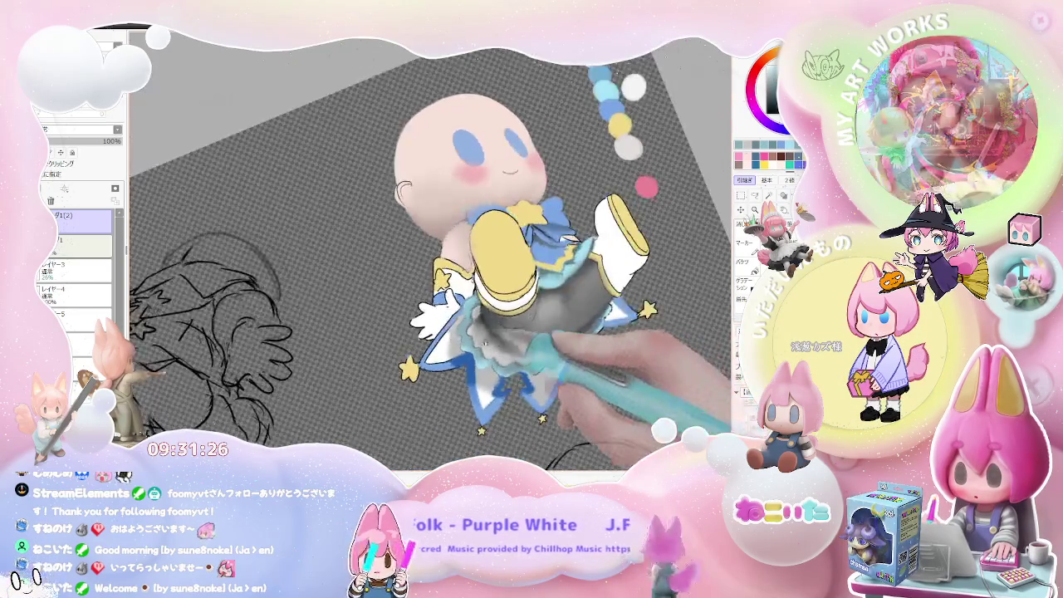
{"action": "scroll", "coordinate": [453, 335], "scroll_direction": "up", "scroll_amount": 3}
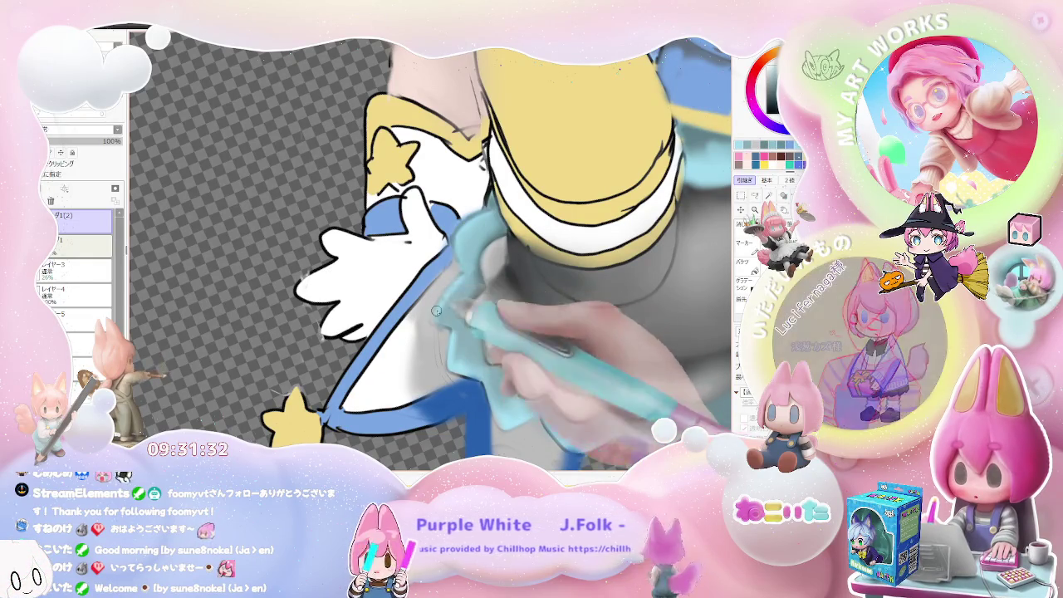
{"action": "scroll", "coordinate": [437, 311], "scroll_direction": "down", "scroll_amount": 3}
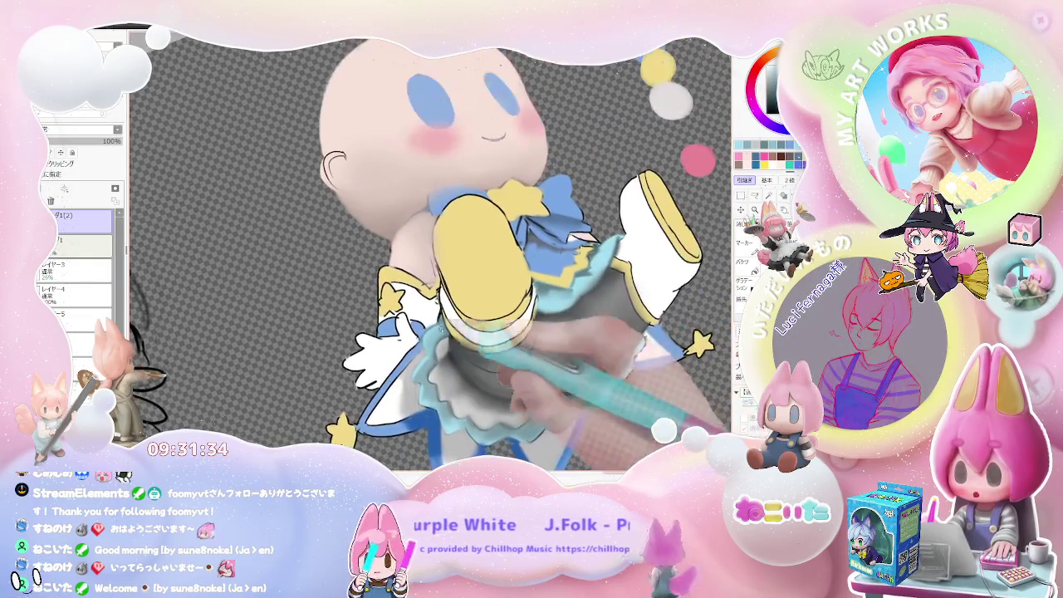
{"action": "scroll", "coordinate": [441, 329], "scroll_direction": "up", "scroll_amount": 3}
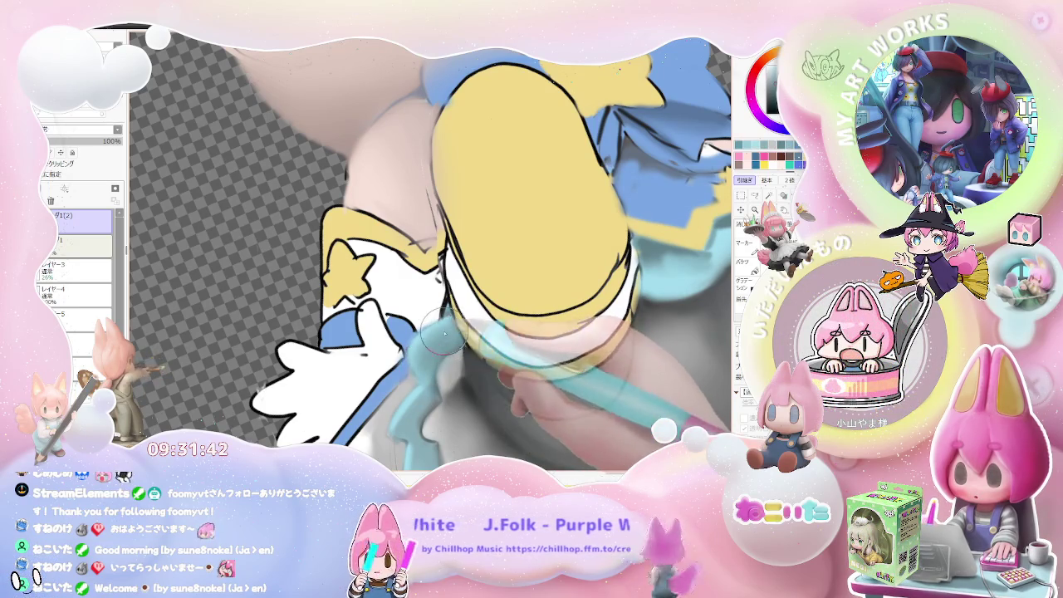
{"action": "scroll", "coordinate": [457, 348], "scroll_direction": "down", "scroll_amount": 2}
{"action": "scroll", "coordinate": [498, 366], "scroll_direction": "down", "scroll_amount": 2}
{"action": "scroll", "coordinate": [565, 383], "scroll_direction": "down", "scroll_amount": 2}
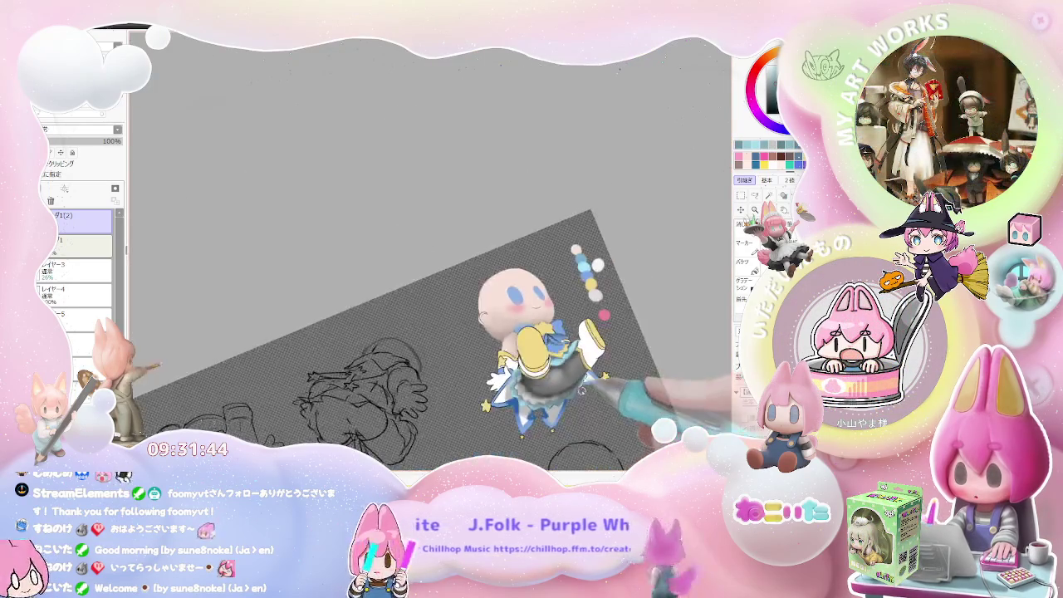
Step: Zoom in on the stockings and paint grey shading on them
{"action": "scroll", "coordinate": [582, 386], "scroll_direction": "up", "scroll_amount": 1}
{"action": "scroll", "coordinate": [516, 357], "scroll_direction": "up", "scroll_amount": 1}
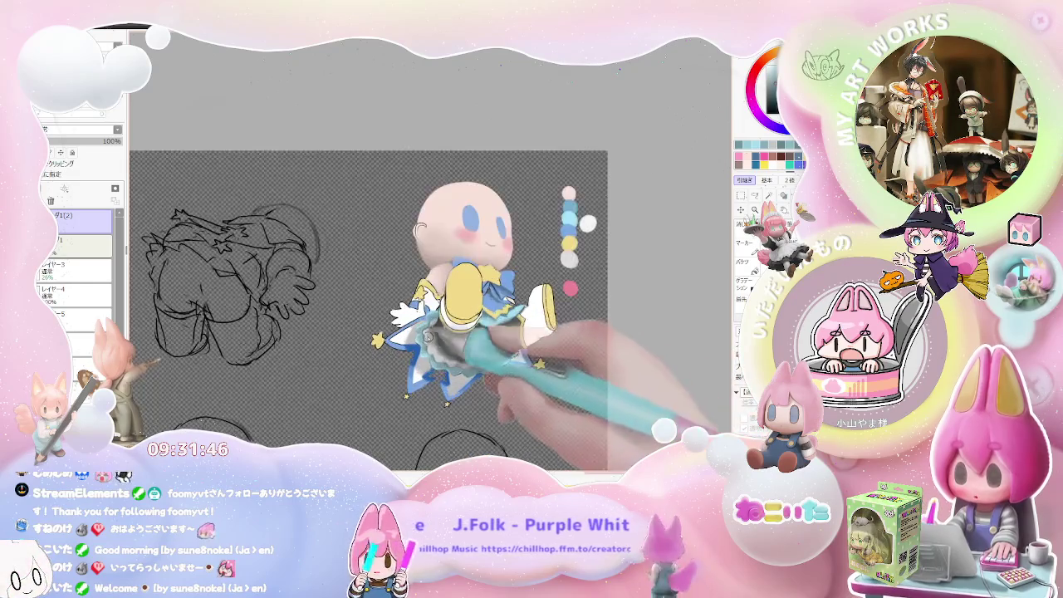
{"action": "scroll", "coordinate": [432, 333], "scroll_direction": "up", "scroll_amount": 3}
{"action": "scroll", "coordinate": [418, 326], "scroll_direction": "up", "scroll_amount": 2}
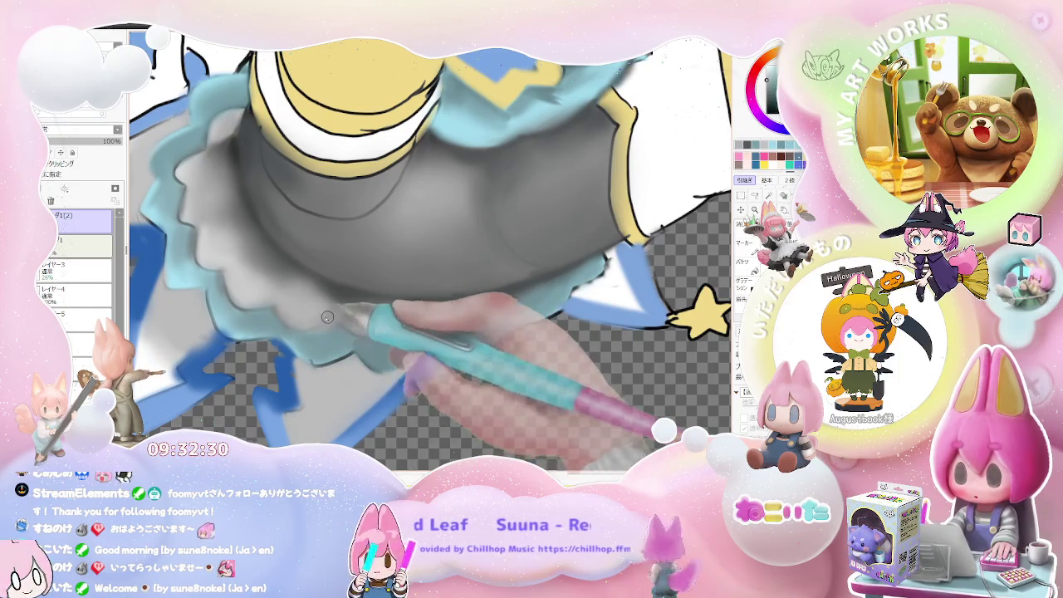
{"action": "scroll", "coordinate": [351, 315], "scroll_direction": "down", "scroll_amount": 2}
{"action": "scroll", "coordinate": [351, 315], "scroll_direction": "down", "scroll_amount": 1}
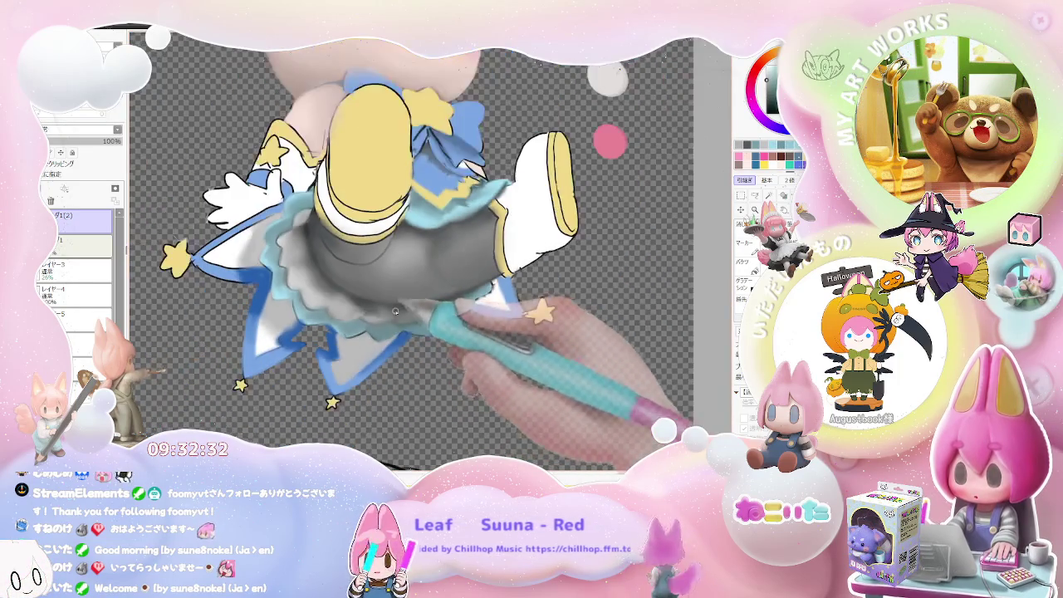
{"action": "scroll", "coordinate": [351, 315], "scroll_direction": "down", "scroll_amount": 1}
{"action": "scroll", "coordinate": [351, 314], "scroll_direction": "down", "scroll_amount": 1}
{"action": "scroll", "coordinate": [487, 365], "scroll_direction": "up", "scroll_amount": 1}
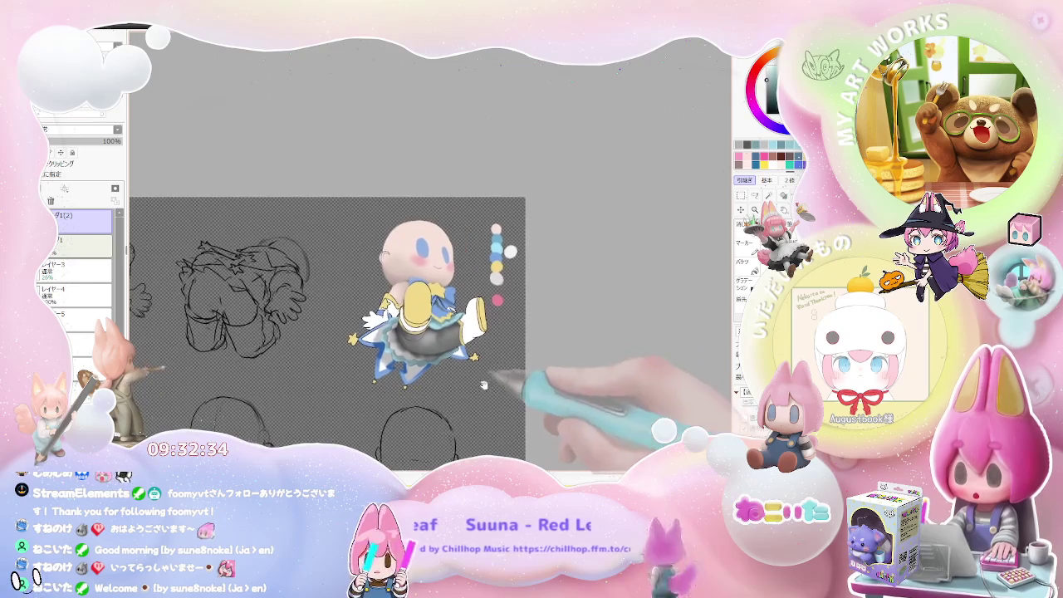
{"action": "scroll", "coordinate": [451, 356], "scroll_direction": "up", "scroll_amount": 1}
{"action": "scroll", "coordinate": [415, 356], "scroll_direction": "up", "scroll_amount": 2}
{"action": "scroll", "coordinate": [389, 345], "scroll_direction": "up", "scroll_amount": 1}
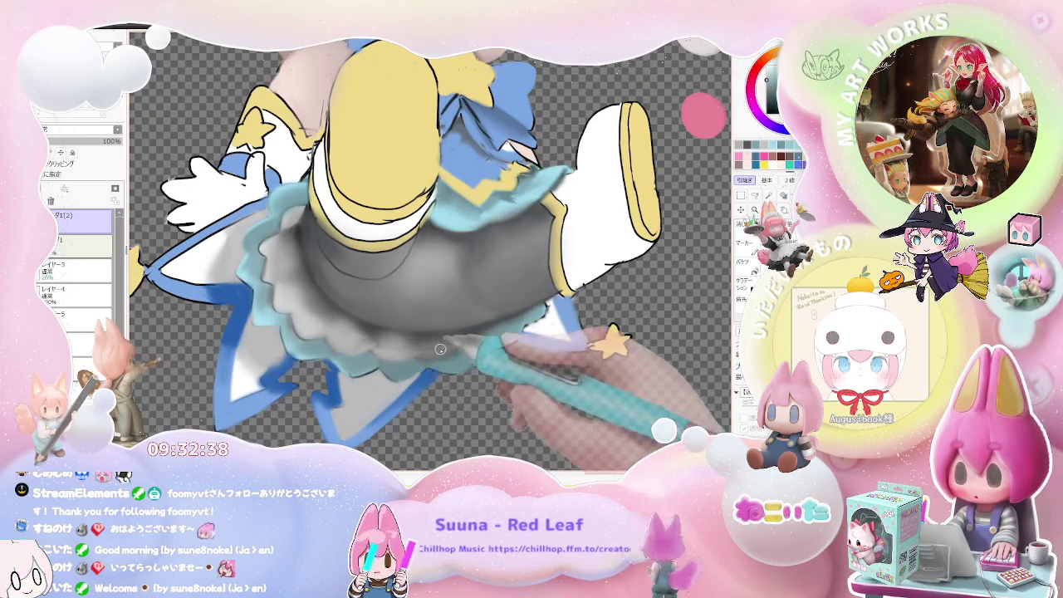
{"action": "scroll", "coordinate": [464, 343], "scroll_direction": "down", "scroll_amount": 1}
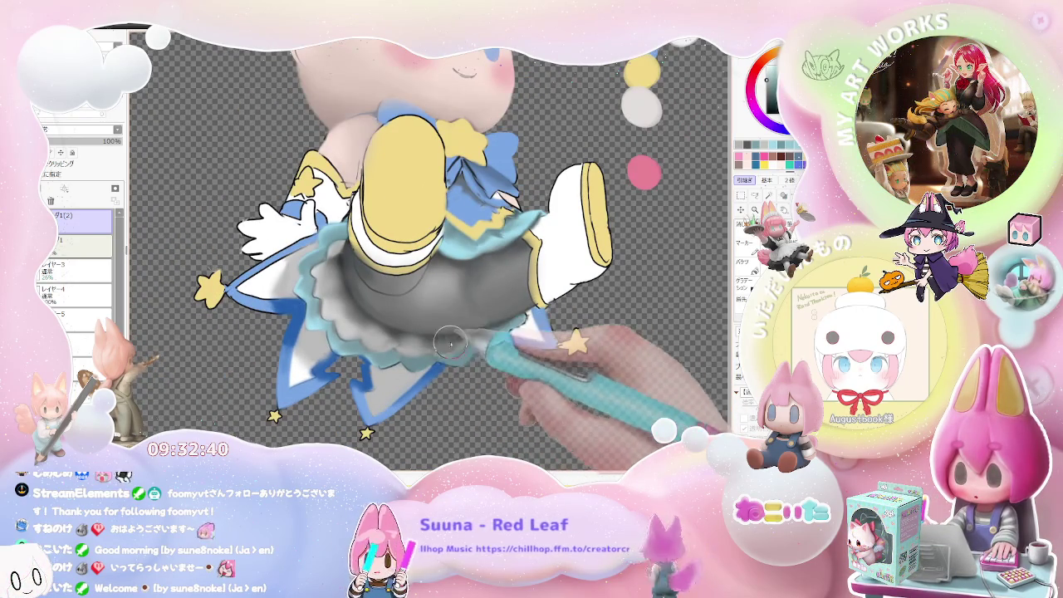
{"action": "scroll", "coordinate": [440, 356], "scroll_direction": "down", "scroll_amount": 2}
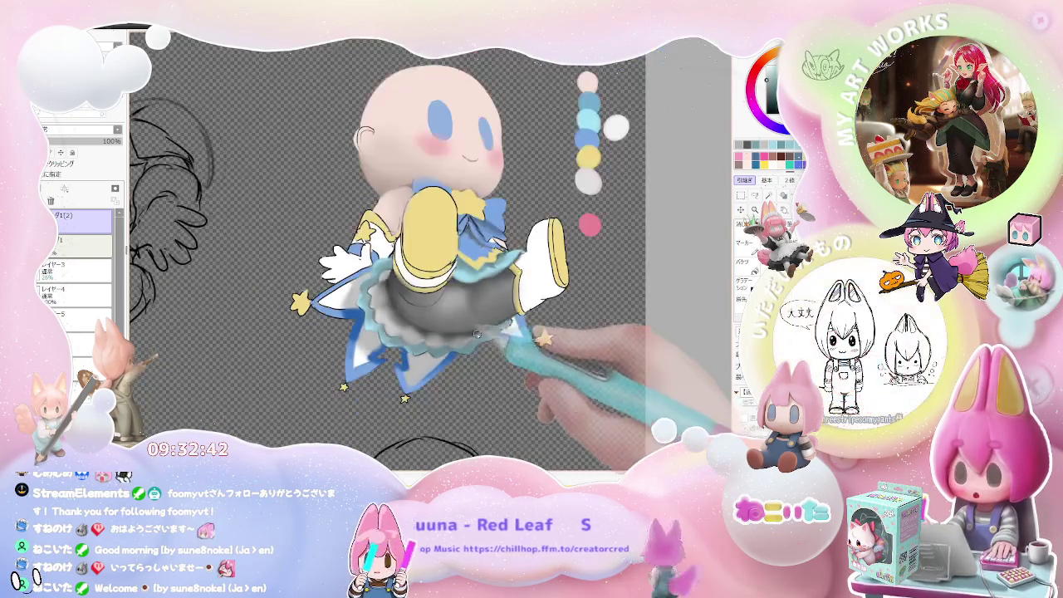
{"action": "scroll", "coordinate": [466, 341], "scroll_direction": "down", "scroll_amount": 1}
{"action": "scroll", "coordinate": [503, 340], "scroll_direction": "down", "scroll_amount": 1}
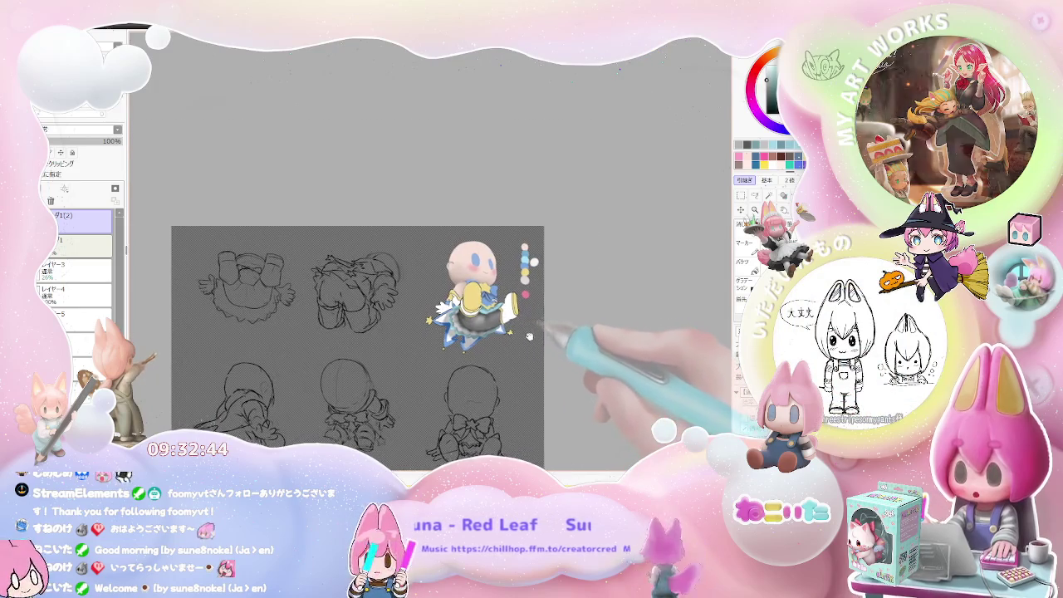
{"action": "scroll", "coordinate": [474, 374], "scroll_direction": "down", "scroll_amount": 1}
Step: Tilt the canvas counterclockwise and shade the ruffled underskirt in grey
{"action": "key", "text": "Delete"}
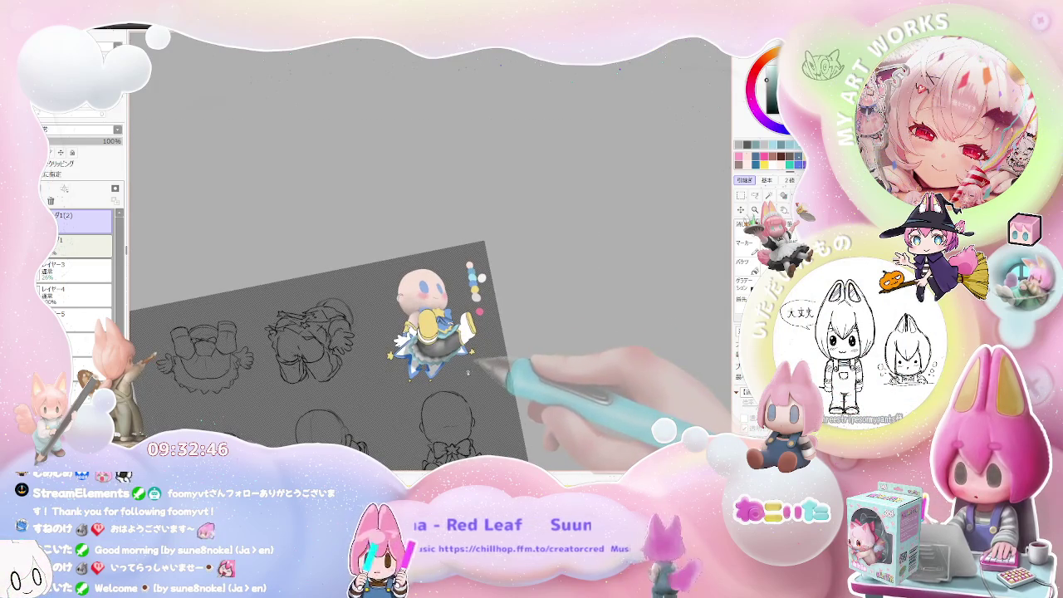
{"action": "scroll", "coordinate": [468, 373], "scroll_direction": "up", "scroll_amount": 1}
{"action": "scroll", "coordinate": [399, 357], "scroll_direction": "up", "scroll_amount": 2}
{"action": "scroll", "coordinate": [322, 342], "scroll_direction": "up", "scroll_amount": 1}
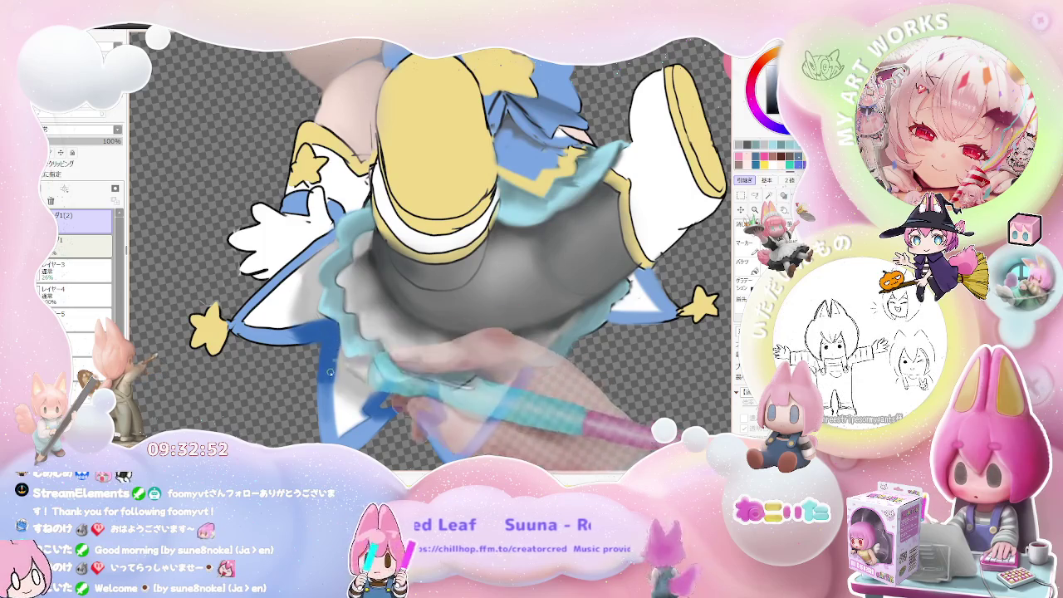
{"action": "scroll", "coordinate": [330, 373], "scroll_direction": "down", "scroll_amount": 1}
{"action": "scroll", "coordinate": [330, 349], "scroll_direction": "down", "scroll_amount": 2}
{"action": "scroll", "coordinate": [332, 316], "scroll_direction": "down", "scroll_amount": 2}
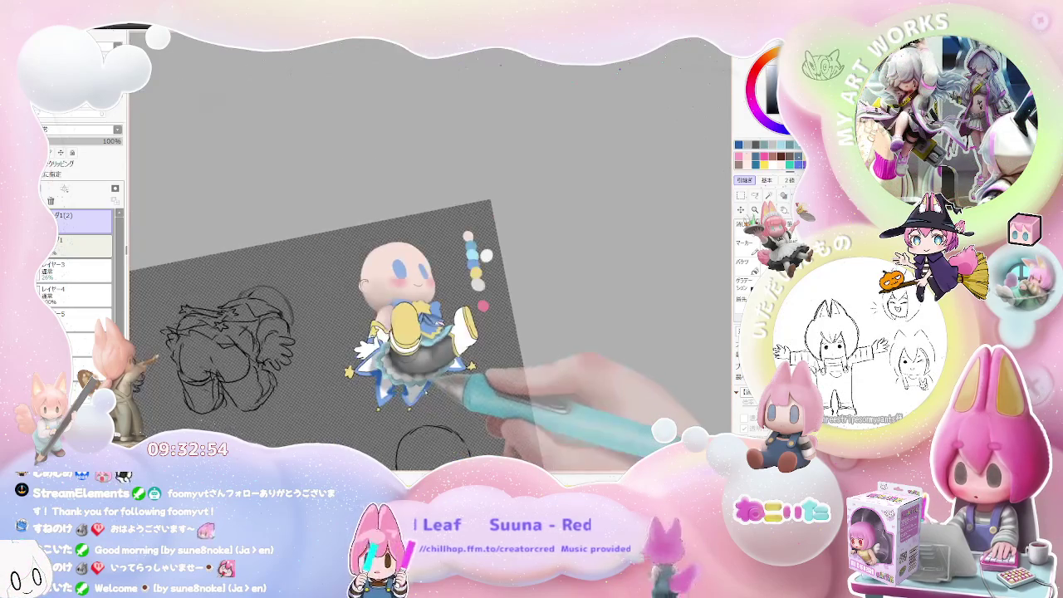
{"action": "scroll", "coordinate": [449, 374], "scroll_direction": "up", "scroll_amount": 1}
{"action": "scroll", "coordinate": [416, 358], "scroll_direction": "up", "scroll_amount": 2}
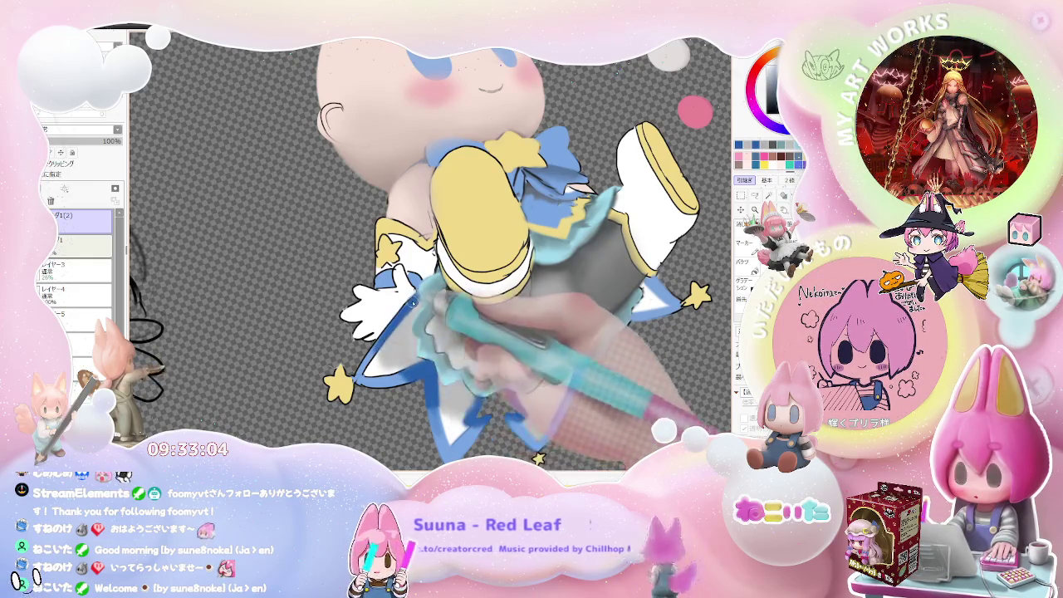
{"action": "scroll", "coordinate": [413, 304], "scroll_direction": "down", "scroll_amount": 3}
{"action": "scroll", "coordinate": [466, 320], "scroll_direction": "down", "scroll_amount": 2}
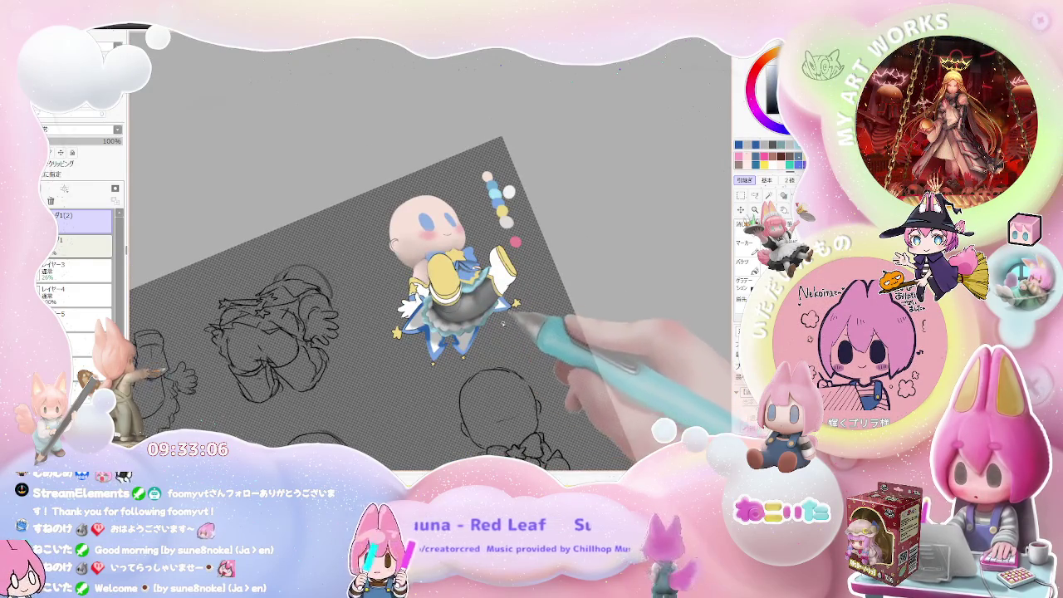
{"action": "scroll", "coordinate": [503, 324], "scroll_direction": "up", "scroll_amount": 3}
{"action": "scroll", "coordinate": [486, 295], "scroll_direction": "up", "scroll_amount": 3}
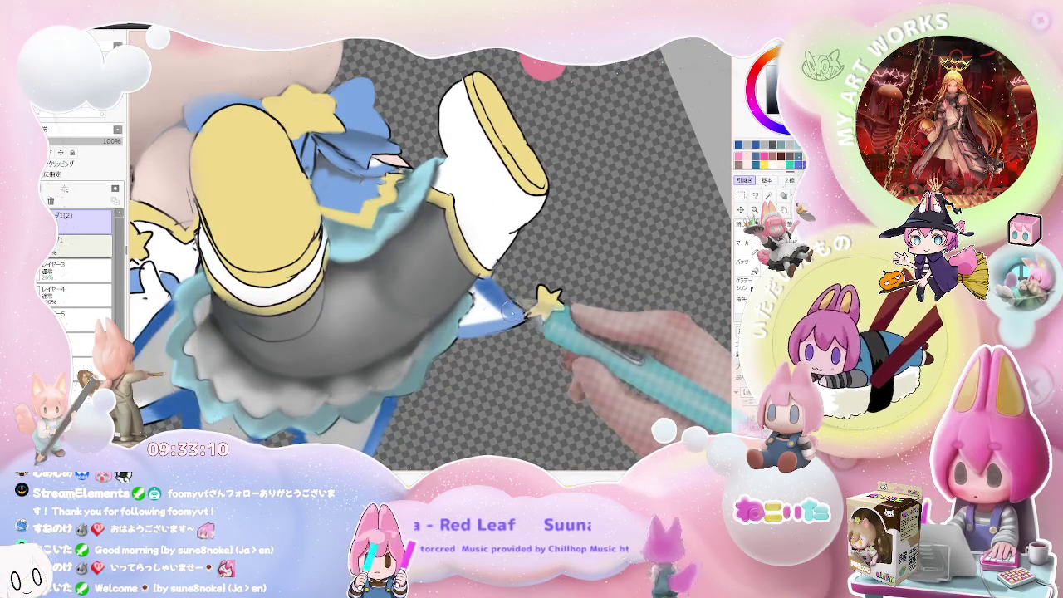
{"action": "scroll", "coordinate": [509, 311], "scroll_direction": "down", "scroll_amount": 3}
{"action": "scroll", "coordinate": [498, 324], "scroll_direction": "up", "scroll_amount": 3}
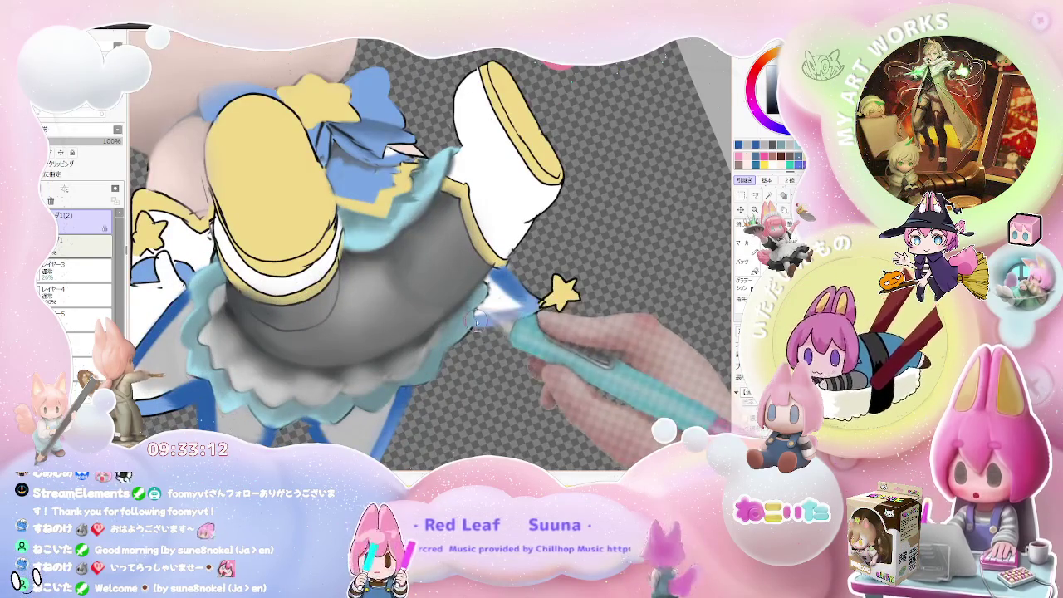
{"action": "scroll", "coordinate": [500, 328], "scroll_direction": "down", "scroll_amount": 1}
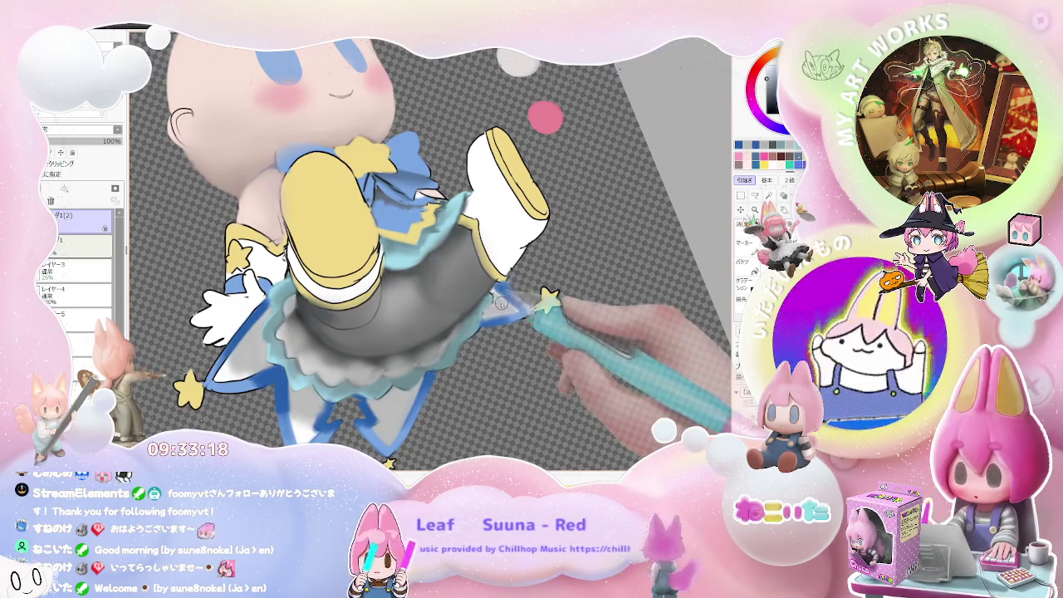
{"action": "scroll", "coordinate": [498, 299], "scroll_direction": "down", "scroll_amount": 3}
{"action": "scroll", "coordinate": [562, 344], "scroll_direction": "down", "scroll_amount": 2}
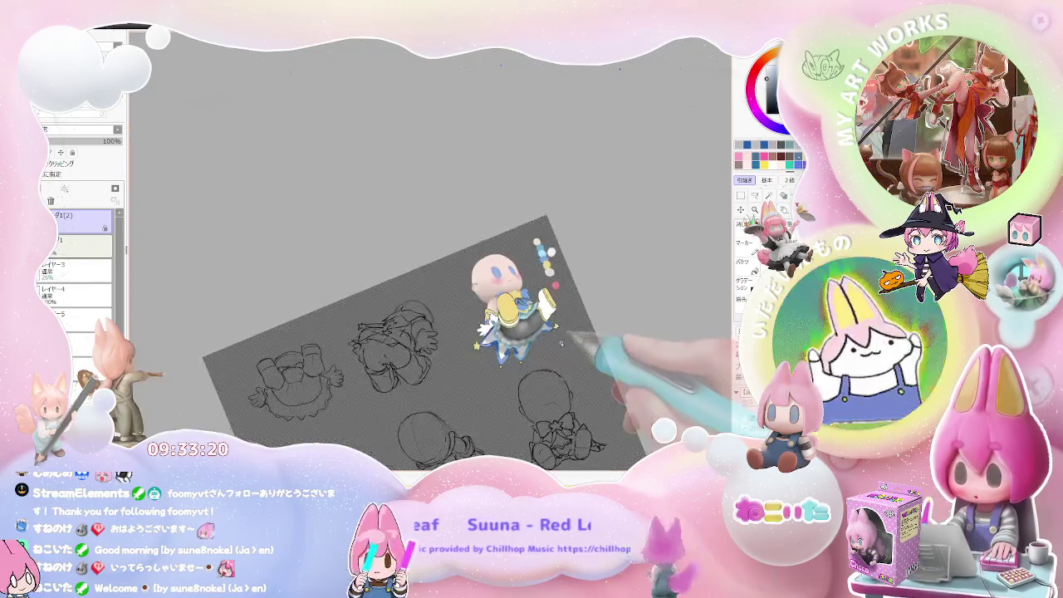
Step: Finish the grey shading at alternating tilts, then reset the view upright and centred
{"action": "key", "text": "End"}
{"action": "scroll", "coordinate": [532, 341], "scroll_direction": "up", "scroll_amount": 2}
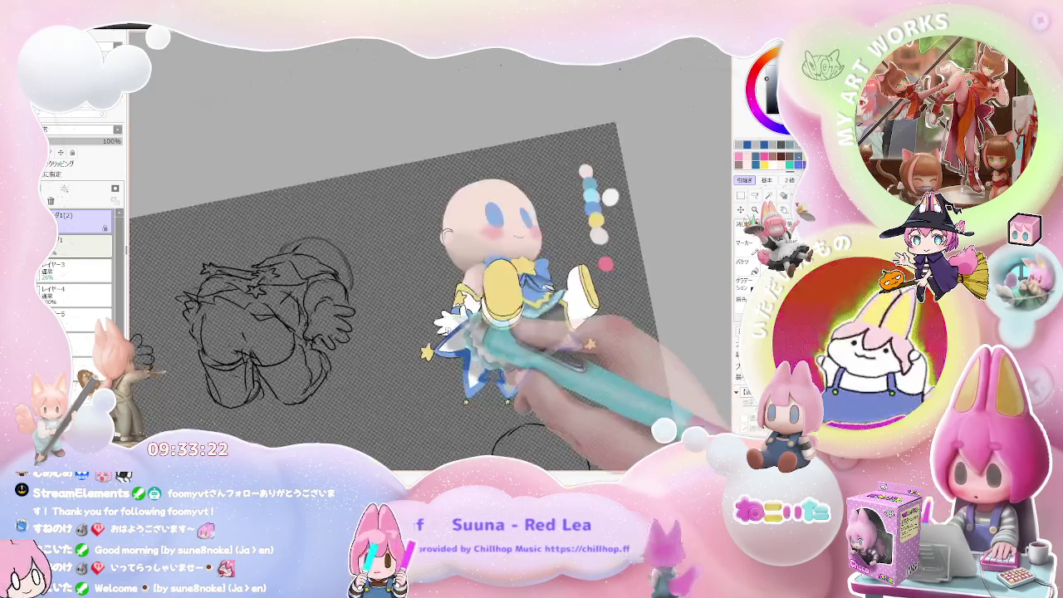
{"action": "scroll", "coordinate": [498, 337], "scroll_direction": "up", "scroll_amount": 3}
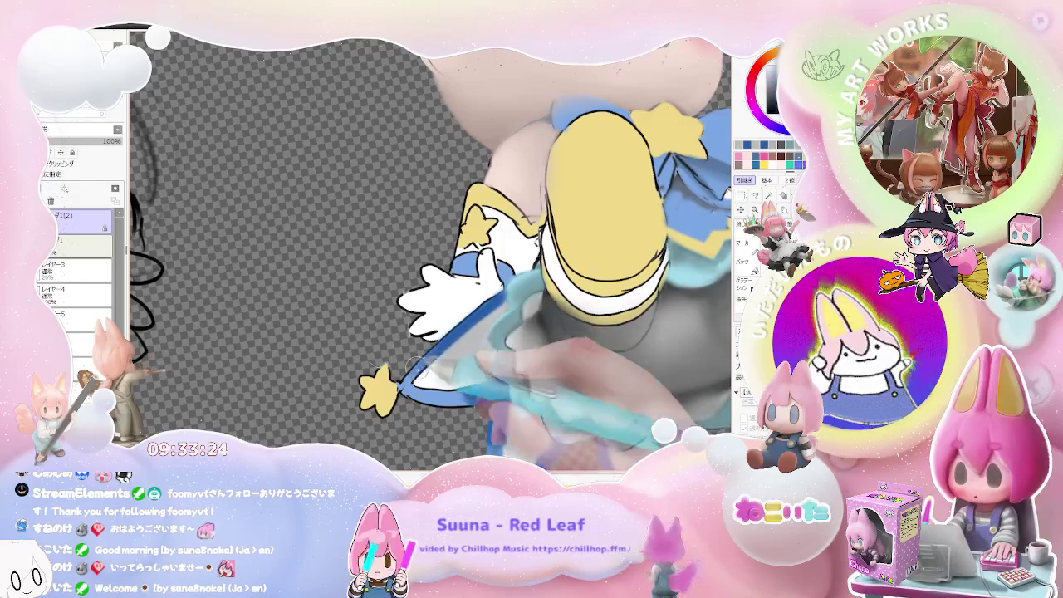
{"action": "scroll", "coordinate": [500, 306], "scroll_direction": "down", "scroll_amount": 5}
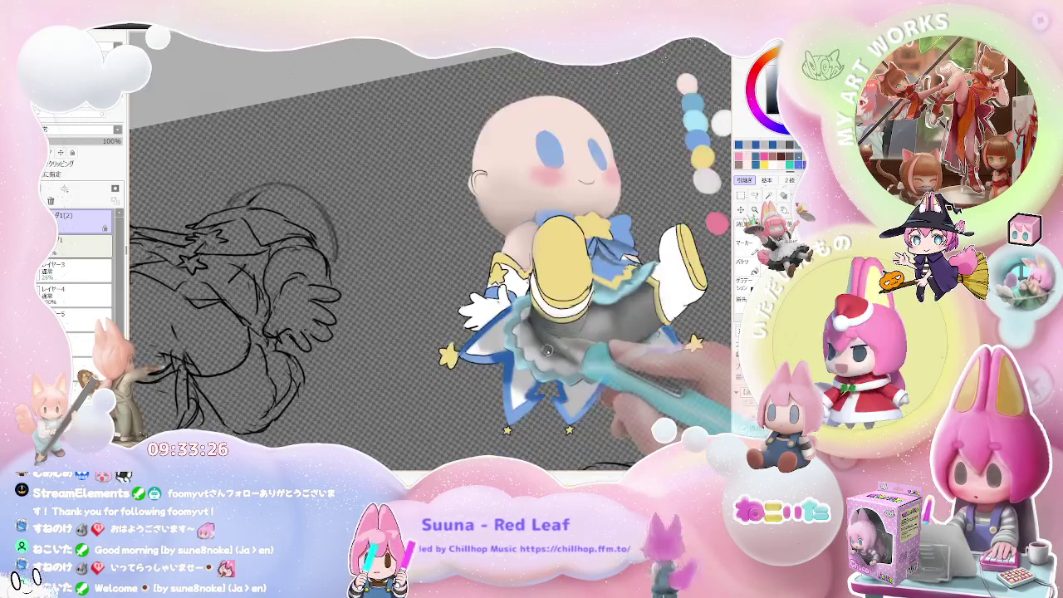
{"action": "key", "text": "Delete"}
{"action": "key", "text": "Delete"}
{"action": "scroll", "coordinate": [499, 332], "scroll_direction": "up", "scroll_amount": 2}
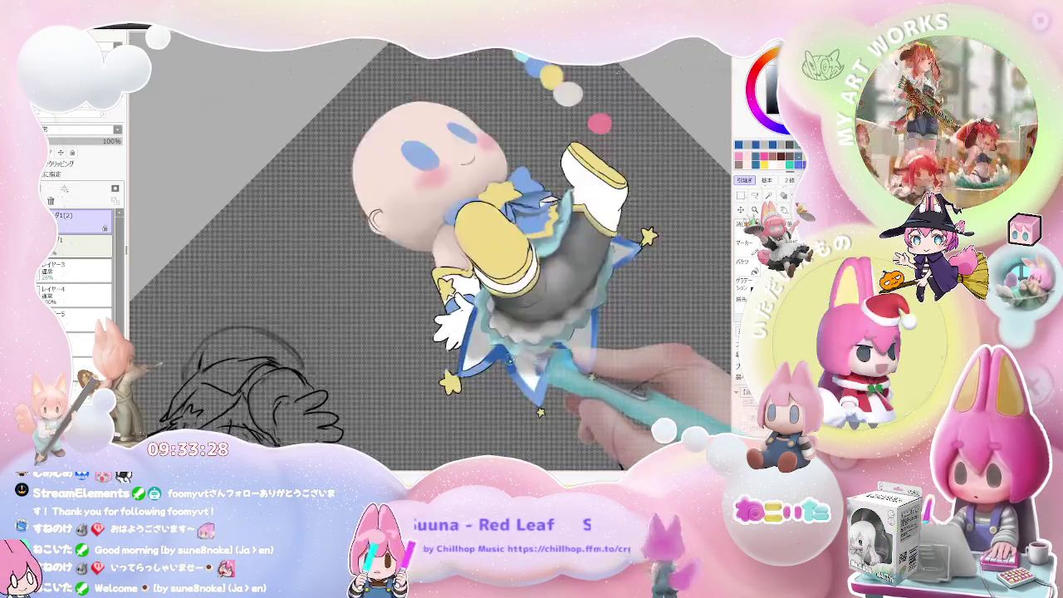
{"action": "scroll", "coordinate": [499, 332], "scroll_direction": "up", "scroll_amount": 3}
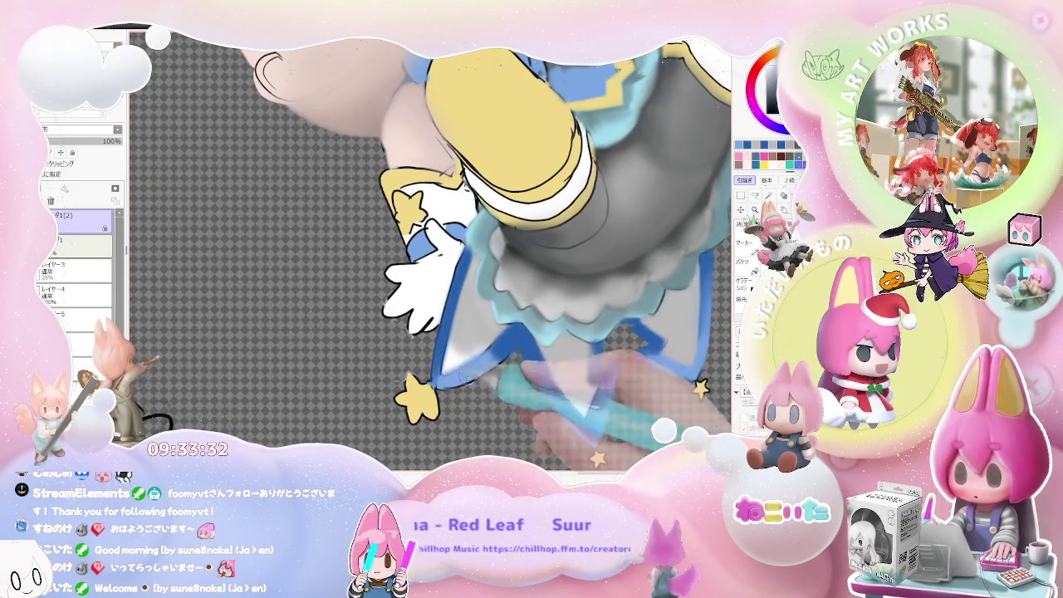
{"action": "scroll", "coordinate": [459, 387], "scroll_direction": "down", "scroll_amount": 2}
{"action": "scroll", "coordinate": [499, 374], "scroll_direction": "down", "scroll_amount": 2}
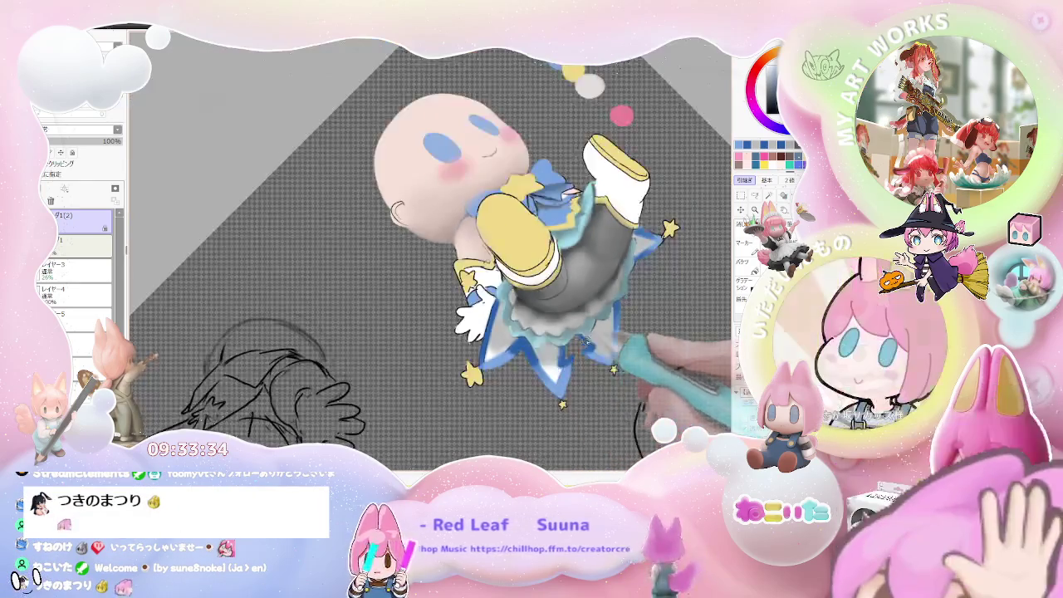
{"action": "scroll", "coordinate": [581, 362], "scroll_direction": "down", "scroll_amount": 2}
{"action": "key", "text": "End"}
{"action": "key", "text": "End"}
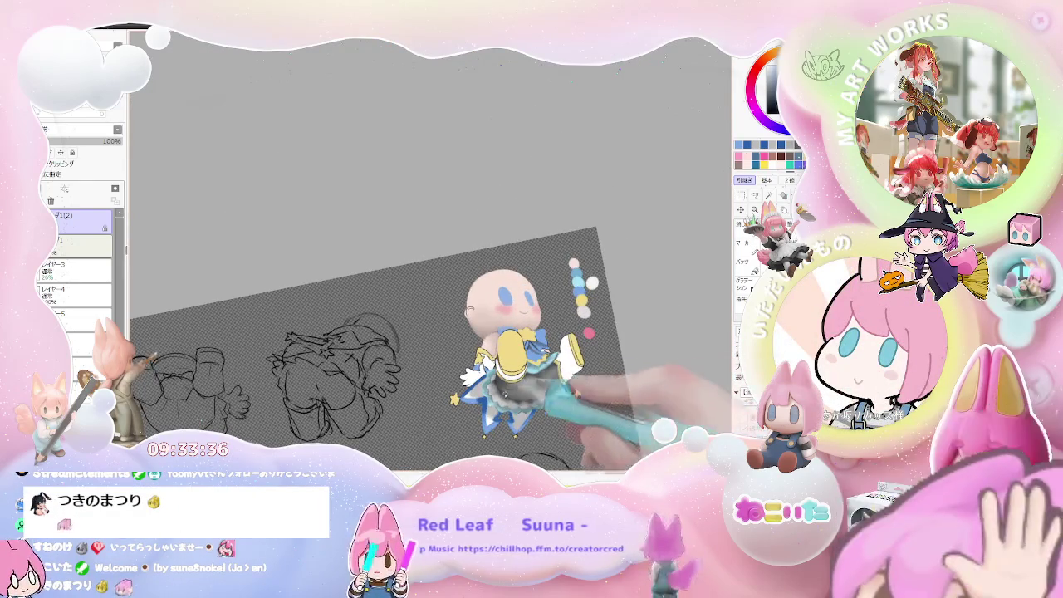
{"action": "scroll", "coordinate": [432, 266], "scroll_direction": "up", "scroll_amount": 2}
{"action": "scroll", "coordinate": [457, 387], "scroll_direction": "up", "scroll_amount": 3}
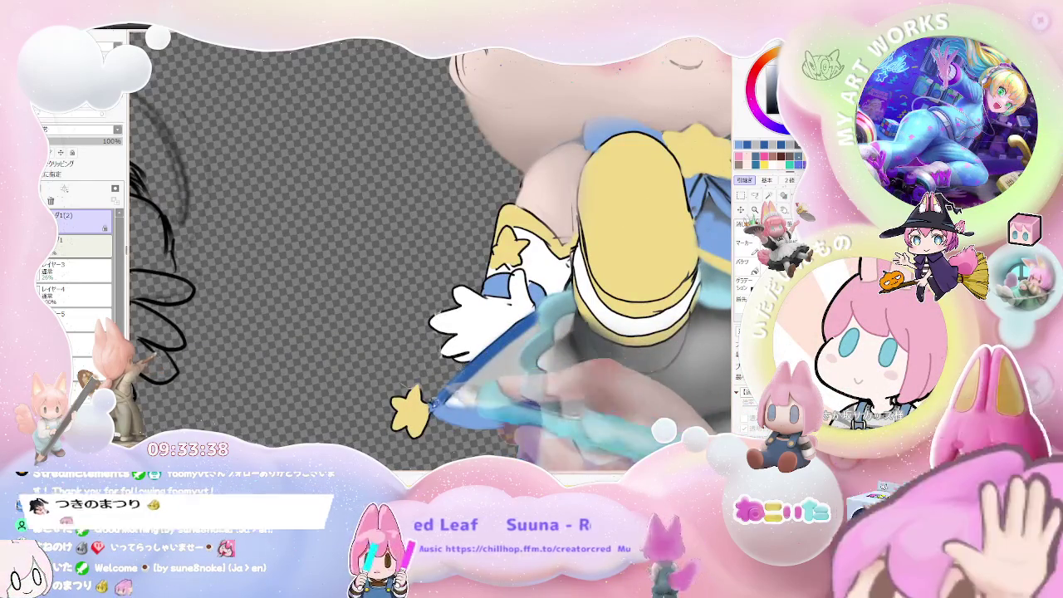
{"action": "scroll", "coordinate": [432, 250], "scroll_direction": "down", "scroll_amount": 2}
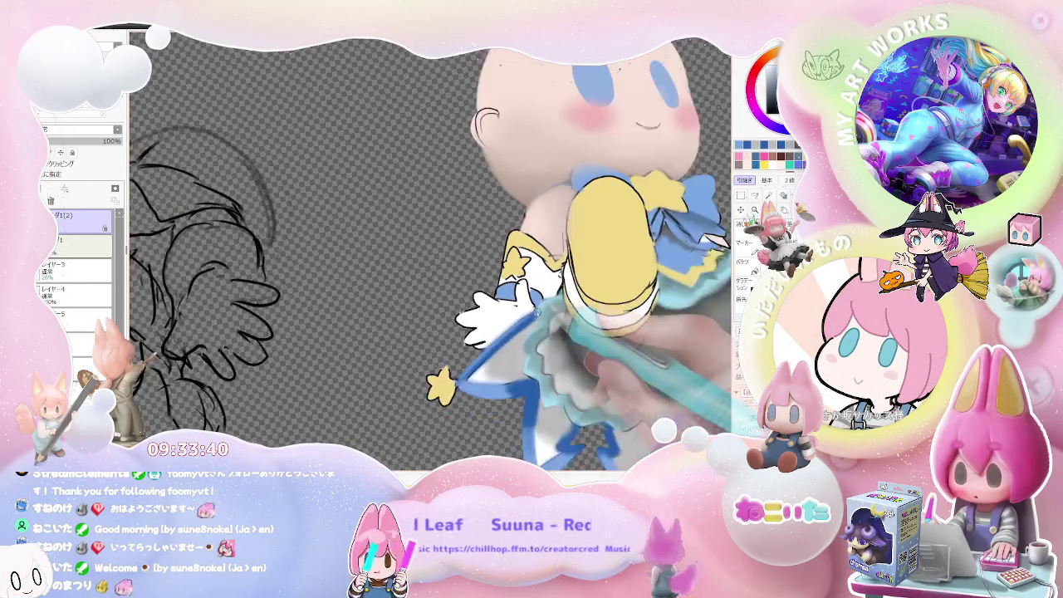
{"action": "scroll", "coordinate": [432, 249], "scroll_direction": "down", "scroll_amount": 2}
{"action": "scroll", "coordinate": [432, 249], "scroll_direction": "down", "scroll_amount": 2}
{"action": "scroll", "coordinate": [432, 249], "scroll_direction": "down", "scroll_amount": 1}
{"action": "key", "text": "Home"}
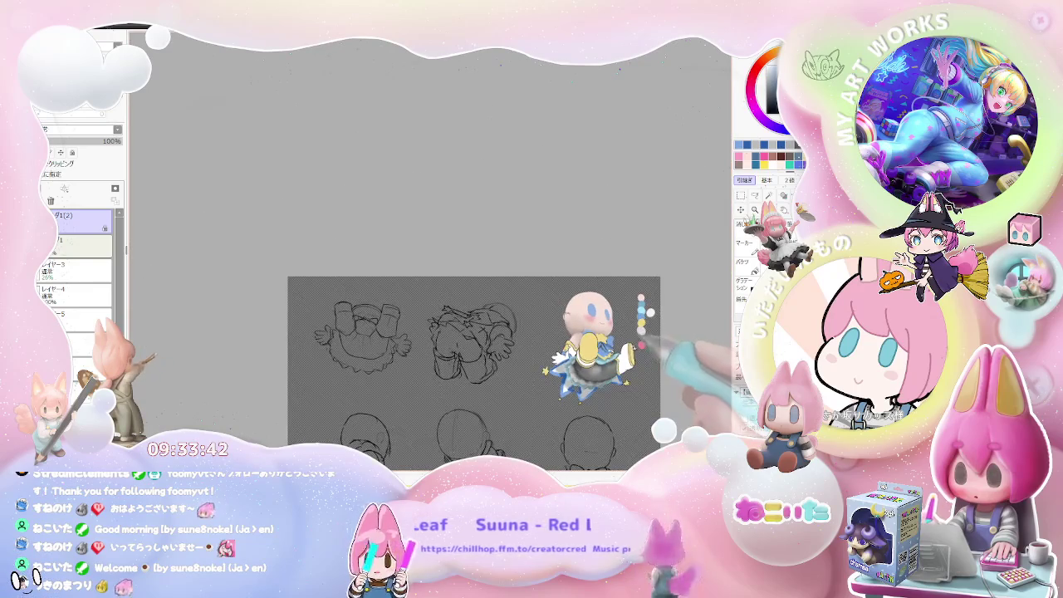
{"action": "left_click_drag", "start_coordinate": [656, 341], "coordinate": [548, 331]}
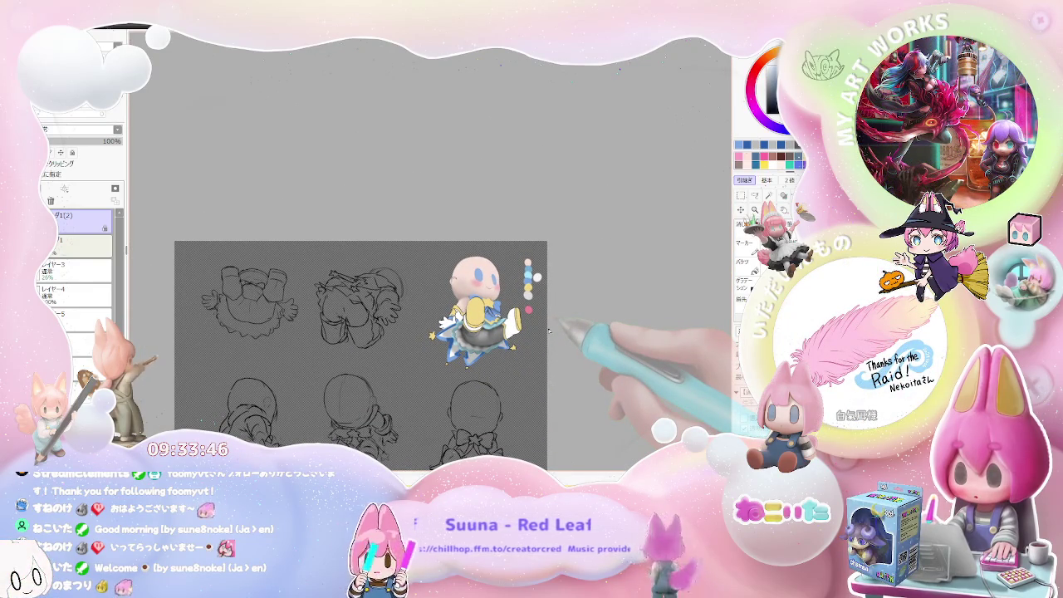
Step: Zoom in and extend the black collar lineart with a short pen stroke
{"action": "scroll", "coordinate": [477, 319], "scroll_direction": "up", "scroll_amount": 1}
{"action": "scroll", "coordinate": [469, 311], "scroll_direction": "up", "scroll_amount": 2}
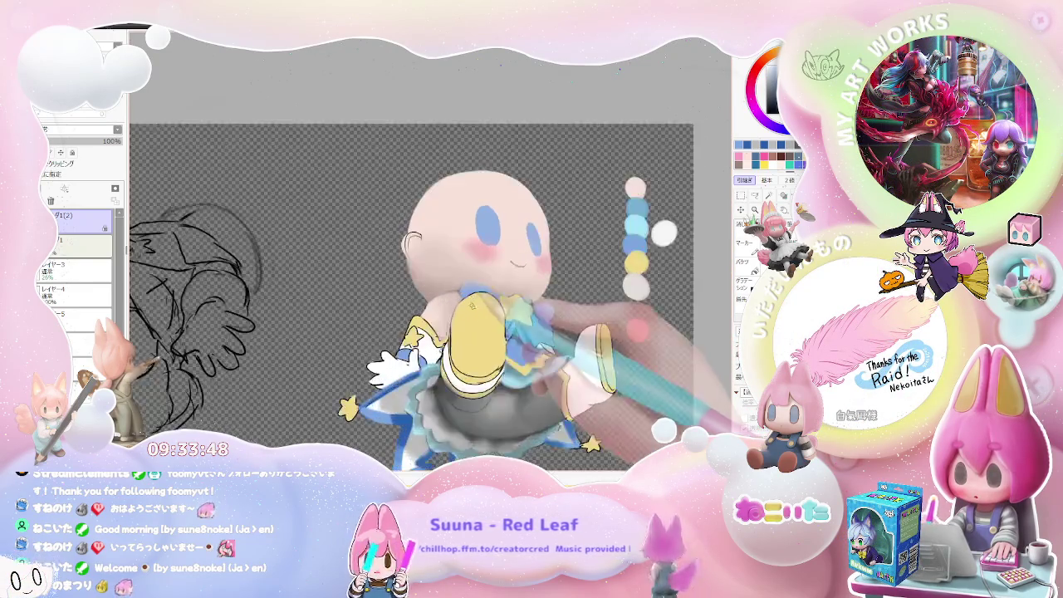
{"action": "scroll", "coordinate": [467, 307], "scroll_direction": "up", "scroll_amount": 2}
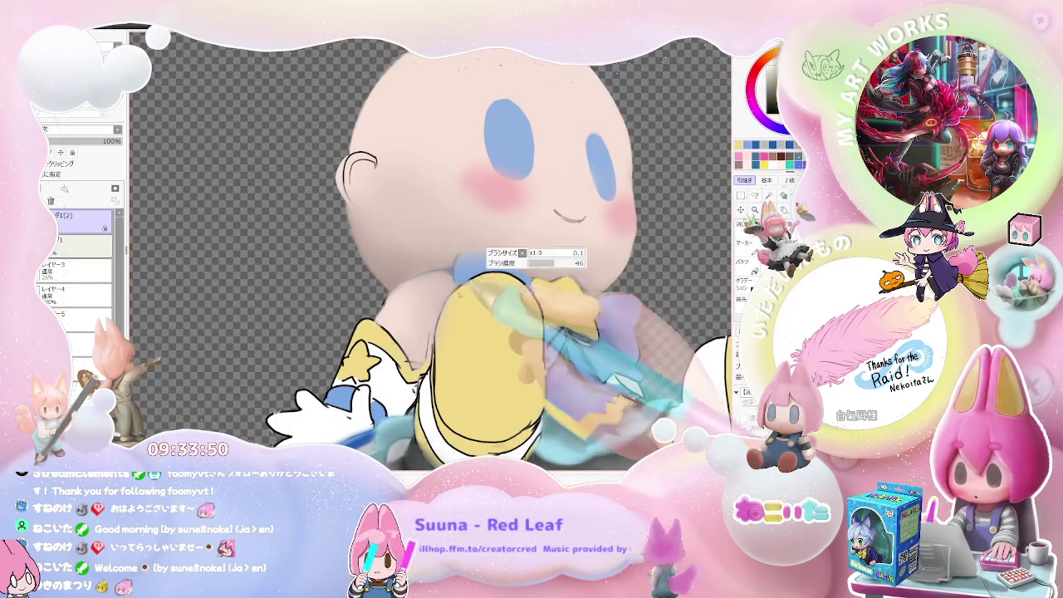
{"action": "scroll", "coordinate": [460, 294], "scroll_direction": "up", "scroll_amount": 1}
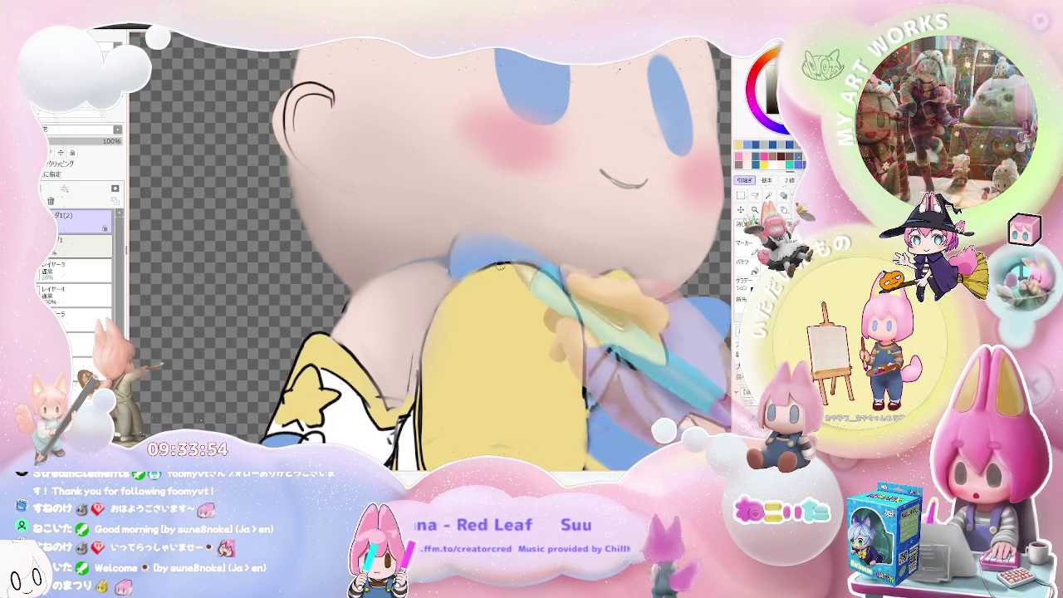
{"action": "left_click_drag", "start_coordinate": [501, 265], "coordinate": [475, 268]}
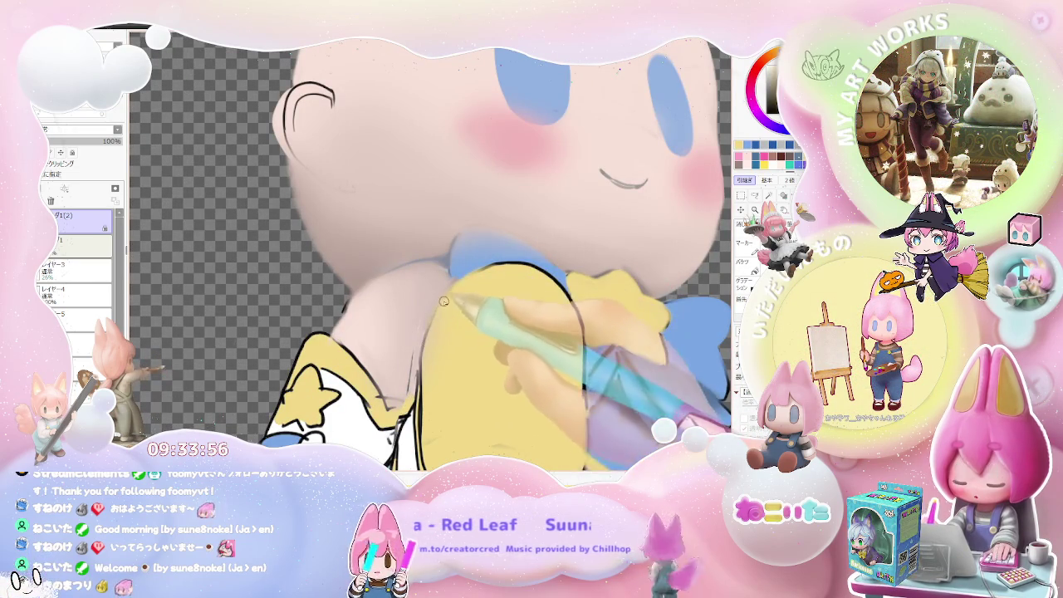
{"action": "scroll", "coordinate": [468, 373], "scroll_direction": "down", "scroll_amount": 4}
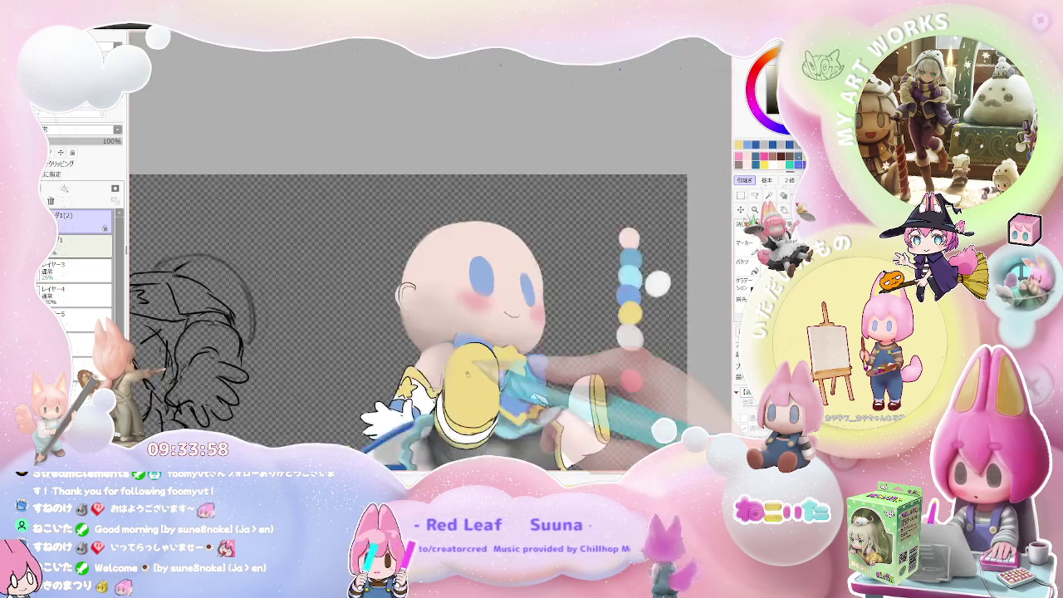
{"action": "scroll", "coordinate": [475, 391], "scroll_direction": "down", "scroll_amount": 2}
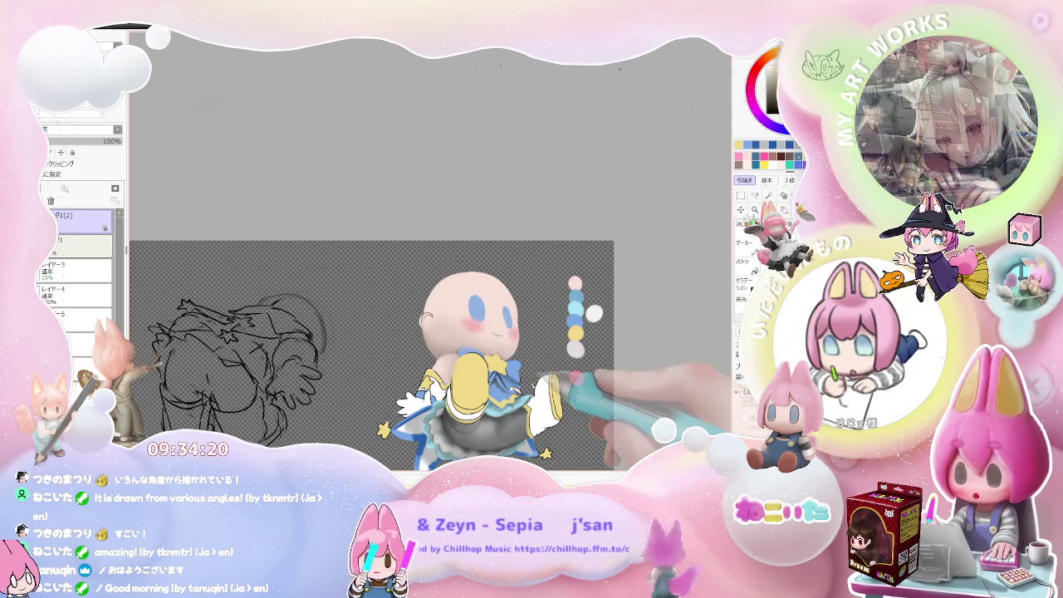
{"action": "scroll", "coordinate": [600, 382], "scroll_direction": "down", "scroll_amount": 2}
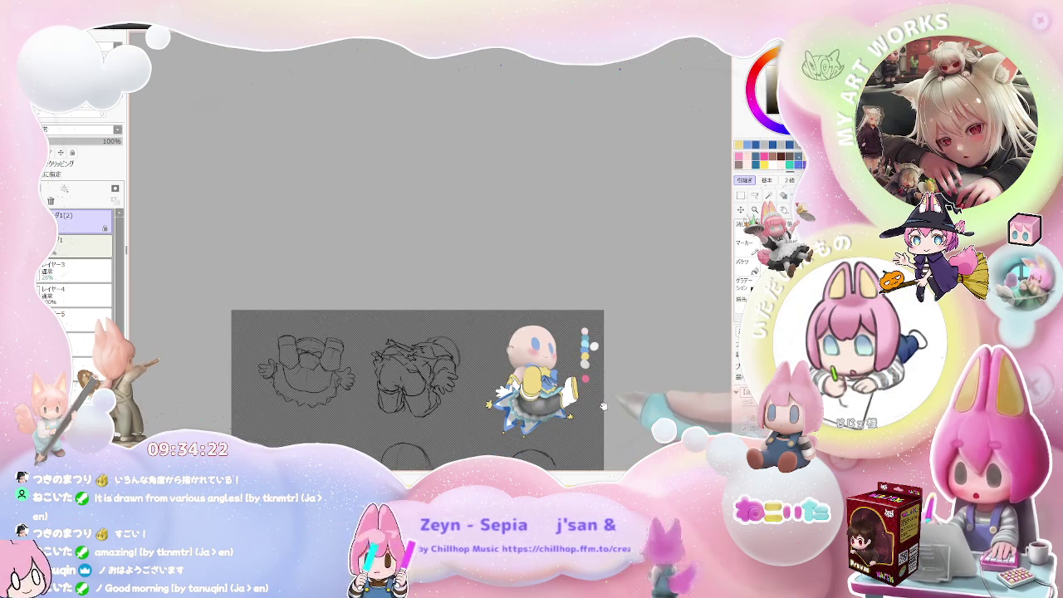
{"action": "scroll", "coordinate": [611, 396], "scroll_direction": "down", "scroll_amount": 1}
{"action": "scroll", "coordinate": [550, 381], "scroll_direction": "down", "scroll_amount": 2}
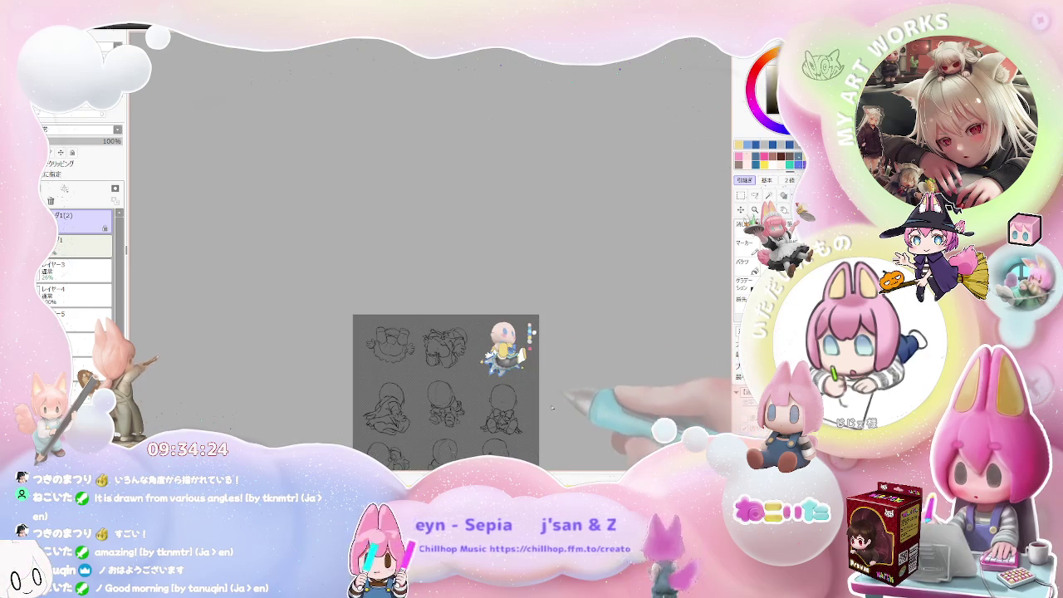
Step: Draw small black line strokes by the ear on the bald head
{"action": "left_click_drag", "start_coordinate": [552, 408], "coordinate": [496, 380]}
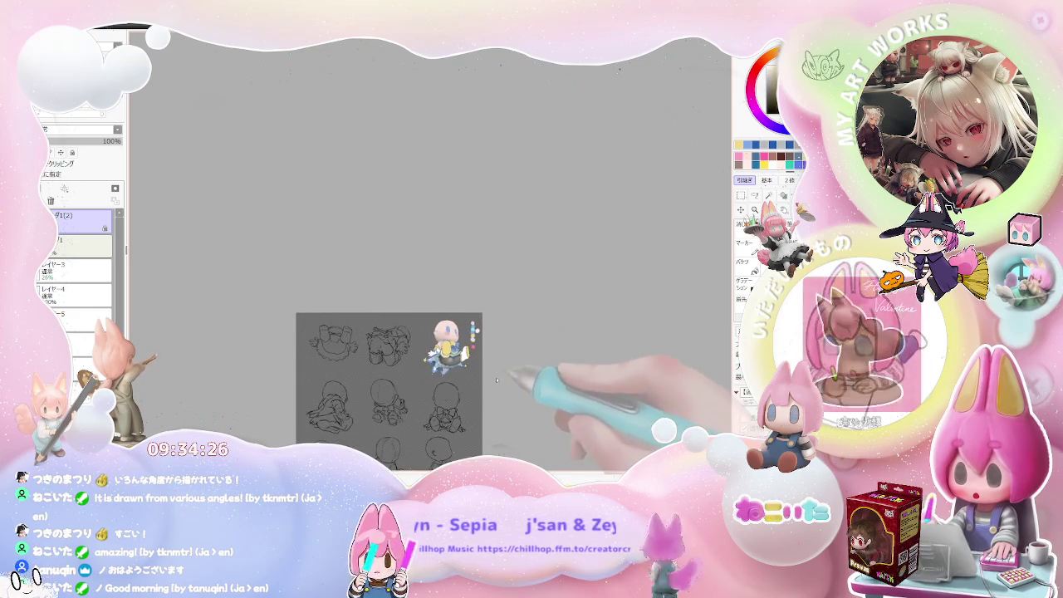
{"action": "scroll", "coordinate": [487, 357], "scroll_direction": "up", "scroll_amount": 3}
{"action": "scroll", "coordinate": [475, 321], "scroll_direction": "up", "scroll_amount": 3}
{"action": "scroll", "coordinate": [439, 297], "scroll_direction": "up", "scroll_amount": 2}
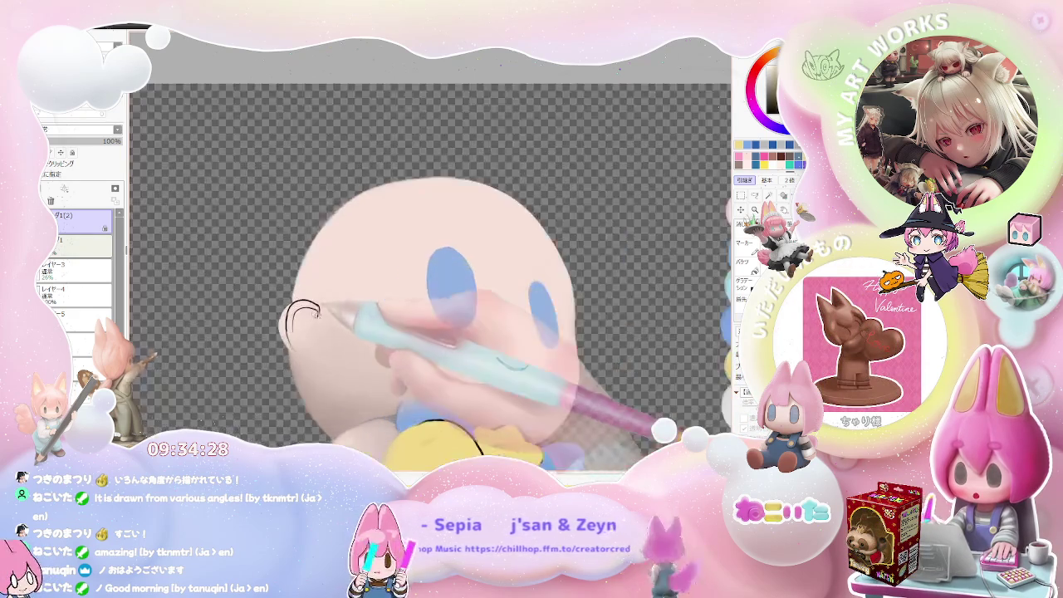
{"action": "scroll", "coordinate": [319, 310], "scroll_direction": "up", "scroll_amount": 1}
{"action": "mouse_move", "coordinate": [281, 309]}
{"action": "left_mouse_down"}
{"action": "mouse_move", "coordinate": [328, 303]}
{"action": "mouse_move", "coordinate": [287, 340]}
{"action": "left_mouse_up"}
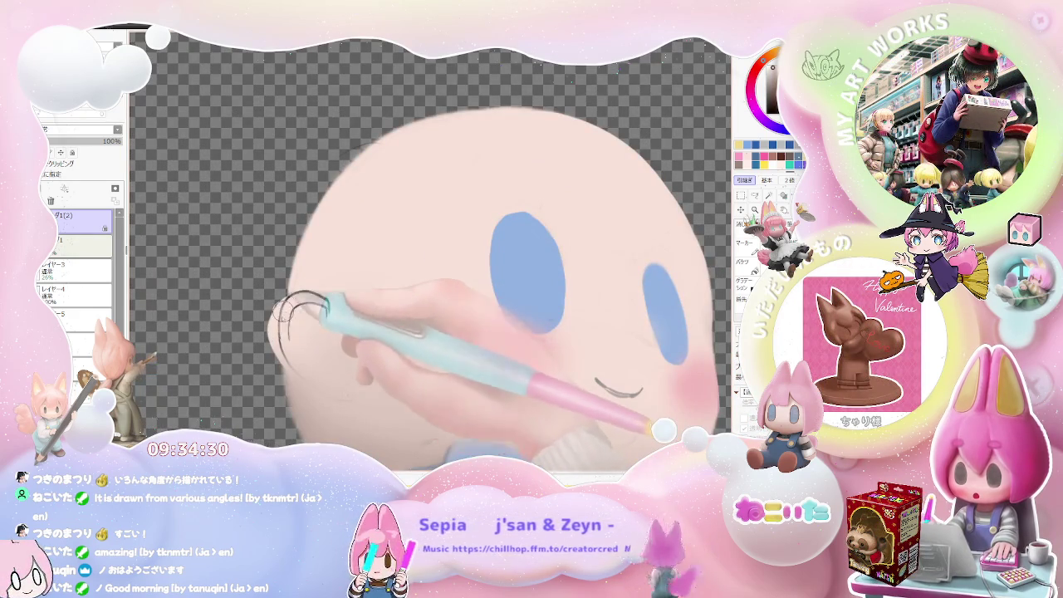
{"action": "scroll", "coordinate": [348, 316], "scroll_direction": "down", "scroll_amount": 4}
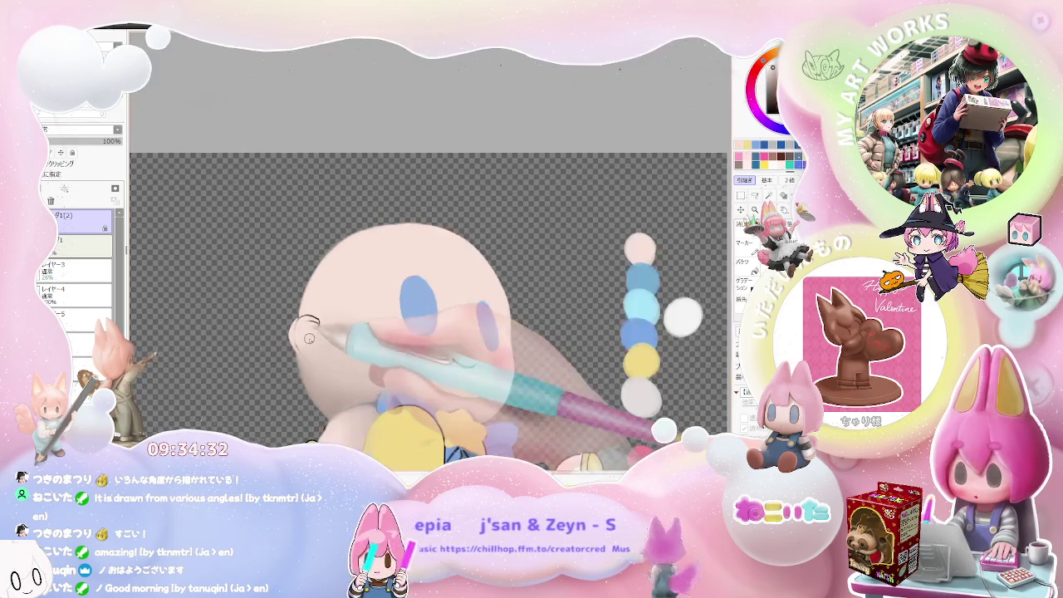
Step: Zoom out to review the head and tilt the canvas view clockwise
{"action": "scroll", "coordinate": [521, 356], "scroll_direction": "up", "scroll_amount": 1}
{"action": "scroll", "coordinate": [521, 356], "scroll_direction": "up", "scroll_amount": 1}
{"action": "scroll", "coordinate": [521, 356], "scroll_direction": "up", "scroll_amount": 2}
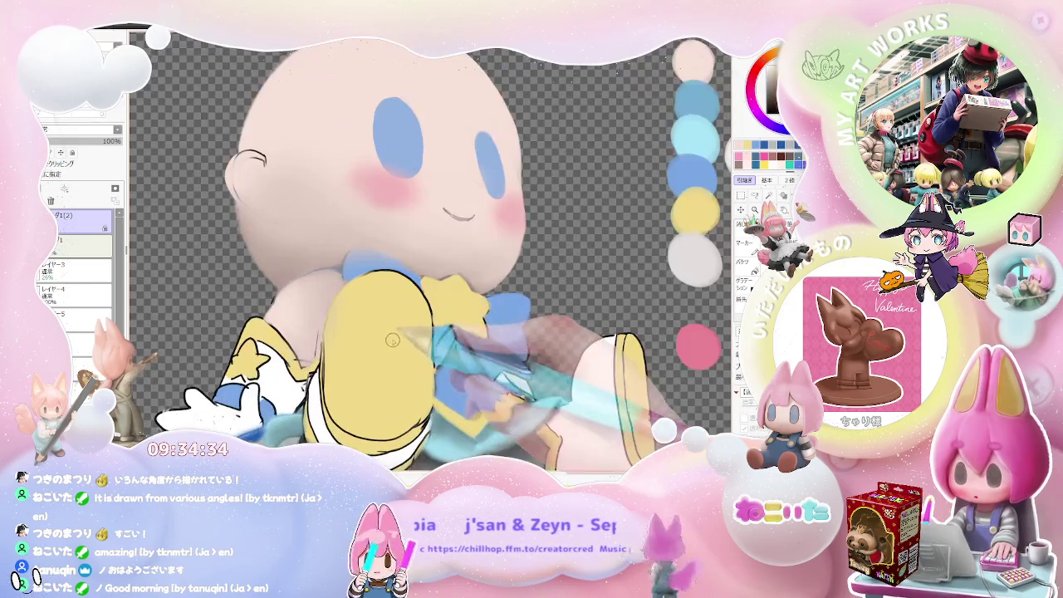
{"action": "scroll", "coordinate": [521, 357], "scroll_direction": "down", "scroll_amount": 1}
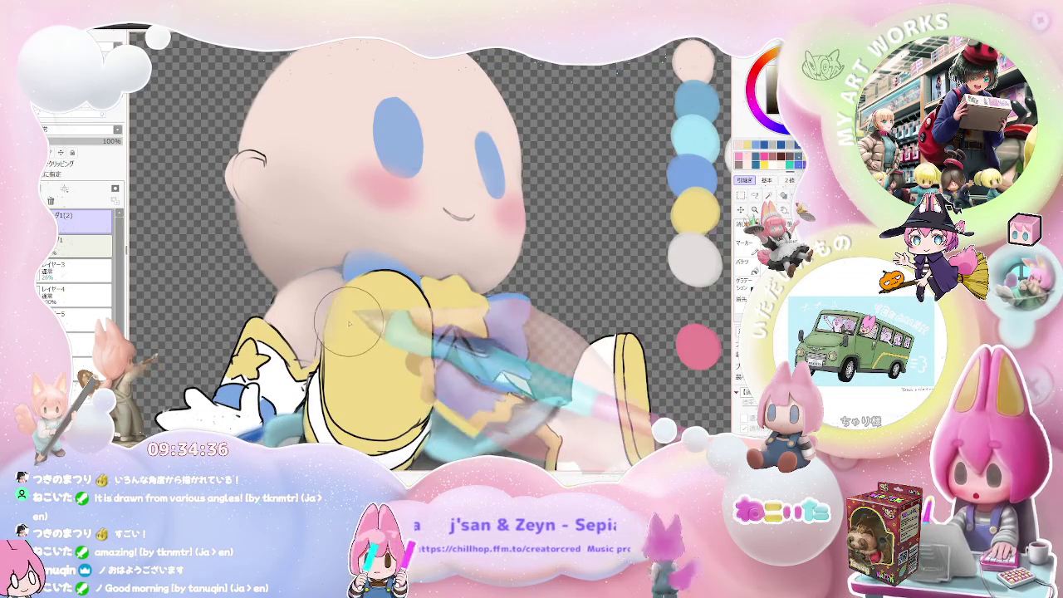
{"action": "scroll", "coordinate": [363, 341], "scroll_direction": "down", "scroll_amount": 1}
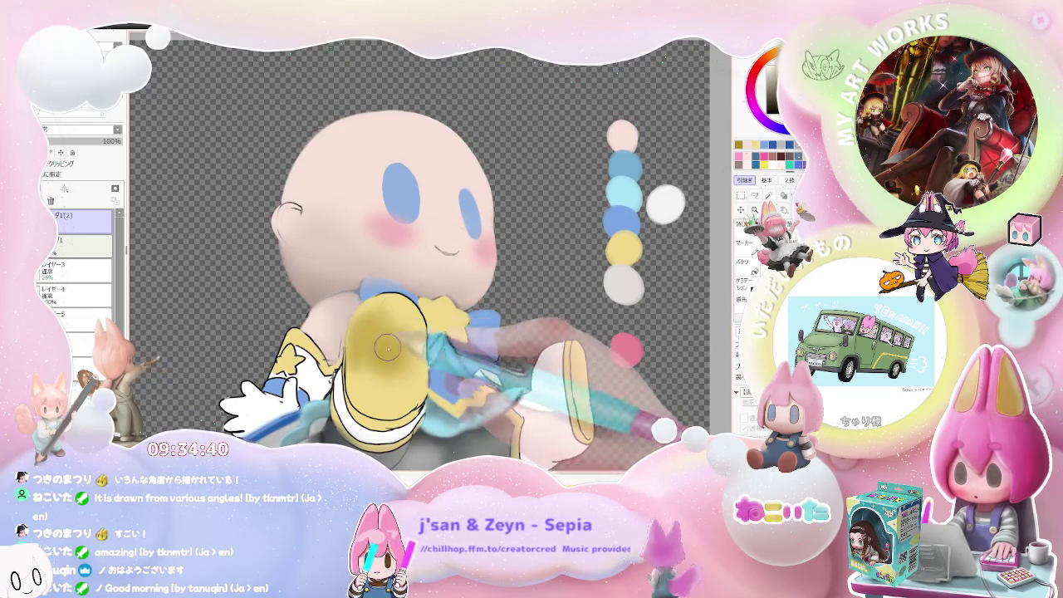
{"action": "scroll", "coordinate": [415, 384], "scroll_direction": "down", "scroll_amount": 1}
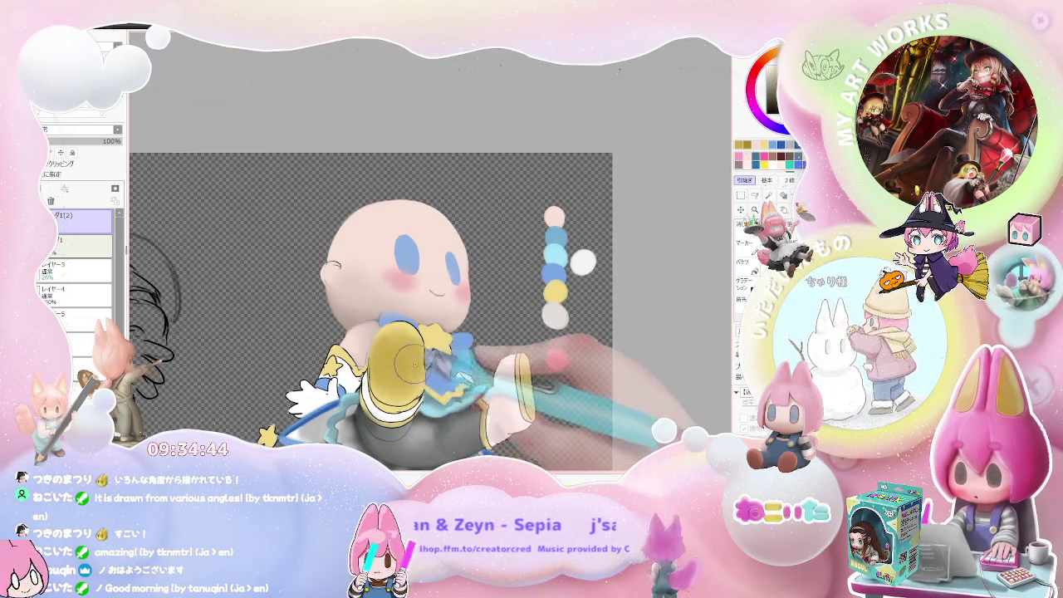
{"action": "scroll", "coordinate": [415, 384], "scroll_direction": "down", "scroll_amount": 1}
{"action": "scroll", "coordinate": [419, 384], "scroll_direction": "down", "scroll_amount": 1}
{"action": "key", "text": "End"}
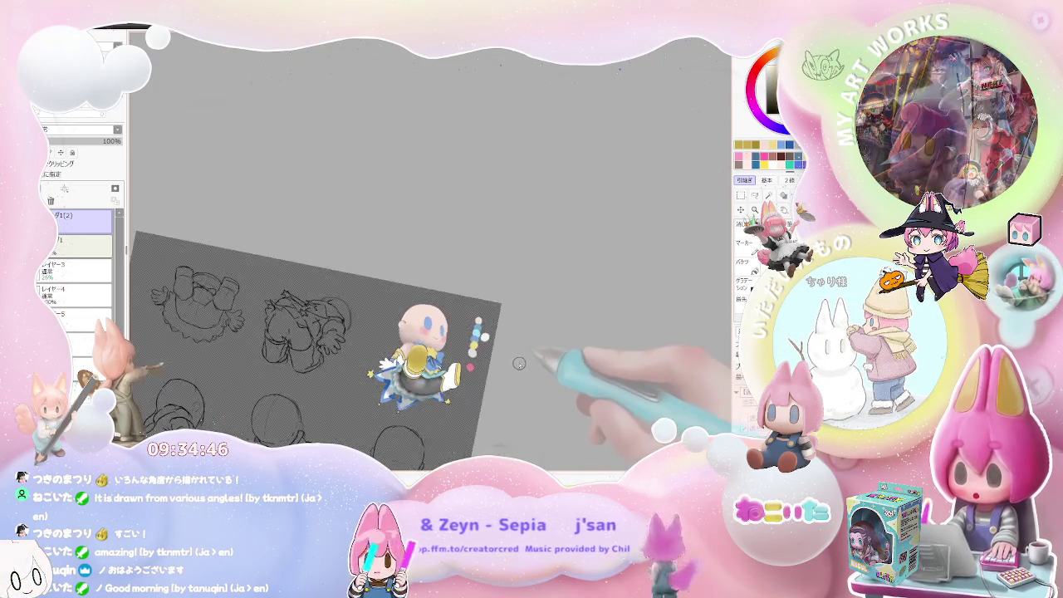
{"action": "key", "text": "End"}
{"action": "scroll", "coordinate": [432, 382], "scroll_direction": "up", "scroll_amount": 2}
{"action": "scroll", "coordinate": [399, 374], "scroll_direction": "up", "scroll_amount": 2}
{"action": "scroll", "coordinate": [370, 367], "scroll_direction": "up", "scroll_amount": 1}
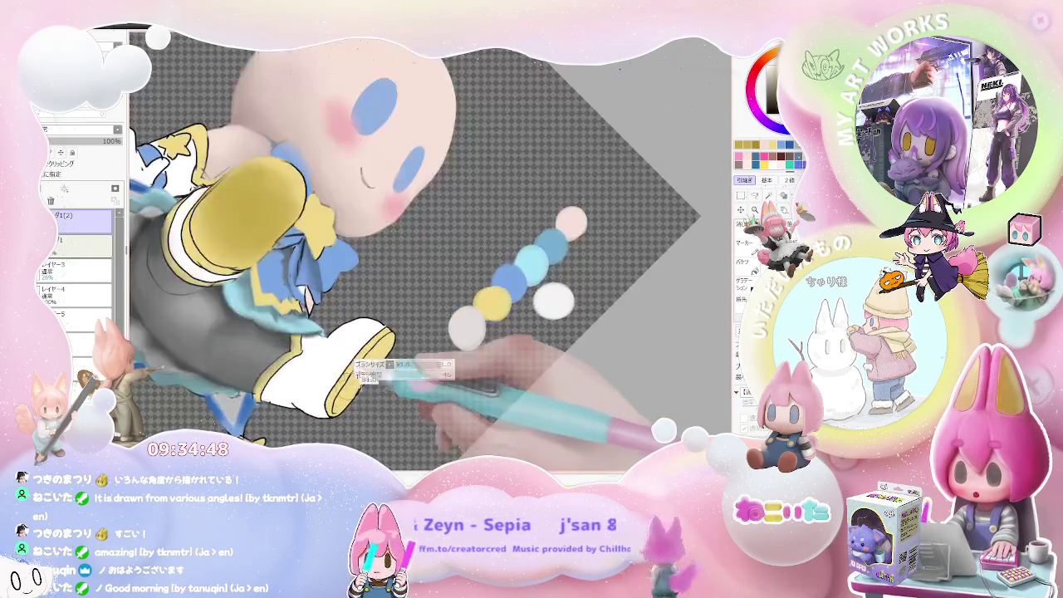
{"action": "scroll", "coordinate": [380, 358], "scroll_direction": "down", "scroll_amount": 3}
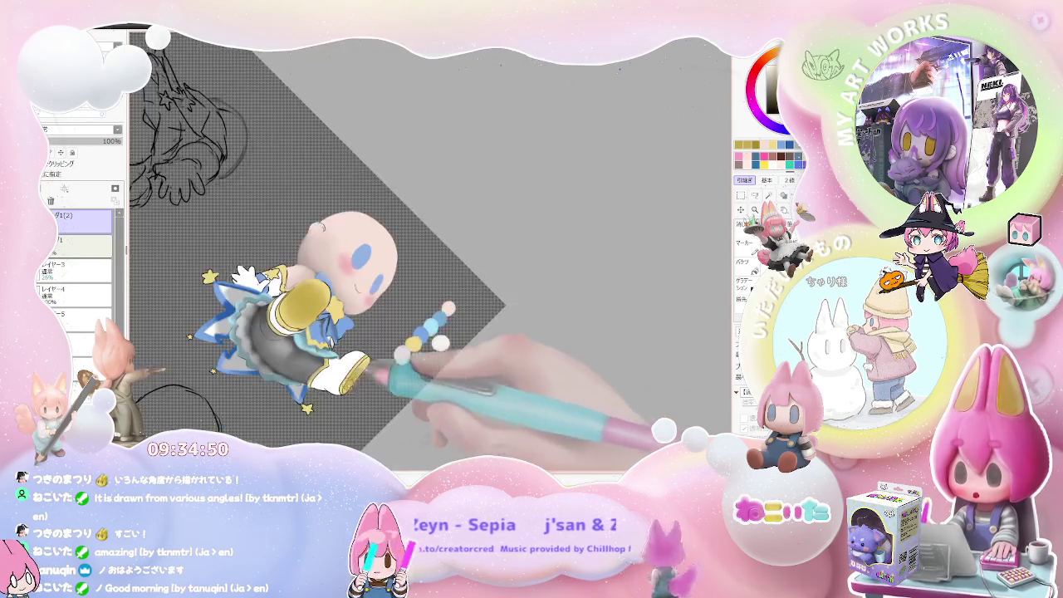
{"action": "scroll", "coordinate": [319, 296], "scroll_direction": "up", "scroll_amount": 2}
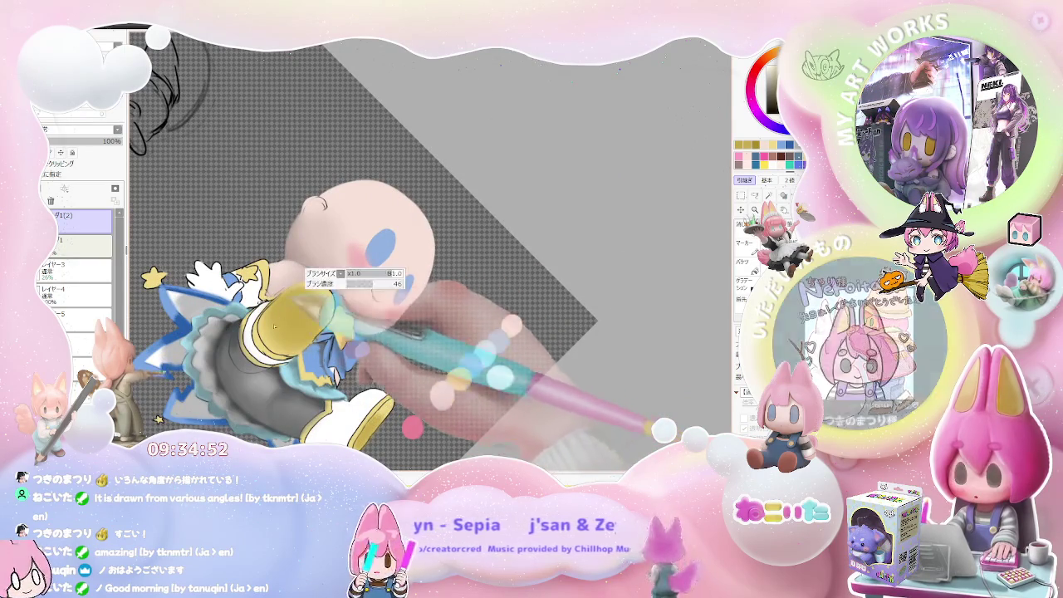
{"action": "key", "text": "bracketright"}
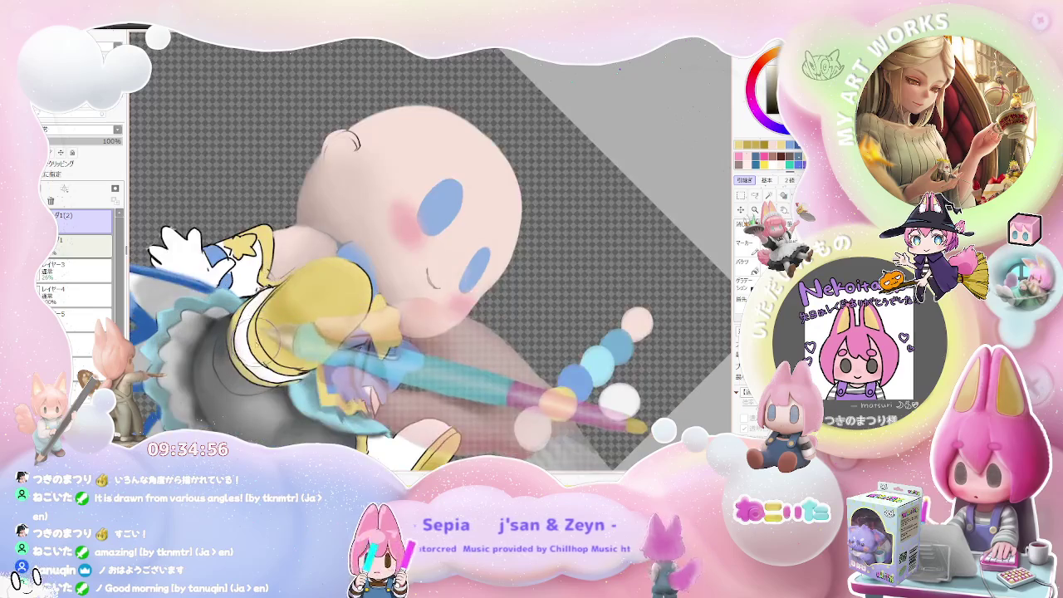
{"action": "scroll", "coordinate": [281, 332], "scroll_direction": "up", "scroll_amount": 1}
{"action": "scroll", "coordinate": [399, 353], "scroll_direction": "up", "scroll_amount": 2}
{"action": "scroll", "coordinate": [399, 353], "scroll_direction": "up", "scroll_amount": 2}
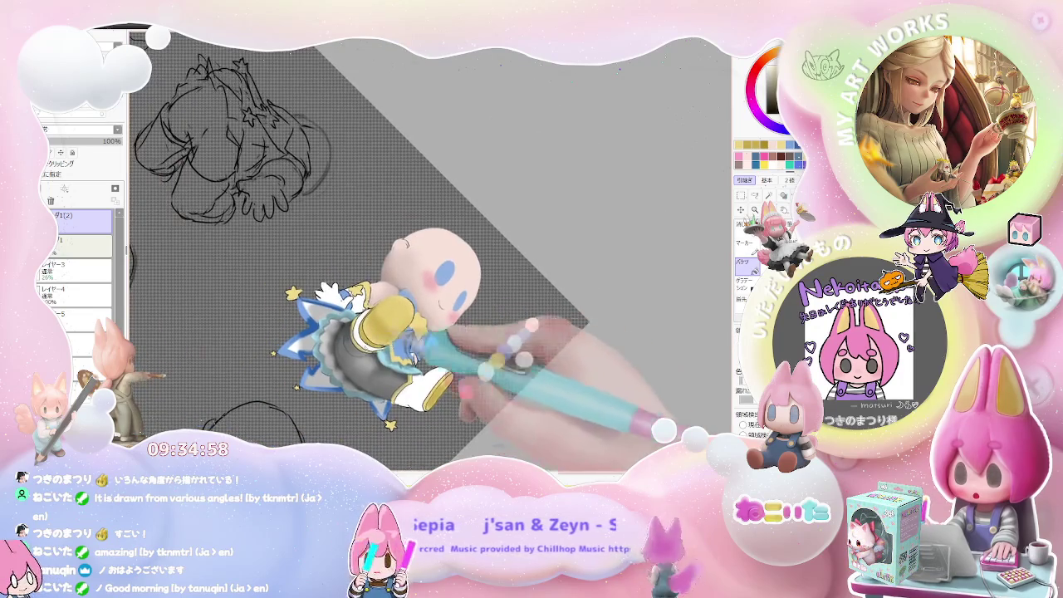
{"action": "scroll", "coordinate": [398, 353], "scroll_direction": "up", "scroll_amount": 1}
{"action": "scroll", "coordinate": [430, 255], "scroll_direction": "down", "scroll_amount": 2}
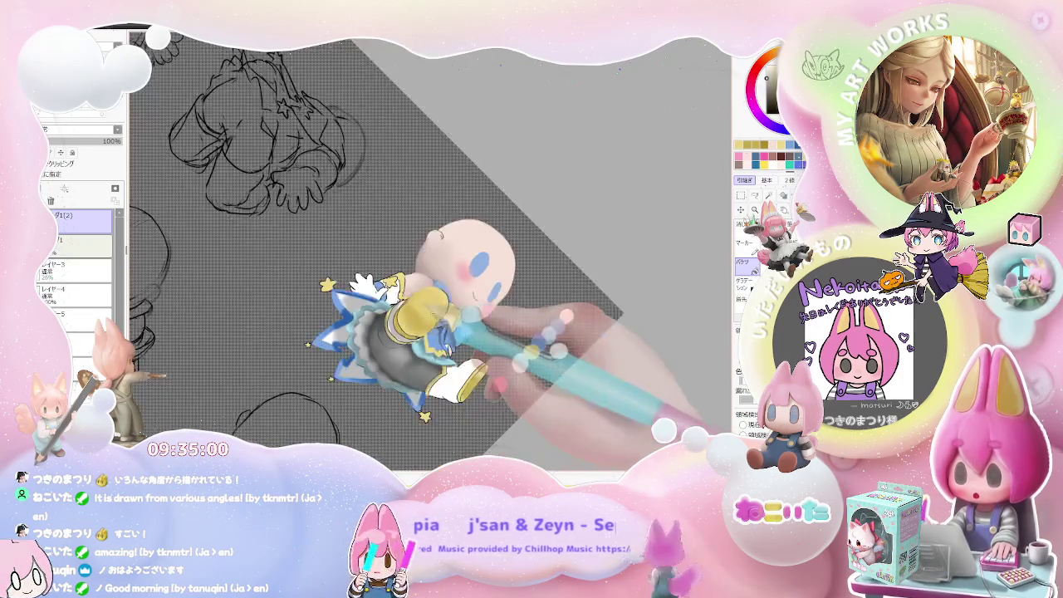
{"action": "scroll", "coordinate": [431, 255], "scroll_direction": "down", "scroll_amount": 1}
{"action": "scroll", "coordinate": [430, 255], "scroll_direction": "up", "scroll_amount": 3}
{"action": "scroll", "coordinate": [370, 294], "scroll_direction": "up", "scroll_amount": 2}
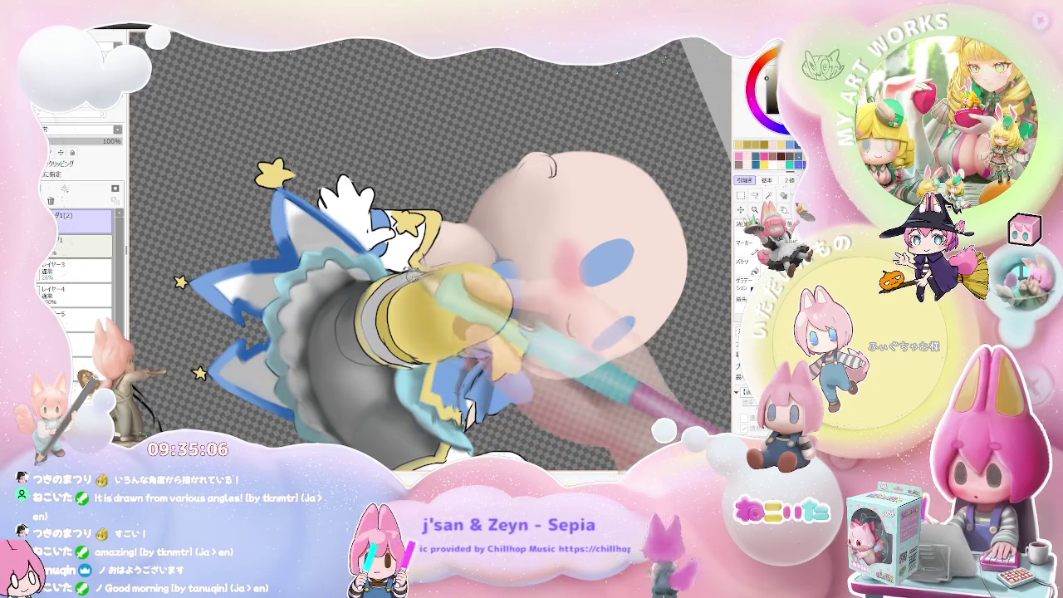
{"action": "scroll", "coordinate": [432, 249], "scroll_direction": "down", "scroll_amount": 3}
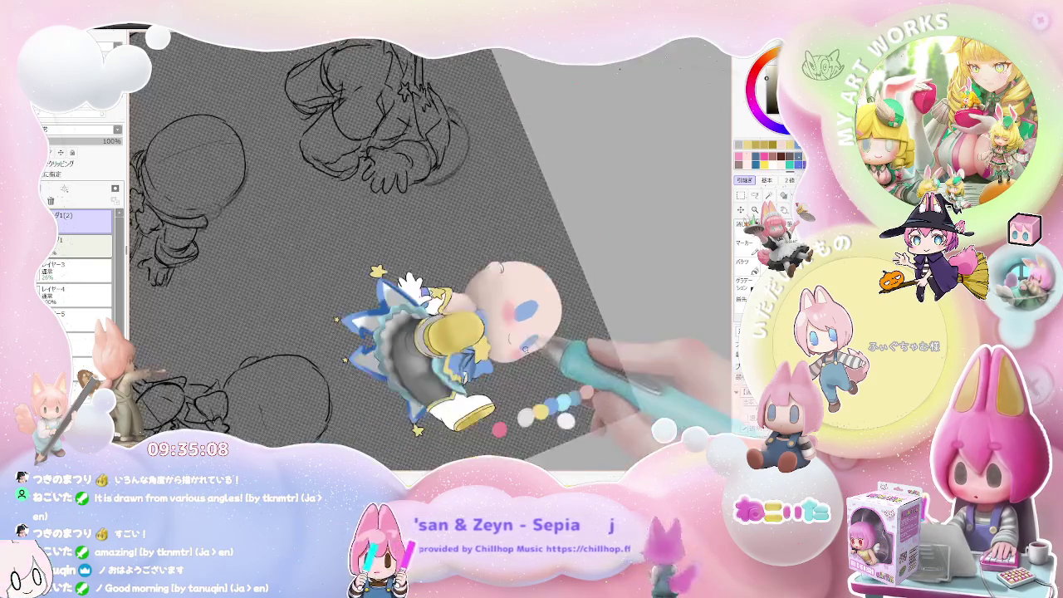
{"action": "scroll", "coordinate": [432, 250], "scroll_direction": "up", "scroll_amount": 3}
{"action": "scroll", "coordinate": [410, 349], "scroll_direction": "up", "scroll_amount": 2}
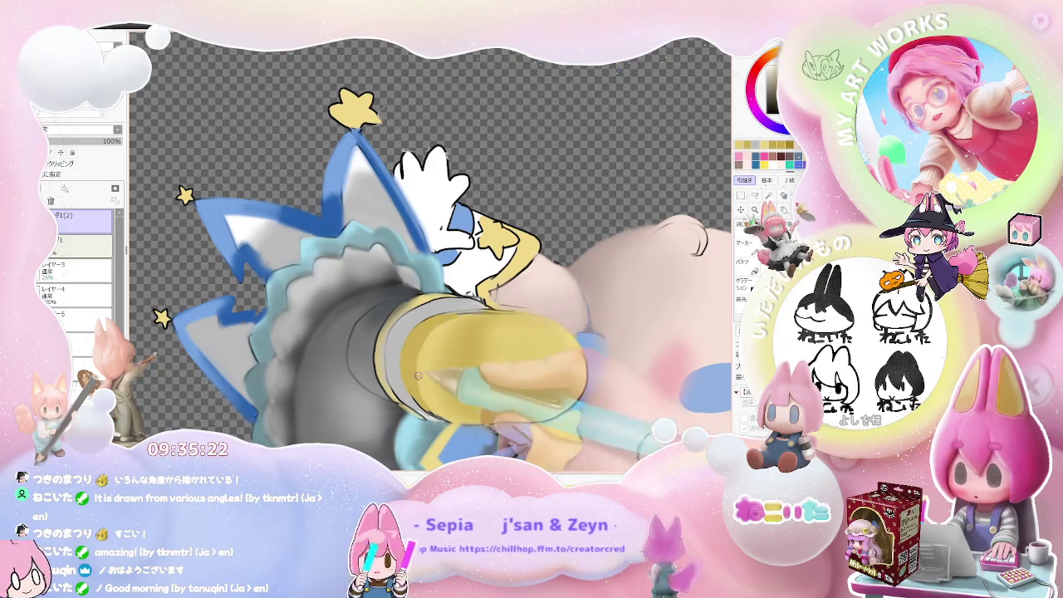
{"action": "scroll", "coordinate": [524, 363], "scroll_direction": "down", "scroll_amount": 5}
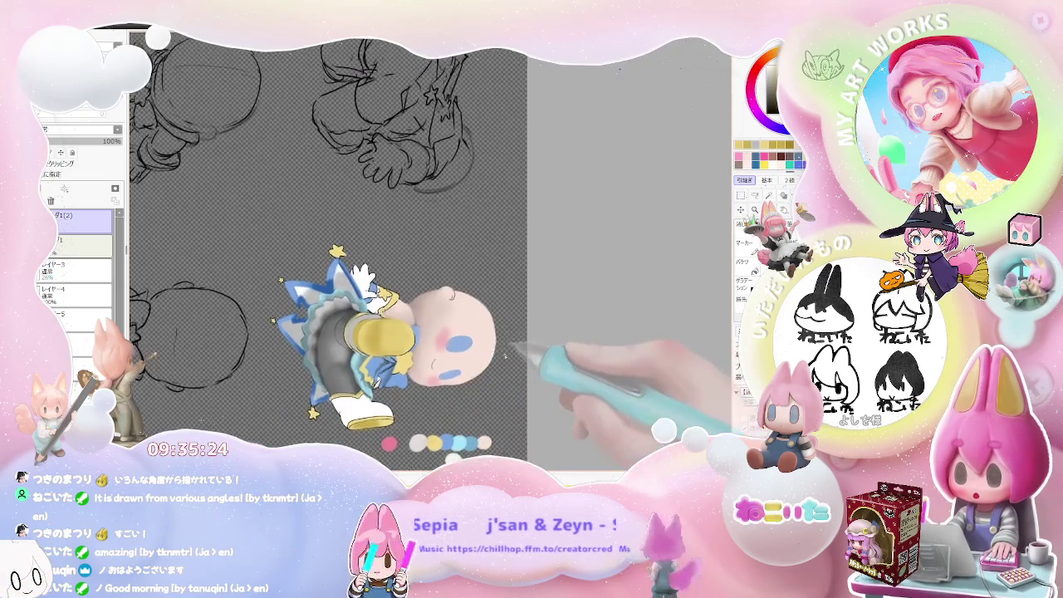
{"action": "scroll", "coordinate": [524, 363], "scroll_direction": "up", "scroll_amount": 3}
{"action": "scroll", "coordinate": [466, 359], "scroll_direction": "up", "scroll_amount": 3}
{"action": "scroll", "coordinate": [415, 357], "scroll_direction": "up", "scroll_amount": 2}
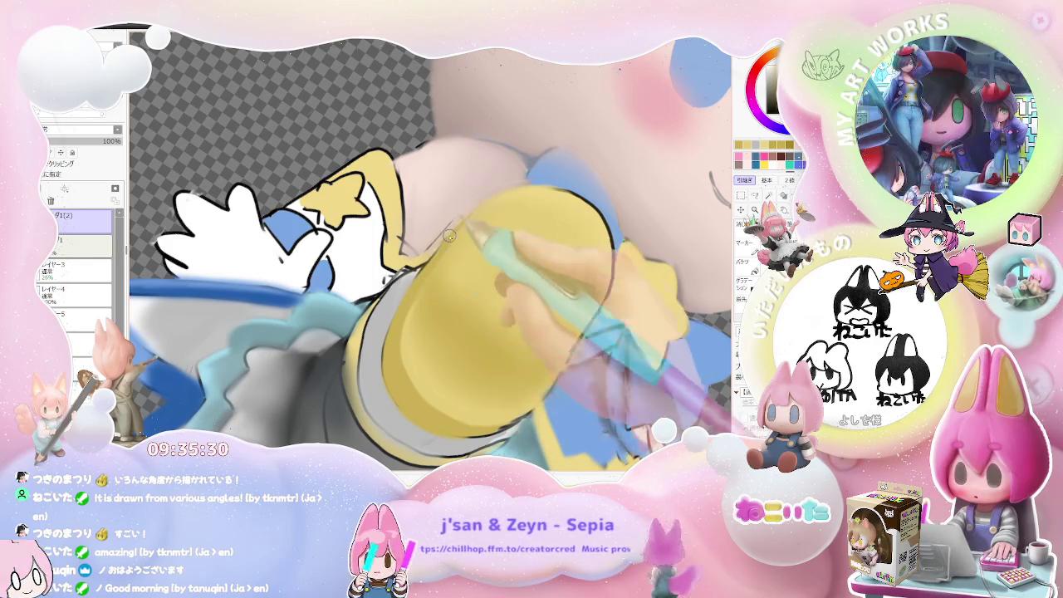
{"action": "scroll", "coordinate": [606, 302], "scroll_direction": "down", "scroll_amount": 3}
{"action": "scroll", "coordinate": [499, 291], "scroll_direction": "down", "scroll_amount": 2}
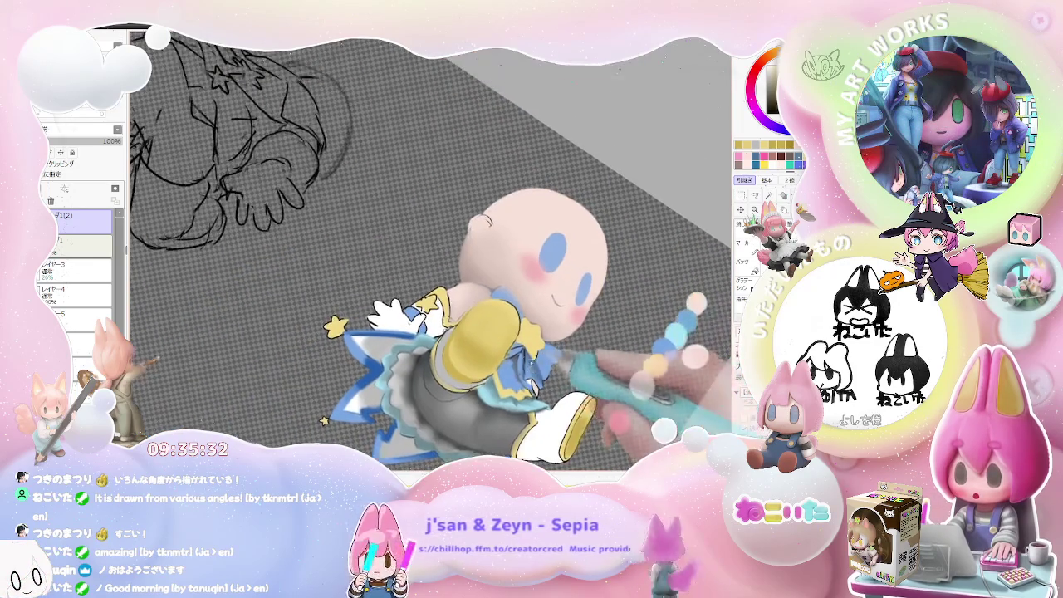
{"action": "scroll", "coordinate": [442, 338], "scroll_direction": "up", "scroll_amount": 4}
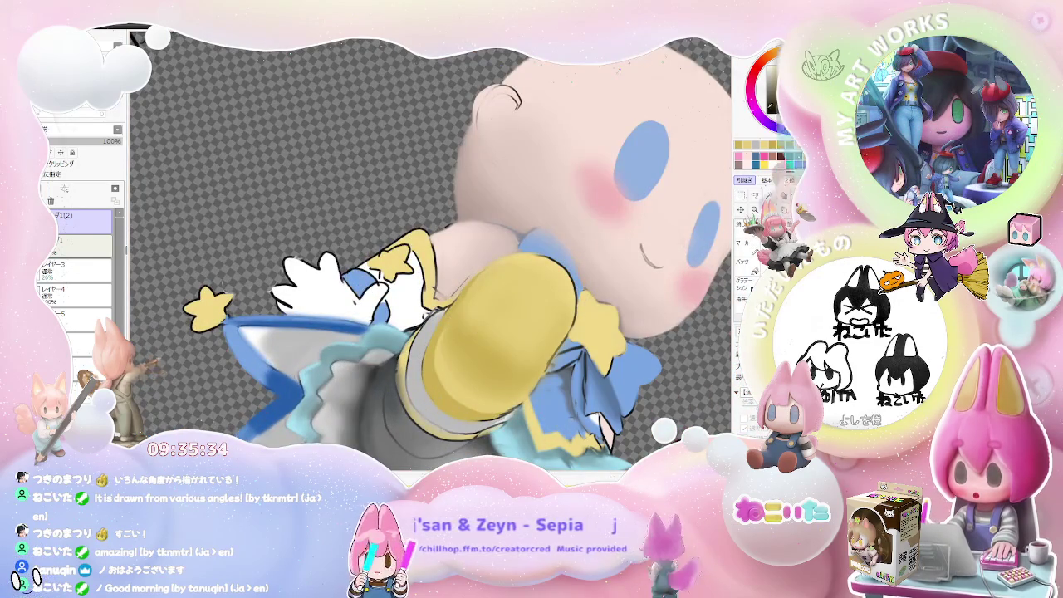
{"action": "key", "text": "End"}
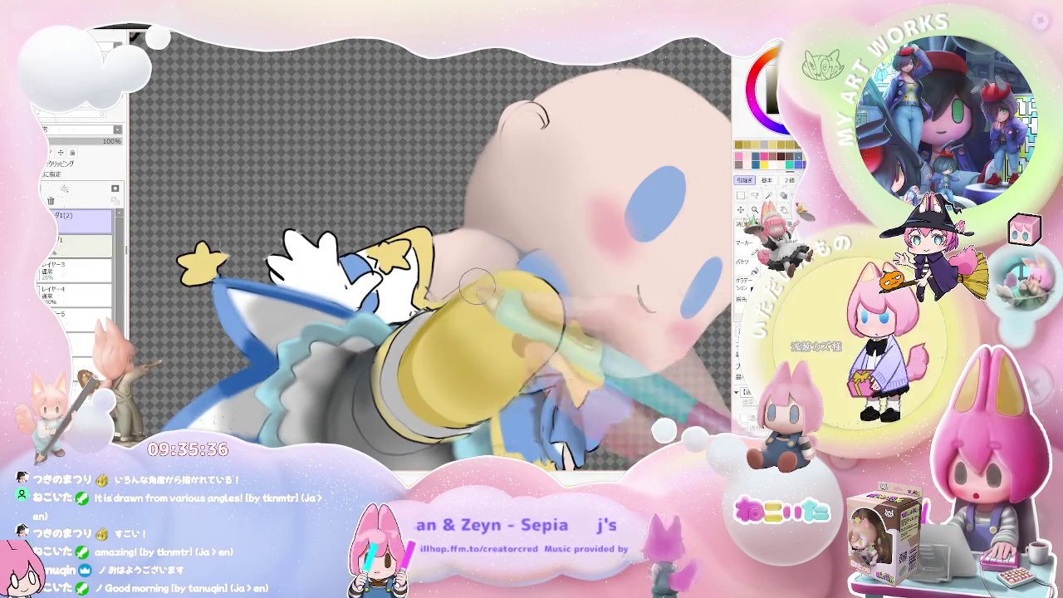
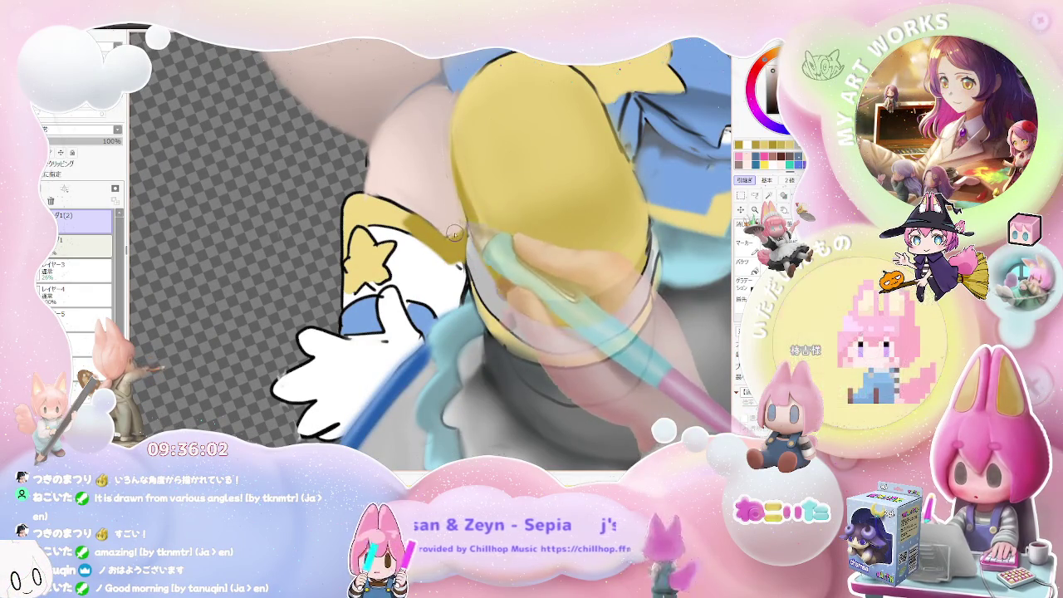
Step: Paint light grey shading along the sleeve's lower edge with a smaller brush
{"action": "scroll", "coordinate": [451, 230], "scroll_direction": "down", "scroll_amount": 5}
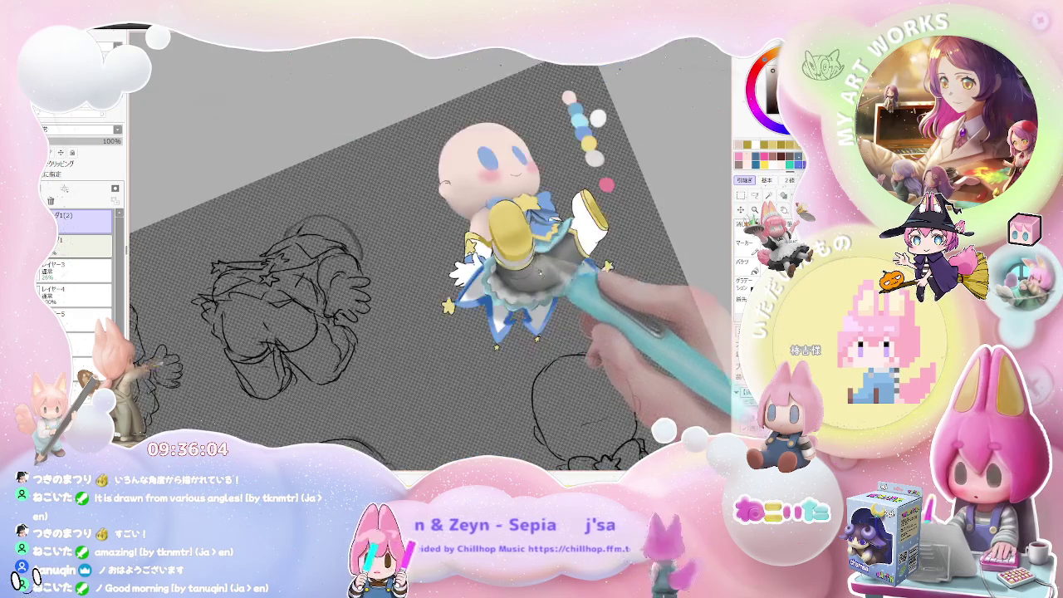
{"action": "scroll", "coordinate": [559, 287], "scroll_direction": "up", "scroll_amount": 2}
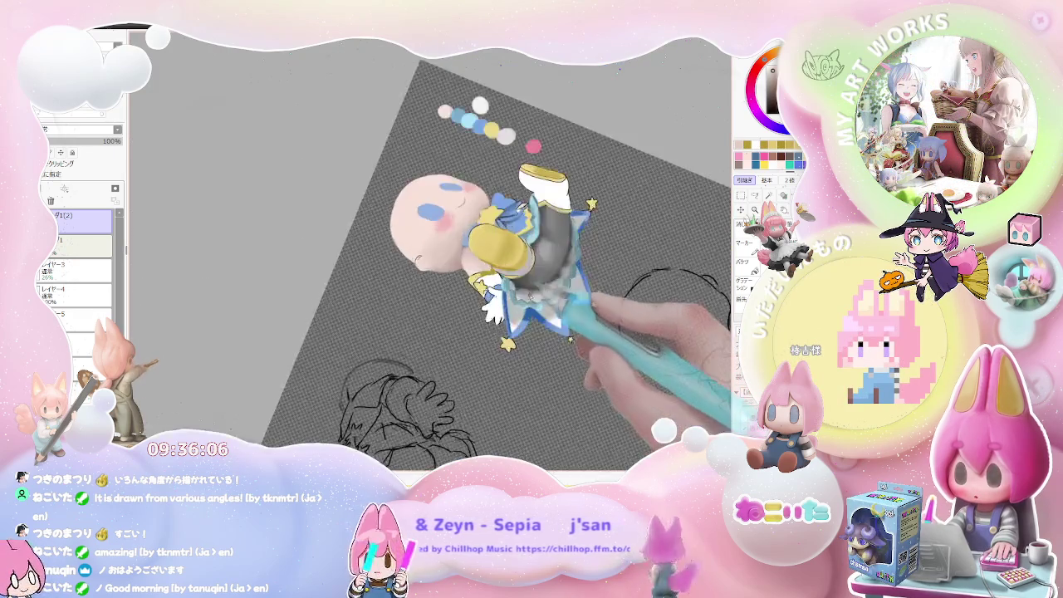
{"action": "scroll", "coordinate": [524, 274], "scroll_direction": "up", "scroll_amount": 3}
{"action": "scroll", "coordinate": [491, 264], "scroll_direction": "up", "scroll_amount": 2}
{"action": "scroll", "coordinate": [478, 269], "scroll_direction": "up", "scroll_amount": 2}
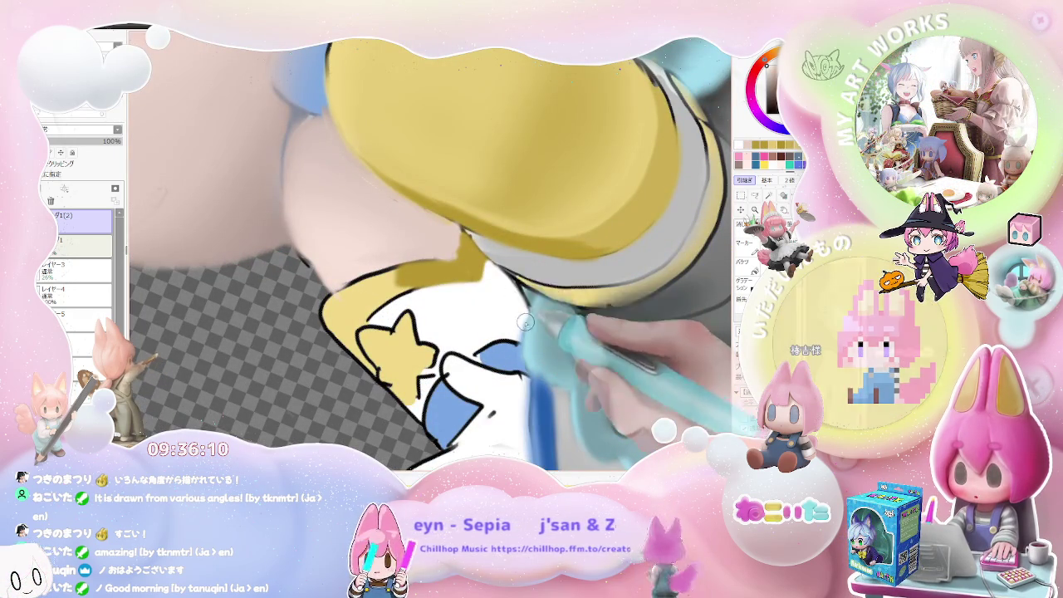
{"action": "scroll", "coordinate": [517, 299], "scroll_direction": "down", "scroll_amount": 3}
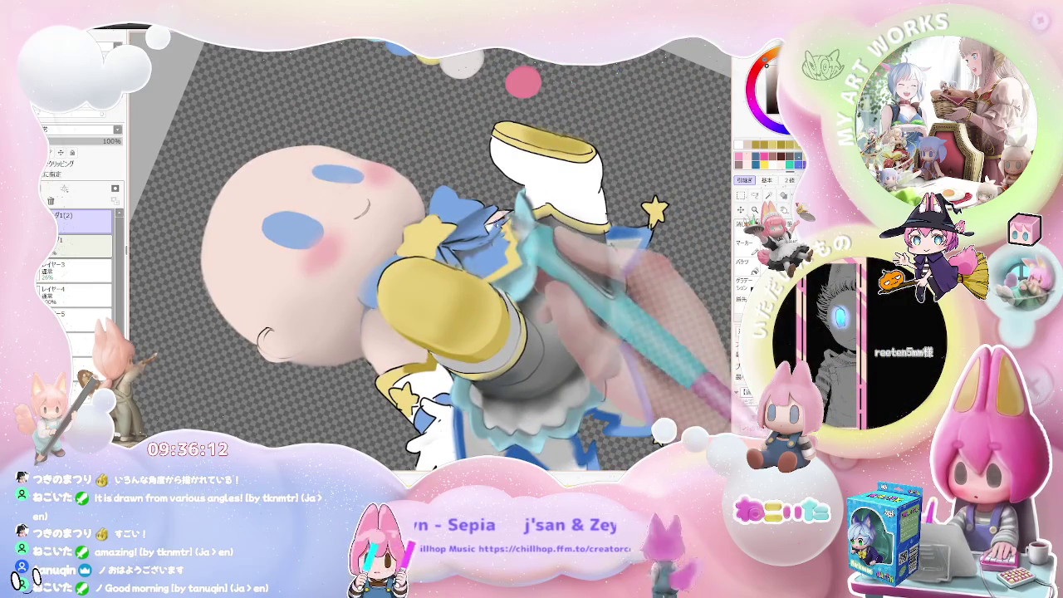
{"action": "scroll", "coordinate": [567, 330], "scroll_direction": "down", "scroll_amount": 2}
{"action": "scroll", "coordinate": [498, 316], "scroll_direction": "up", "scroll_amount": 2}
{"action": "scroll", "coordinate": [448, 316], "scroll_direction": "up", "scroll_amount": 2}
{"action": "scroll", "coordinate": [531, 311], "scroll_direction": "up", "scroll_amount": 1}
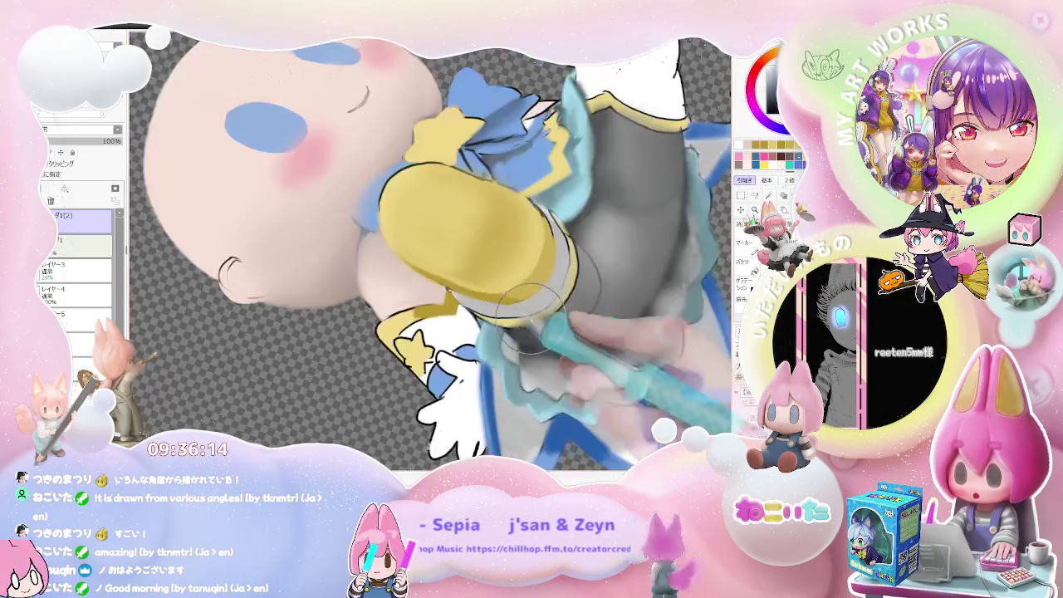
{"action": "scroll", "coordinate": [465, 312], "scroll_direction": "up", "scroll_amount": 2}
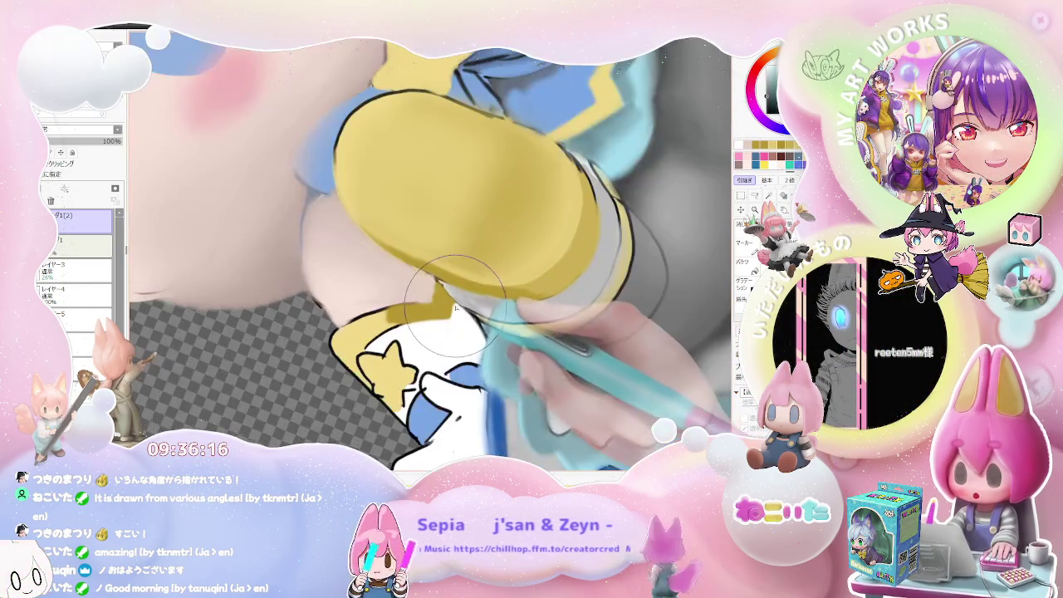
{"action": "left_click_drag", "start_coordinate": [475, 333], "coordinate": [462, 323]}
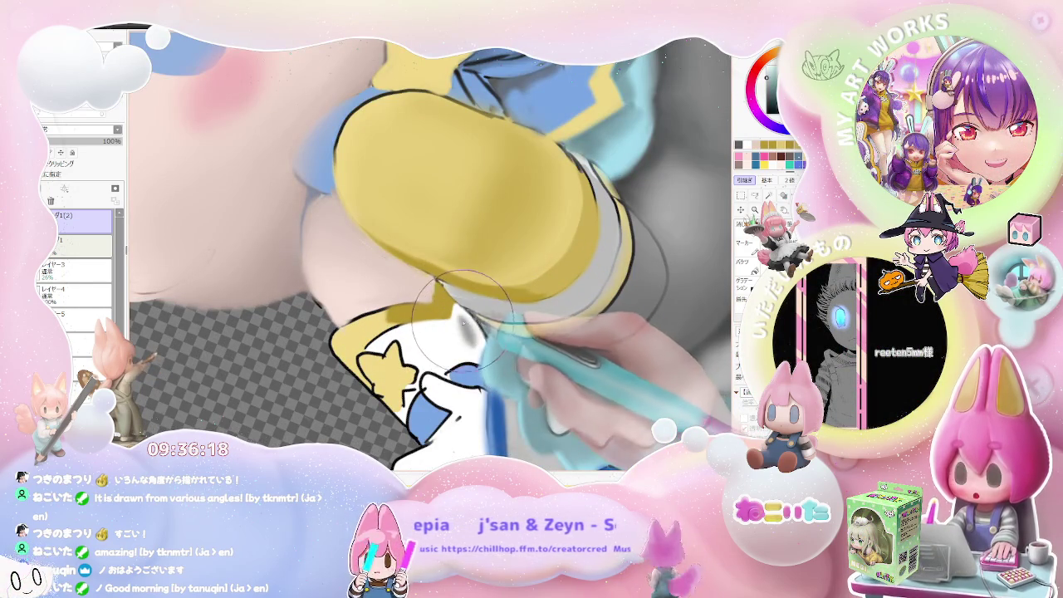
{"action": "key", "text": "bracketleft"}
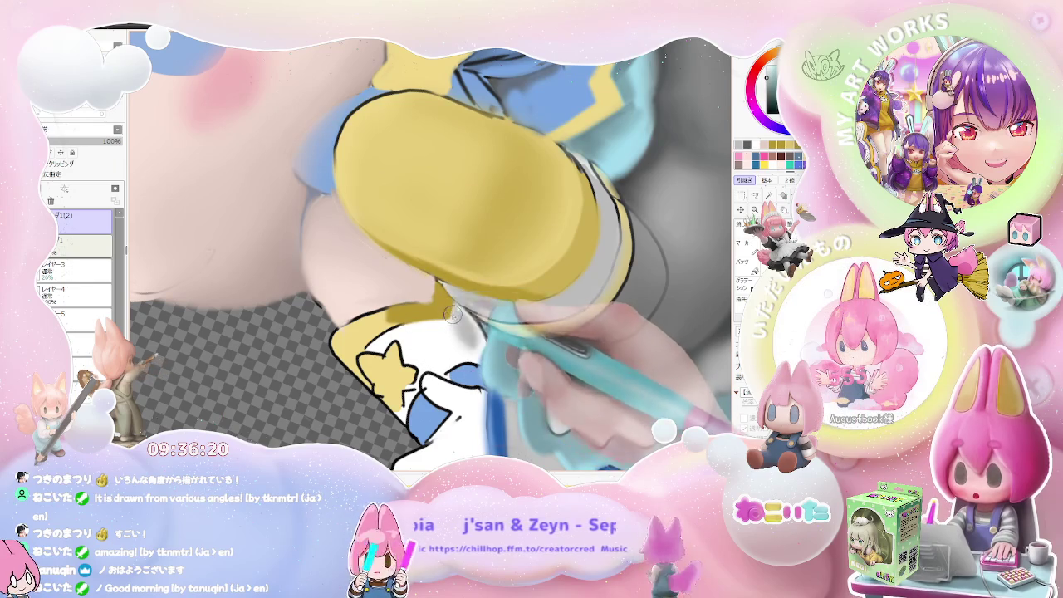
{"action": "left_click_drag", "start_coordinate": [458, 308], "coordinate": [477, 356]}
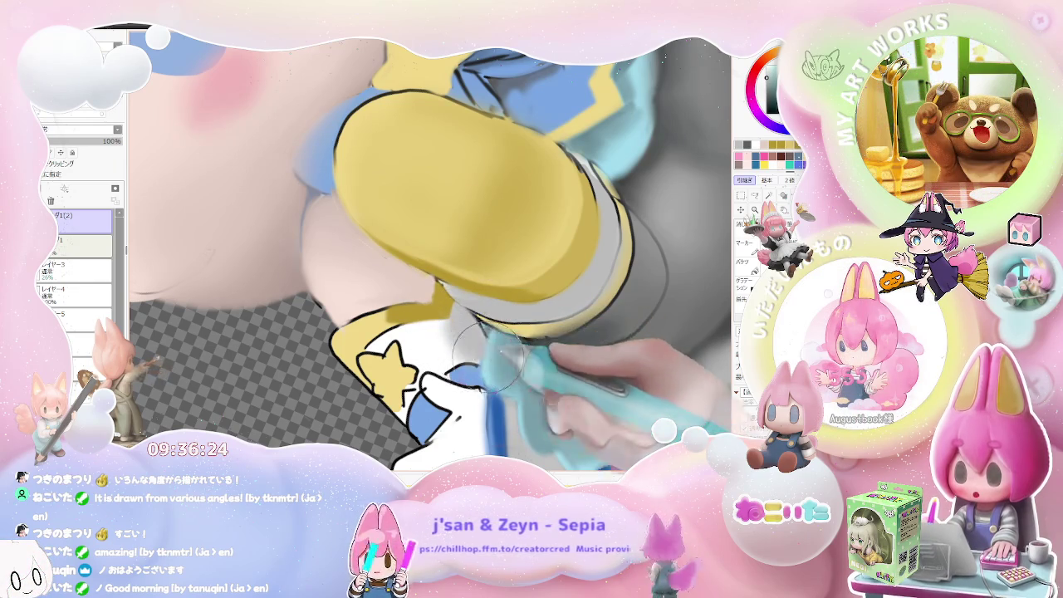
Step: Inspect the boot and glove up close, then view the whole character upright
{"action": "key", "text": "minus"}
{"action": "key", "text": "plus"}
{"action": "key", "text": "plus"}
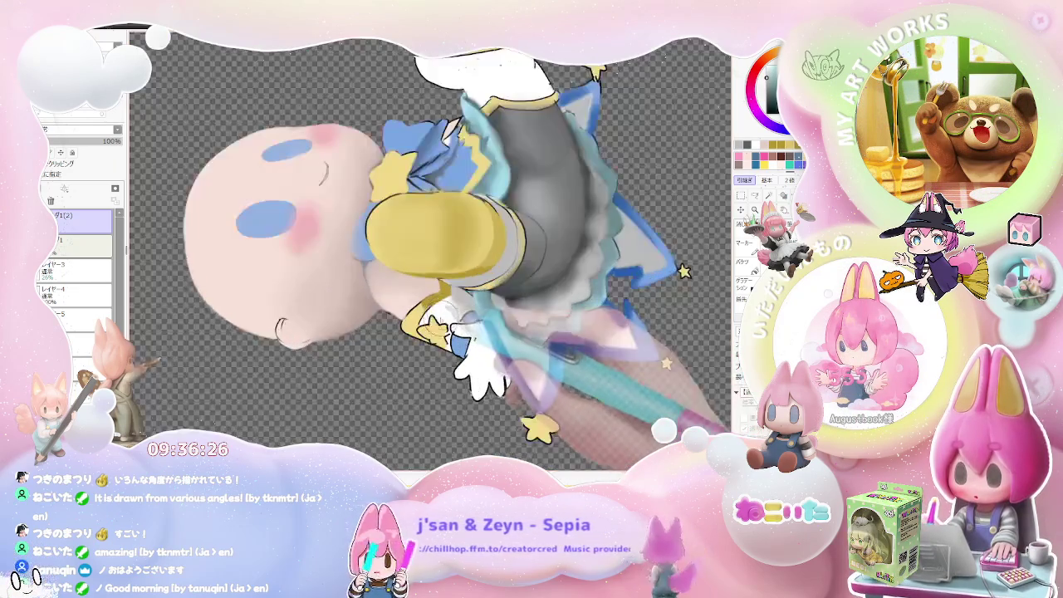
{"action": "key", "text": "plus"}
{"action": "key", "text": "plus"}
{"action": "key", "text": "plus"}
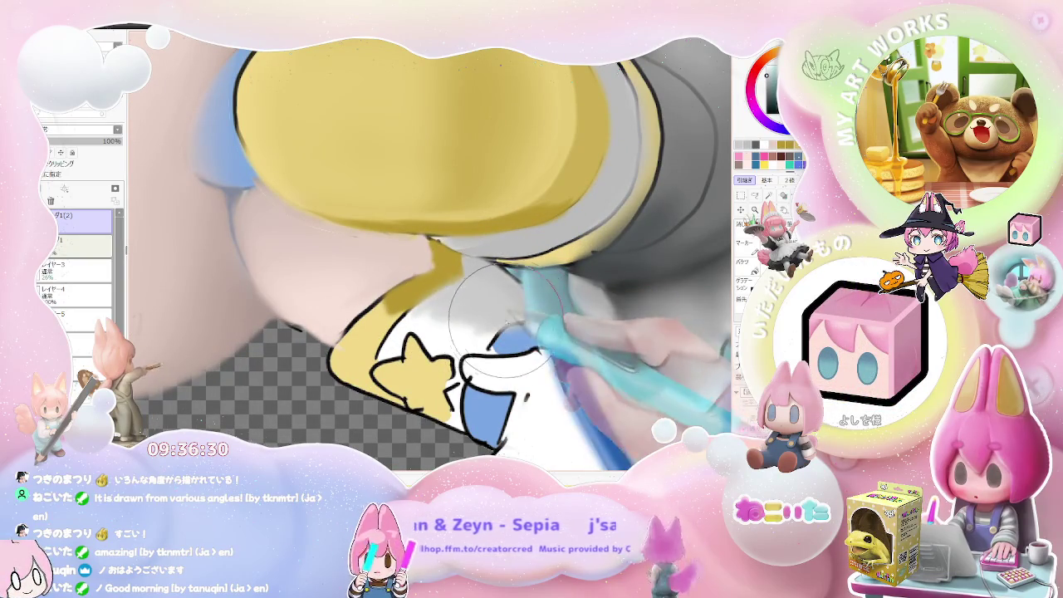
{"action": "key", "text": "minus"}
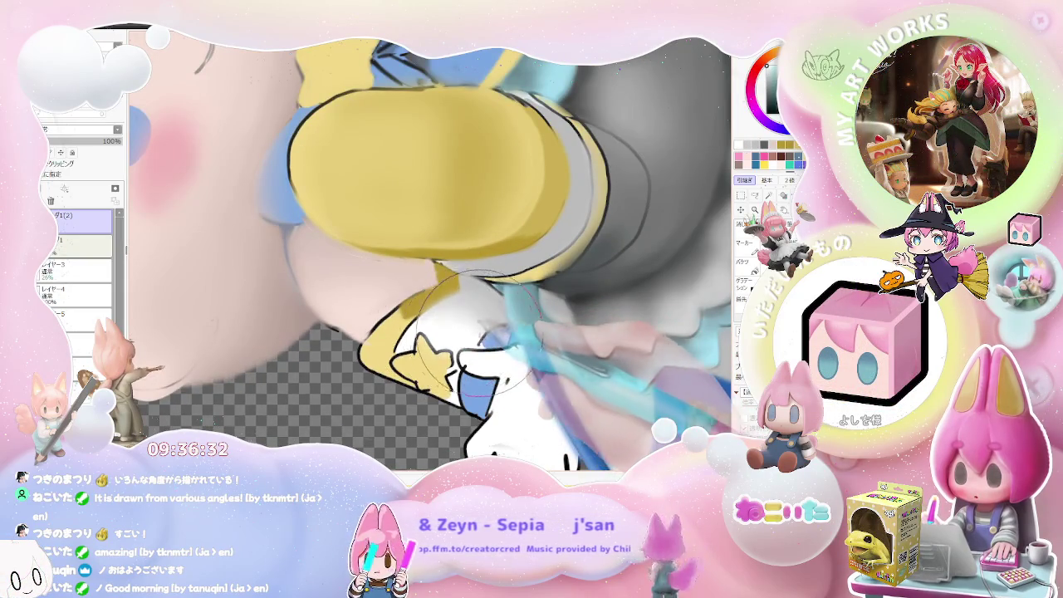
{"action": "key", "text": "minus"}
{"action": "key", "text": "minus"}
{"action": "key", "text": "plus"}
{"action": "key", "text": "plus"}
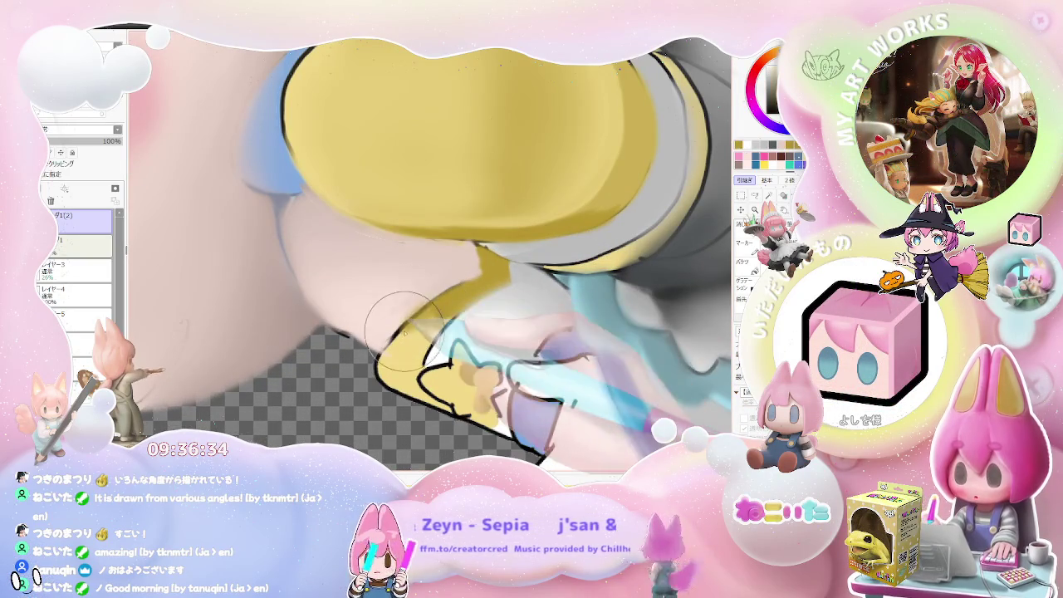
{"action": "key", "text": "minus"}
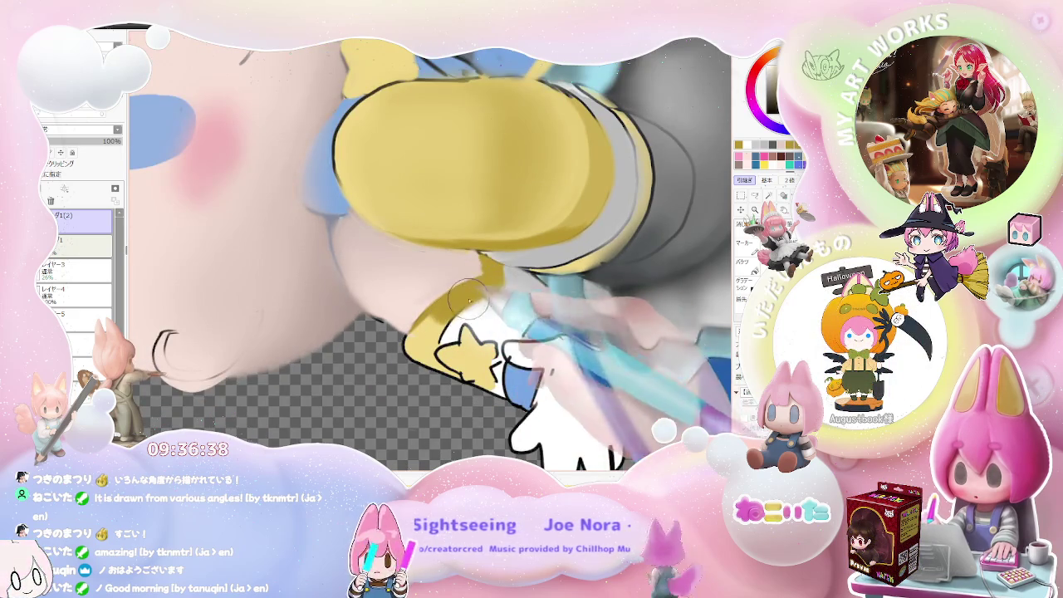
{"action": "key", "text": "minus"}
{"action": "key", "text": "minus"}
{"action": "key", "text": "minus"}
{"action": "key", "text": "minus"}
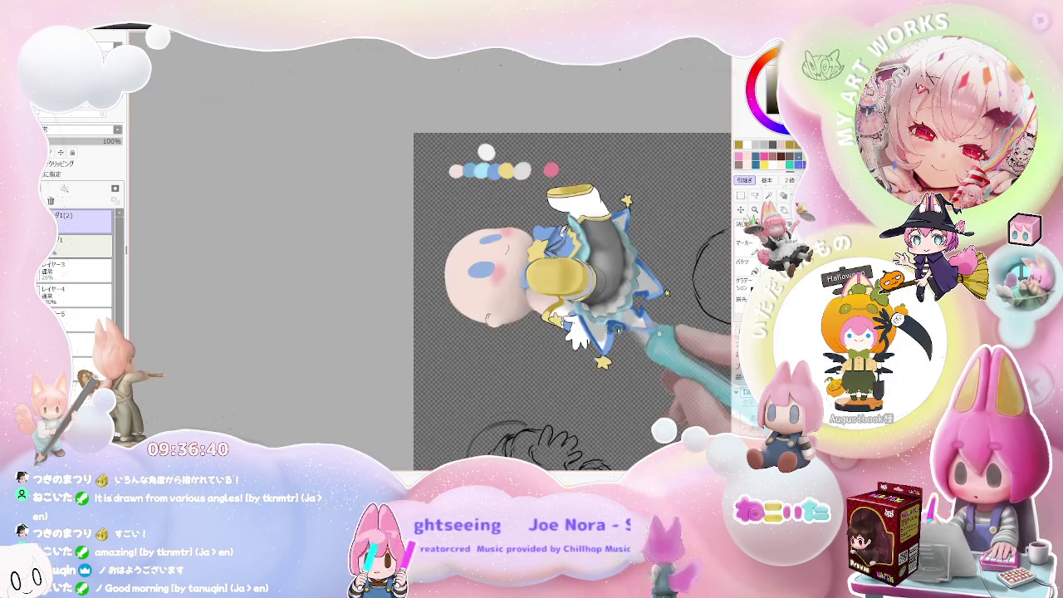
{"action": "left_click_drag", "start_coordinate": [581, 332], "coordinate": [458, 404]}
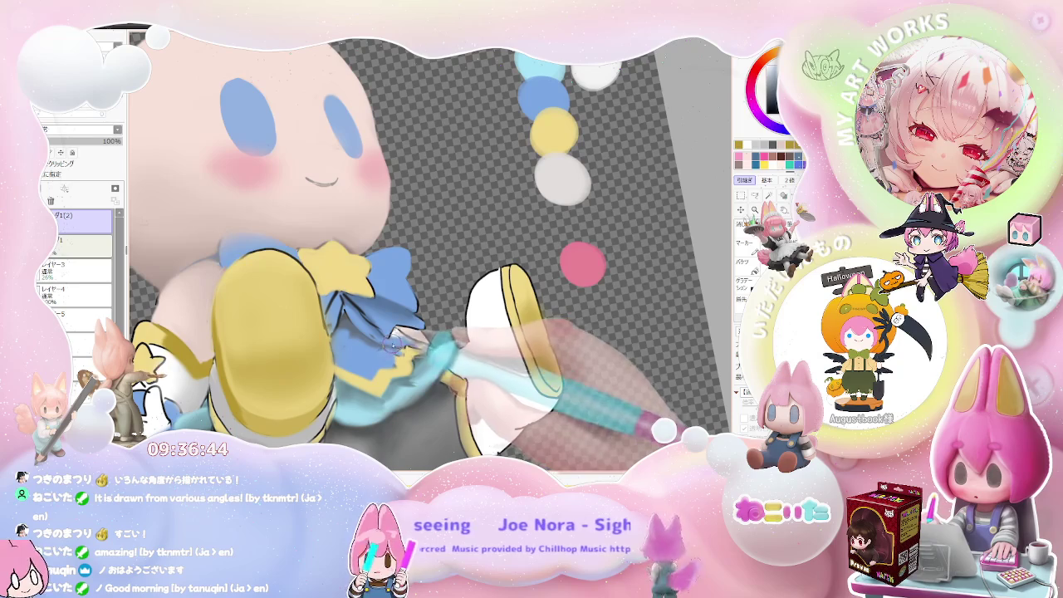
Step: Rotate and zoom the view in on the yellow sleeve and blue bow
{"action": "key", "text": "minus"}
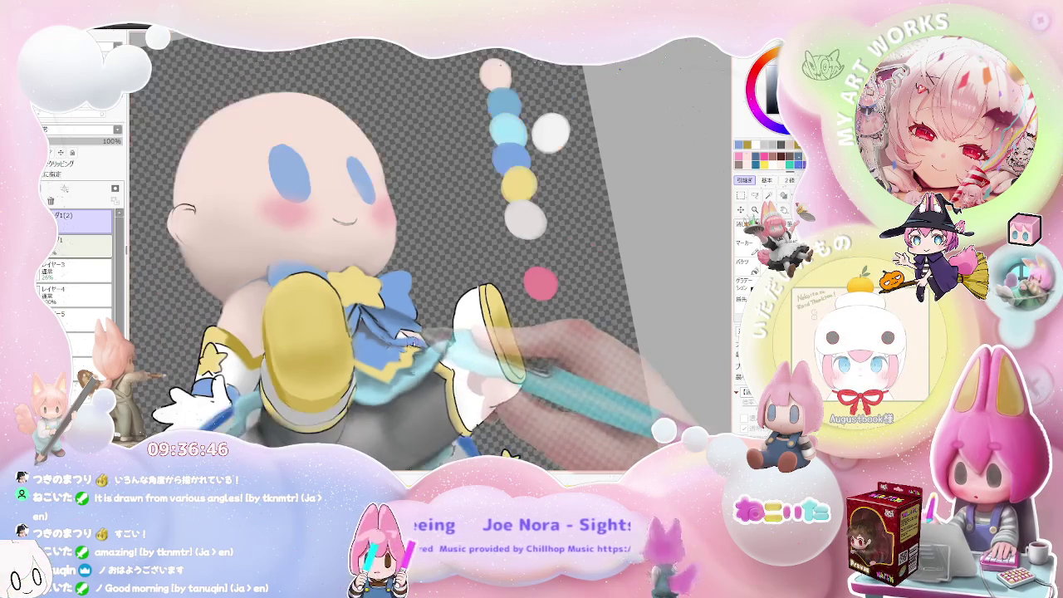
{"action": "key", "text": "minus"}
{"action": "key", "text": "plus"}
{"action": "key", "text": "plus"}
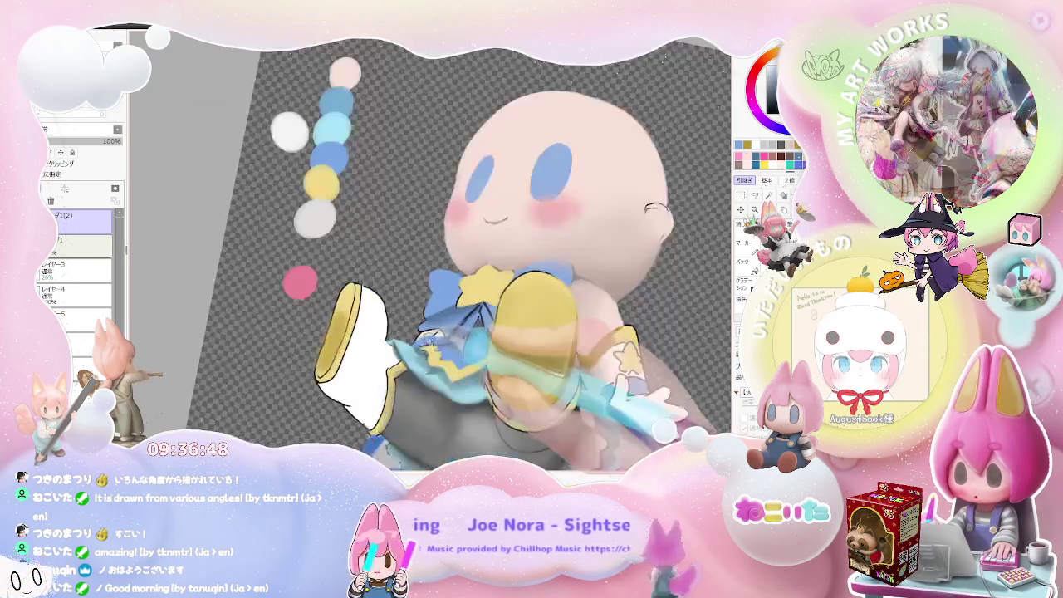
{"action": "key", "text": "plus"}
{"action": "key", "text": "plus"}
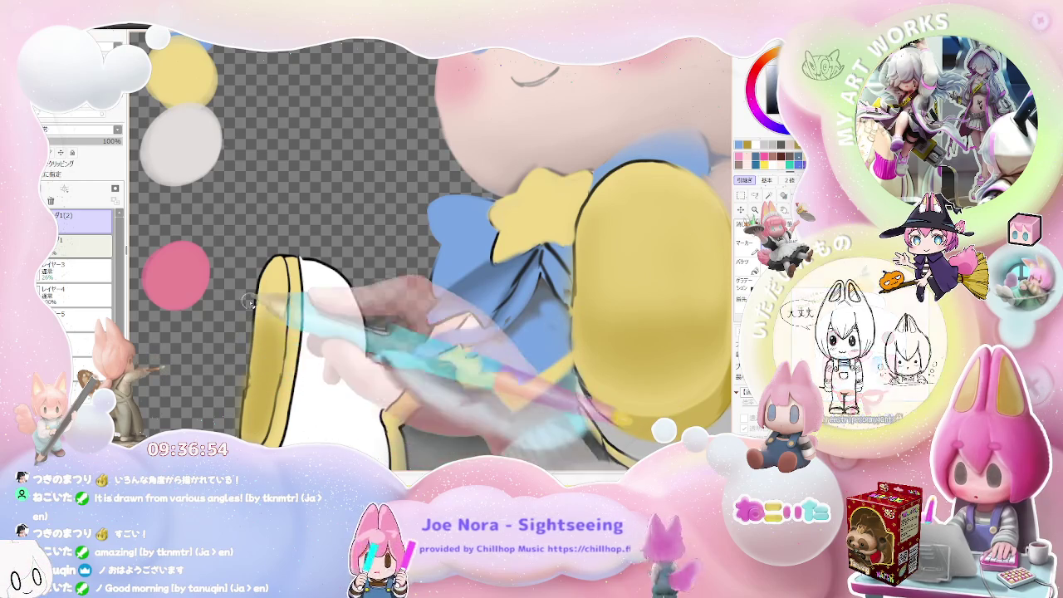
{"action": "key", "text": "minus"}
{"action": "key", "text": "Delete"}
{"action": "key", "text": "plus"}
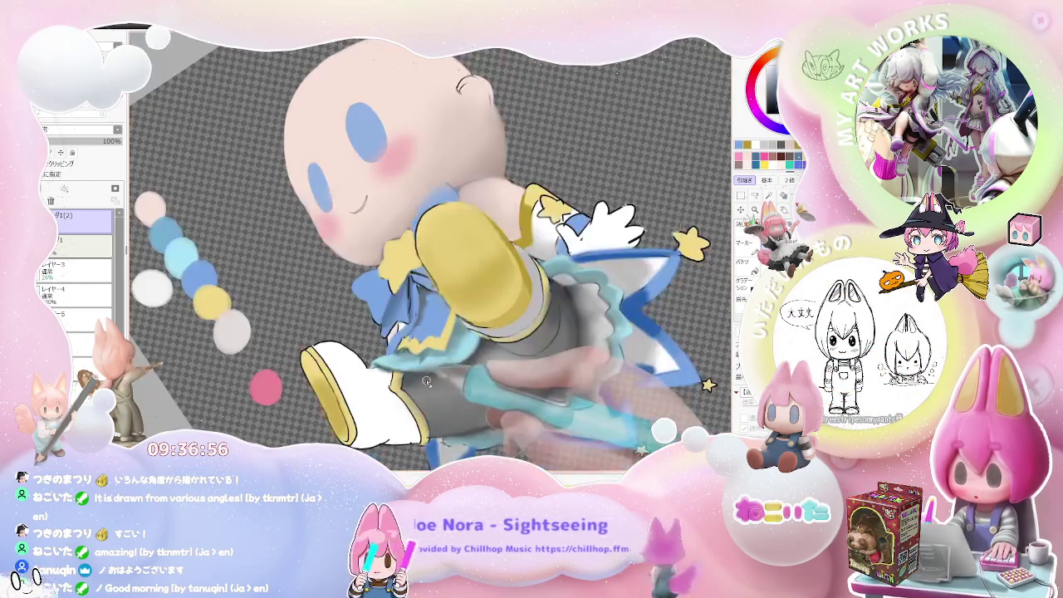
{"action": "key", "text": "plus"}
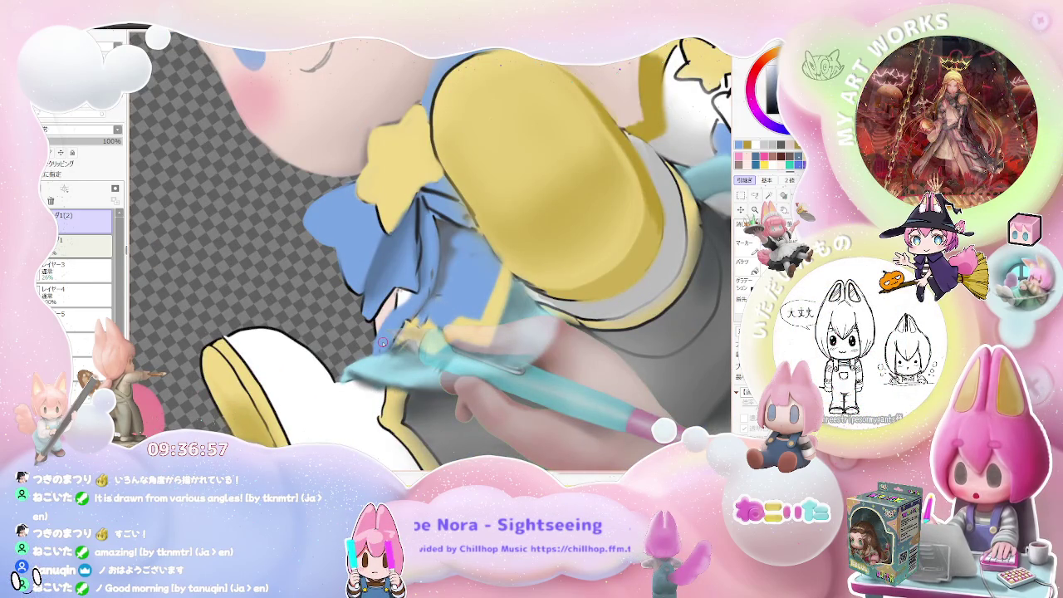
{"action": "key", "text": "plus"}
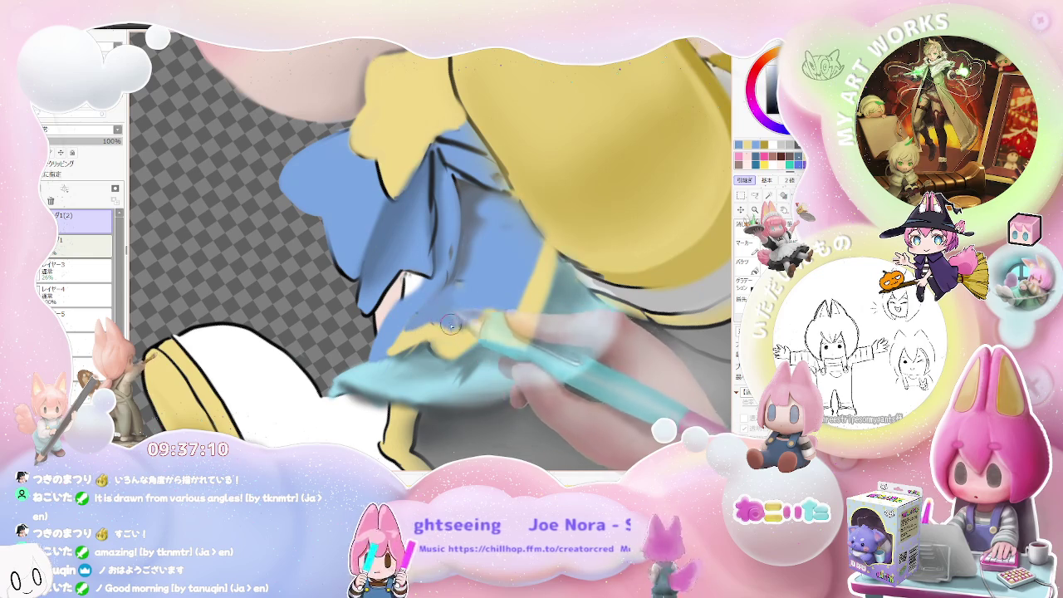
Step: Paint blue over the pale patch beneath the bow and check the whole figure
{"action": "key", "text": "ctrl+minus"}
{"action": "key", "text": "ctrl+minus"}
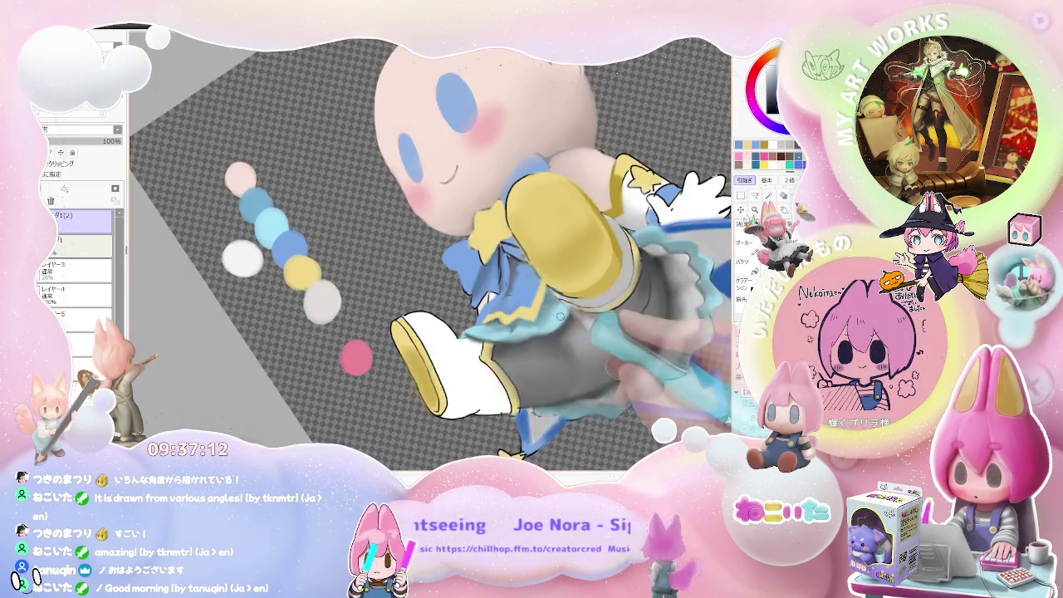
{"action": "key", "text": "ctrl+minus"}
{"action": "key", "text": "ctrl+plus"}
{"action": "key", "text": "ctrl+plus"}
{"action": "key", "text": "ctrl+plus"}
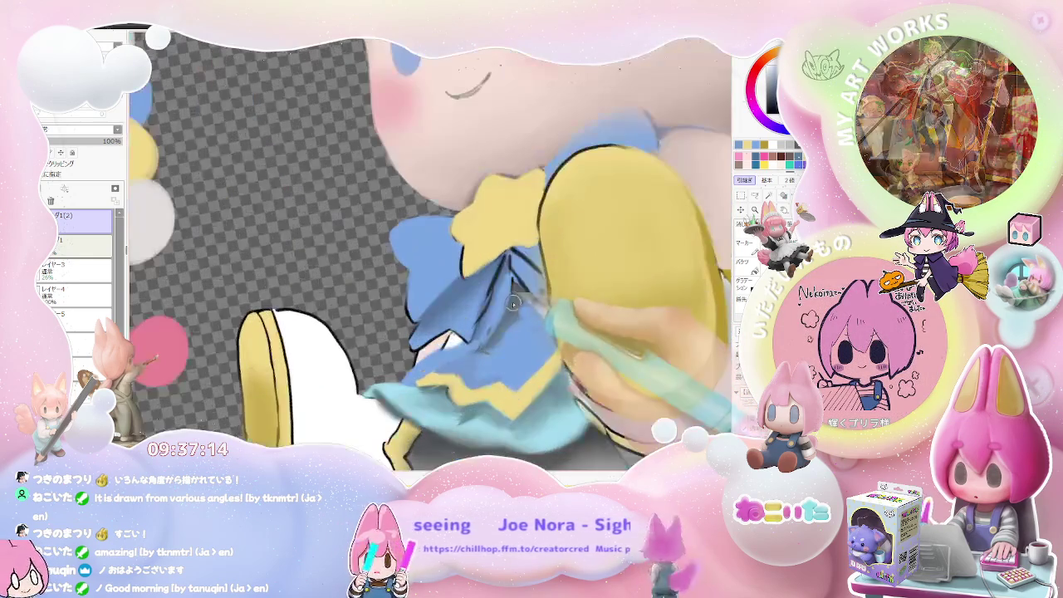
{"action": "key", "text": "ctrl+plus"}
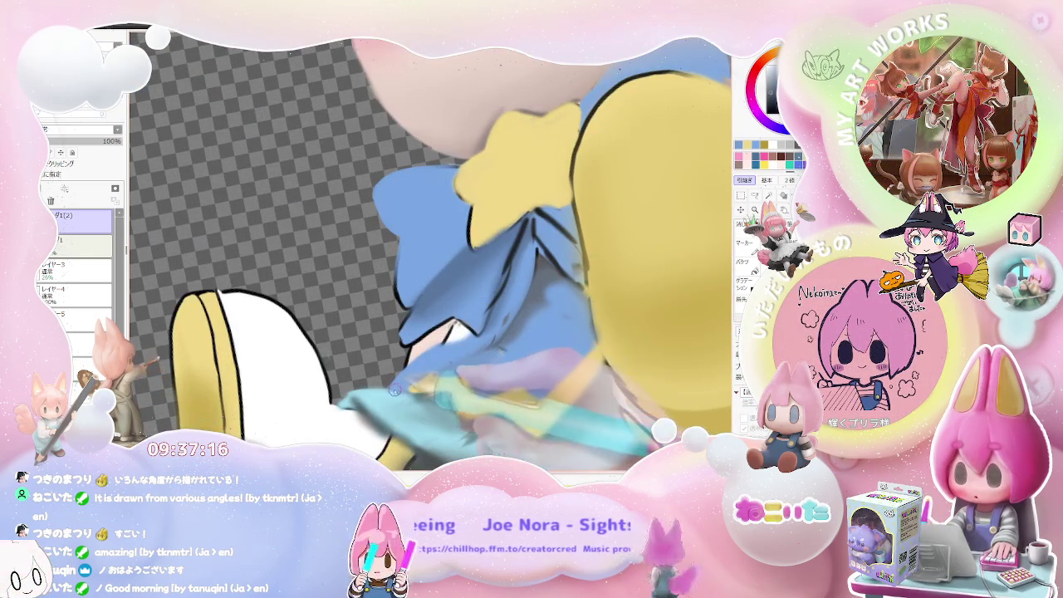
{"action": "left_click_drag", "start_coordinate": [461, 359], "coordinate": [405, 387]}
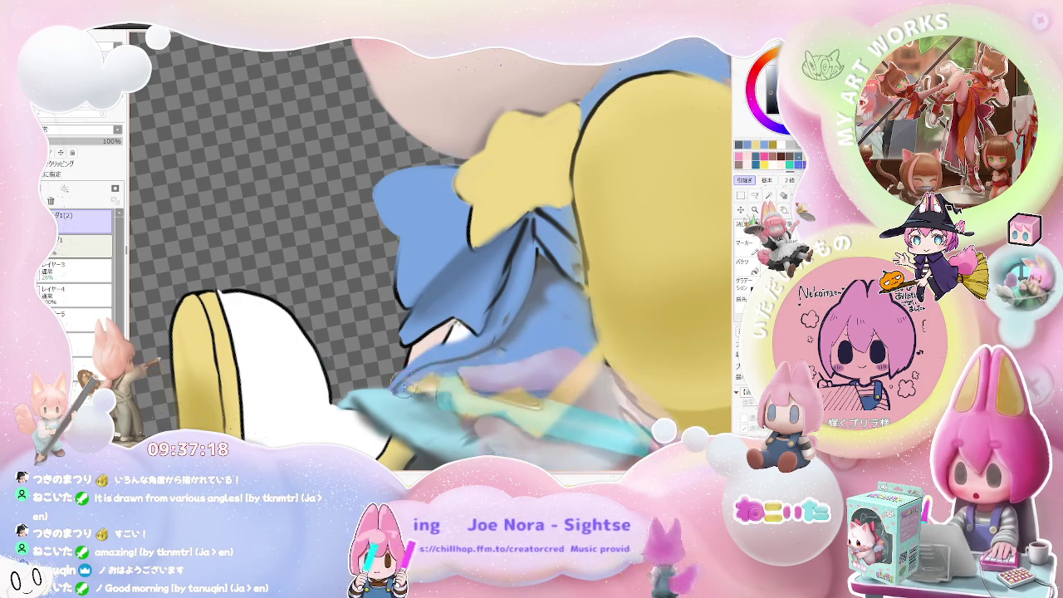
{"action": "key", "text": "ctrl+minus"}
{"action": "key", "text": "ctrl+minus"}
{"action": "key", "text": "ctrl+minus"}
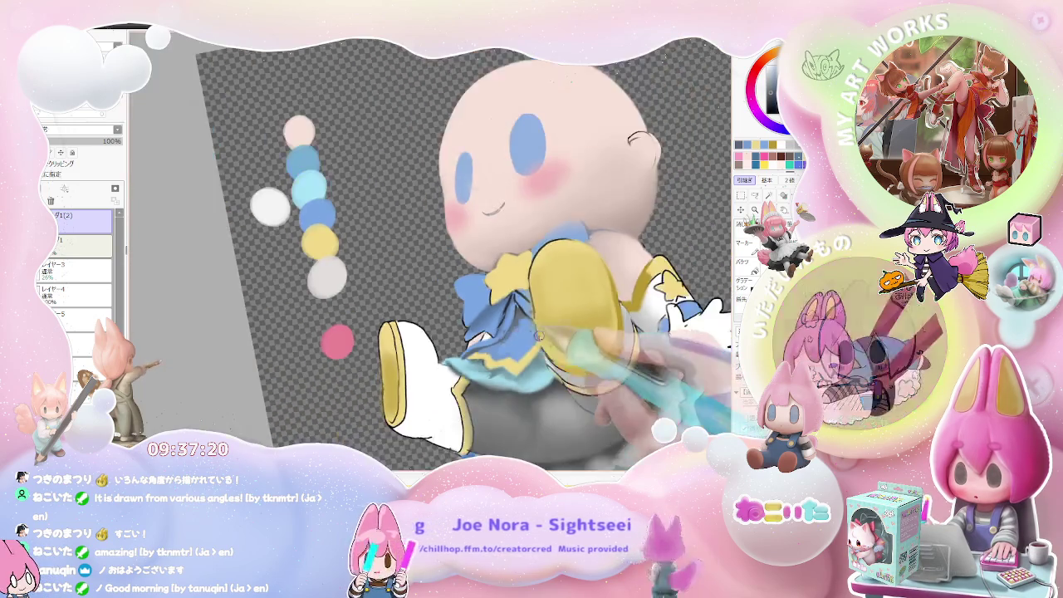
{"action": "key", "text": "ctrl+minus"}
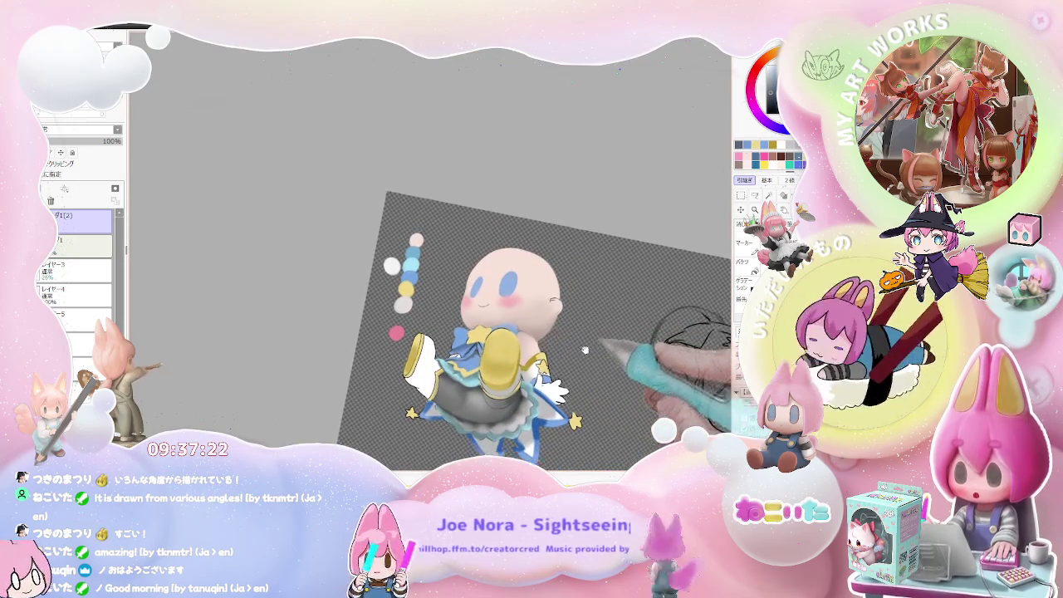
{"action": "left_click_drag", "start_coordinate": [608, 359], "coordinate": [524, 359]}
{"action": "key", "text": "ctrl+plus"}
{"action": "key", "text": "ctrl+plus"}
{"action": "key", "text": "ctrl+plus"}
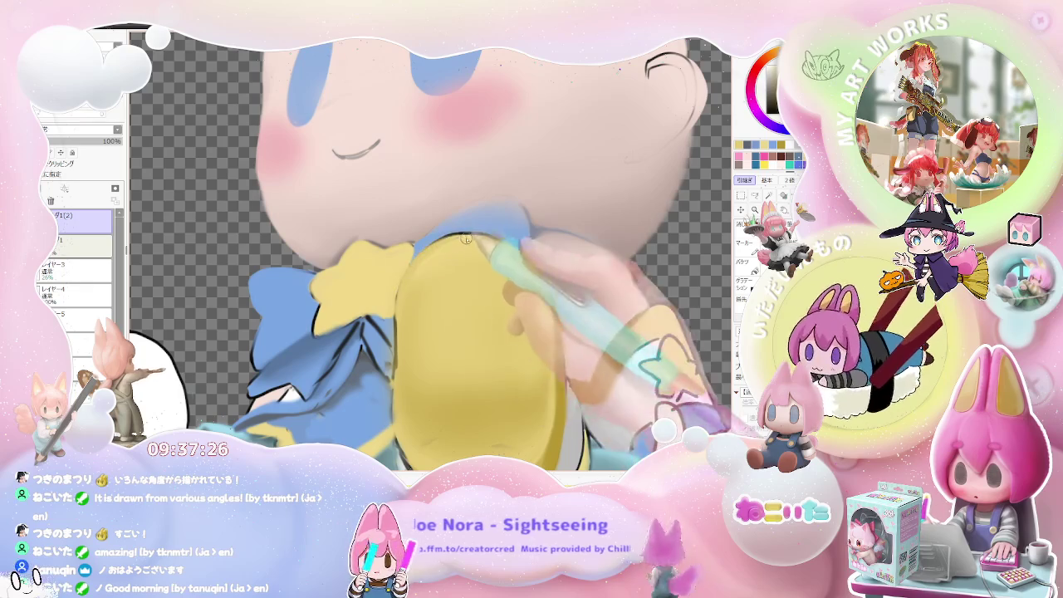
{"action": "key", "text": "ctrl+minus"}
{"action": "key", "text": "ctrl+minus"}
{"action": "left_click_drag", "start_coordinate": [490, 248], "coordinate": [383, 303]}
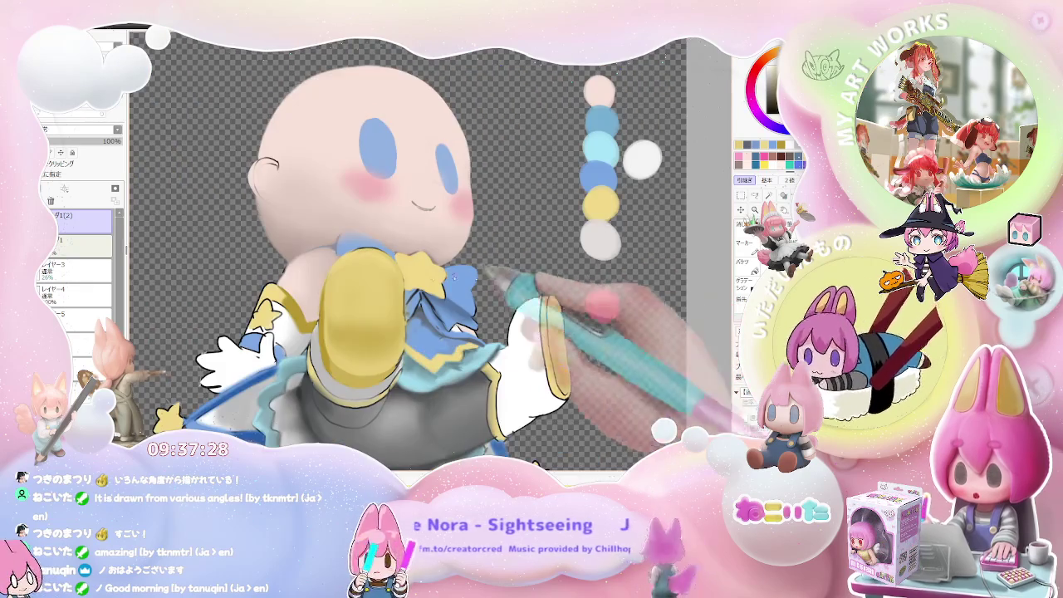
{"action": "key", "text": "Home"}
{"action": "key", "text": "ctrl+plus"}
{"action": "key", "text": "ctrl+plus"}
{"action": "key", "text": "ctrl+plus"}
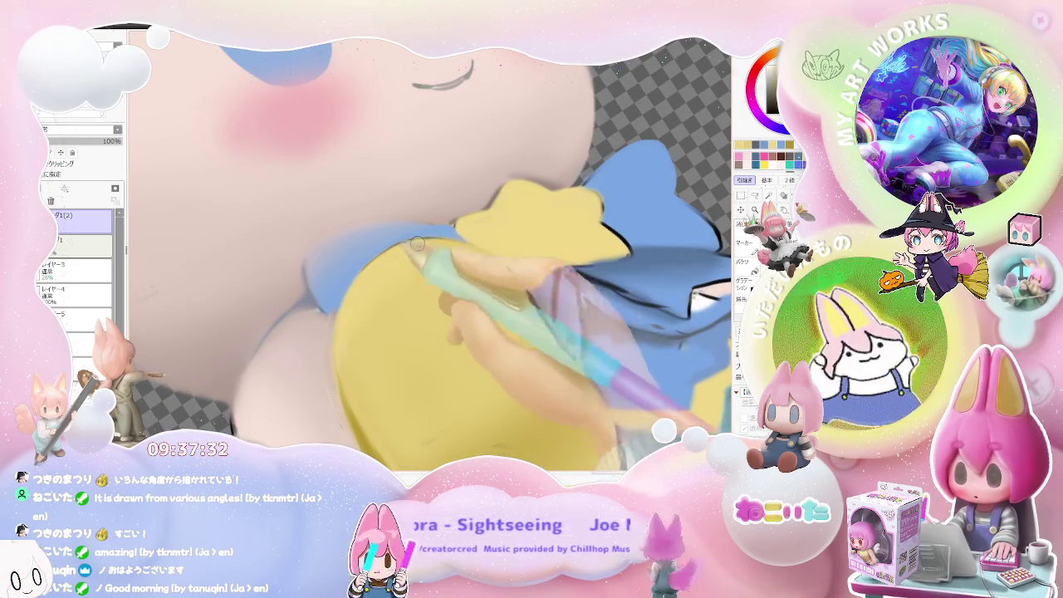
{"action": "key", "text": "ctrl+minus"}
{"action": "key", "text": "ctrl+minus"}
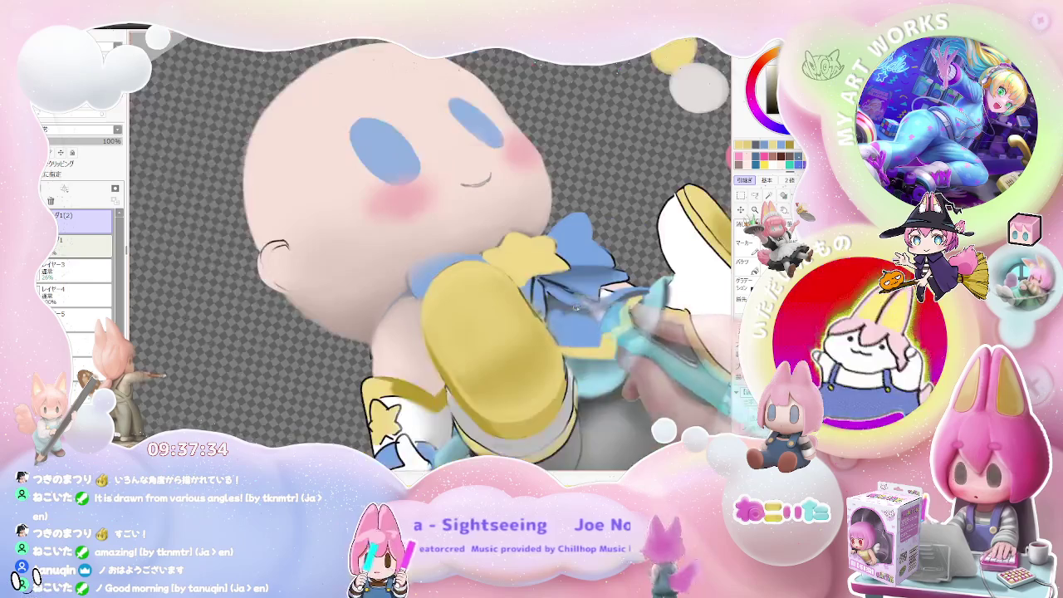
{"action": "key", "text": "ctrl+minus"}
{"action": "key", "text": "Delete"}
{"action": "key", "text": "Delete"}
{"action": "key", "text": "ctrl+plus"}
{"action": "key", "text": "ctrl+plus"}
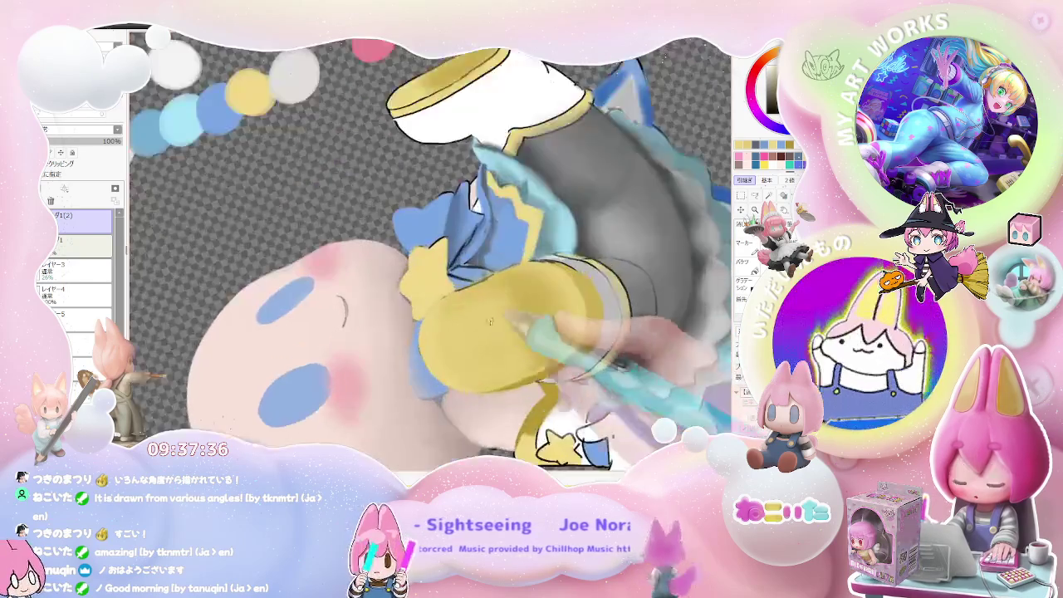
{"action": "key", "text": "ctrl+plus"}
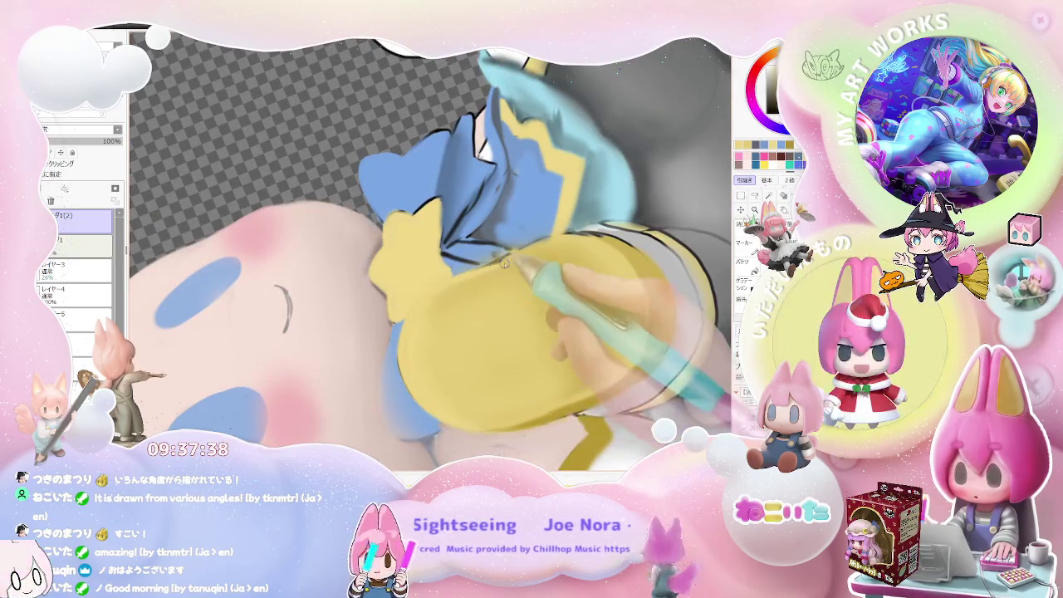
{"action": "key", "text": "ctrl+minus"}
{"action": "key", "text": "ctrl+minus"}
{"action": "key", "text": "ctrl+minus"}
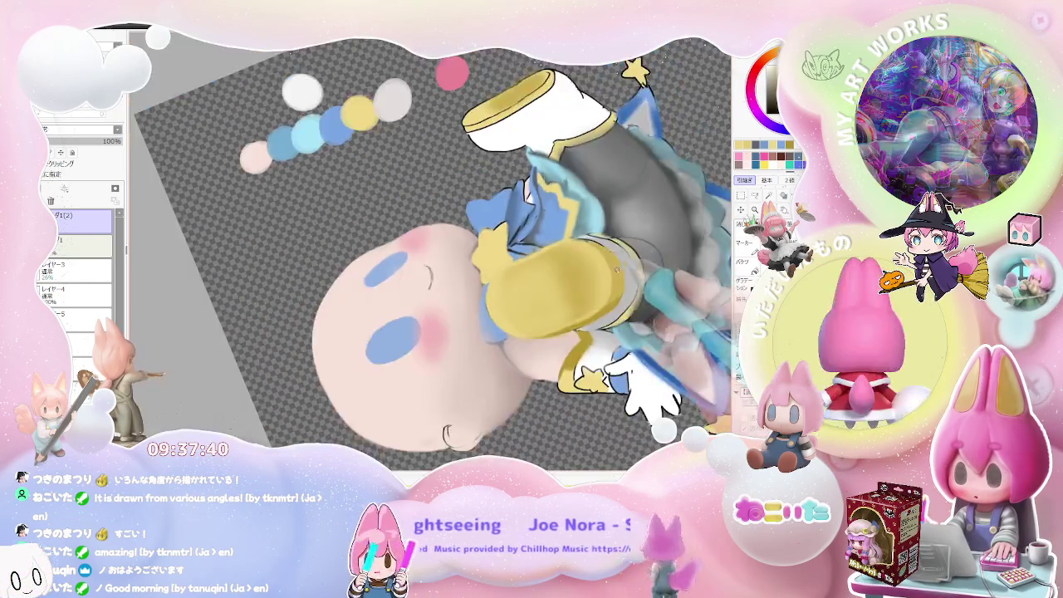
{"action": "key", "text": "Delete"}
{"action": "key", "text": "Delete"}
{"action": "key", "text": "ctrl+plus"}
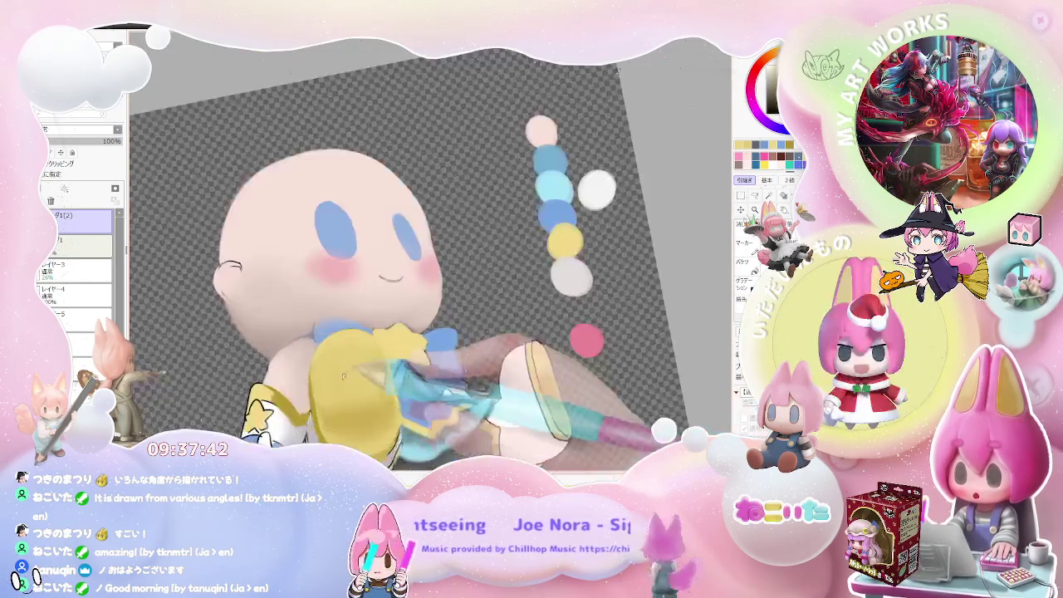
{"action": "key", "text": "ctrl+plus"}
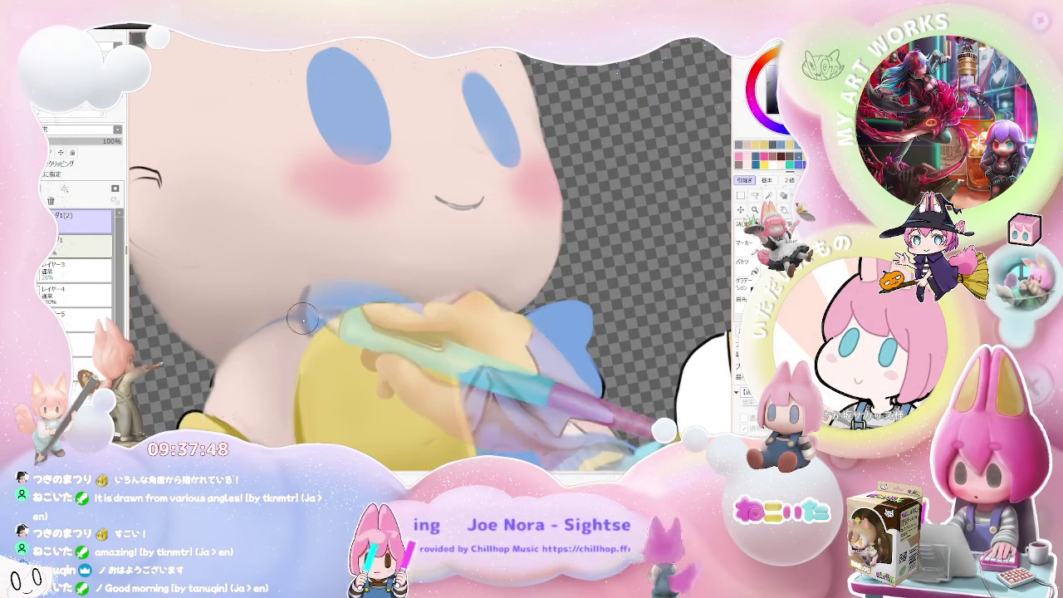
{"action": "scroll", "coordinate": [302, 318], "scroll_direction": "down", "scroll_amount": 2}
{"action": "scroll", "coordinate": [301, 318], "scroll_direction": "down", "scroll_amount": 2}
{"action": "scroll", "coordinate": [494, 357], "scroll_direction": "down", "scroll_amount": 2}
{"action": "scroll", "coordinate": [494, 357], "scroll_direction": "down", "scroll_amount": 1}
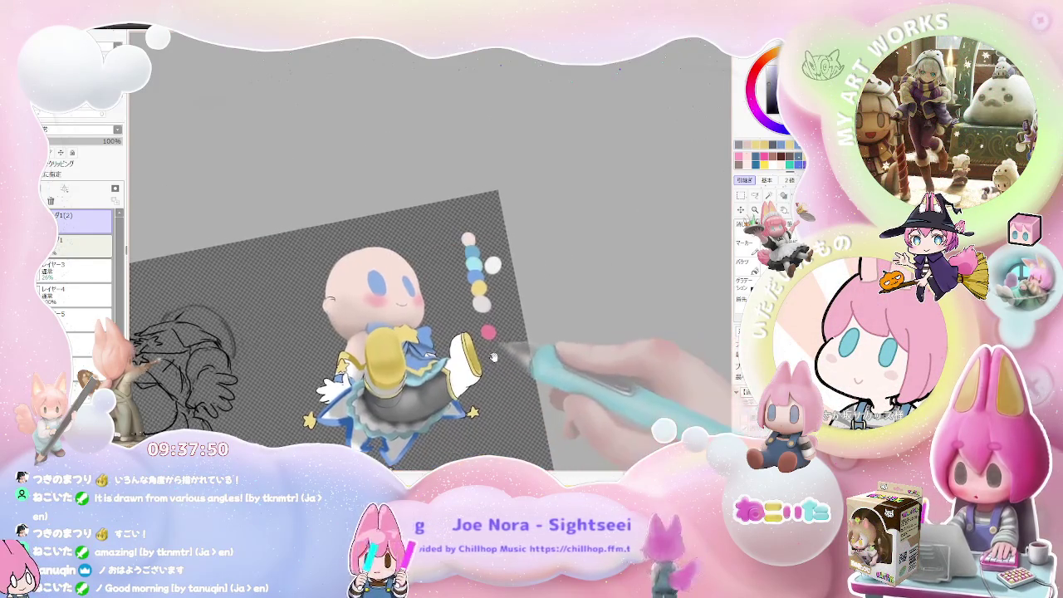
{"action": "scroll", "coordinate": [487, 356], "scroll_direction": "up", "scroll_amount": 2}
{"action": "scroll", "coordinate": [432, 358], "scroll_direction": "up", "scroll_amount": 3}
{"action": "scroll", "coordinate": [398, 353], "scroll_direction": "up", "scroll_amount": 2}
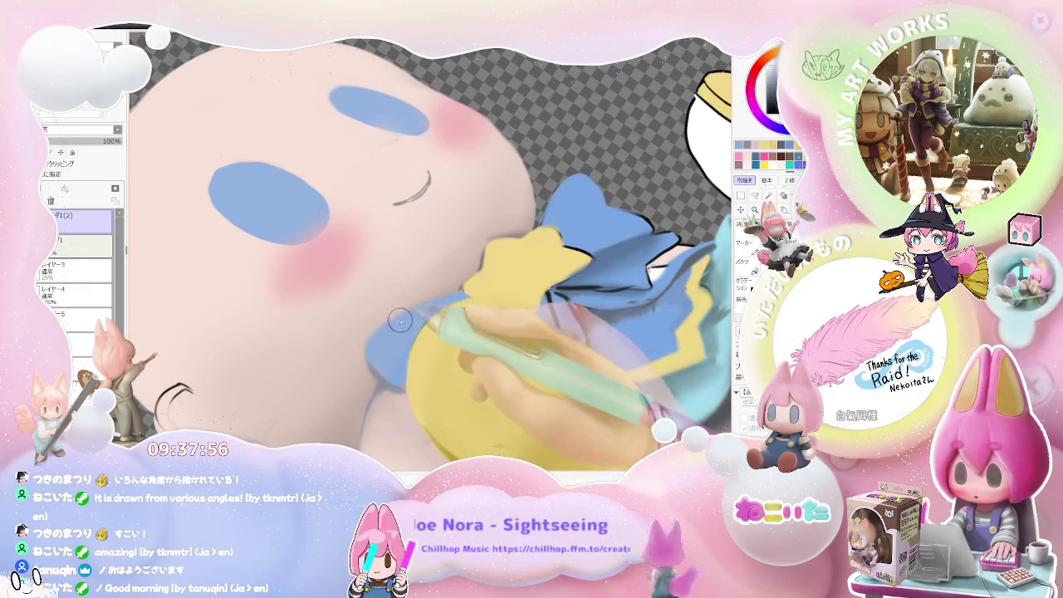
{"action": "scroll", "coordinate": [399, 320], "scroll_direction": "down", "scroll_amount": 2}
{"action": "scroll", "coordinate": [400, 320], "scroll_direction": "down", "scroll_amount": 2}
{"action": "scroll", "coordinate": [399, 320], "scroll_direction": "down", "scroll_amount": 1}
{"action": "scroll", "coordinate": [465, 333], "scroll_direction": "up", "scroll_amount": 1}
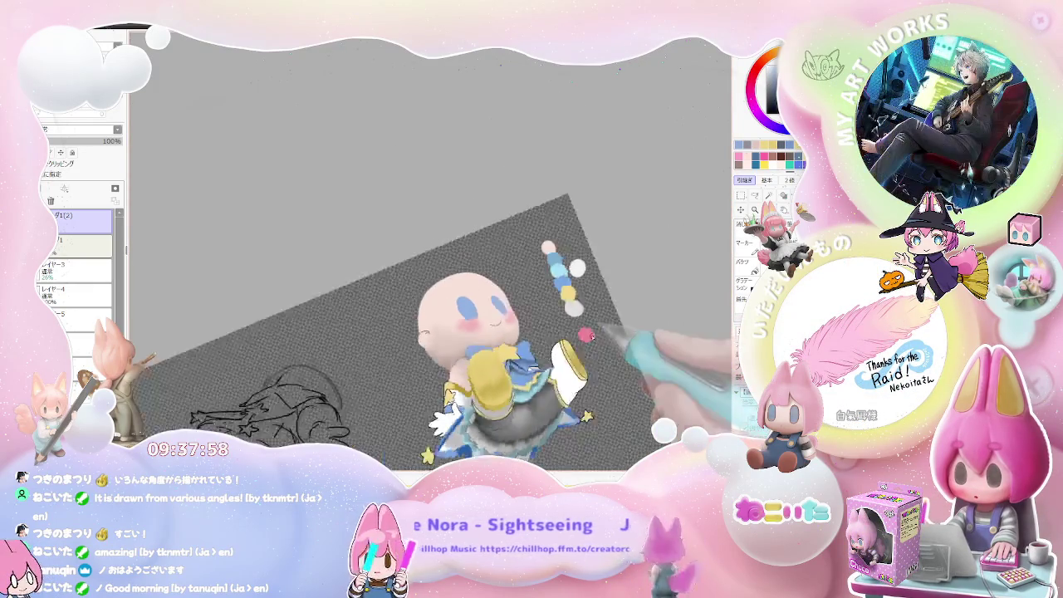
Step: Zoom and tilt the view onto the bow beneath the yellow sleeve
{"action": "scroll", "coordinate": [366, 316], "scroll_direction": "up", "scroll_amount": 1}
{"action": "scroll", "coordinate": [365, 316], "scroll_direction": "up", "scroll_amount": 1}
{"action": "scroll", "coordinate": [366, 316], "scroll_direction": "up", "scroll_amount": 2}
{"action": "scroll", "coordinate": [354, 315], "scroll_direction": "up", "scroll_amount": 2}
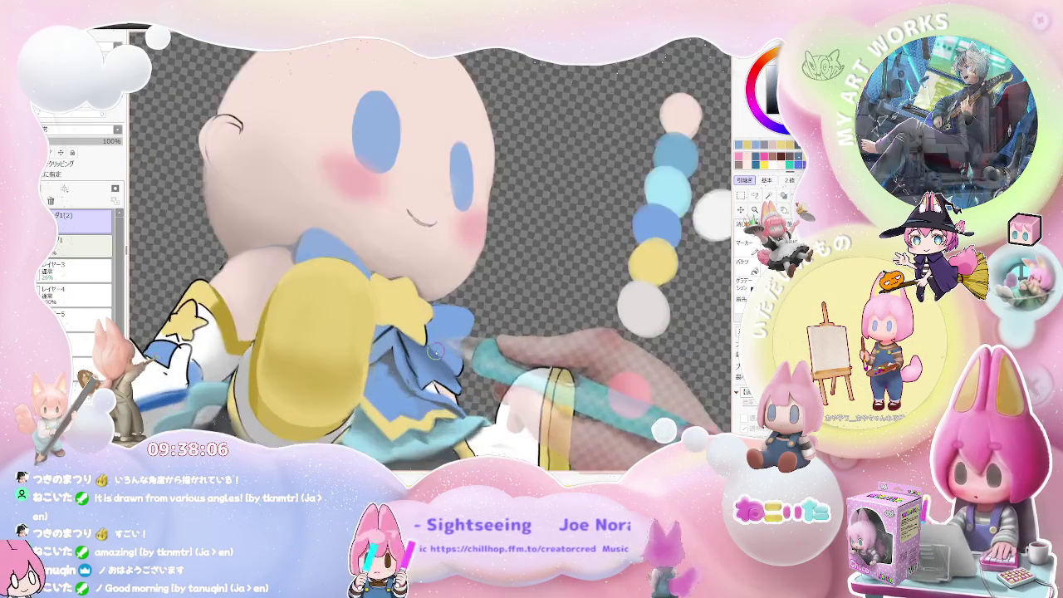
{"action": "scroll", "coordinate": [397, 342], "scroll_direction": "up", "scroll_amount": 1}
{"action": "scroll", "coordinate": [394, 334], "scroll_direction": "up", "scroll_amount": 2}
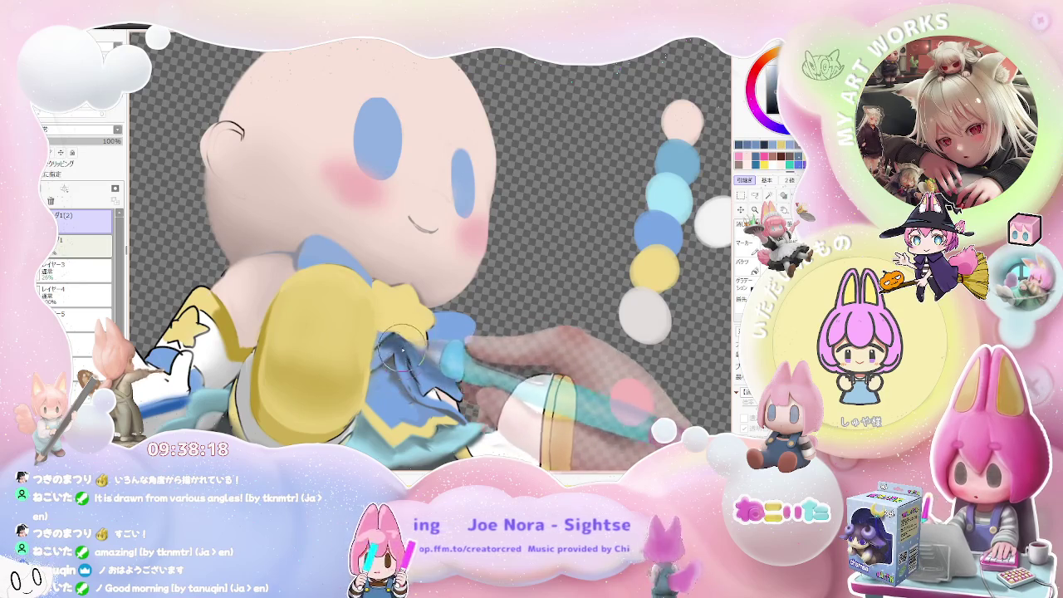
{"action": "scroll", "coordinate": [407, 358], "scroll_direction": "down", "scroll_amount": 3}
{"action": "scroll", "coordinate": [407, 358], "scroll_direction": "down", "scroll_amount": 3}
{"action": "scroll", "coordinate": [407, 357], "scroll_direction": "down", "scroll_amount": 1}
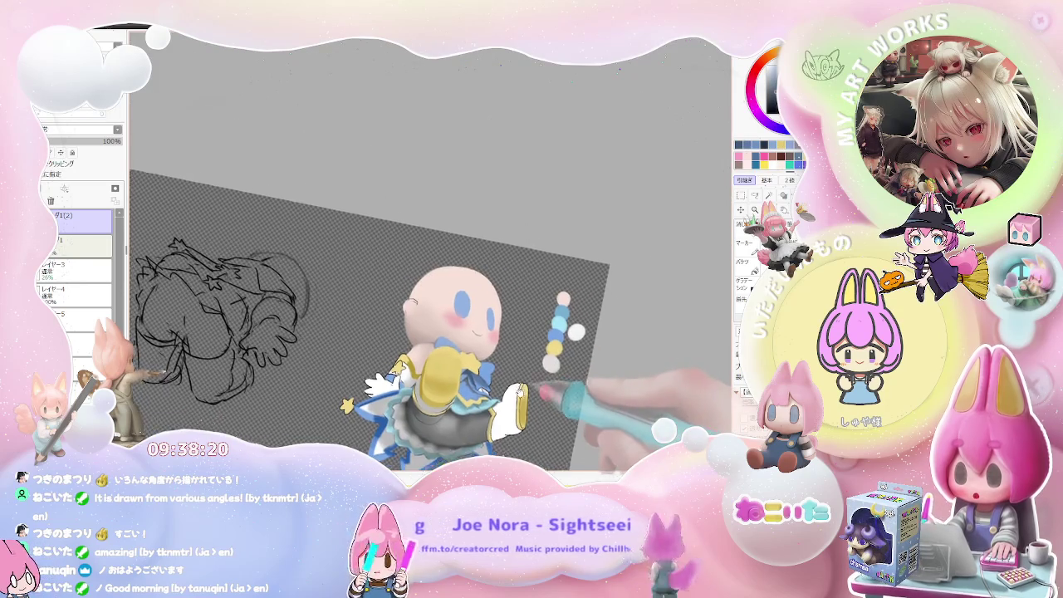
{"action": "scroll", "coordinate": [407, 358], "scroll_direction": "down", "scroll_amount": 1}
{"action": "scroll", "coordinate": [427, 337], "scroll_direction": "up", "scroll_amount": 3}
{"action": "scroll", "coordinate": [427, 337], "scroll_direction": "up", "scroll_amount": 2}
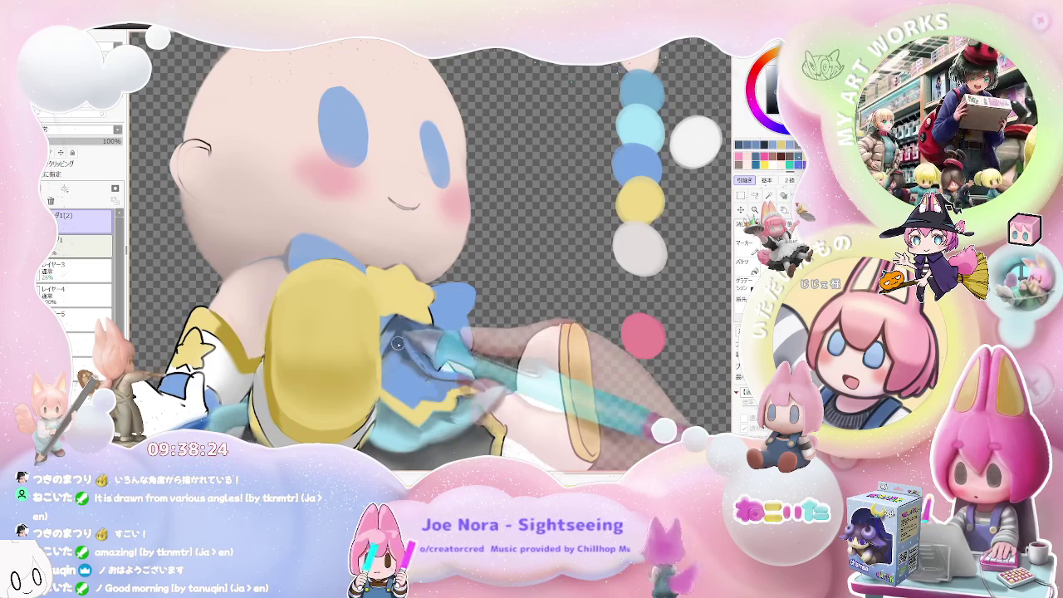
{"action": "scroll", "coordinate": [452, 391], "scroll_direction": "down", "scroll_amount": 3}
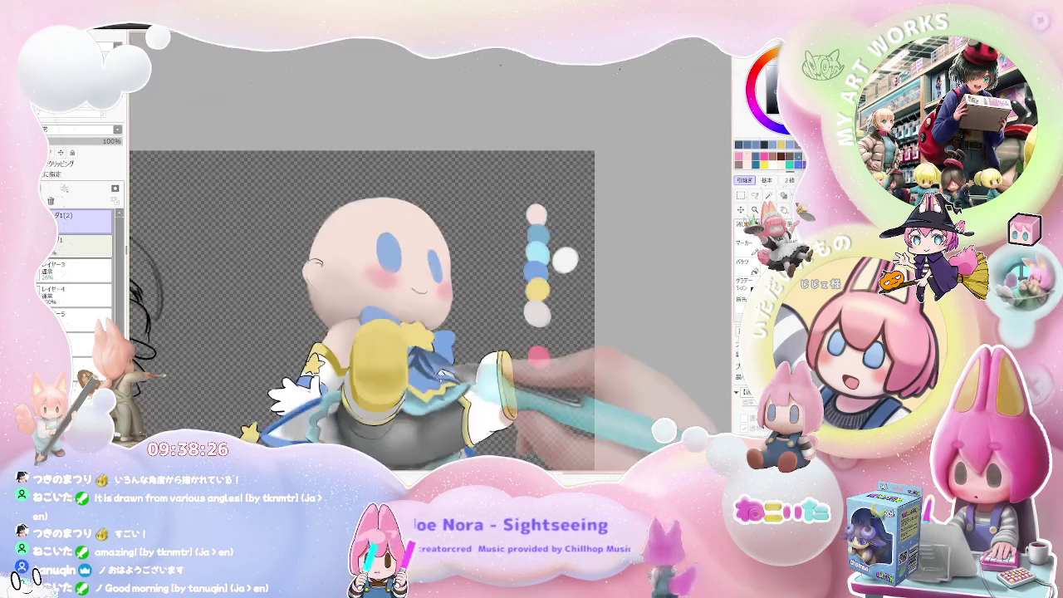
{"action": "scroll", "coordinate": [452, 390], "scroll_direction": "down", "scroll_amount": 2}
{"action": "scroll", "coordinate": [495, 399], "scroll_direction": "down", "scroll_amount": 2}
{"action": "key", "text": "Delete"}
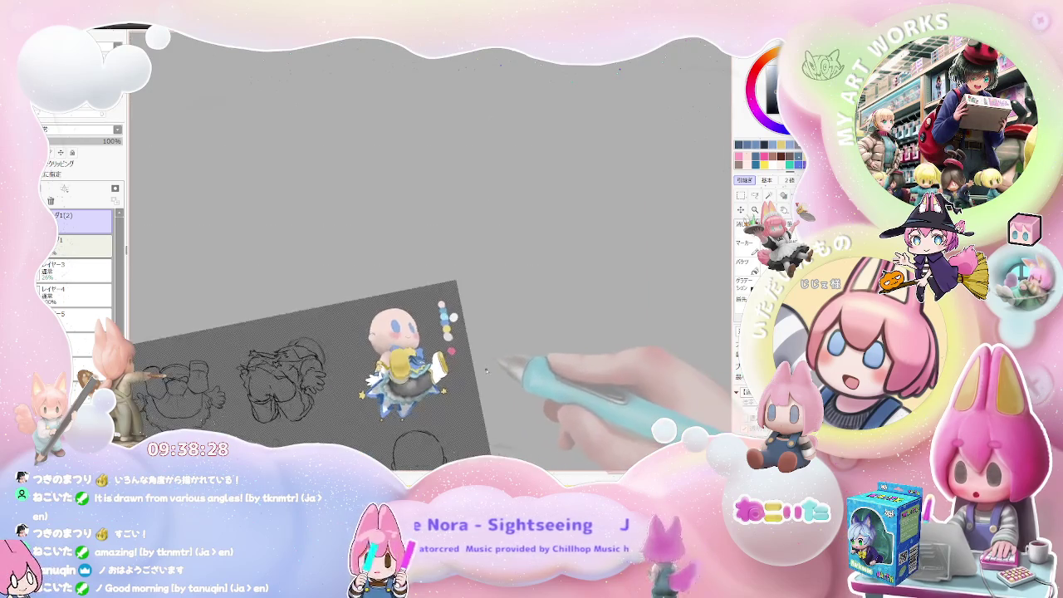
{"action": "key", "text": "Delete"}
{"action": "key", "text": "Delete"}
{"action": "scroll", "coordinate": [499, 366], "scroll_direction": "up", "scroll_amount": 2}
{"action": "scroll", "coordinate": [467, 347], "scroll_direction": "up", "scroll_amount": 3}
{"action": "scroll", "coordinate": [467, 346], "scroll_direction": "up", "scroll_amount": 2}
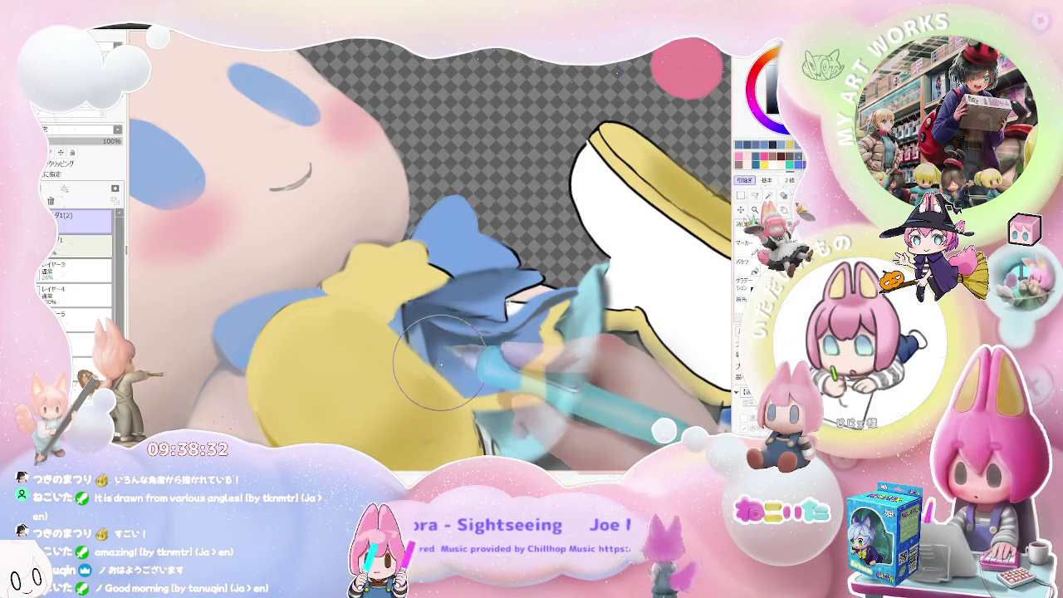
Step: Extend the blue paint across the bow up to the sleeve edge
{"action": "left_click_drag", "start_coordinate": [445, 352], "coordinate": [492, 349]}
{"action": "scroll", "coordinate": [491, 356], "scroll_direction": "down", "scroll_amount": 2}
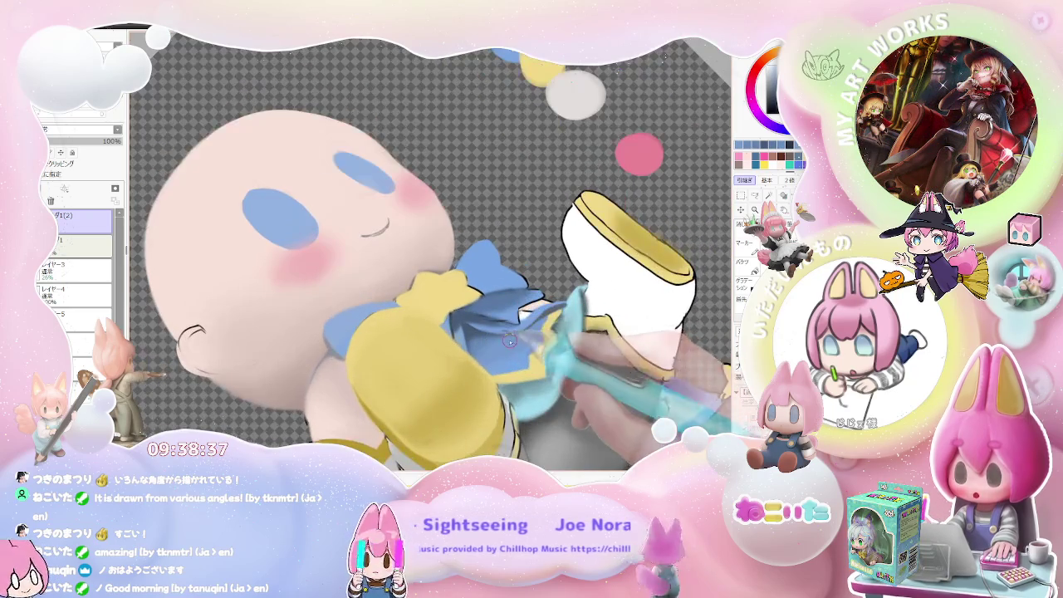
{"action": "mouse_move", "coordinate": [478, 355]}
{"action": "left_mouse_down"}
{"action": "mouse_move", "coordinate": [540, 321]}
{"action": "mouse_move", "coordinate": [515, 328]}
{"action": "mouse_move", "coordinate": [573, 334]}
{"action": "mouse_move", "coordinate": [510, 438]}
{"action": "left_mouse_up"}
{"action": "scroll", "coordinate": [515, 328], "scroll_direction": "down", "scroll_amount": 3}
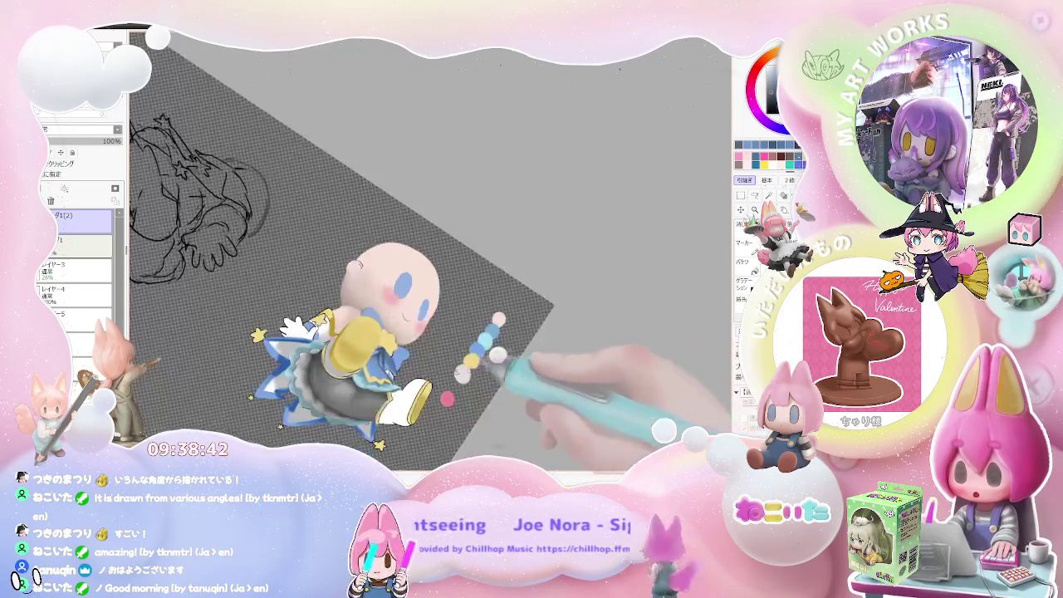
{"action": "scroll", "coordinate": [474, 440], "scroll_direction": "up", "scroll_amount": 3}
{"action": "scroll", "coordinate": [357, 369], "scroll_direction": "up", "scroll_amount": 2}
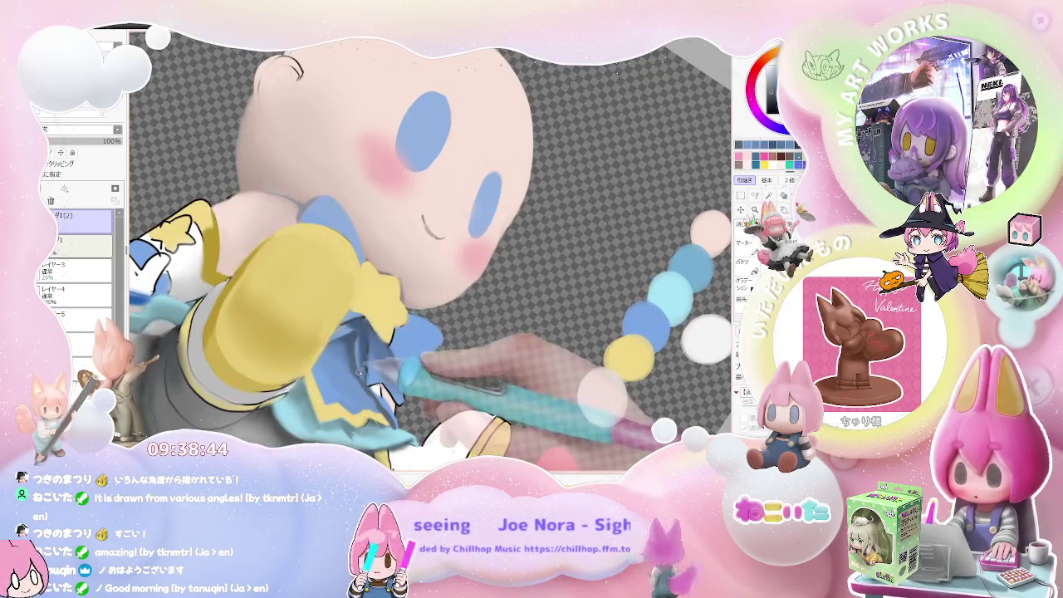
{"action": "scroll", "coordinate": [357, 370], "scroll_direction": "up", "scroll_amount": 2}
Step: Set the brush size to 17, then 24, and review the bow area
{"action": "key", "text": "bracketleft"}
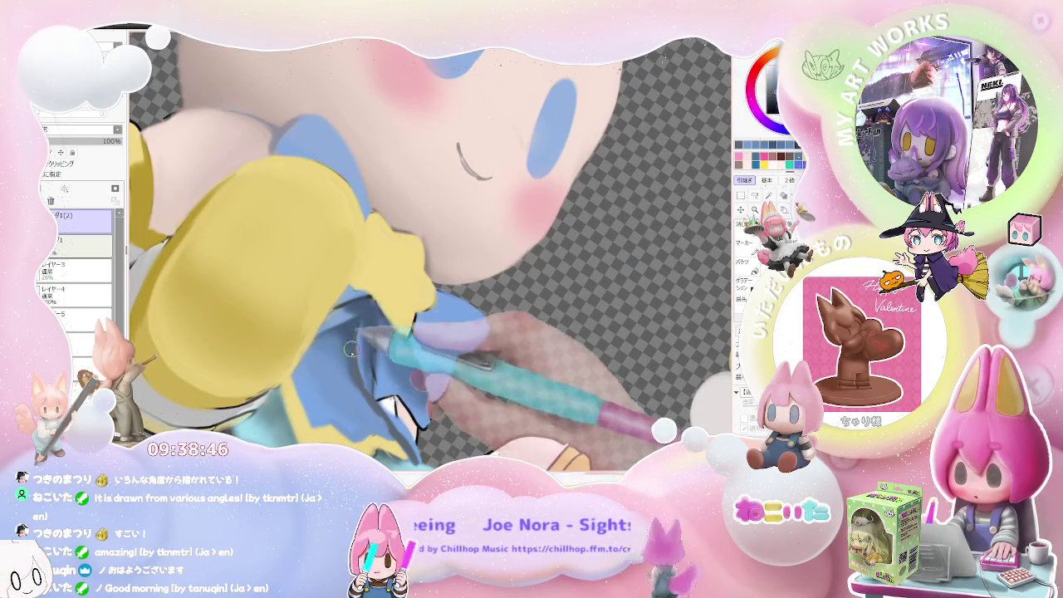
{"action": "key", "text": "bracketright"}
{"action": "key", "text": "bracketright"}
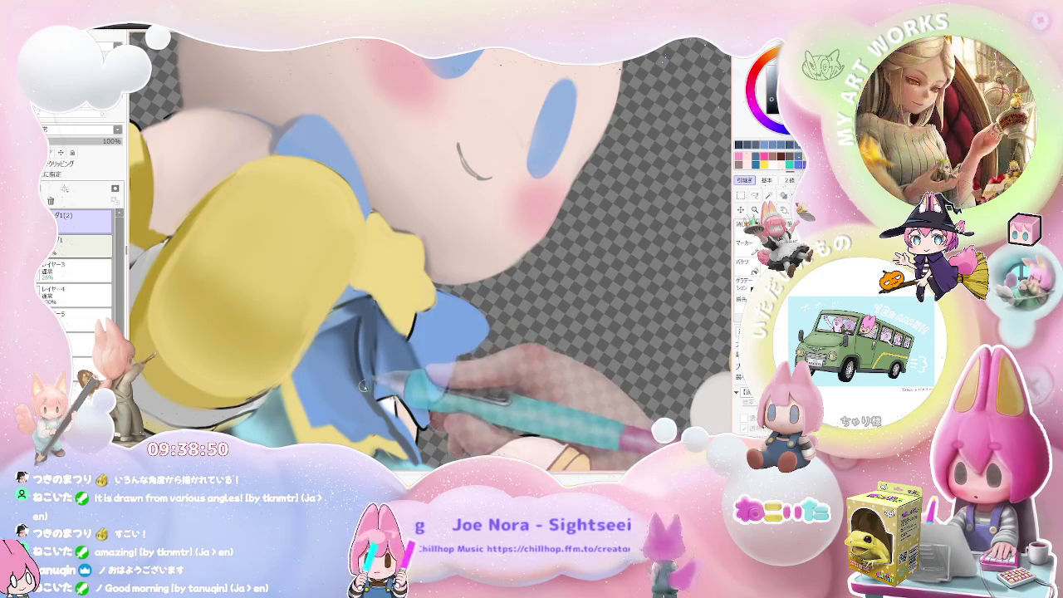
{"action": "scroll", "coordinate": [366, 374], "scroll_direction": "down", "scroll_amount": 2}
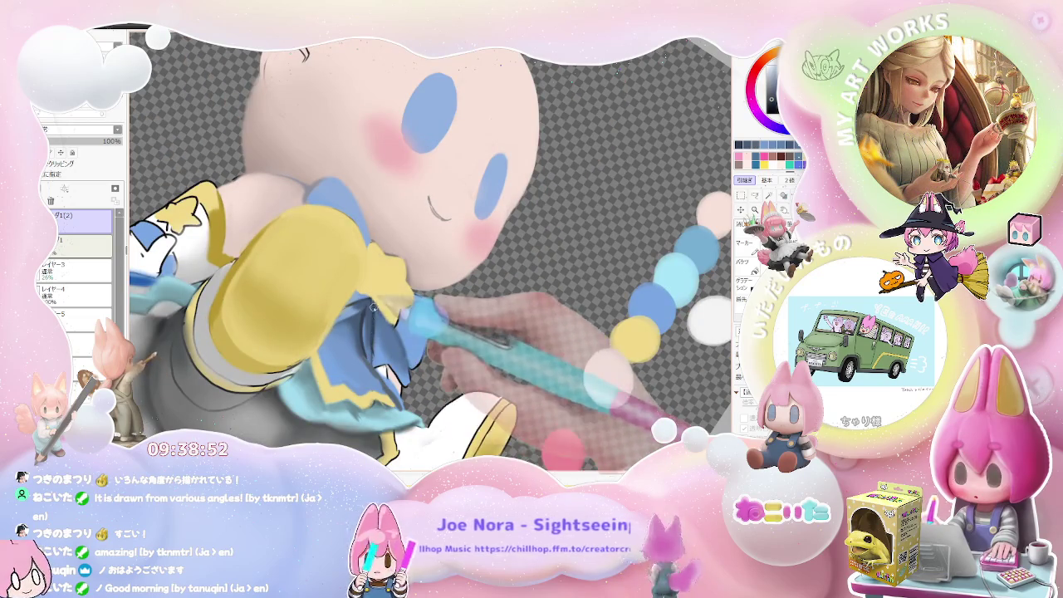
{"action": "scroll", "coordinate": [387, 340], "scroll_direction": "down", "scroll_amount": 1}
{"action": "scroll", "coordinate": [465, 349], "scroll_direction": "down", "scroll_amount": 1}
{"action": "scroll", "coordinate": [541, 353], "scroll_direction": "down", "scroll_amount": 1}
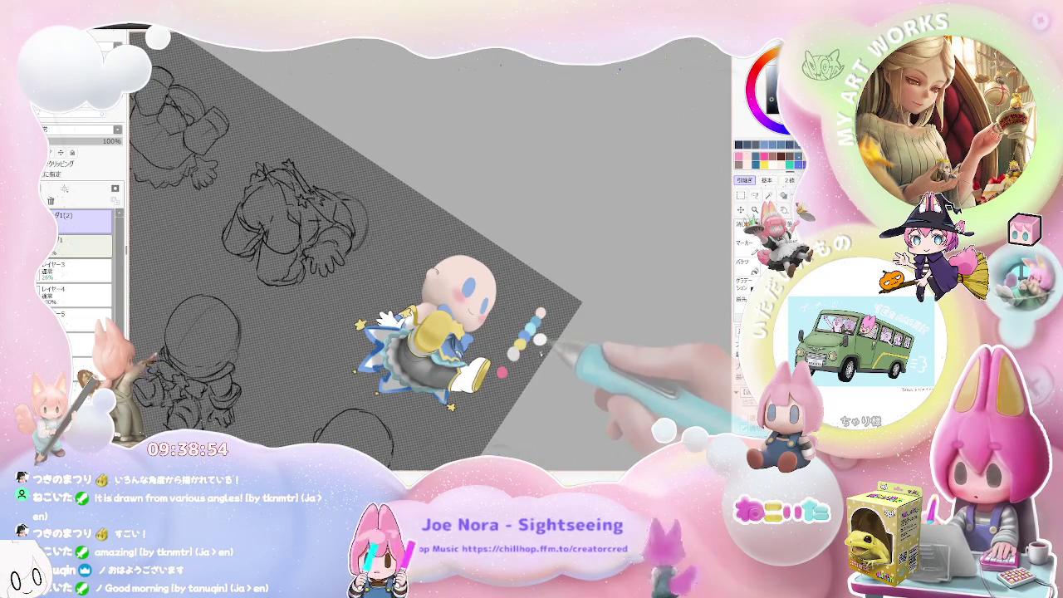
{"action": "scroll", "coordinate": [432, 415], "scroll_direction": "up", "scroll_amount": 2}
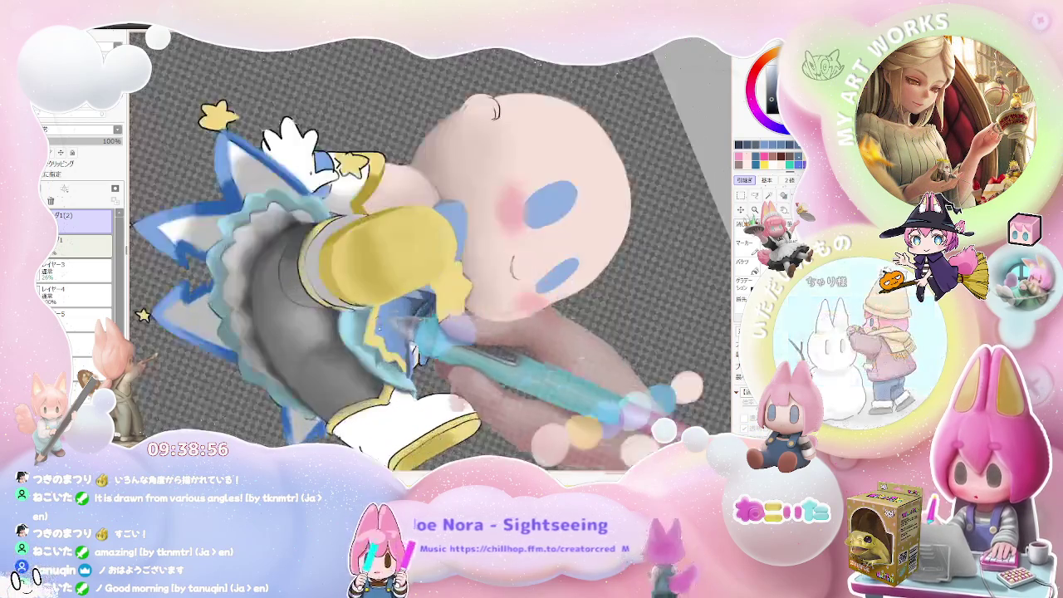
{"action": "scroll", "coordinate": [399, 328], "scroll_direction": "up", "scroll_amount": 1}
{"action": "scroll", "coordinate": [371, 307], "scroll_direction": "up", "scroll_amount": 1}
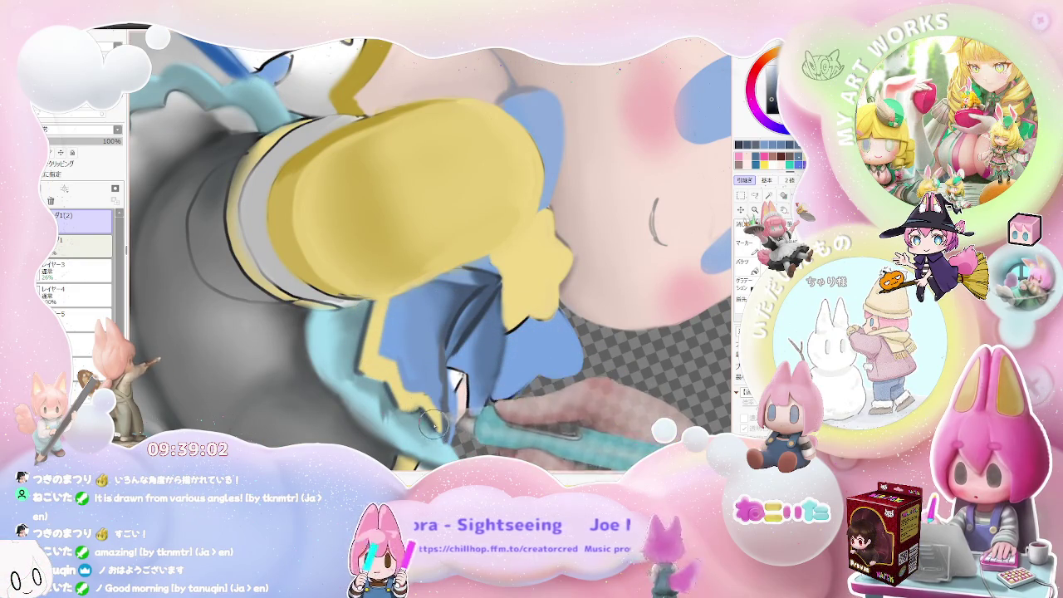
{"action": "scroll", "coordinate": [432, 423], "scroll_direction": "down", "scroll_amount": 1}
{"action": "scroll", "coordinate": [466, 411], "scroll_direction": "down", "scroll_amount": 2}
{"action": "scroll", "coordinate": [499, 403], "scroll_direction": "down", "scroll_amount": 1}
{"action": "scroll", "coordinate": [530, 395], "scroll_direction": "down", "scroll_amount": 1}
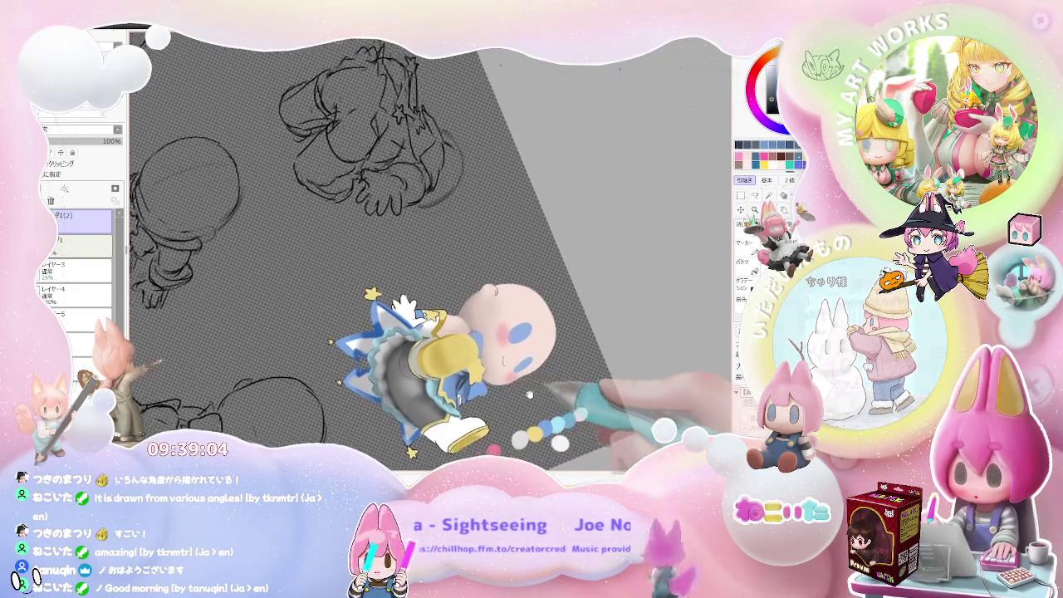
{"action": "scroll", "coordinate": [515, 386], "scroll_direction": "up", "scroll_amount": 1}
{"action": "scroll", "coordinate": [498, 374], "scroll_direction": "up", "scroll_amount": 1}
{"action": "scroll", "coordinate": [455, 340], "scroll_direction": "up", "scroll_amount": 2}
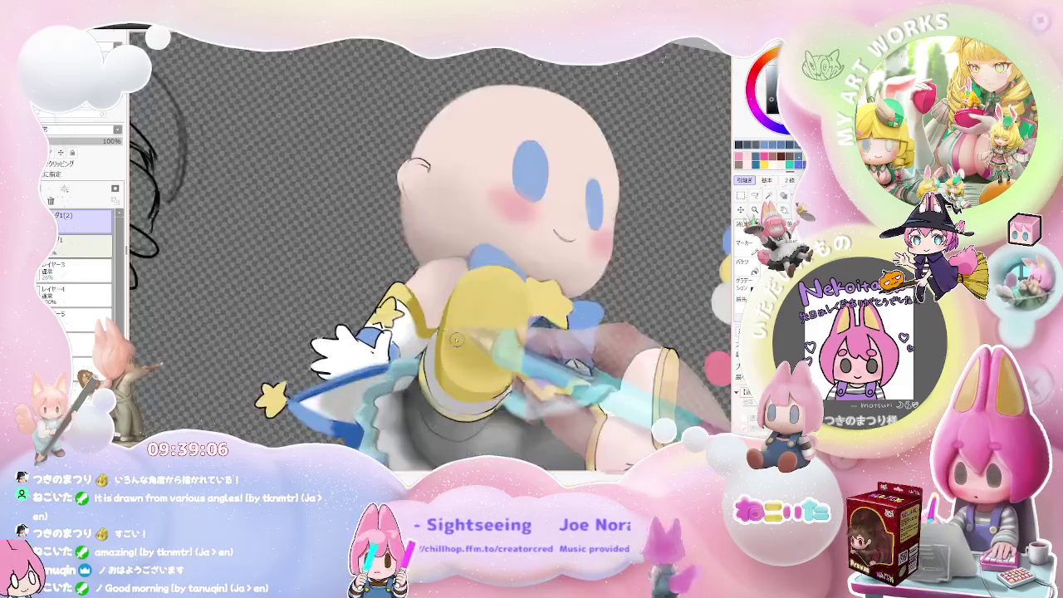
{"action": "scroll", "coordinate": [455, 341], "scroll_direction": "up", "scroll_amount": 2}
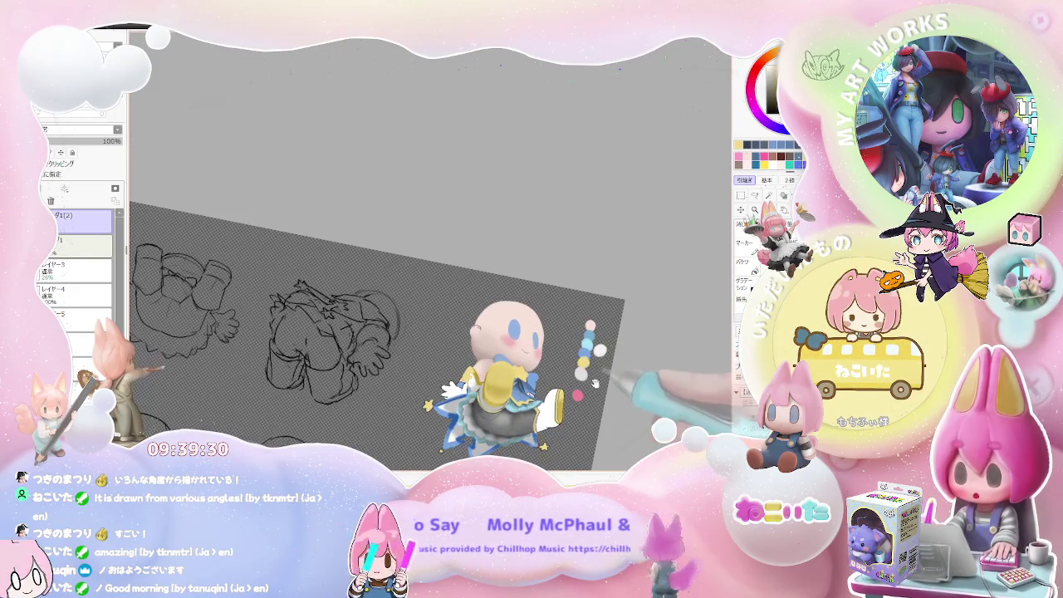
{"action": "left_click_drag", "start_coordinate": [586, 357], "coordinate": [379, 334]}
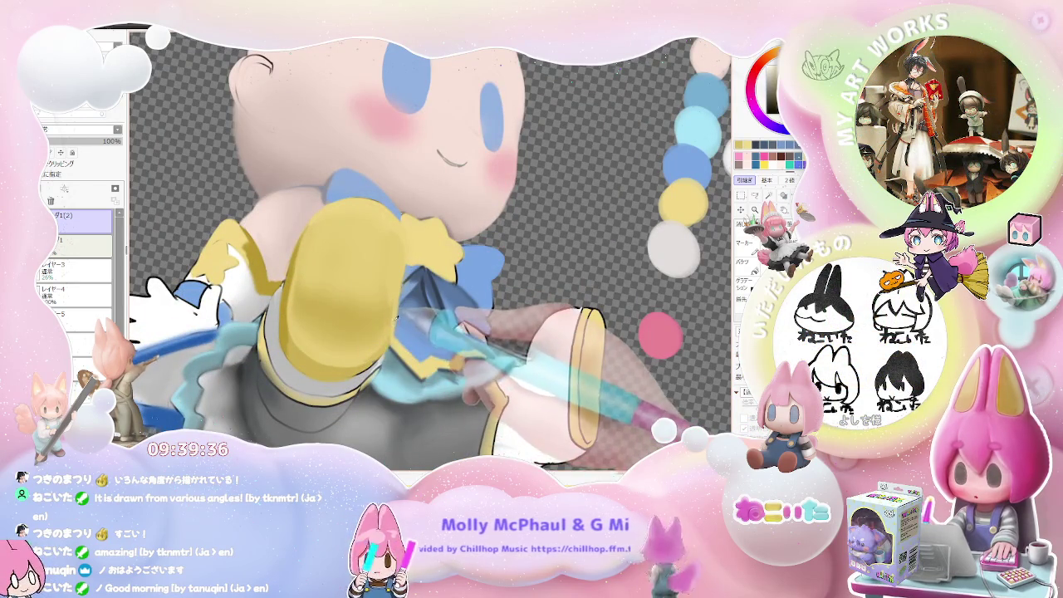
{"action": "mouse_move", "coordinate": [411, 271]}
{"action": "left_mouse_down"}
{"action": "mouse_move", "coordinate": [533, 328]}
{"action": "mouse_move", "coordinate": [501, 297]}
{"action": "left_mouse_up"}
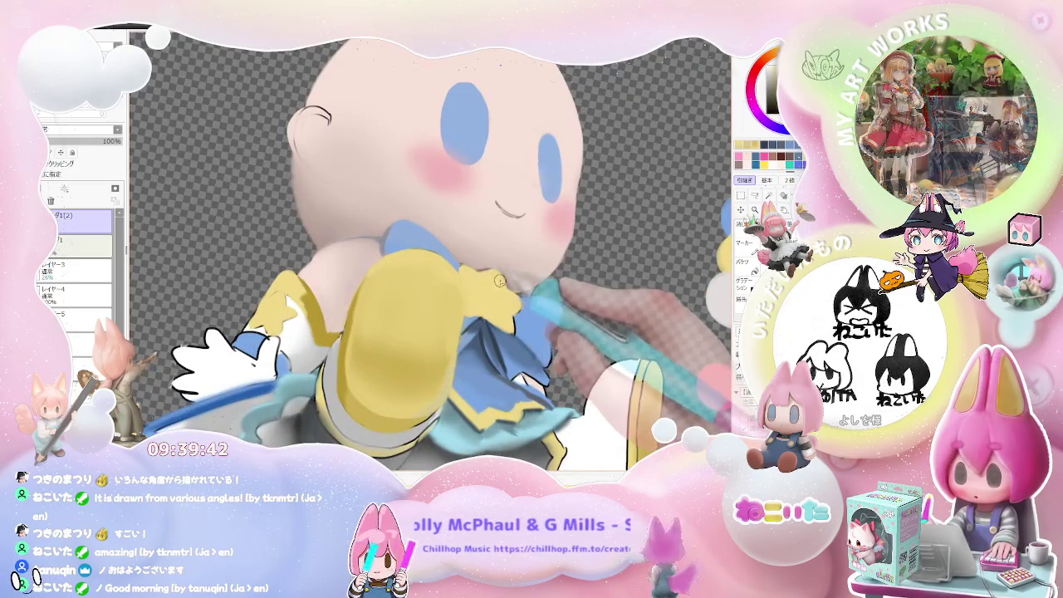
{"action": "left_click_drag", "start_coordinate": [485, 288], "coordinate": [471, 268]}
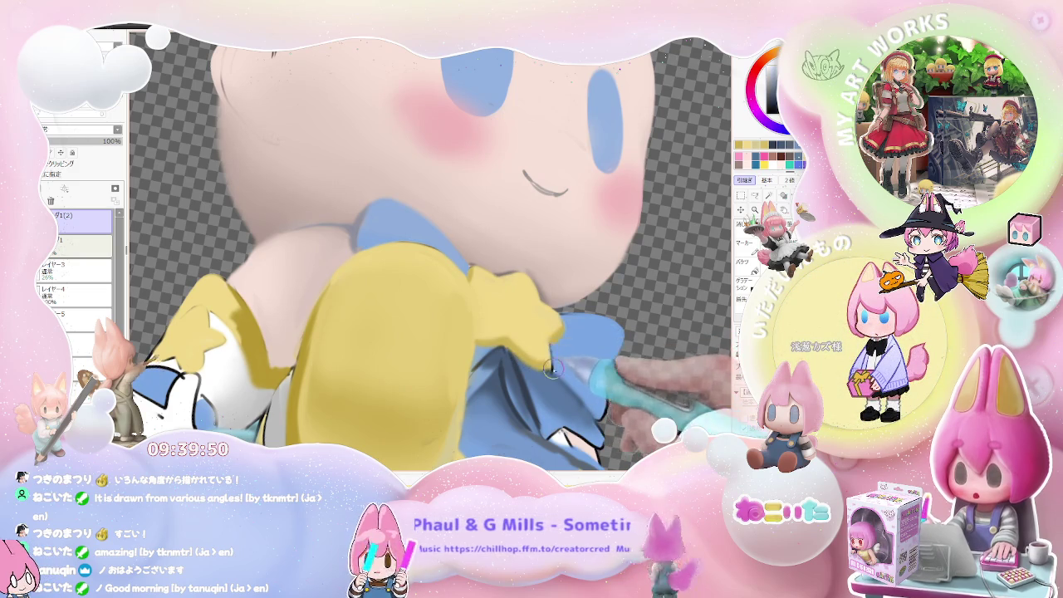
{"action": "left_click_drag", "start_coordinate": [551, 371], "coordinate": [550, 356]}
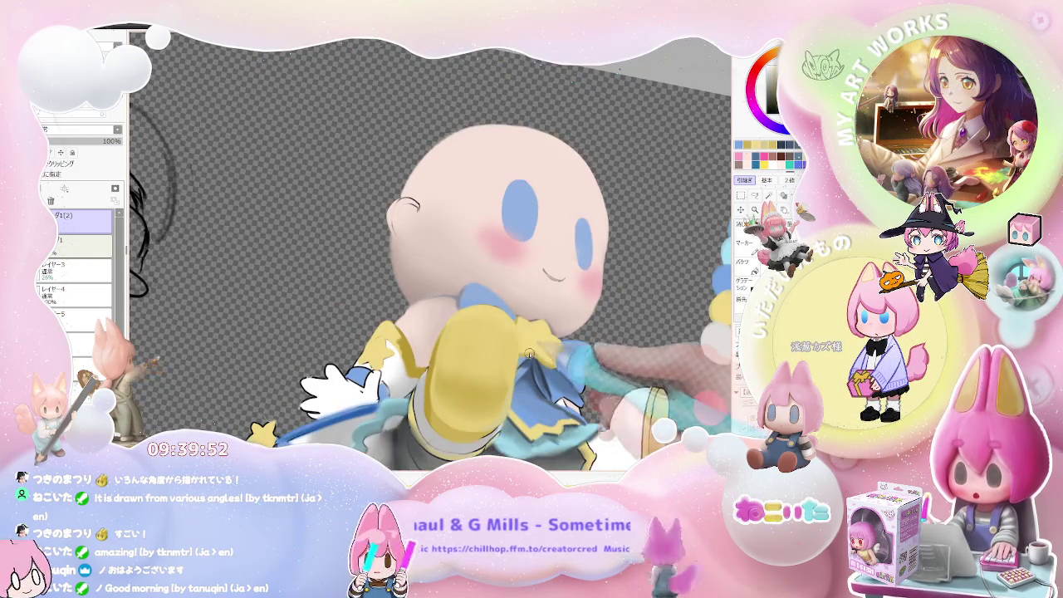
{"action": "scroll", "coordinate": [530, 354], "scroll_direction": "up", "scroll_amount": 1}
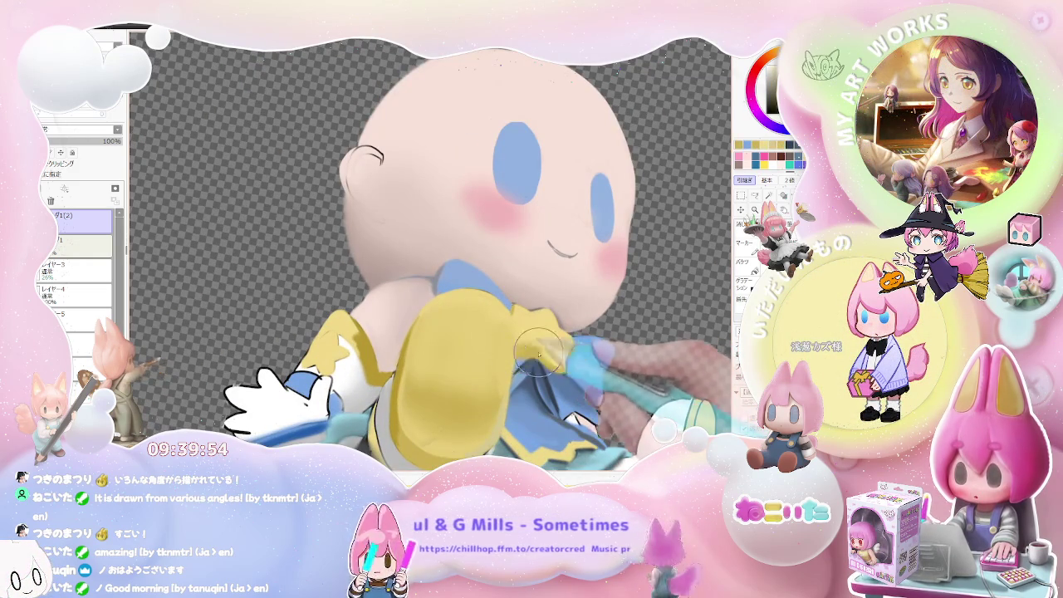
{"action": "scroll", "coordinate": [539, 356], "scroll_direction": "down", "scroll_amount": 1}
{"action": "scroll", "coordinate": [582, 357], "scroll_direction": "down", "scroll_amount": 1}
{"action": "scroll", "coordinate": [648, 359], "scroll_direction": "down", "scroll_amount": 2}
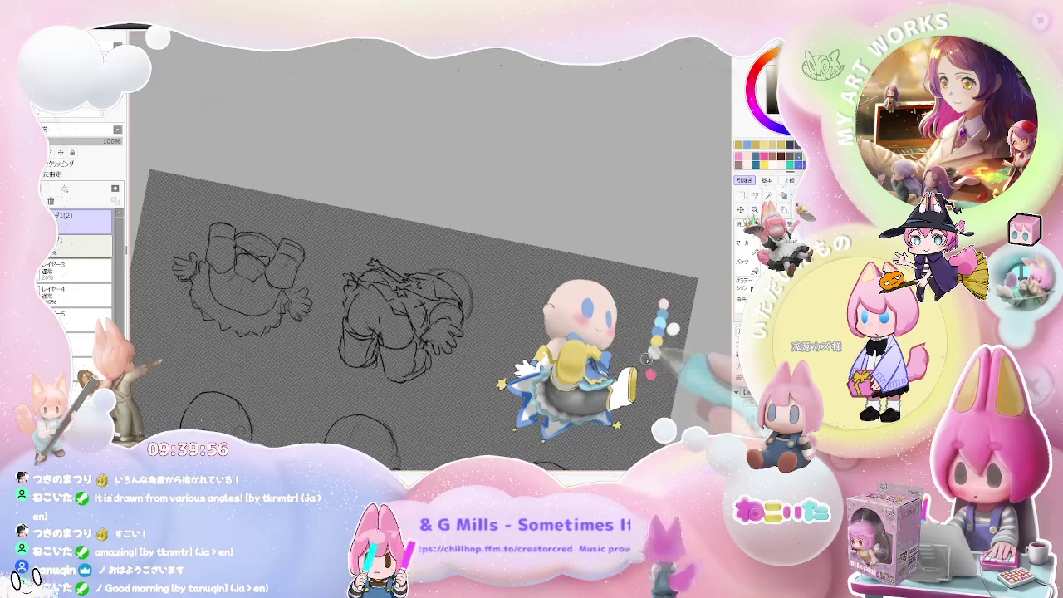
Step: Zoom in on the white boot beneath the grey skirt
{"action": "scroll", "coordinate": [615, 359], "scroll_direction": "up", "scroll_amount": 1}
{"action": "scroll", "coordinate": [532, 360], "scroll_direction": "up", "scroll_amount": 1}
{"action": "scroll", "coordinate": [423, 361], "scroll_direction": "up", "scroll_amount": 2}
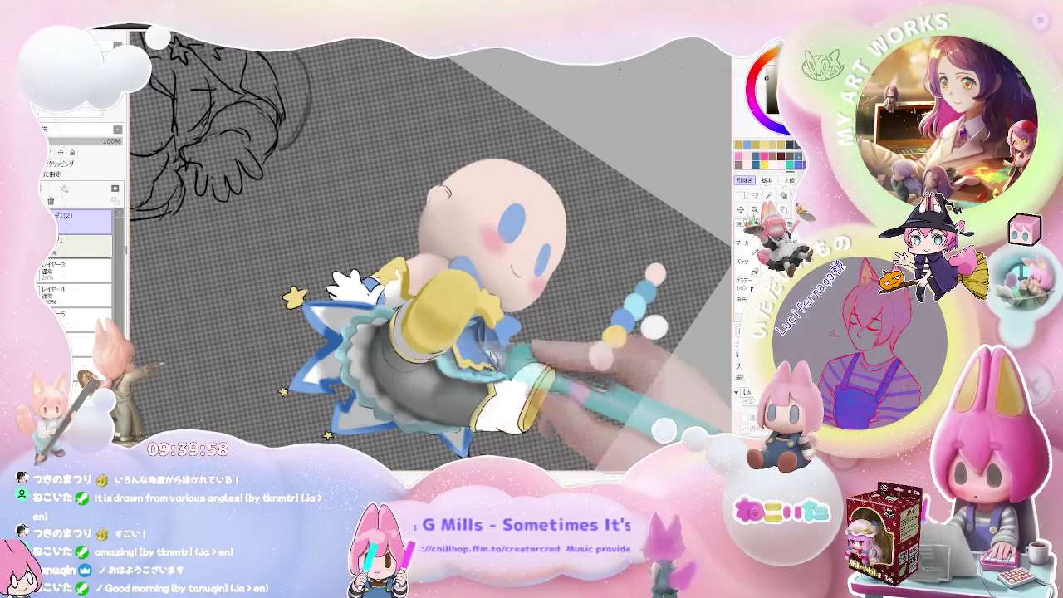
{"action": "scroll", "coordinate": [515, 361], "scroll_direction": "up", "scroll_amount": 1}
{"action": "scroll", "coordinate": [465, 341], "scroll_direction": "up", "scroll_amount": 1}
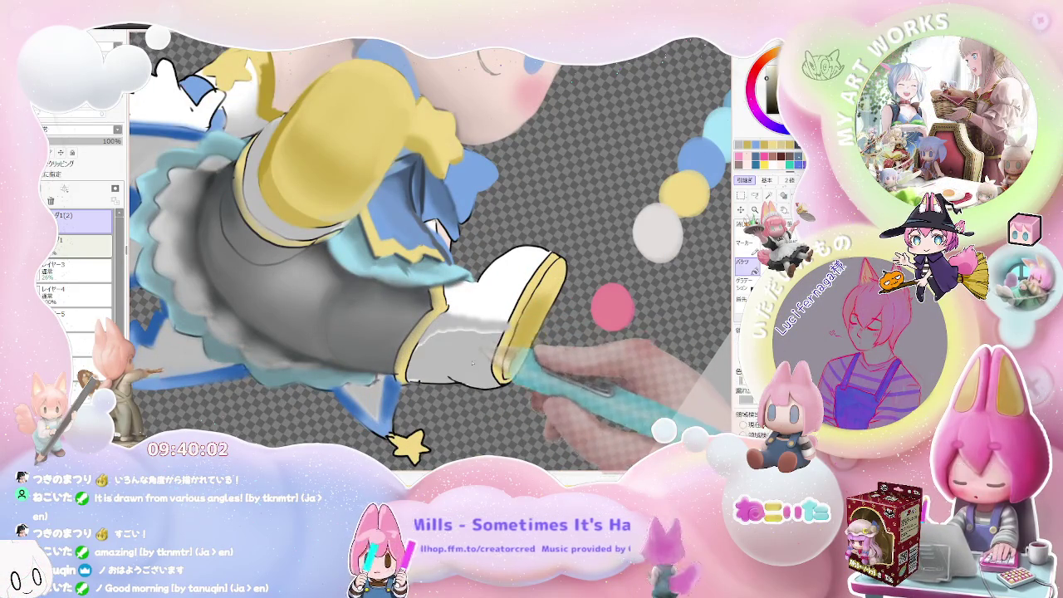
{"action": "scroll", "coordinate": [472, 362], "scroll_direction": "down", "scroll_amount": 1}
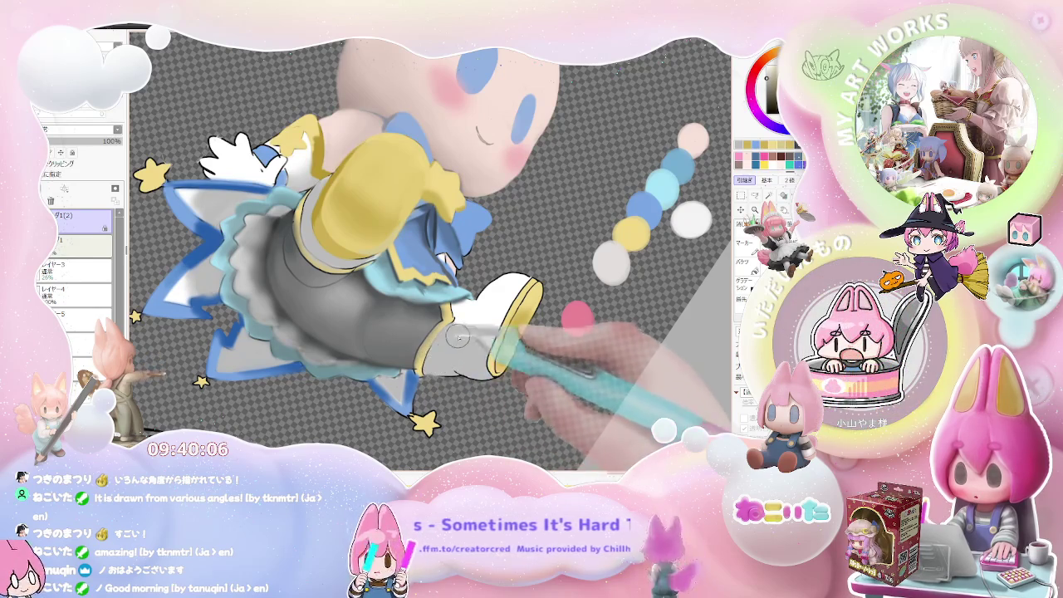
Step: Enlarge the watercolor brush for broad soft shading and frame the boot
{"action": "key", "text": "bracketright"}
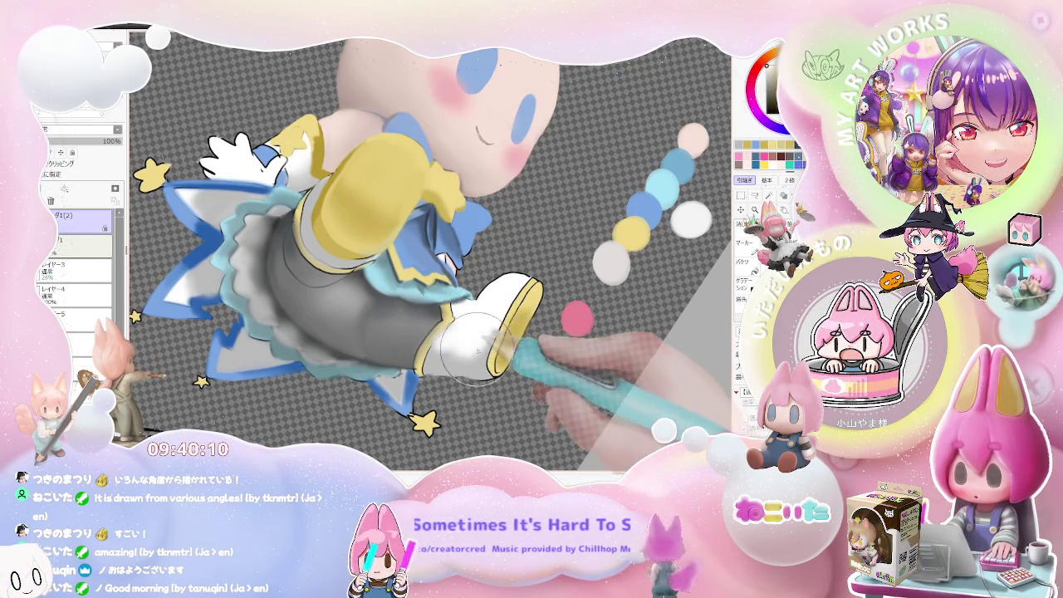
{"action": "scroll", "coordinate": [482, 340], "scroll_direction": "down", "scroll_amount": 1}
{"action": "scroll", "coordinate": [495, 341], "scroll_direction": "up", "scroll_amount": 1}
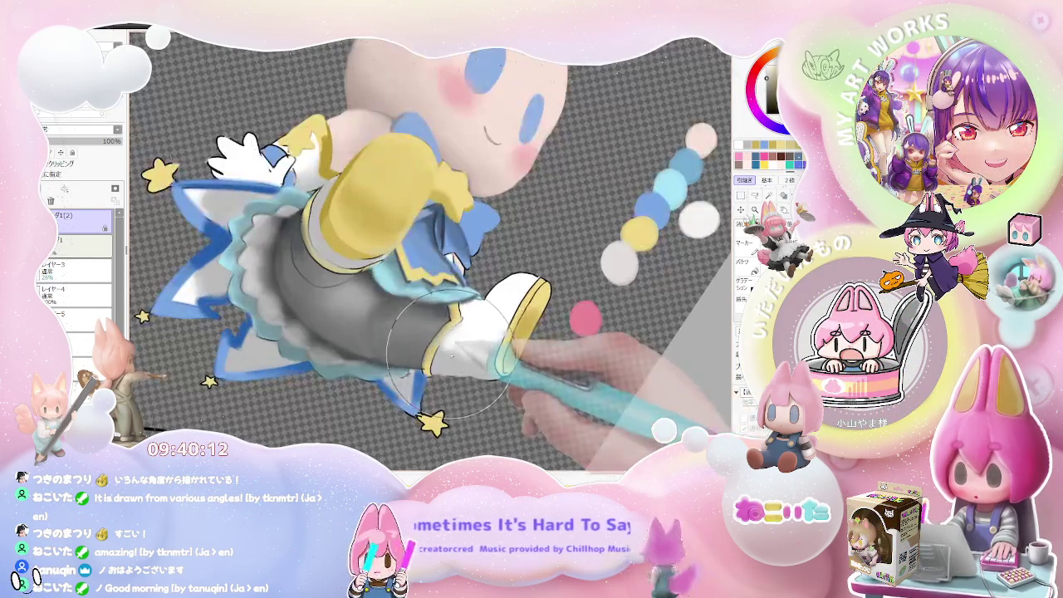
{"action": "scroll", "coordinate": [454, 352], "scroll_direction": "down", "scroll_amount": 1}
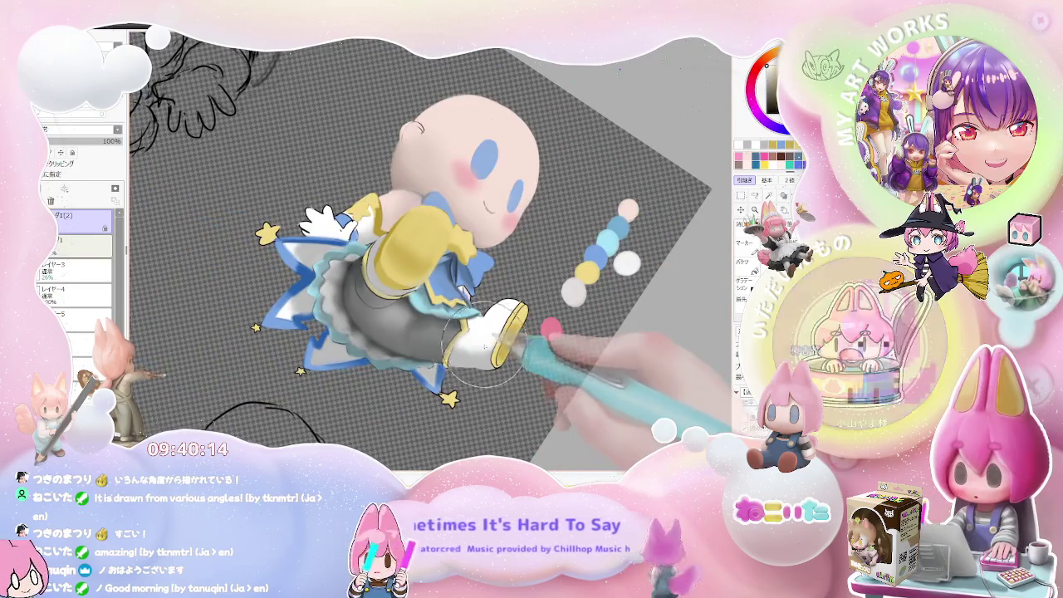
{"action": "scroll", "coordinate": [486, 341], "scroll_direction": "down", "scroll_amount": 2}
{"action": "scroll", "coordinate": [503, 353], "scroll_direction": "down", "scroll_amount": 1}
{"action": "scroll", "coordinate": [502, 355], "scroll_direction": "up", "scroll_amount": 1}
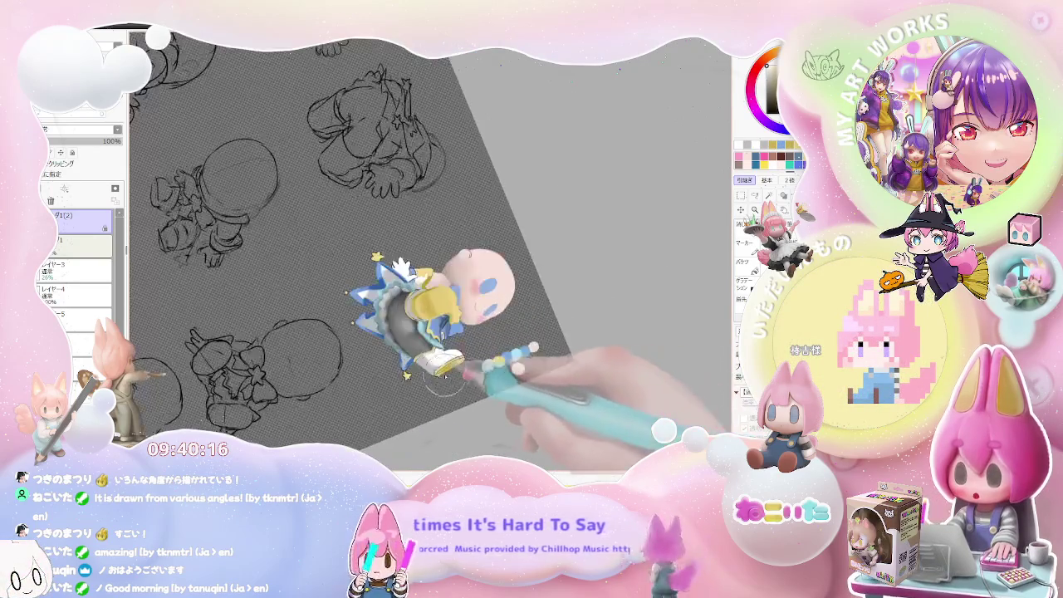
{"action": "scroll", "coordinate": [474, 356], "scroll_direction": "up", "scroll_amount": 1}
{"action": "scroll", "coordinate": [440, 353], "scroll_direction": "up", "scroll_amount": 1}
{"action": "scroll", "coordinate": [407, 349], "scroll_direction": "up", "scroll_amount": 1}
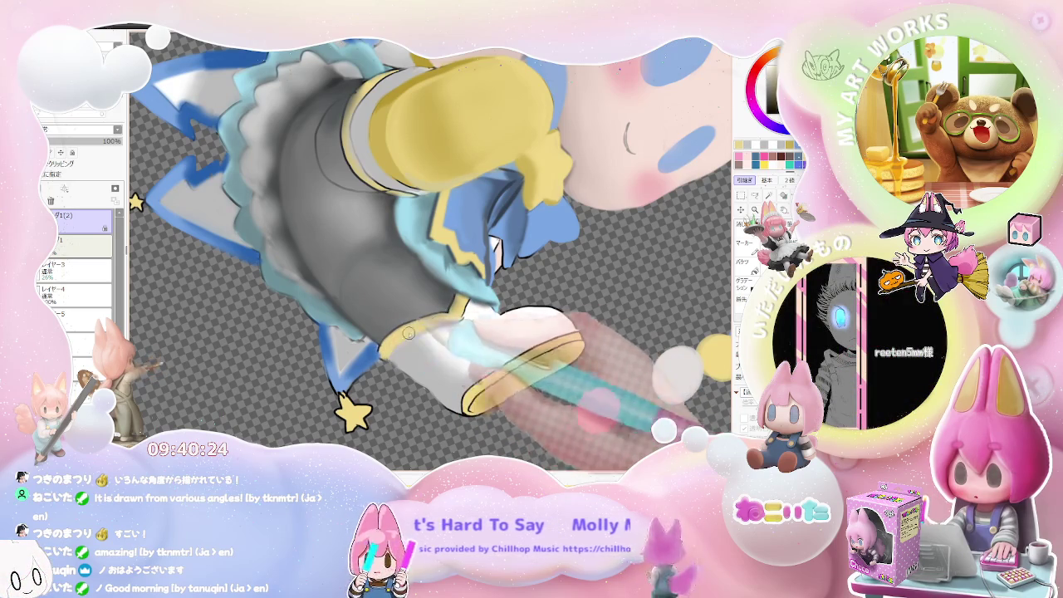
{"action": "scroll", "coordinate": [418, 321], "scroll_direction": "down", "scroll_amount": 2}
{"action": "scroll", "coordinate": [417, 321], "scroll_direction": "down", "scroll_amount": 2}
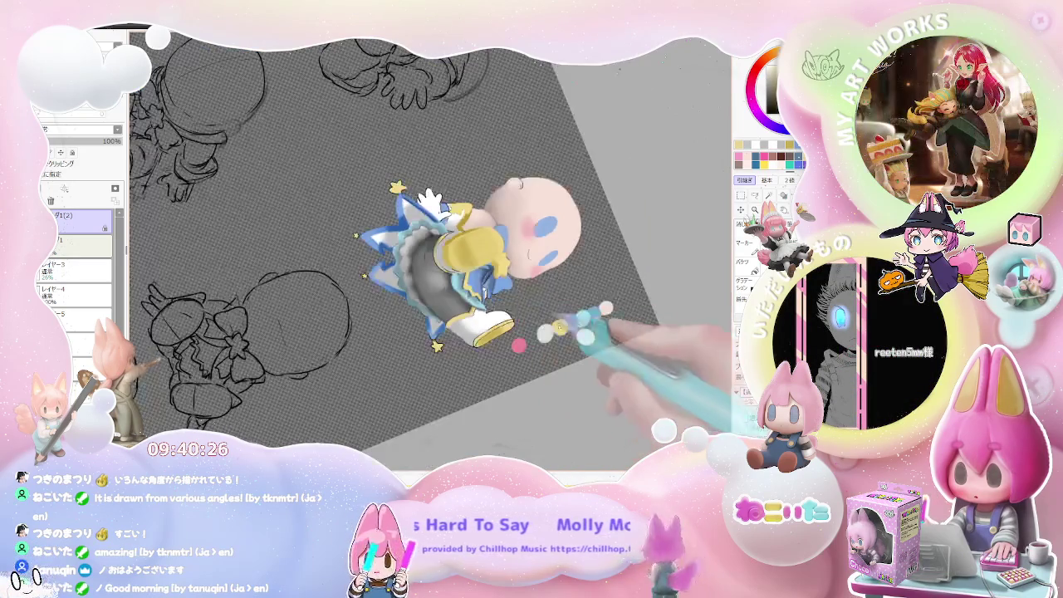
Step: Rotate the canvas view toward the grey skirt and white boot
{"action": "scroll", "coordinate": [586, 349], "scroll_direction": "down", "scroll_amount": 1}
{"action": "scroll", "coordinate": [586, 349], "scroll_direction": "up", "scroll_amount": 1}
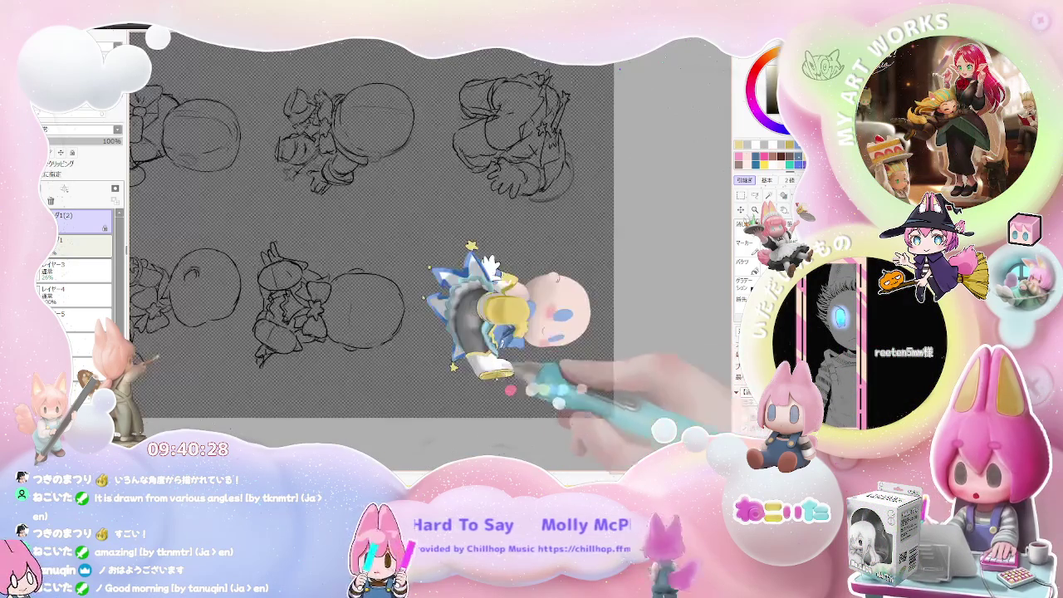
{"action": "scroll", "coordinate": [586, 349], "scroll_direction": "up", "scroll_amount": 2}
{"action": "scroll", "coordinate": [585, 349], "scroll_direction": "up", "scroll_amount": 2}
{"action": "scroll", "coordinate": [486, 328], "scroll_direction": "up", "scroll_amount": 1}
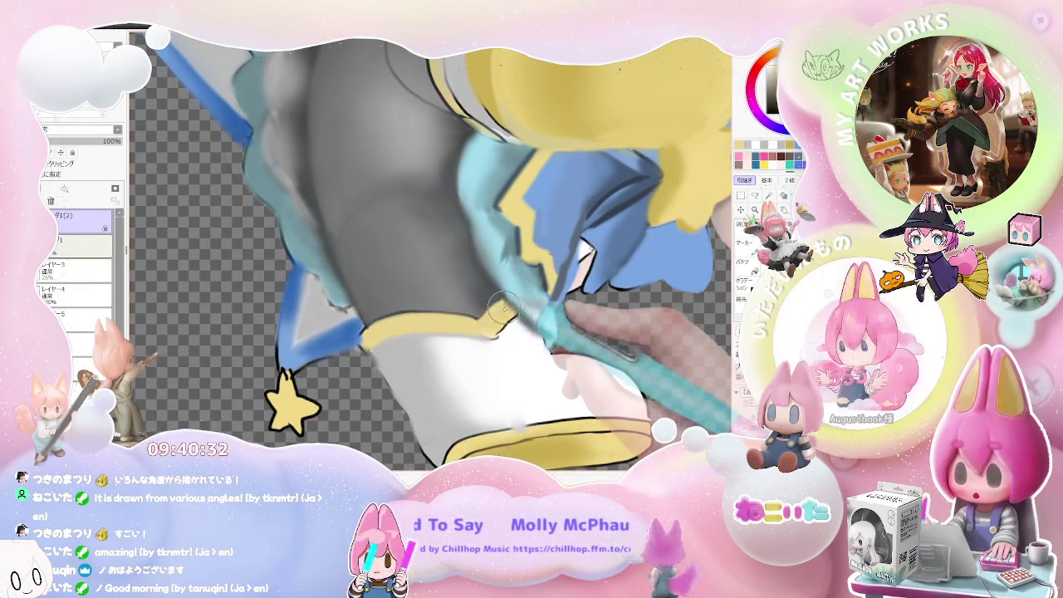
{"action": "scroll", "coordinate": [494, 334], "scroll_direction": "down", "scroll_amount": 2}
{"action": "scroll", "coordinate": [498, 332], "scroll_direction": "down", "scroll_amount": 2}
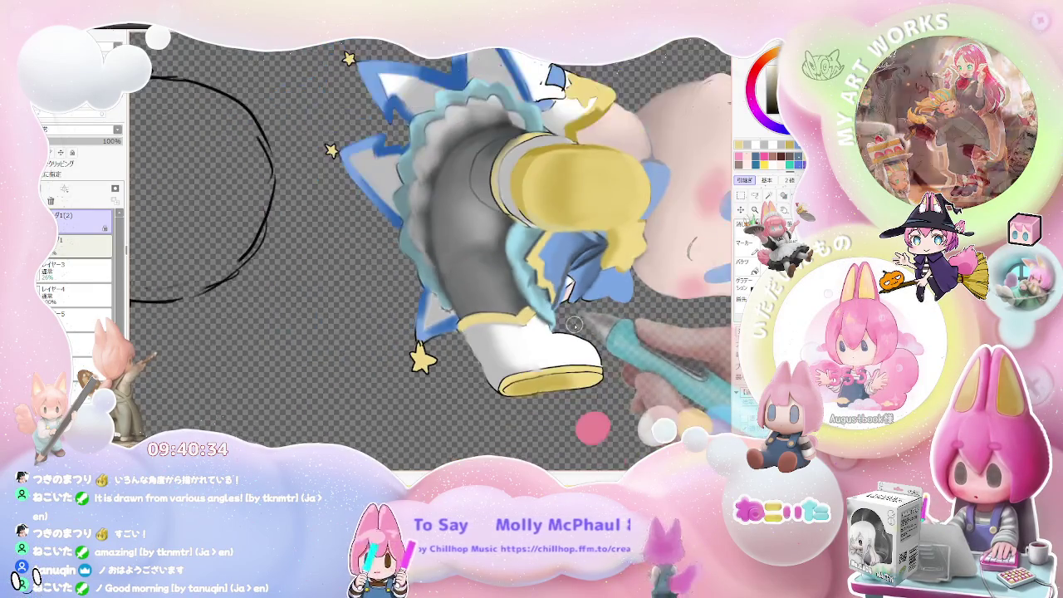
{"action": "scroll", "coordinate": [590, 330], "scroll_direction": "down", "scroll_amount": 2}
{"action": "mouse_move", "coordinate": [596, 330]}
{"action": "left_mouse_down"}
{"action": "mouse_move", "coordinate": [623, 249]}
{"action": "mouse_move", "coordinate": [615, 330]}
{"action": "left_mouse_up"}
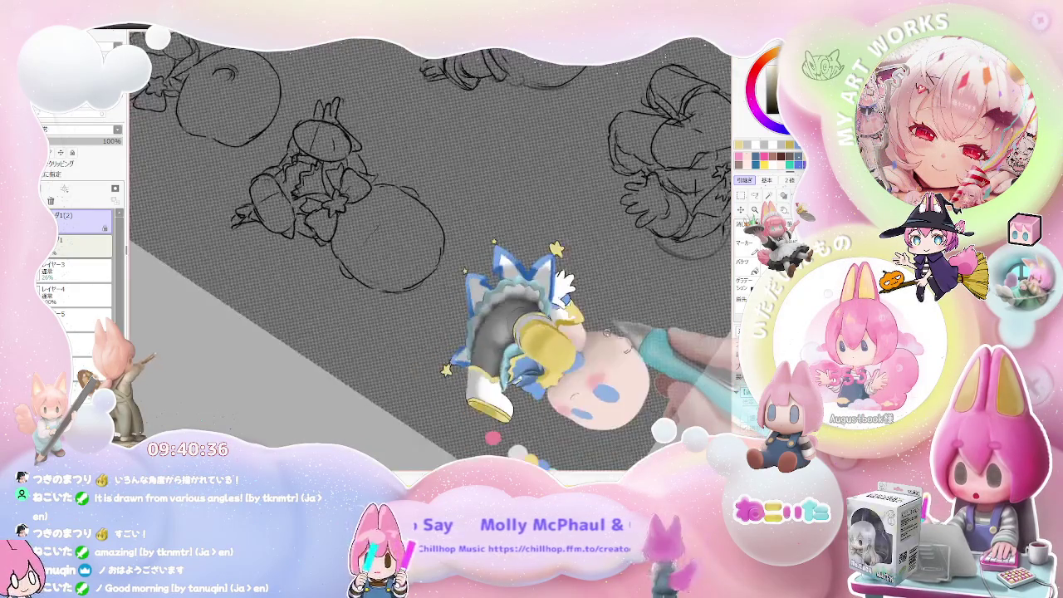
Step: Zoom in and out around the skirt and boot to check the blended shading
{"action": "scroll", "coordinate": [608, 332], "scroll_direction": "up", "scroll_amount": 2}
{"action": "scroll", "coordinate": [582, 341], "scroll_direction": "up", "scroll_amount": 3}
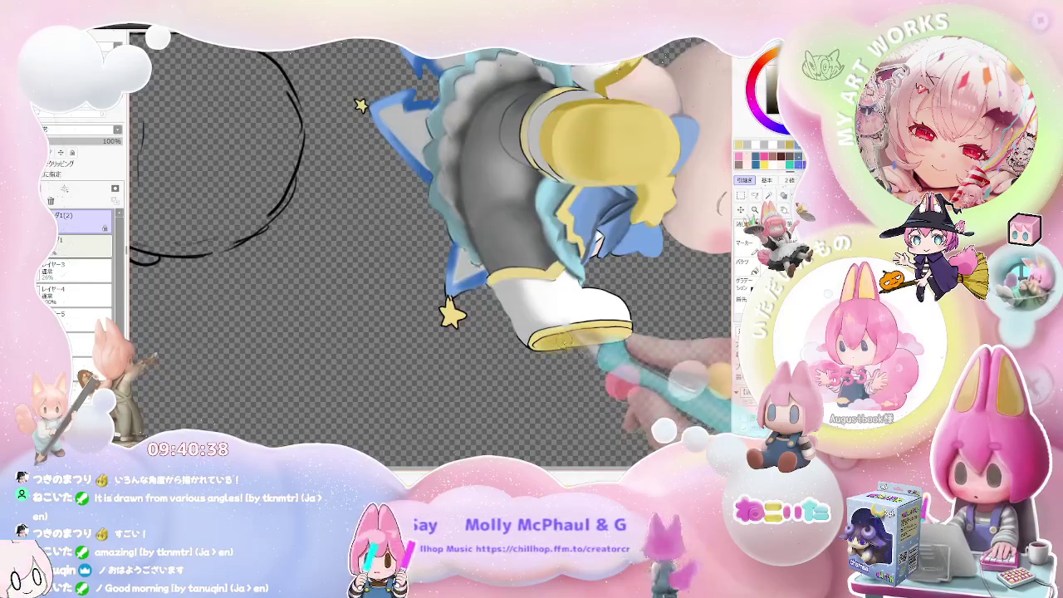
{"action": "scroll", "coordinate": [494, 262], "scroll_direction": "up", "scroll_amount": 1}
{"action": "scroll", "coordinate": [494, 262], "scroll_direction": "up", "scroll_amount": 1}
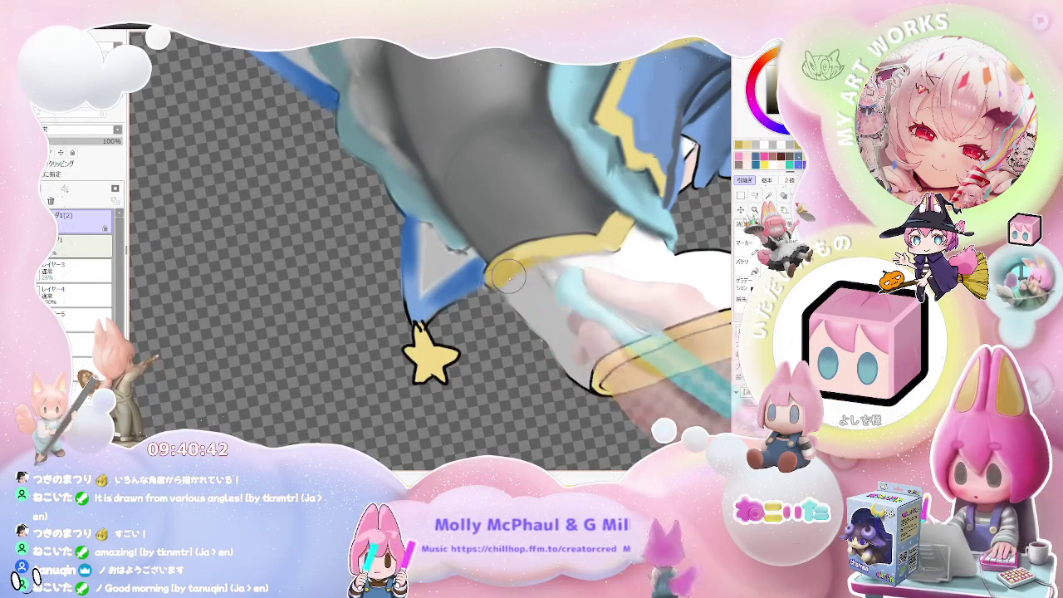
{"action": "scroll", "coordinate": [509, 276], "scroll_direction": "down", "scroll_amount": 2}
{"action": "scroll", "coordinate": [582, 274], "scroll_direction": "down", "scroll_amount": 2}
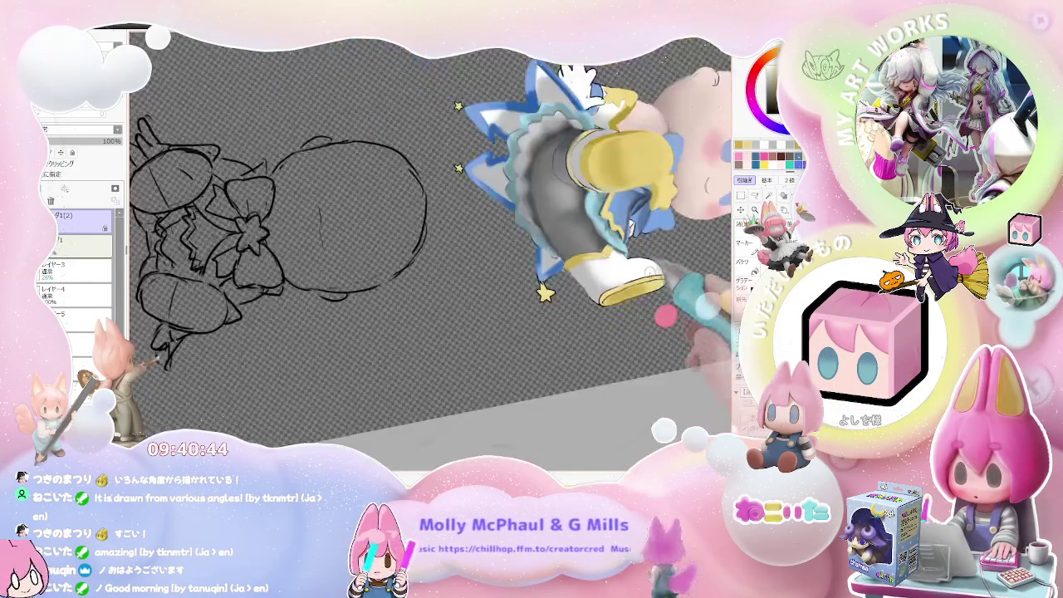
{"action": "scroll", "coordinate": [432, 241], "scroll_direction": "down", "scroll_amount": 2}
{"action": "scroll", "coordinate": [432, 241], "scroll_direction": "down", "scroll_amount": 2}
{"action": "scroll", "coordinate": [432, 241], "scroll_direction": "down", "scroll_amount": 2}
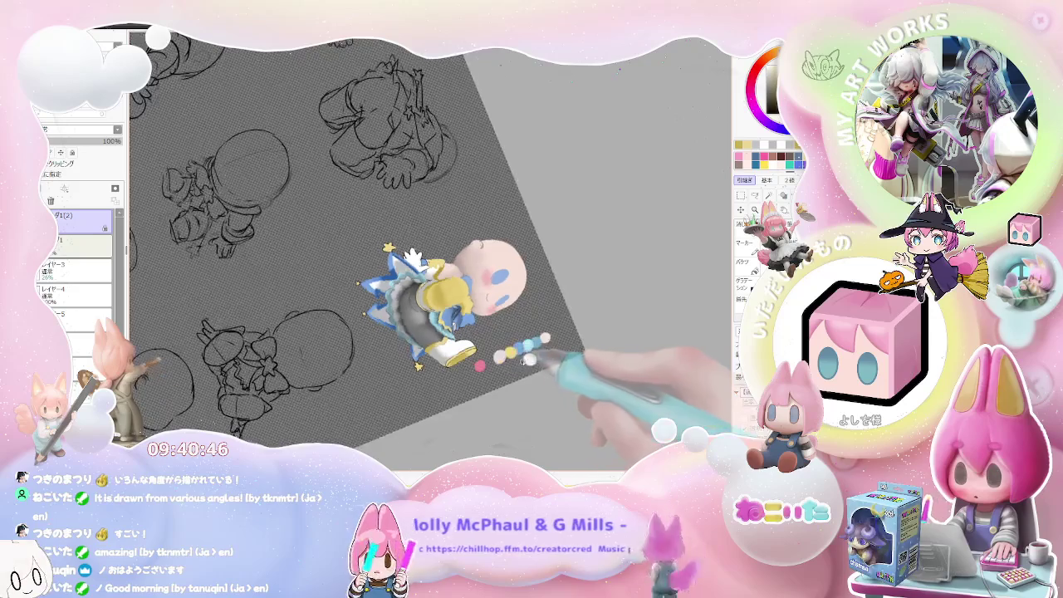
{"action": "scroll", "coordinate": [530, 358], "scroll_direction": "up", "scroll_amount": 2}
{"action": "scroll", "coordinate": [540, 365], "scroll_direction": "up", "scroll_amount": 2}
{"action": "scroll", "coordinate": [493, 295], "scroll_direction": "up", "scroll_amount": 3}
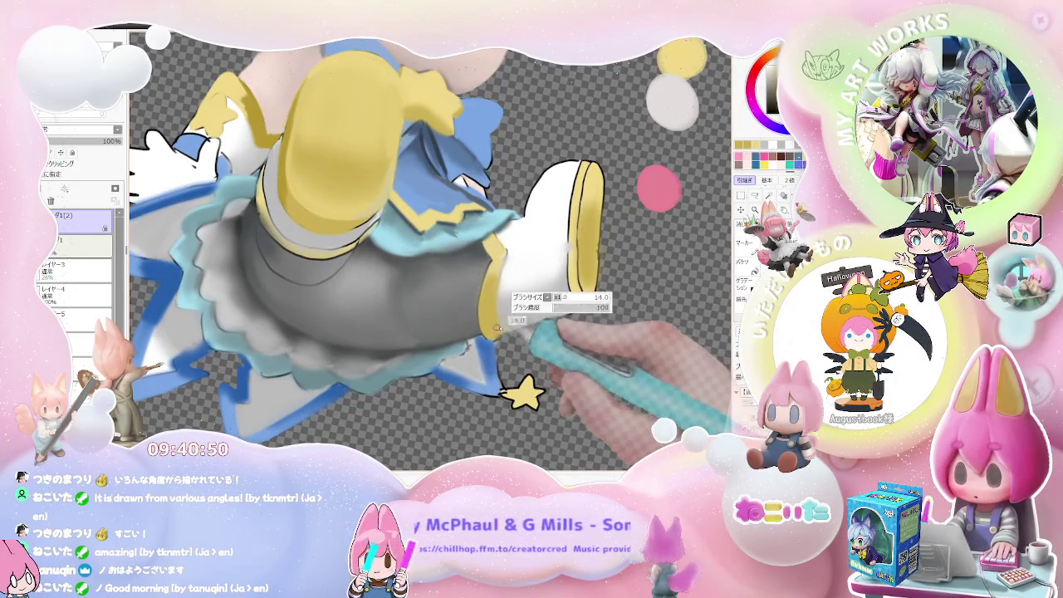
{"action": "scroll", "coordinate": [507, 331], "scroll_direction": "down", "scroll_amount": 2}
{"action": "scroll", "coordinate": [498, 333], "scroll_direction": "down", "scroll_amount": 2}
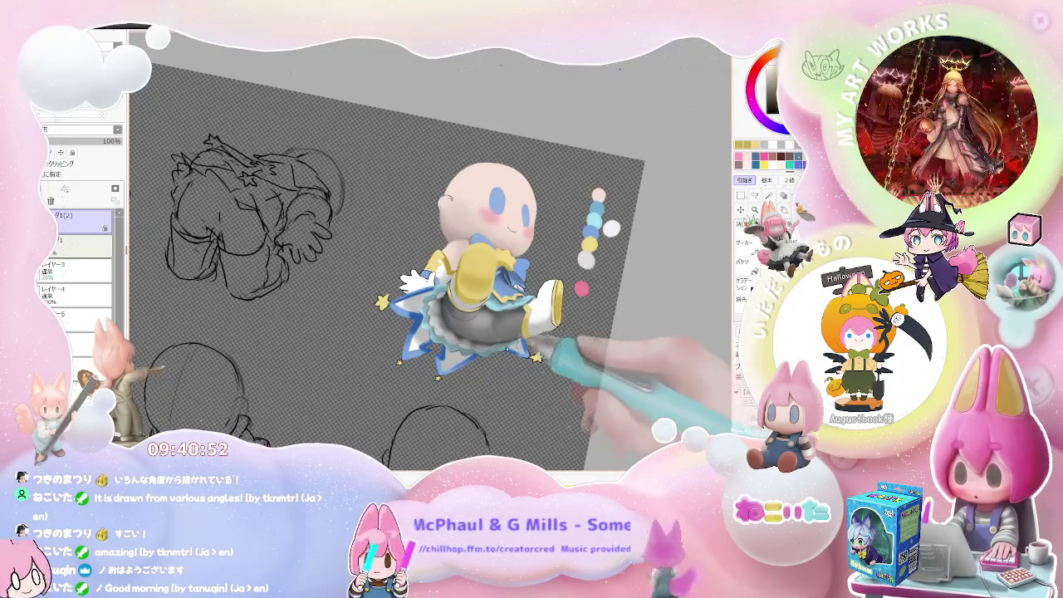
{"action": "scroll", "coordinate": [476, 342], "scroll_direction": "up", "scroll_amount": 1}
{"action": "scroll", "coordinate": [476, 342], "scroll_direction": "up", "scroll_amount": 1}
{"action": "scroll", "coordinate": [515, 329], "scroll_direction": "up", "scroll_amount": 1}
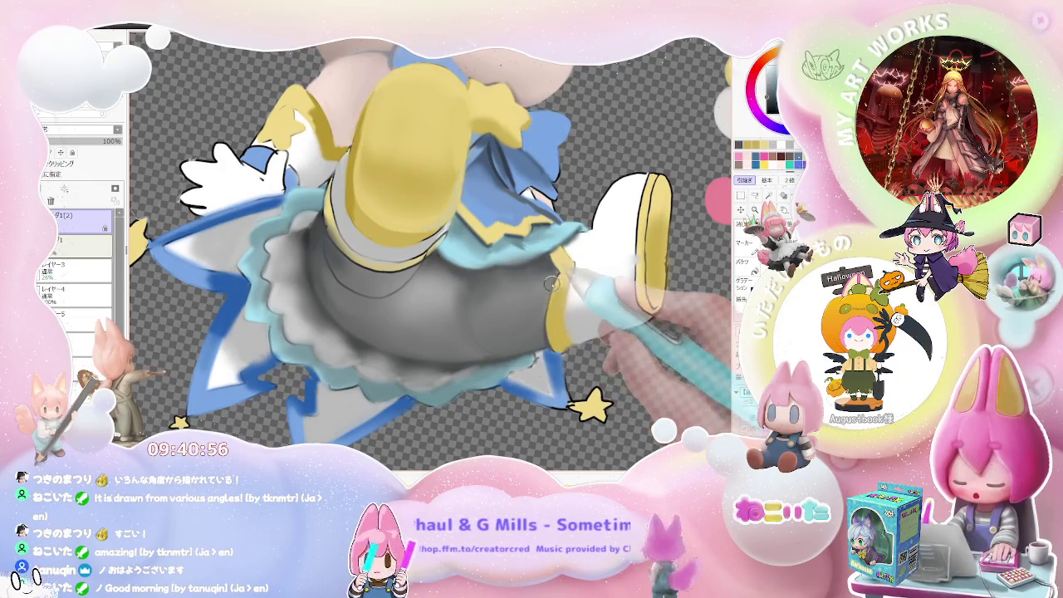
{"action": "scroll", "coordinate": [543, 314], "scroll_direction": "down", "scroll_amount": 1}
{"action": "scroll", "coordinate": [543, 314], "scroll_direction": "down", "scroll_amount": 1}
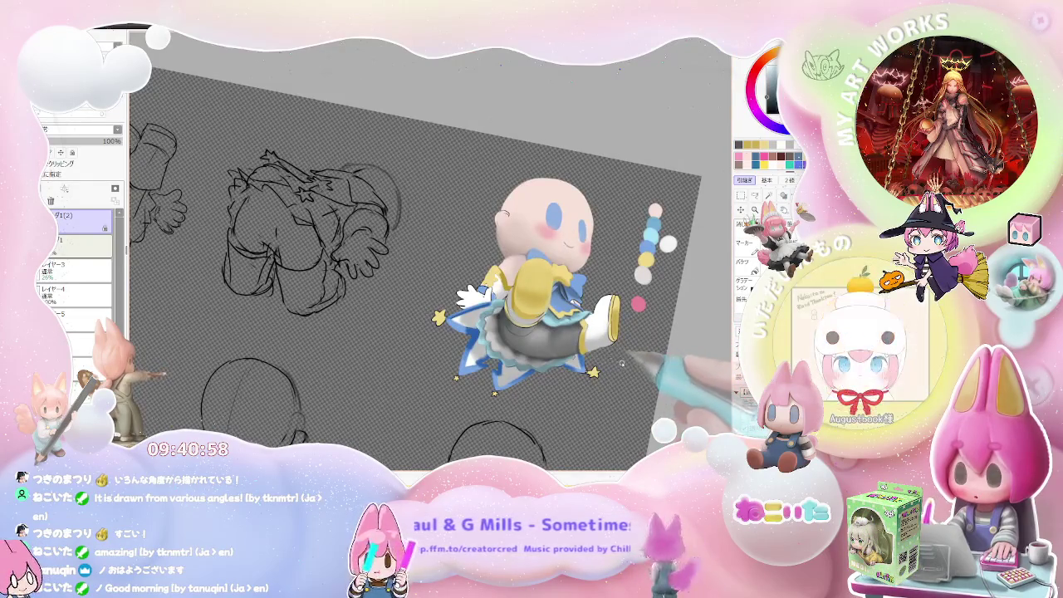
{"action": "scroll", "coordinate": [529, 383], "scroll_direction": "up", "scroll_amount": 2}
{"action": "scroll", "coordinate": [529, 384], "scroll_direction": "up", "scroll_amount": 1}
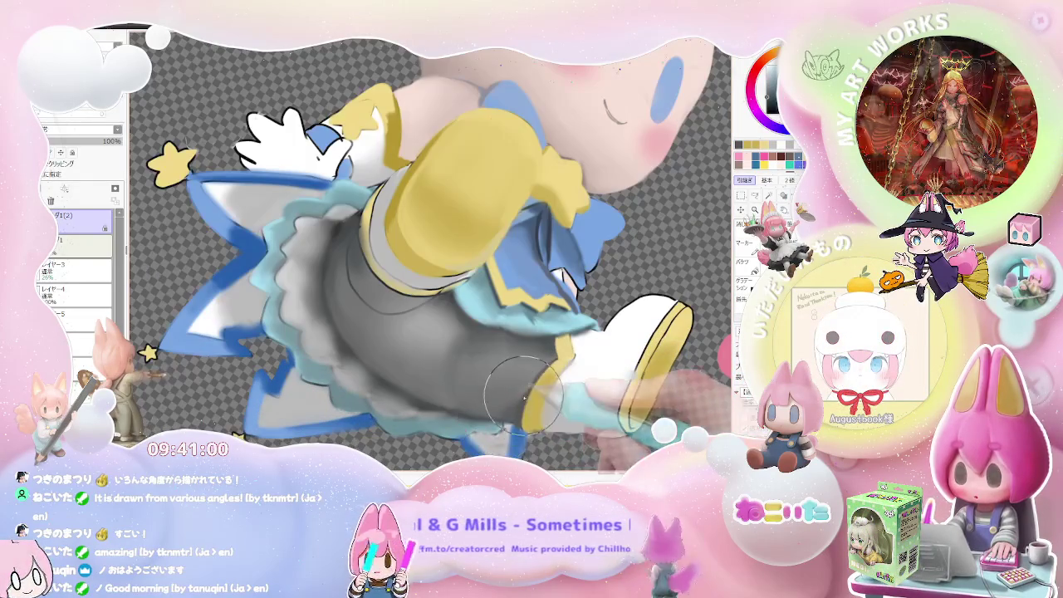
{"action": "scroll", "coordinate": [551, 358], "scroll_direction": "down", "scroll_amount": 1}
{"action": "scroll", "coordinate": [550, 359], "scroll_direction": "down", "scroll_amount": 2}
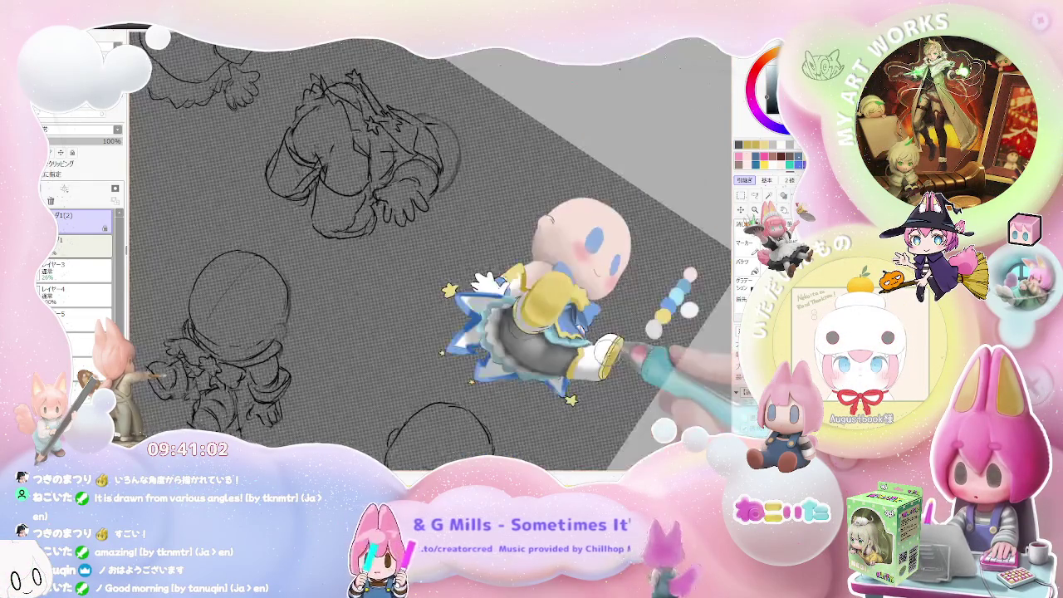
Step: Zoom in close on the chibi's white boot to begin its shading
{"action": "scroll", "coordinate": [581, 357], "scroll_direction": "down", "scroll_amount": 1}
{"action": "scroll", "coordinate": [598, 353], "scroll_direction": "up", "scroll_amount": 1}
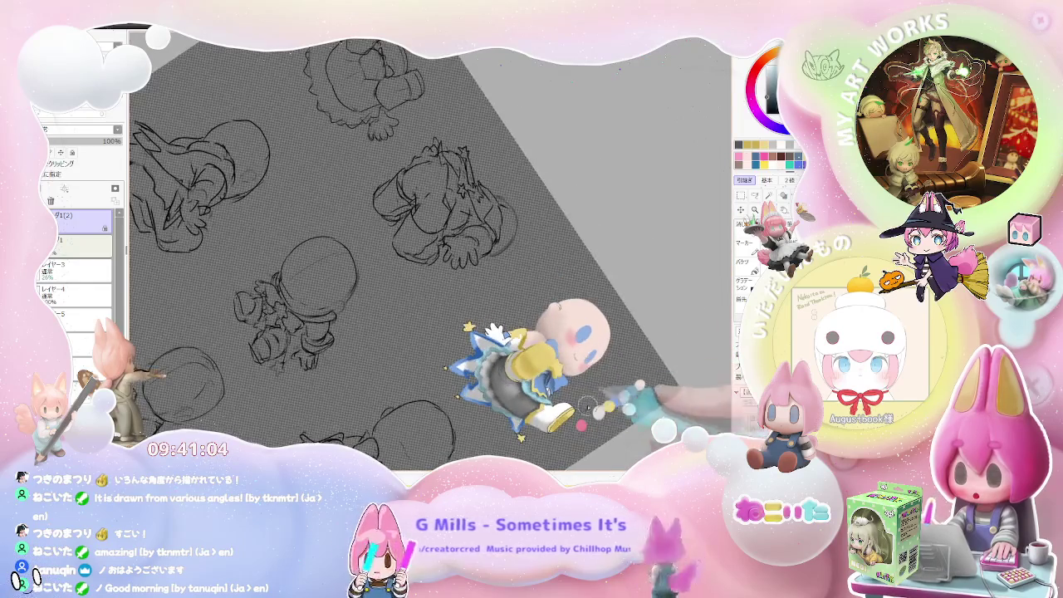
{"action": "scroll", "coordinate": [515, 358], "scroll_direction": "up", "scroll_amount": 1}
{"action": "scroll", "coordinate": [487, 359], "scroll_direction": "up", "scroll_amount": 1}
{"action": "scroll", "coordinate": [490, 359], "scroll_direction": "up", "scroll_amount": 1}
{"action": "scroll", "coordinate": [473, 361], "scroll_direction": "up", "scroll_amount": 2}
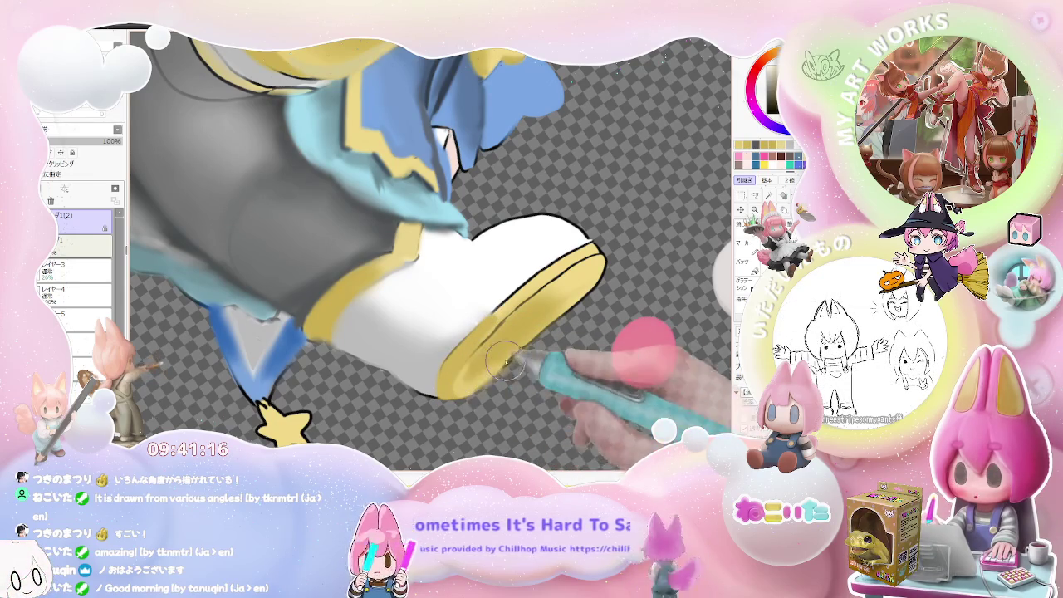
Step: Paint soft grey shading on the white boot, zooming out to compare with the figure
{"action": "scroll", "coordinate": [561, 314], "scroll_direction": "down", "scroll_amount": 2}
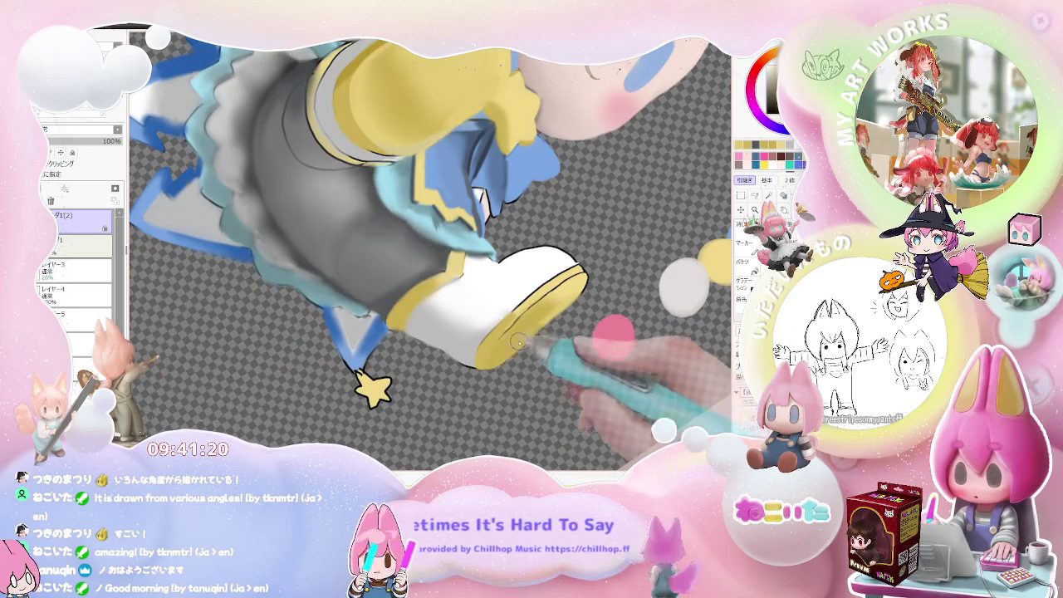
{"action": "scroll", "coordinate": [517, 341], "scroll_direction": "down", "scroll_amount": 2}
{"action": "scroll", "coordinate": [510, 349], "scroll_direction": "down", "scroll_amount": 2}
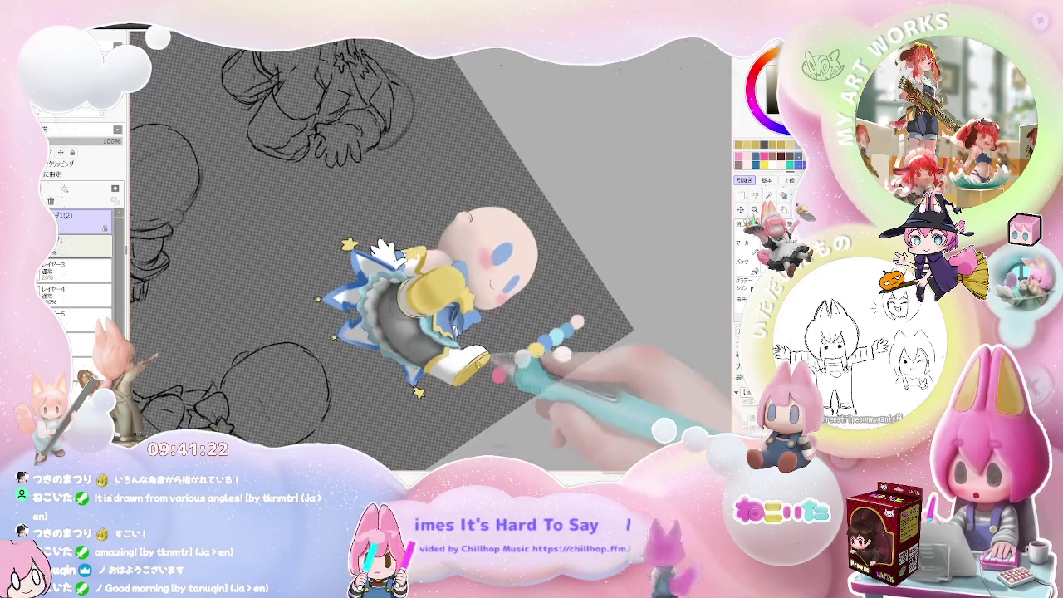
{"action": "scroll", "coordinate": [492, 365], "scroll_direction": "up", "scroll_amount": 3}
{"action": "scroll", "coordinate": [540, 376], "scroll_direction": "up", "scroll_amount": 2}
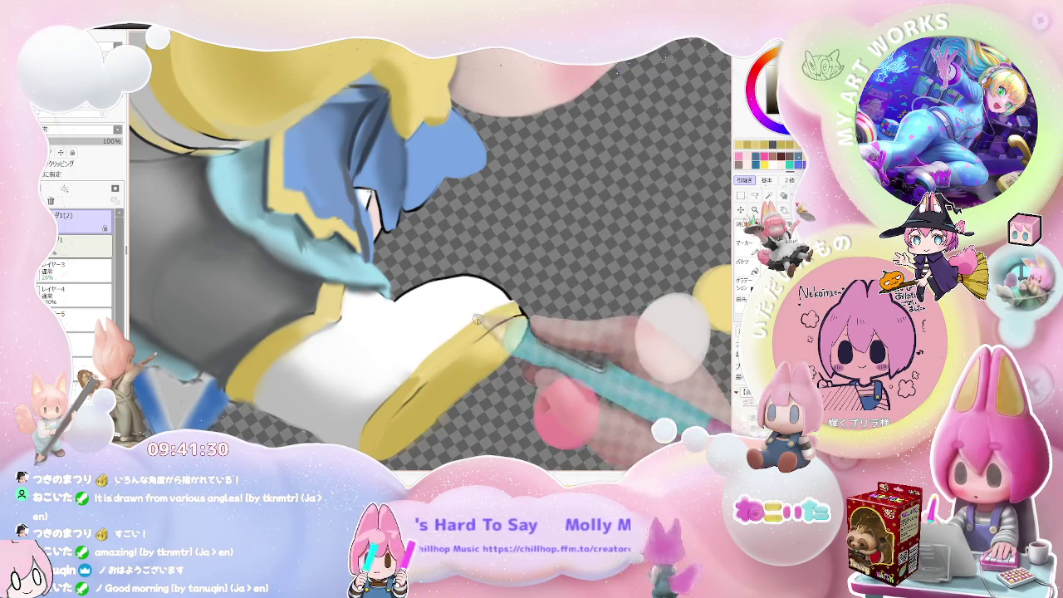
{"action": "scroll", "coordinate": [514, 308], "scroll_direction": "down", "scroll_amount": 3}
{"action": "scroll", "coordinate": [540, 324], "scroll_direction": "down", "scroll_amount": 2}
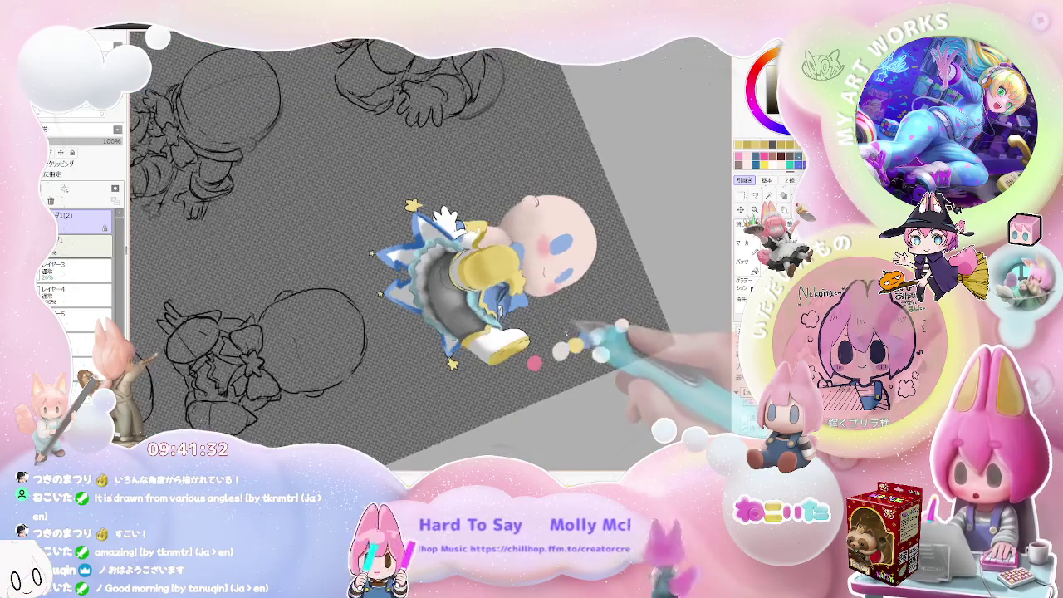
{"action": "scroll", "coordinate": [498, 374], "scroll_direction": "up", "scroll_amount": 3}
{"action": "scroll", "coordinate": [378, 357], "scroll_direction": "up", "scroll_amount": 2}
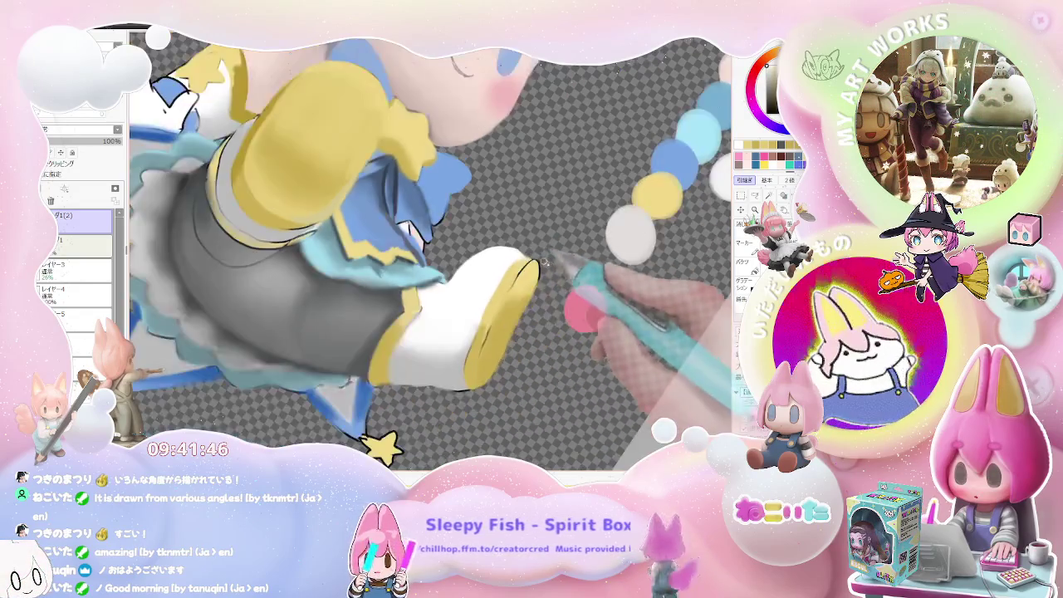
Step: Softly shade the boot's yellow sole and blur the transition
{"action": "scroll", "coordinate": [445, 272], "scroll_direction": "down", "scroll_amount": 5}
{"action": "scroll", "coordinate": [594, 340], "scroll_direction": "down", "scroll_amount": 3}
{"action": "scroll", "coordinate": [591, 347], "scroll_direction": "up", "scroll_amount": 2}
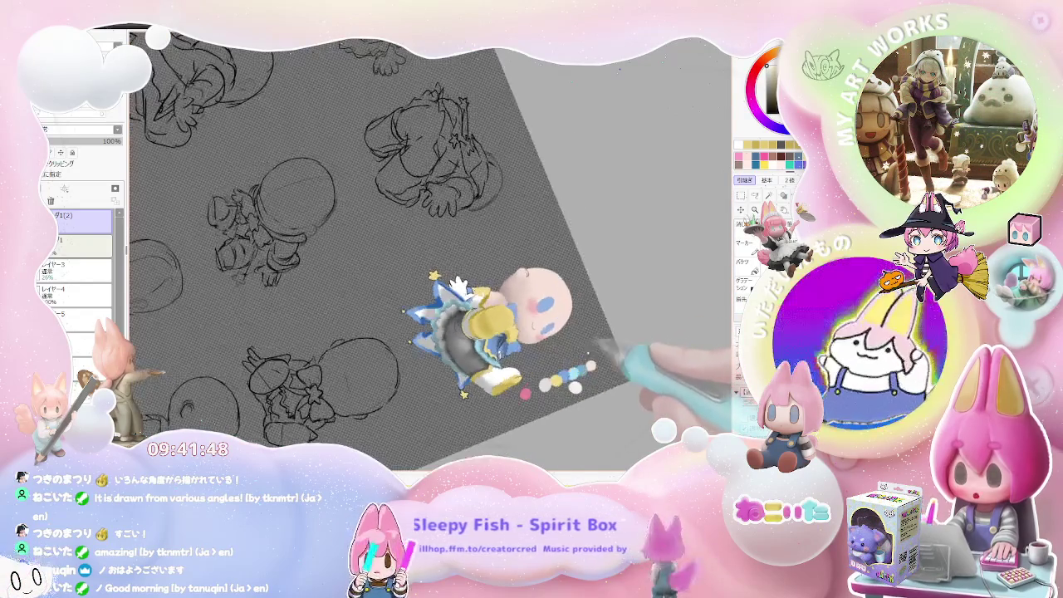
{"action": "scroll", "coordinate": [565, 353], "scroll_direction": "up", "scroll_amount": 2}
{"action": "scroll", "coordinate": [532, 361], "scroll_direction": "up", "scroll_amount": 3}
{"action": "scroll", "coordinate": [499, 370], "scroll_direction": "up", "scroll_amount": 3}
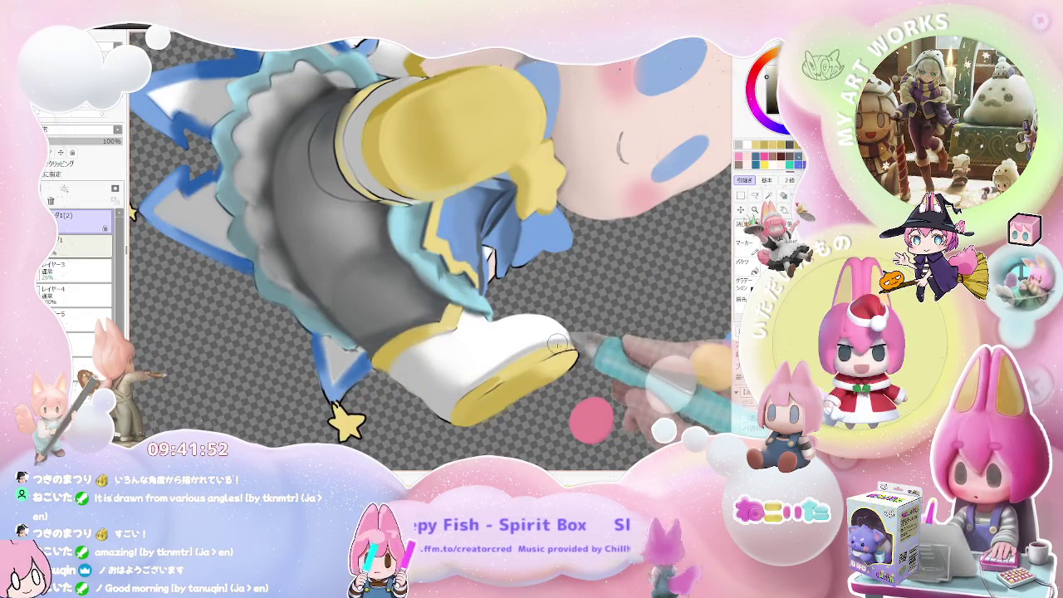
{"action": "scroll", "coordinate": [557, 344], "scroll_direction": "down", "scroll_amount": 5}
{"action": "scroll", "coordinate": [532, 358], "scroll_direction": "down", "scroll_amount": 3}
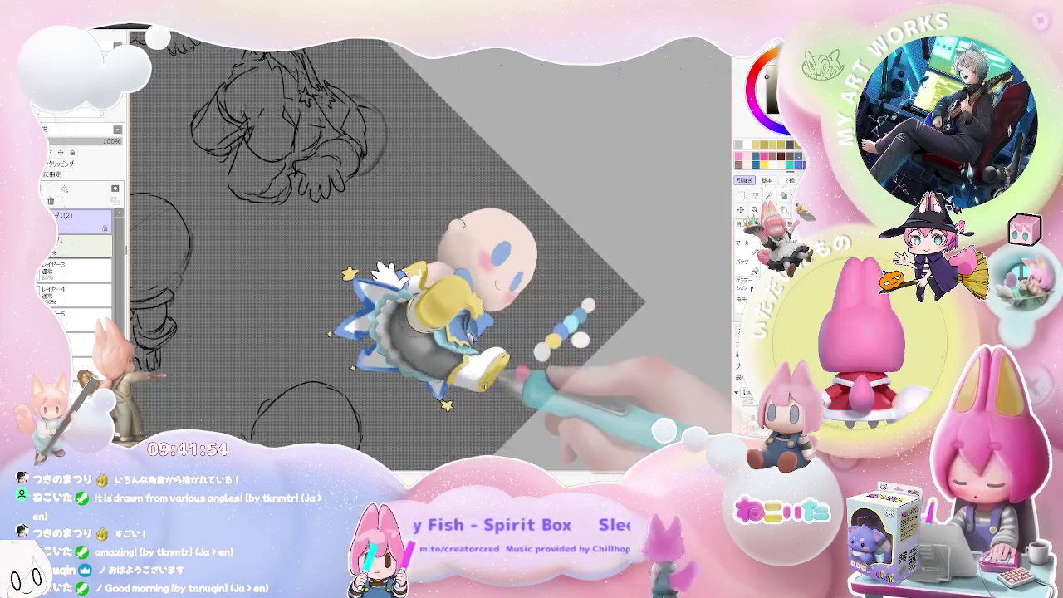
{"action": "scroll", "coordinate": [486, 356], "scroll_direction": "up", "scroll_amount": 5}
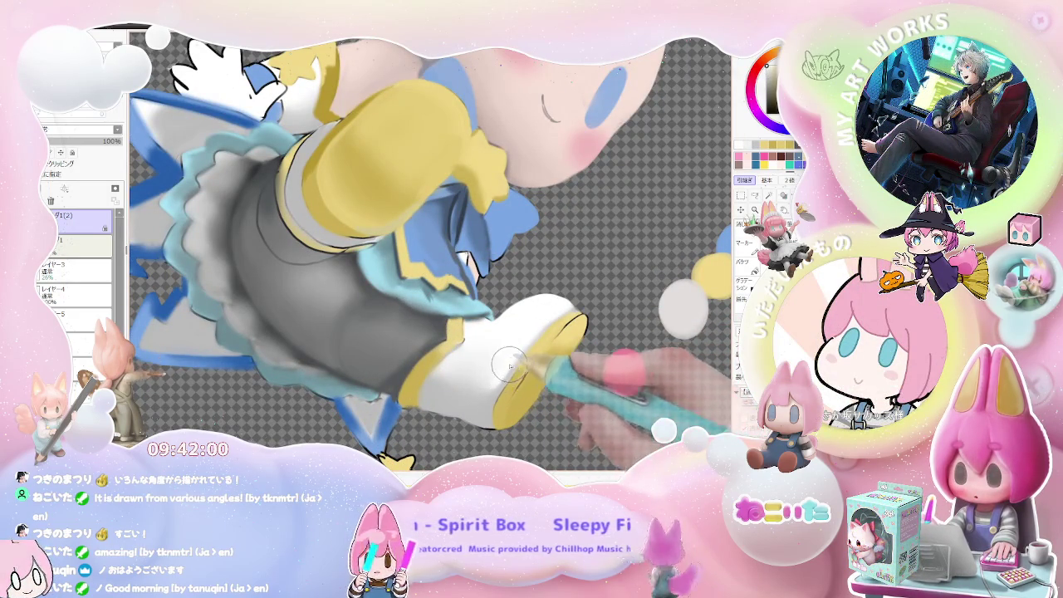
Step: Blend the boot's grey shading upward into the grey skirt
{"action": "scroll", "coordinate": [513, 359], "scroll_direction": "down", "scroll_amount": 3}
{"action": "scroll", "coordinate": [515, 359], "scroll_direction": "down", "scroll_amount": 3}
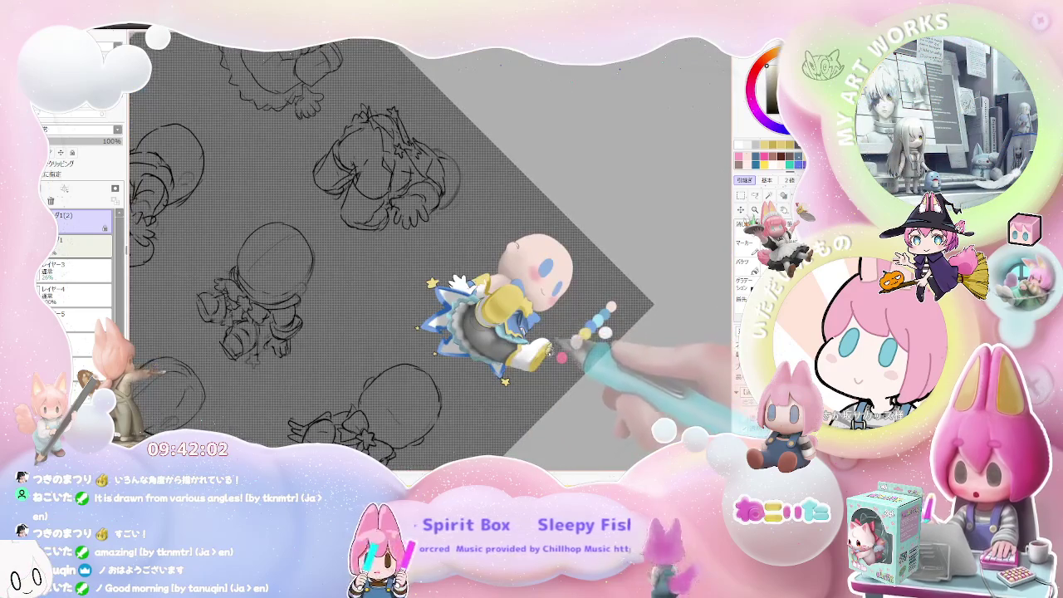
{"action": "scroll", "coordinate": [520, 359], "scroll_direction": "up", "scroll_amount": 5}
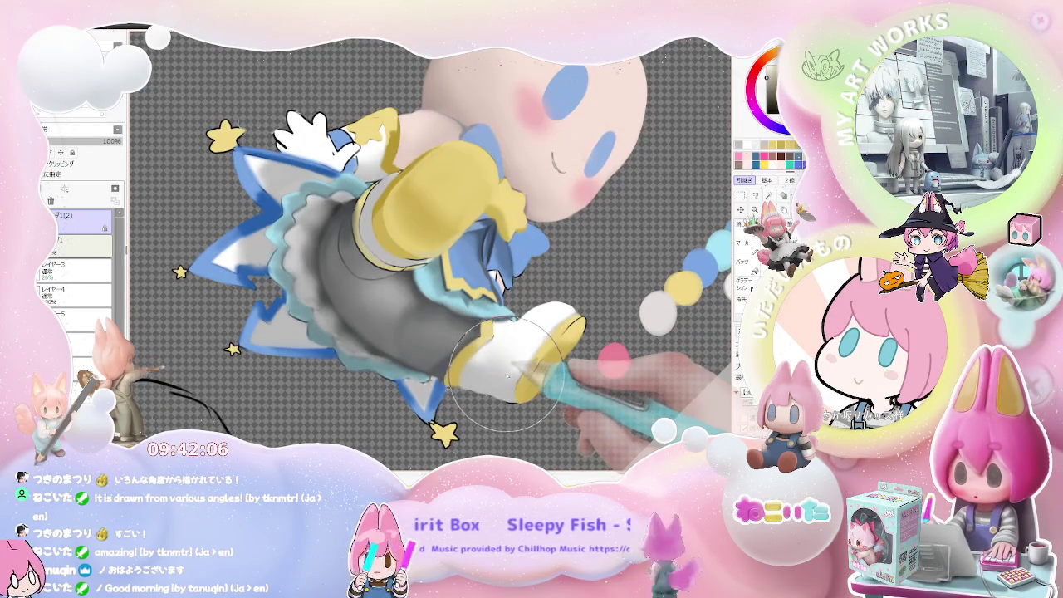
{"action": "scroll", "coordinate": [545, 366], "scroll_direction": "down", "scroll_amount": 5}
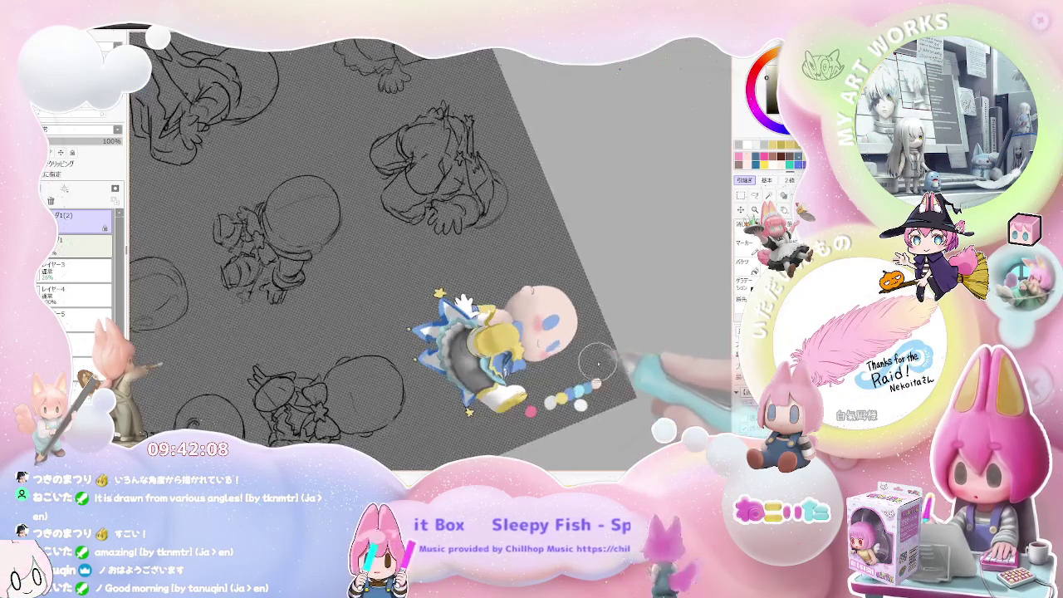
{"action": "scroll", "coordinate": [520, 404], "scroll_direction": "up", "scroll_amount": 3}
{"action": "scroll", "coordinate": [474, 383], "scroll_direction": "up", "scroll_amount": 2}
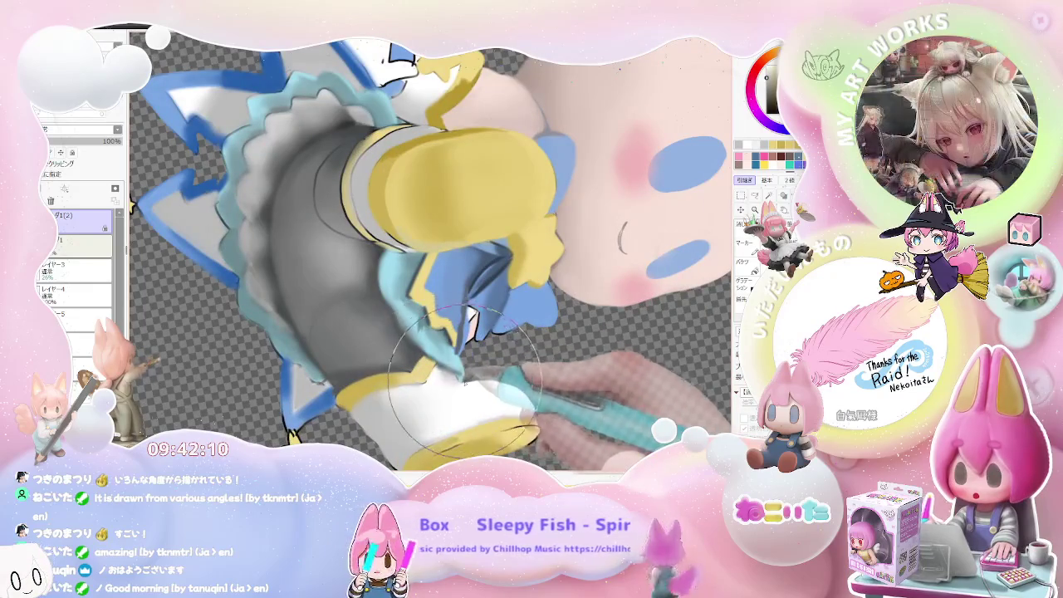
Step: Check the boot shading against the whole chibi, then rotate the canvas clockwise
{"action": "scroll", "coordinate": [474, 383], "scroll_direction": "down", "scroll_amount": 2}
{"action": "scroll", "coordinate": [515, 383], "scroll_direction": "down", "scroll_amount": 2}
{"action": "scroll", "coordinate": [555, 381], "scroll_direction": "down", "scroll_amount": 2}
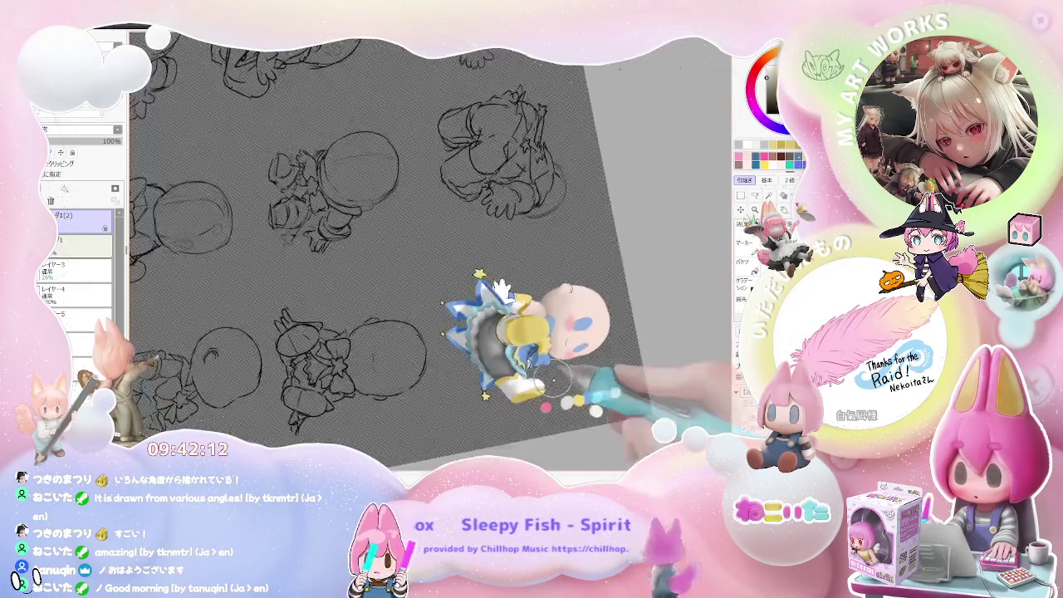
{"action": "scroll", "coordinate": [581, 333], "scroll_direction": "up", "scroll_amount": 2}
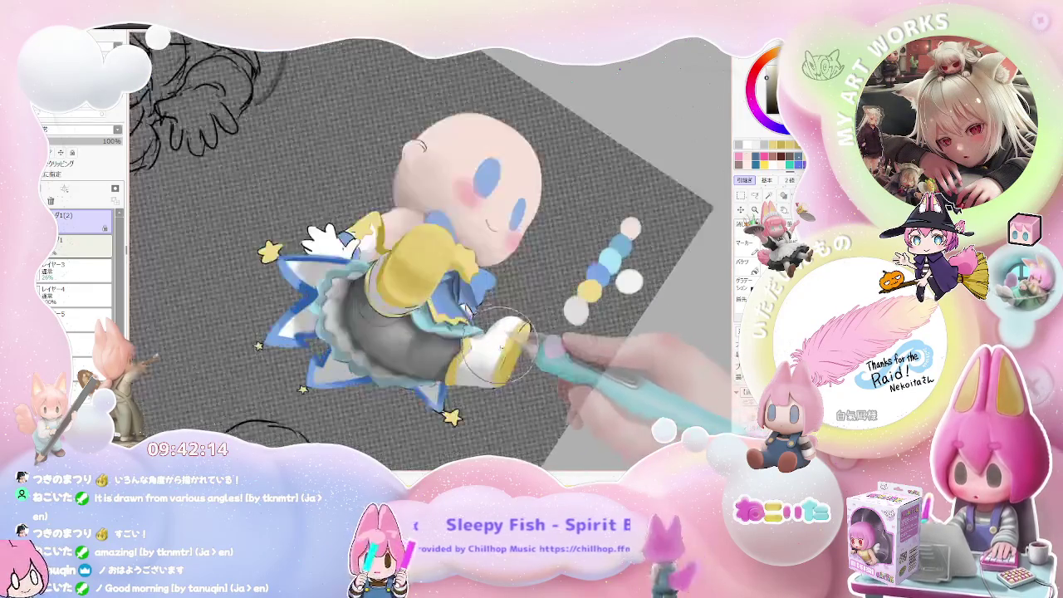
{"action": "scroll", "coordinate": [490, 342], "scroll_direction": "up", "scroll_amount": 3}
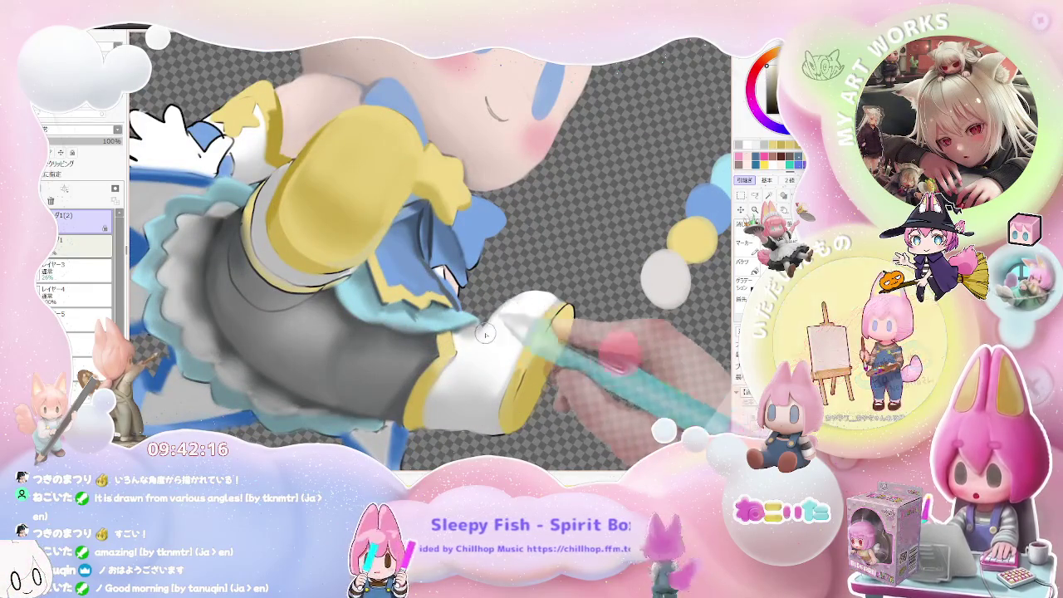
{"action": "scroll", "coordinate": [462, 344], "scroll_direction": "down", "scroll_amount": 2}
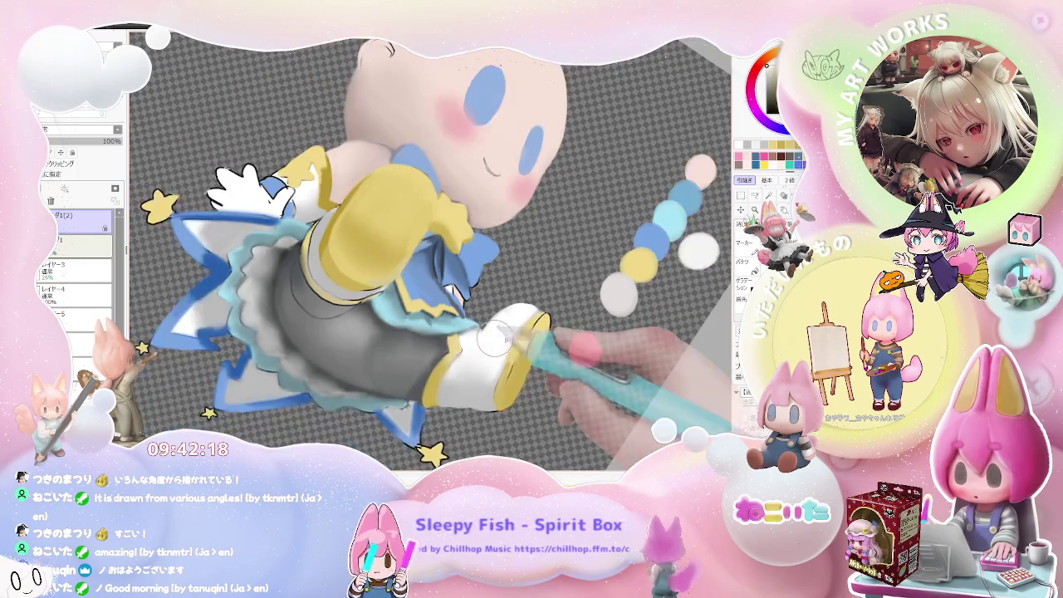
{"action": "scroll", "coordinate": [532, 341], "scroll_direction": "down", "scroll_amount": 2}
{"action": "scroll", "coordinate": [594, 332], "scroll_direction": "down", "scroll_amount": 2}
{"action": "key", "text": "End"}
{"action": "key", "text": "End"}
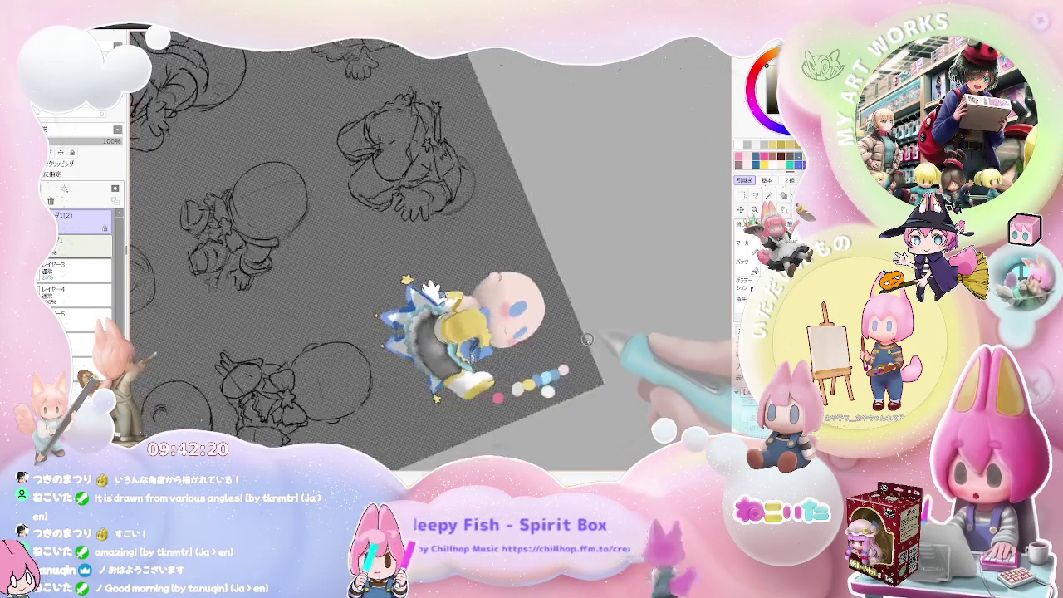
Step: Tilt and zoom the canvas toward the yellow sleeve resting on the skirt
{"action": "scroll", "coordinate": [461, 378], "scroll_direction": "up", "scroll_amount": 3}
{"action": "scroll", "coordinate": [457, 375], "scroll_direction": "up", "scroll_amount": 2}
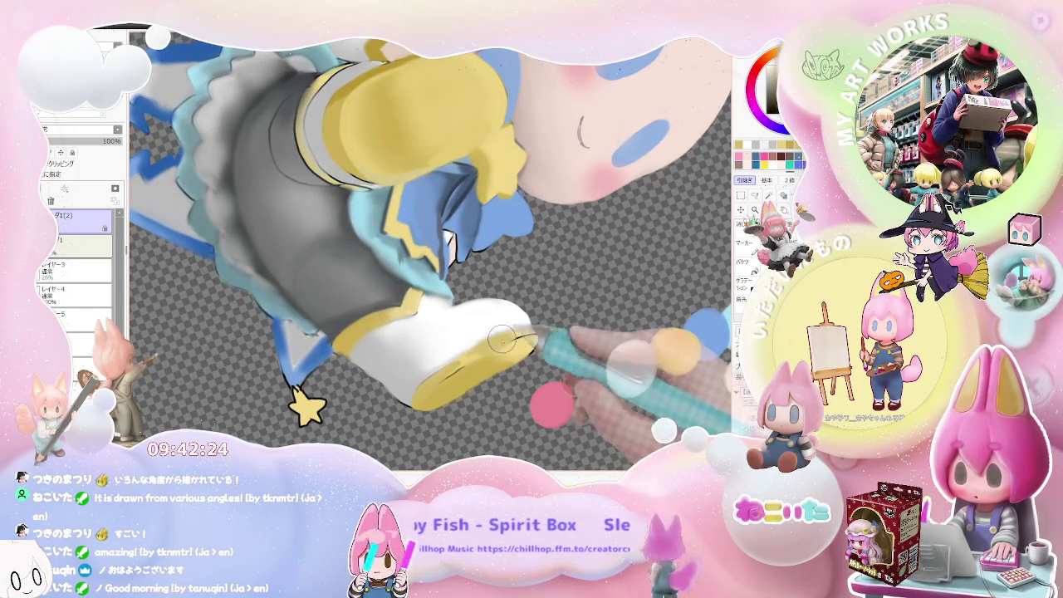
{"action": "scroll", "coordinate": [503, 341], "scroll_direction": "down", "scroll_amount": 3}
{"action": "scroll", "coordinate": [502, 341], "scroll_direction": "down", "scroll_amount": 2}
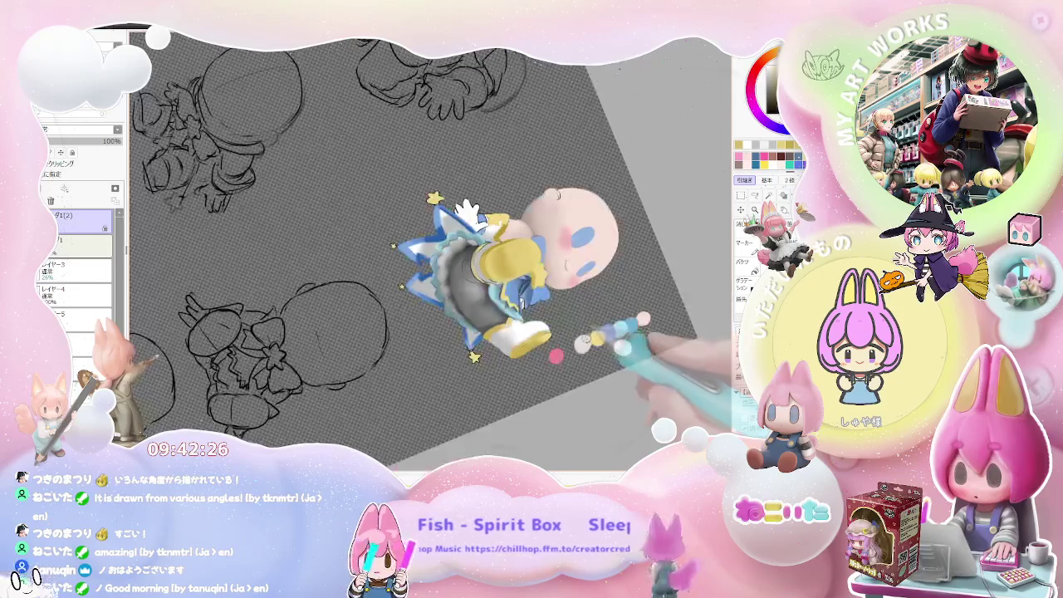
{"action": "left_click_drag", "start_coordinate": [580, 341], "coordinate": [491, 341]}
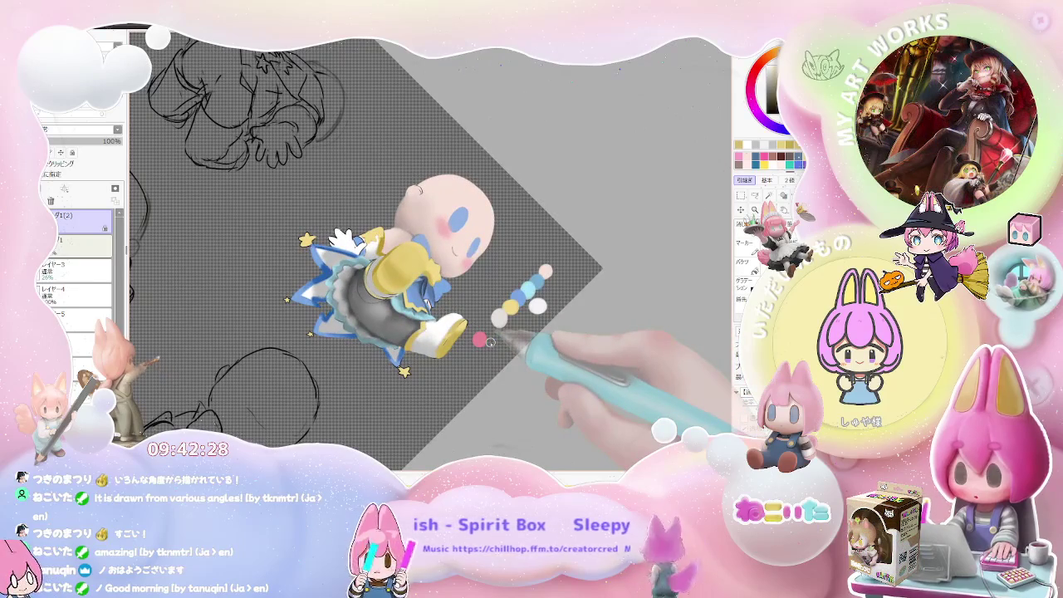
Step: Paint gentle shading where the yellow sleeve meets the grey skirt
{"action": "scroll", "coordinate": [492, 341], "scroll_direction": "up", "scroll_amount": 3}
{"action": "scroll", "coordinate": [478, 332], "scroll_direction": "up", "scroll_amount": 2}
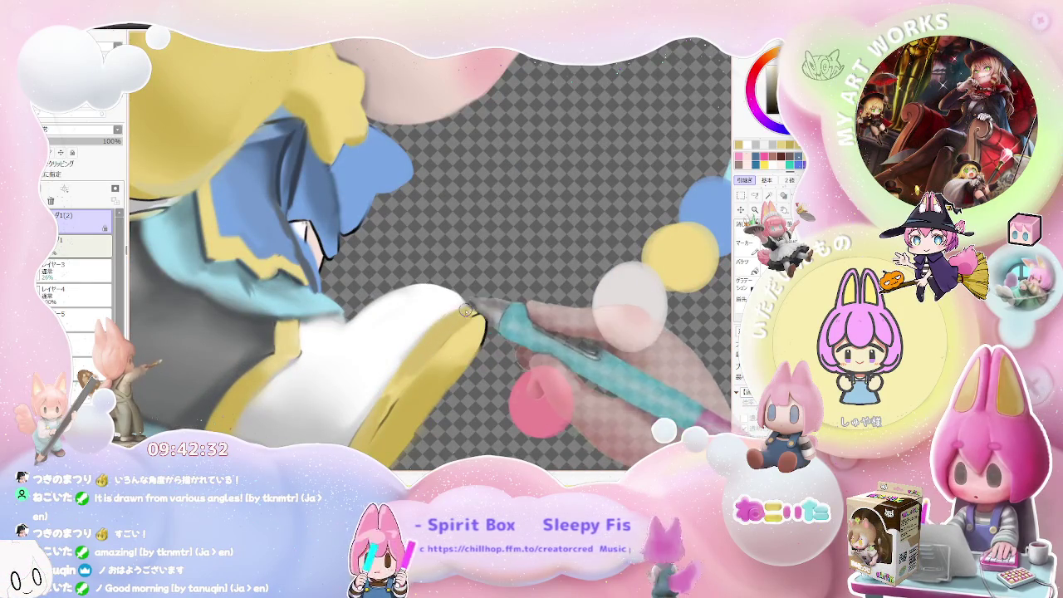
{"action": "scroll", "coordinate": [466, 310], "scroll_direction": "down", "scroll_amount": 3}
{"action": "scroll", "coordinate": [492, 345], "scroll_direction": "down", "scroll_amount": 2}
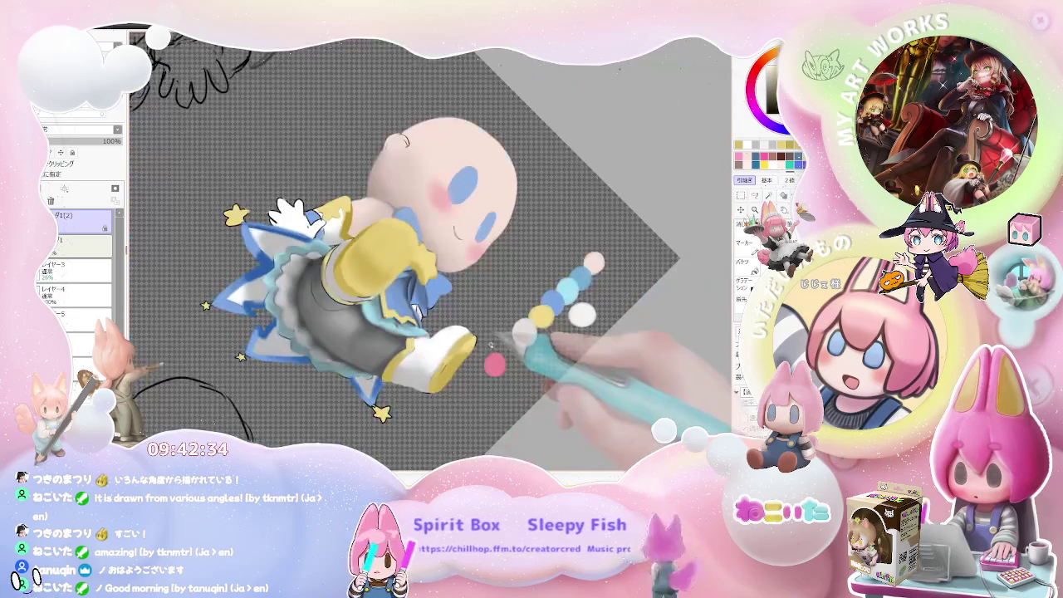
{"action": "left_click_drag", "start_coordinate": [491, 350], "coordinate": [515, 332]}
{"action": "scroll", "coordinate": [511, 319], "scroll_direction": "up", "scroll_amount": 2}
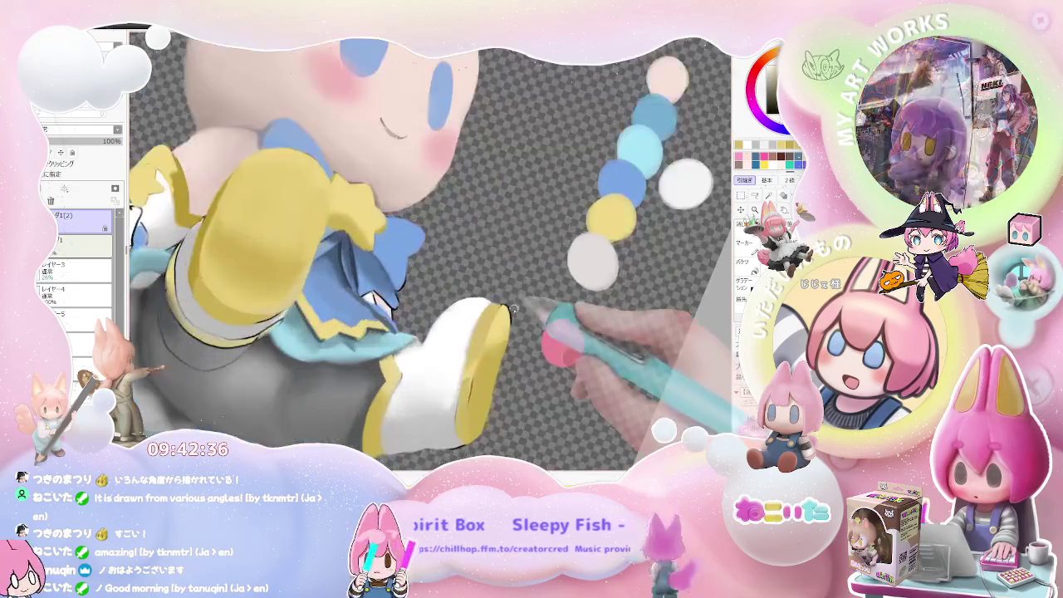
{"action": "scroll", "coordinate": [511, 316], "scroll_direction": "up", "scroll_amount": 2}
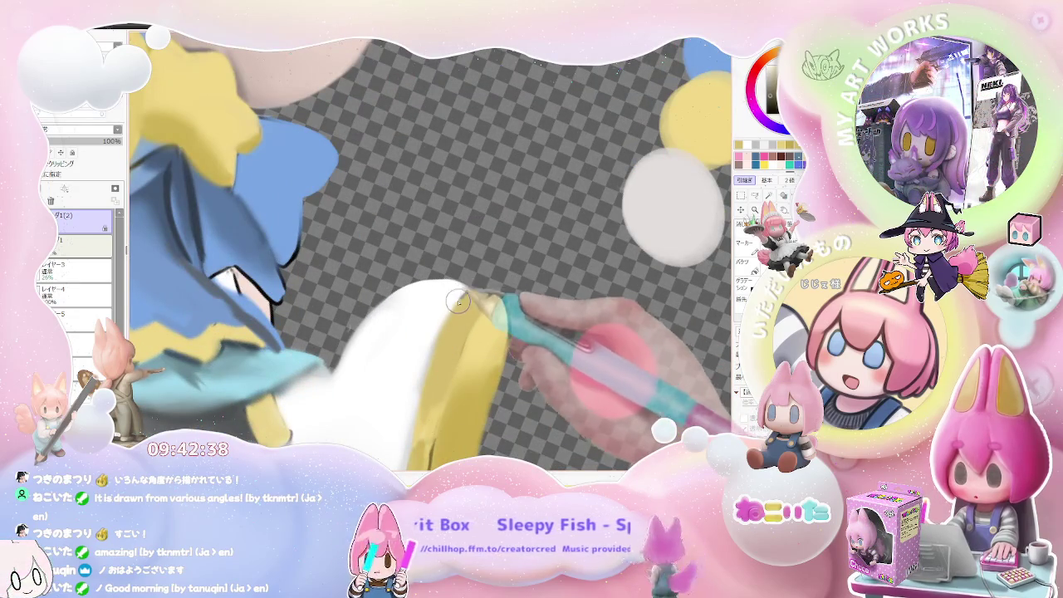
{"action": "scroll", "coordinate": [431, 370], "scroll_direction": "down", "scroll_amount": 2}
{"action": "scroll", "coordinate": [449, 366], "scroll_direction": "down", "scroll_amount": 2}
{"action": "mouse_move", "coordinate": [473, 366]}
{"action": "left_mouse_down"}
{"action": "mouse_move", "coordinate": [498, 362]}
{"action": "mouse_move", "coordinate": [465, 399]}
{"action": "left_mouse_up"}
Step: Deepen the soft shading on the grey skirt beneath the sleeve
{"action": "scroll", "coordinate": [374, 395], "scroll_direction": "up", "scroll_amount": 2}
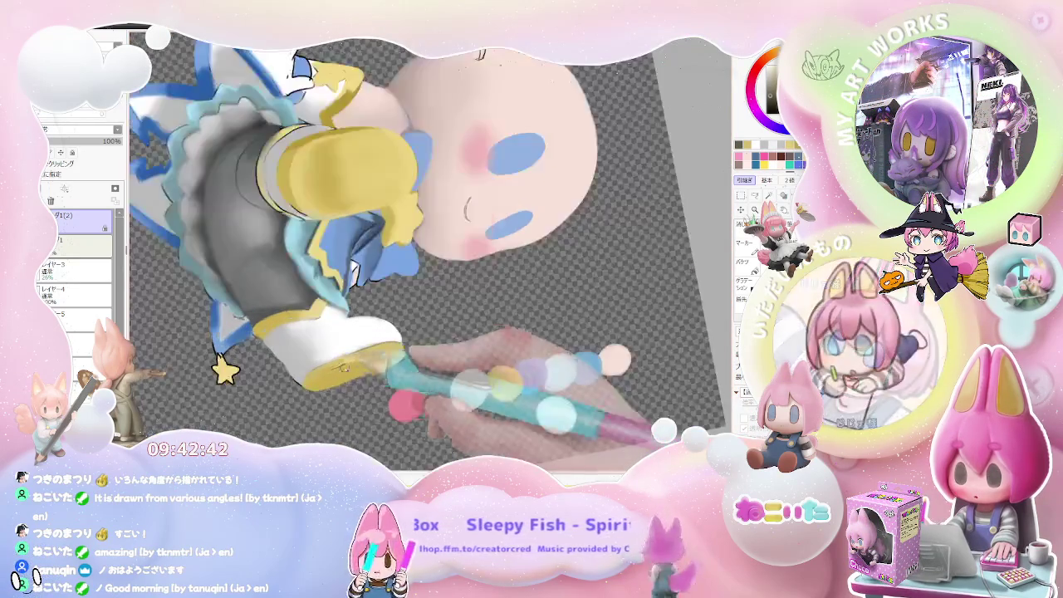
{"action": "scroll", "coordinate": [283, 391], "scroll_direction": "up", "scroll_amount": 2}
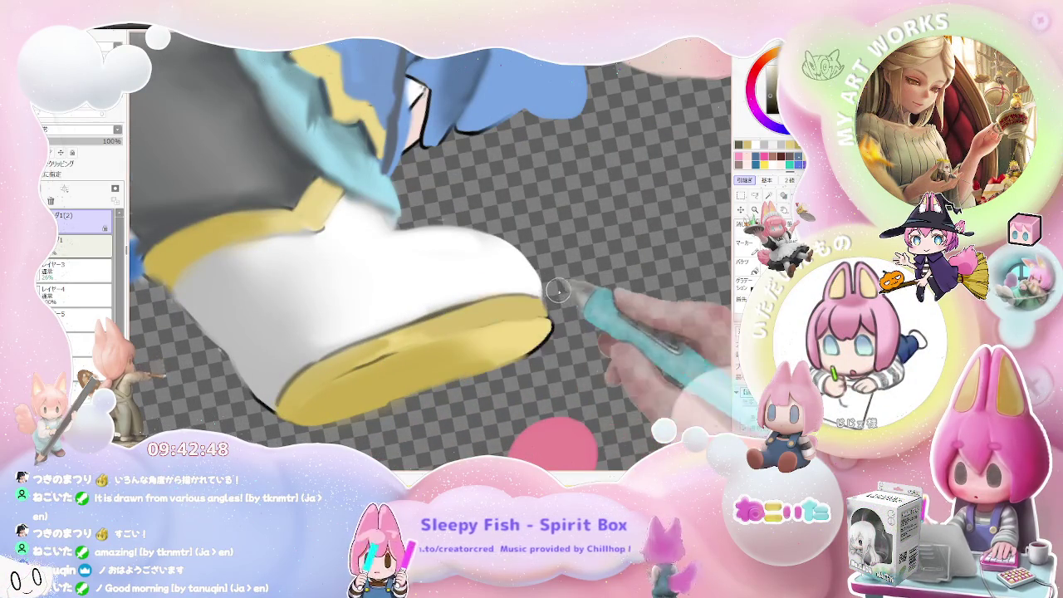
{"action": "scroll", "coordinate": [531, 332], "scroll_direction": "down", "scroll_amount": 2}
{"action": "scroll", "coordinate": [548, 345], "scroll_direction": "down", "scroll_amount": 2}
{"action": "scroll", "coordinate": [559, 355], "scroll_direction": "down", "scroll_amount": 1}
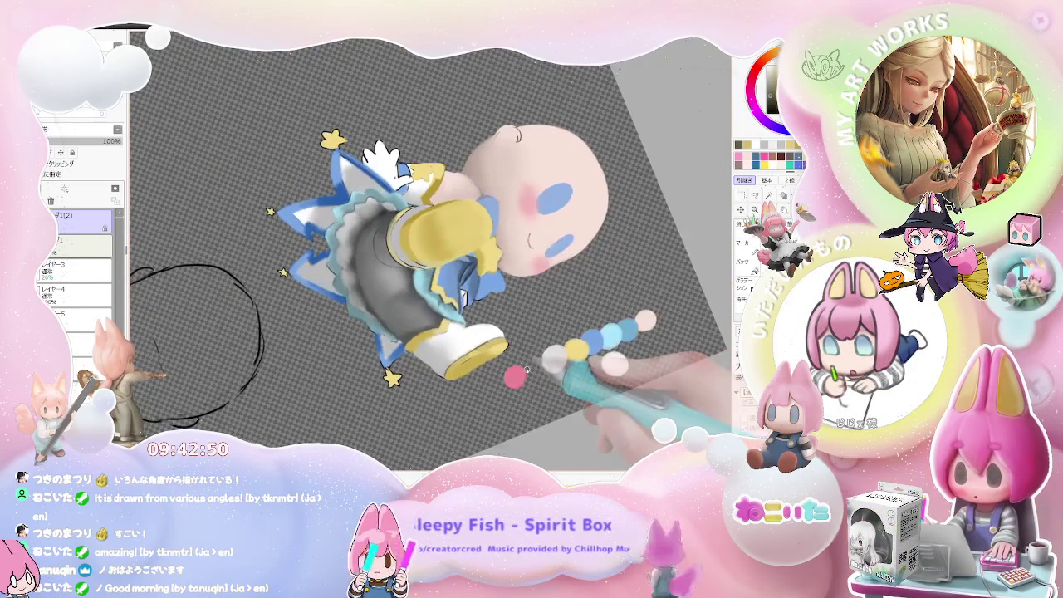
{"action": "scroll", "coordinate": [532, 366], "scroll_direction": "up", "scroll_amount": 2}
{"action": "scroll", "coordinate": [432, 382], "scroll_direction": "up", "scroll_amount": 2}
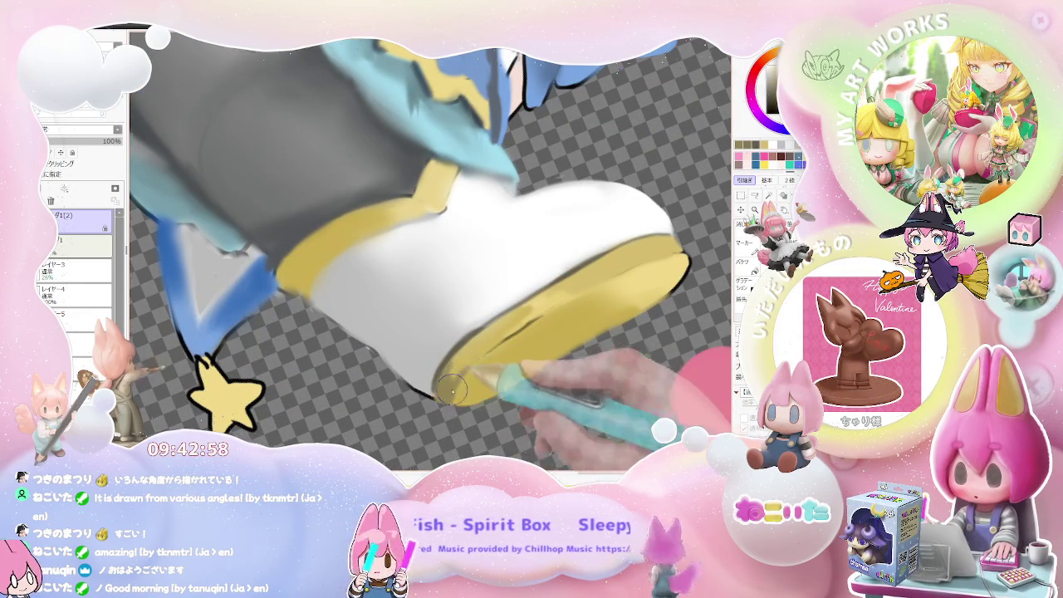
Step: Add soft darker-yellow shading along the boot sole's edge
{"action": "scroll", "coordinate": [453, 388], "scroll_direction": "down", "scroll_amount": 2}
{"action": "scroll", "coordinate": [532, 373], "scroll_direction": "down", "scroll_amount": 2}
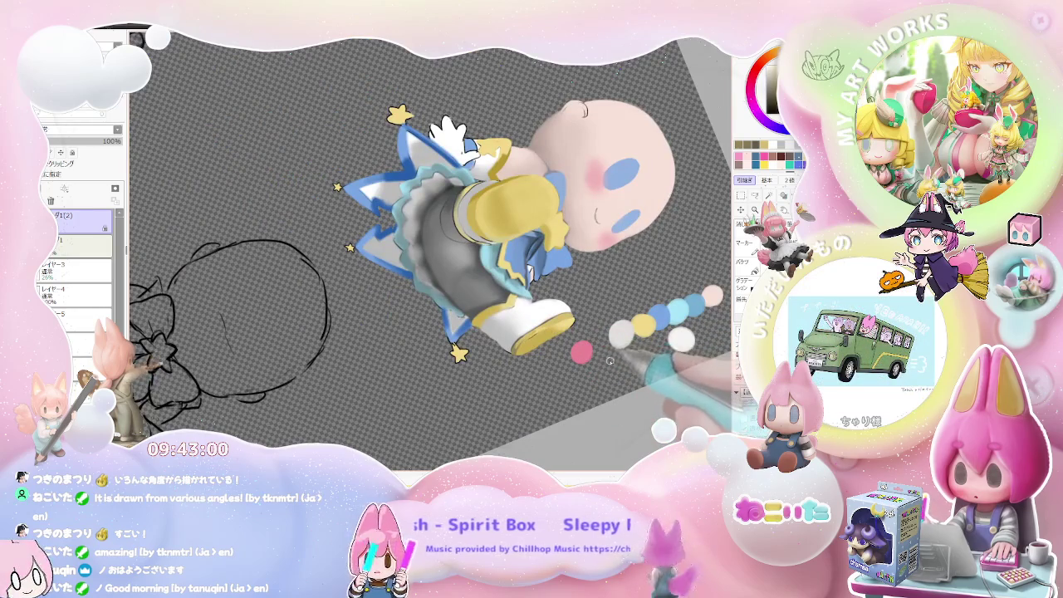
{"action": "scroll", "coordinate": [531, 391], "scroll_direction": "up", "scroll_amount": 2}
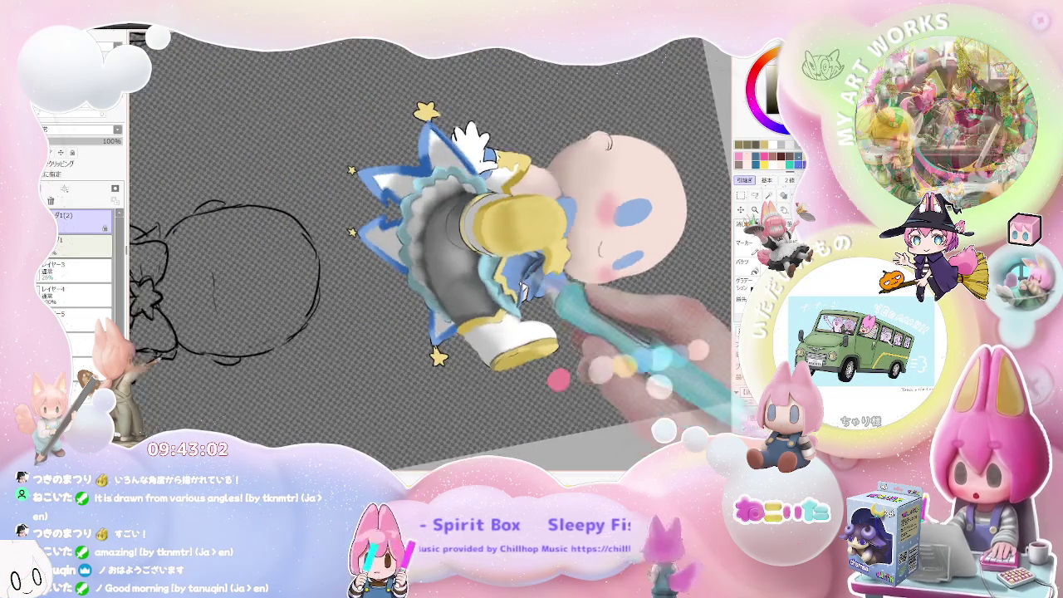
{"action": "scroll", "coordinate": [532, 341], "scroll_direction": "up", "scroll_amount": 2}
{"action": "scroll", "coordinate": [448, 324], "scroll_direction": "up", "scroll_amount": 2}
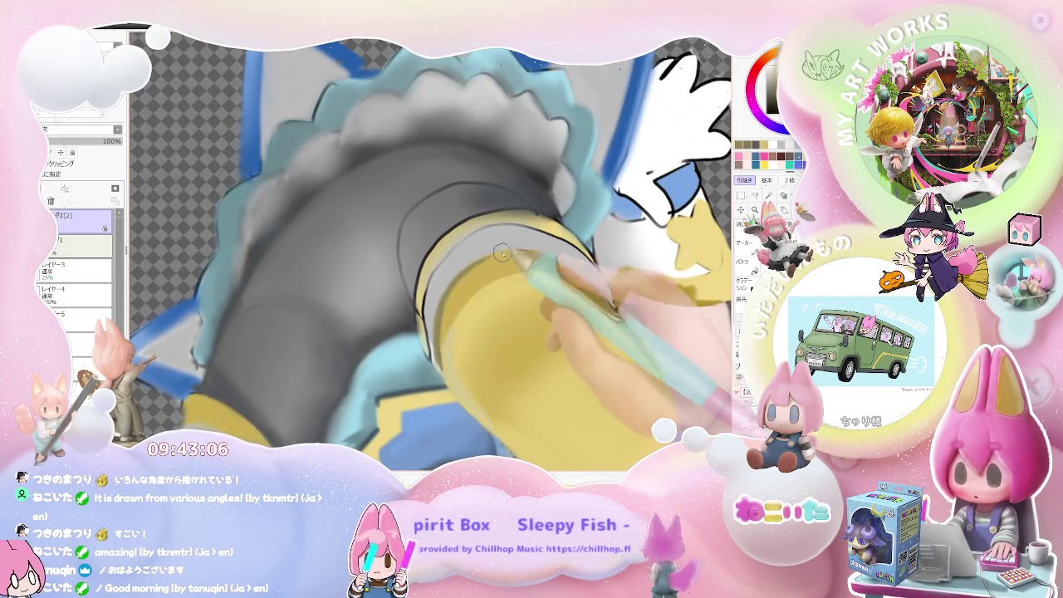
Step: Rim the yellow sleeve cuff with soft darker-yellow shading
{"action": "scroll", "coordinate": [465, 283], "scroll_direction": "down", "scroll_amount": 2}
{"action": "scroll", "coordinate": [499, 308], "scroll_direction": "down", "scroll_amount": 2}
{"action": "scroll", "coordinate": [538, 327], "scroll_direction": "down", "scroll_amount": 1}
{"action": "scroll", "coordinate": [538, 326], "scroll_direction": "up", "scroll_amount": 1}
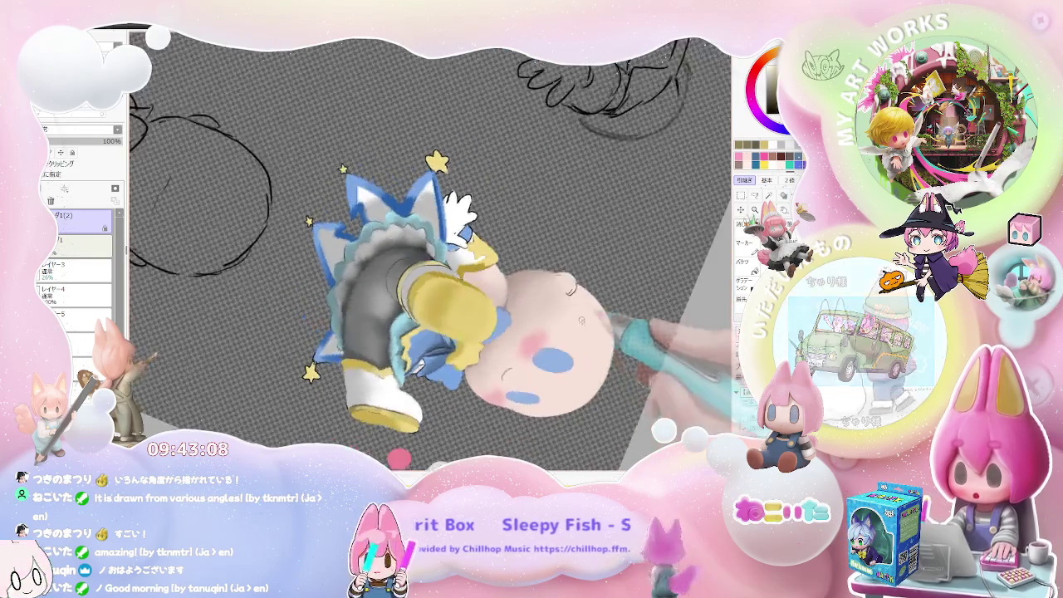
{"action": "scroll", "coordinate": [465, 312], "scroll_direction": "up", "scroll_amount": 2}
{"action": "scroll", "coordinate": [396, 297], "scroll_direction": "up", "scroll_amount": 2}
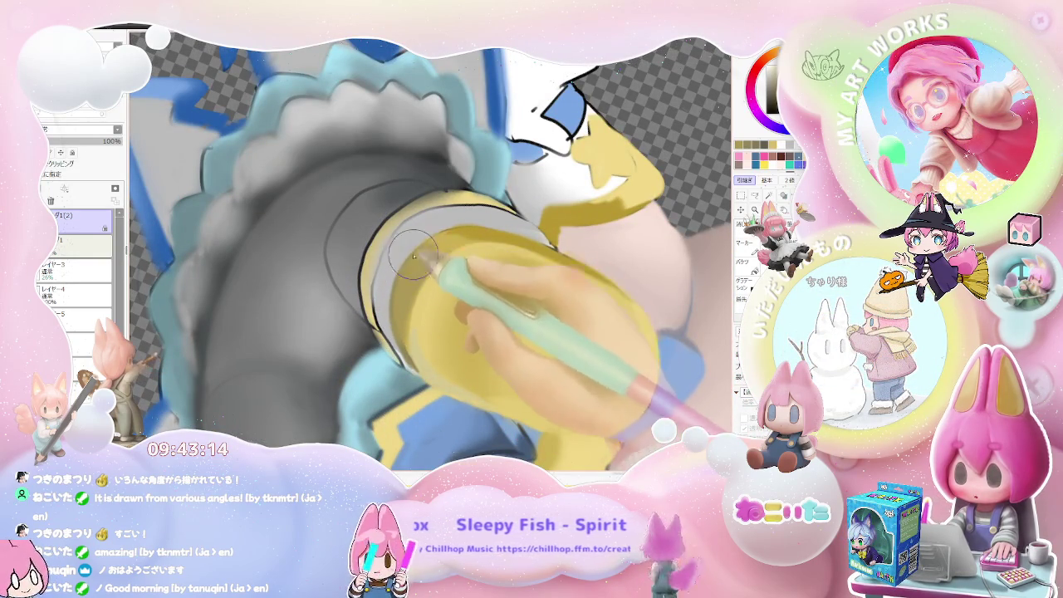
Step: Rotate the canvas and smooth the darker-yellow shading along the sleeve and sole edges
{"action": "scroll", "coordinate": [503, 244], "scroll_direction": "down", "scroll_amount": 2}
{"action": "scroll", "coordinate": [532, 291], "scroll_direction": "down", "scroll_amount": 1}
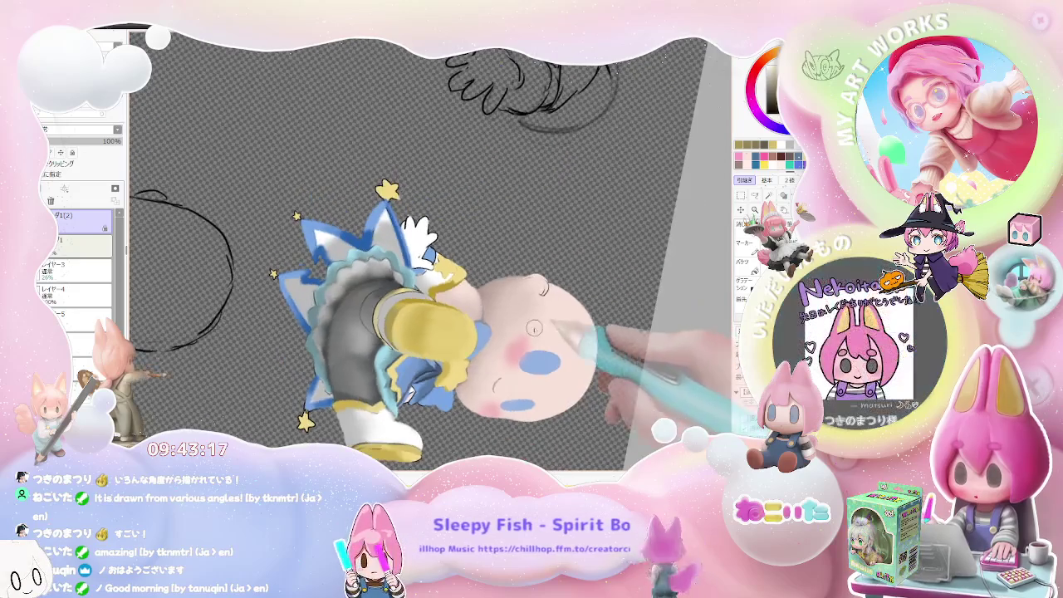
{"action": "left_click_drag", "start_coordinate": [558, 341], "coordinate": [532, 357]}
{"action": "scroll", "coordinate": [455, 327], "scroll_direction": "up", "scroll_amount": 3}
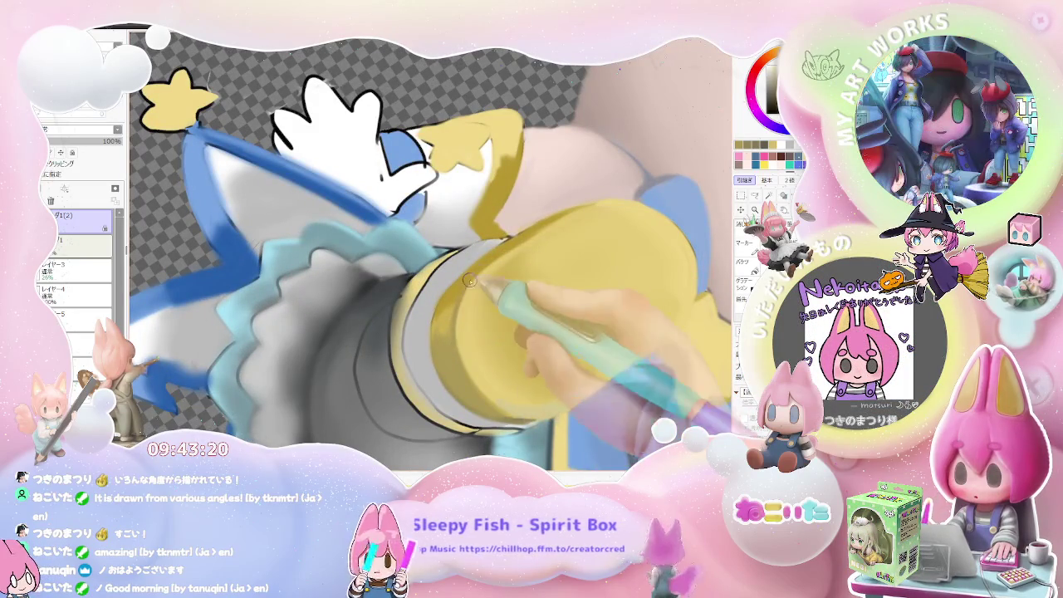
{"action": "scroll", "coordinate": [503, 253], "scroll_direction": "down", "scroll_amount": 1}
{"action": "scroll", "coordinate": [503, 265], "scroll_direction": "down", "scroll_amount": 2}
{"action": "scroll", "coordinate": [499, 299], "scroll_direction": "down", "scroll_amount": 2}
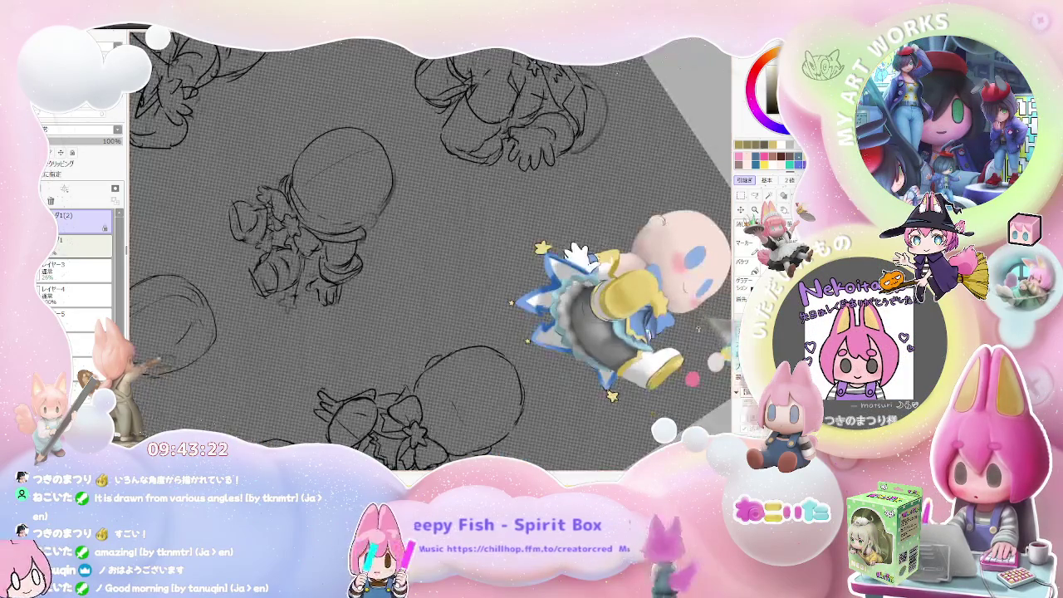
{"action": "scroll", "coordinate": [494, 332], "scroll_direction": "up", "scroll_amount": 2}
{"action": "scroll", "coordinate": [465, 358], "scroll_direction": "up", "scroll_amount": 2}
{"action": "scroll", "coordinate": [424, 378], "scroll_direction": "up", "scroll_amount": 2}
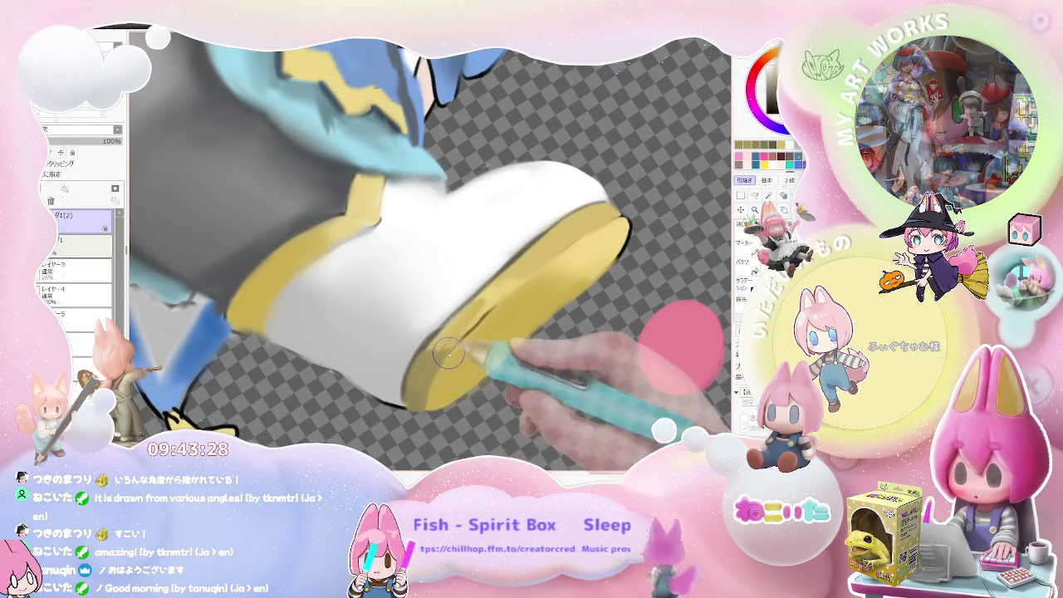
Step: Zoom in and rotate the canvas two quarter turns to frame the boot
{"action": "scroll", "coordinate": [422, 402], "scroll_direction": "down", "scroll_amount": 2}
{"action": "scroll", "coordinate": [432, 382], "scroll_direction": "down", "scroll_amount": 2}
{"action": "scroll", "coordinate": [465, 357], "scroll_direction": "down", "scroll_amount": 1}
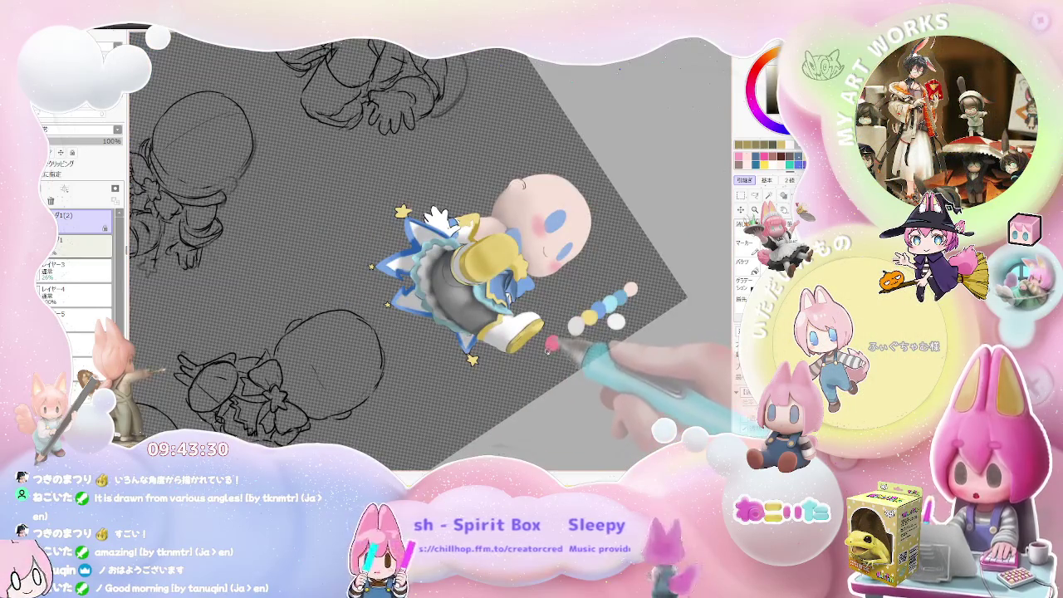
{"action": "scroll", "coordinate": [540, 352], "scroll_direction": "up", "scroll_amount": 1}
{"action": "scroll", "coordinate": [465, 353], "scroll_direction": "up", "scroll_amount": 2}
{"action": "scroll", "coordinate": [427, 347], "scroll_direction": "up", "scroll_amount": 2}
{"action": "scroll", "coordinate": [416, 350], "scroll_direction": "up", "scroll_amount": 2}
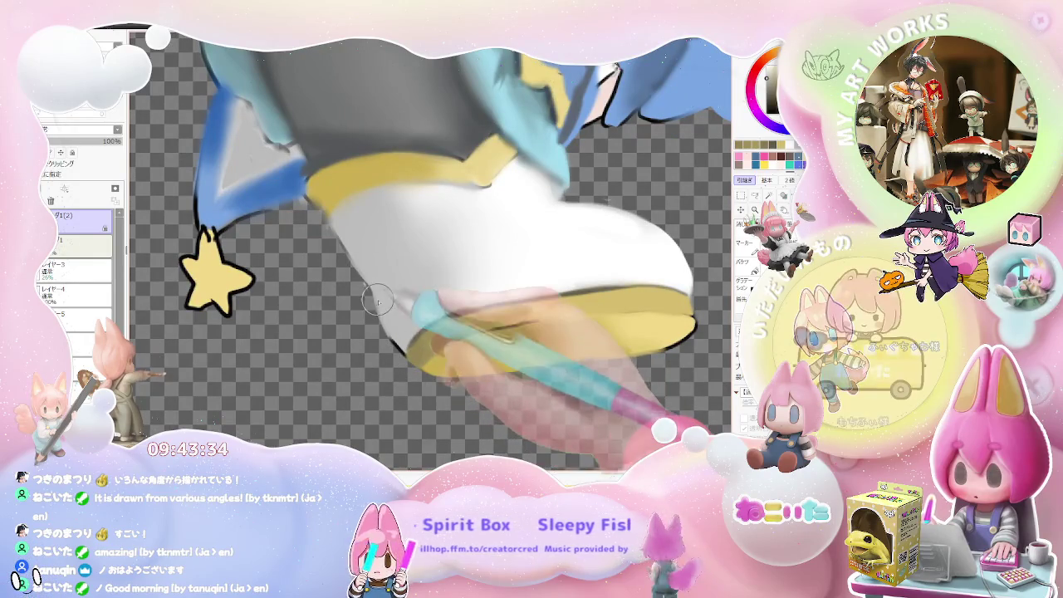
{"action": "scroll", "coordinate": [465, 332], "scroll_direction": "down", "scroll_amount": 2}
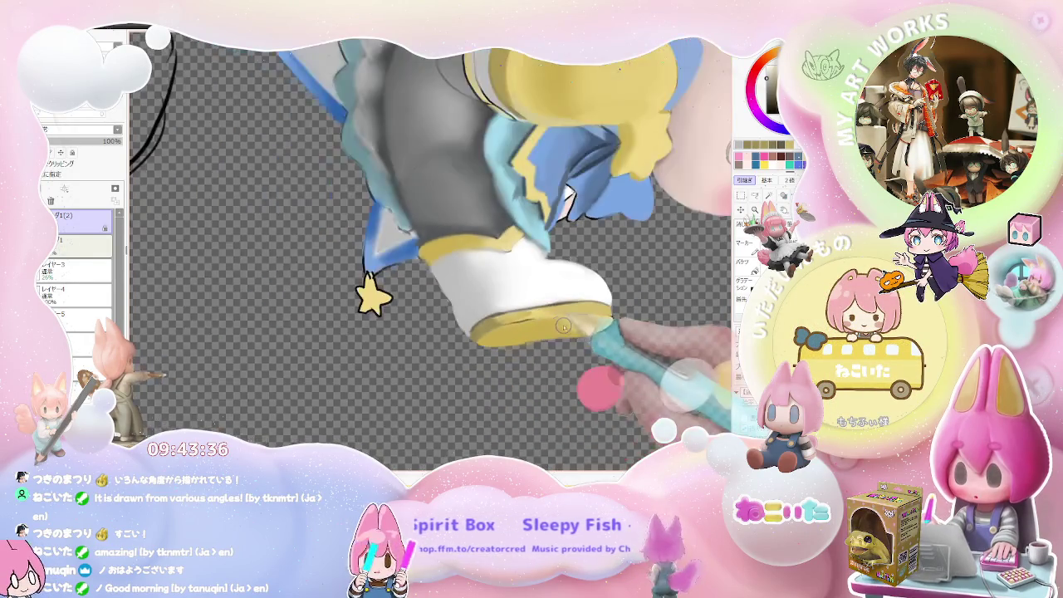
{"action": "scroll", "coordinate": [531, 308], "scroll_direction": "down", "scroll_amount": 2}
{"action": "scroll", "coordinate": [531, 283], "scroll_direction": "down", "scroll_amount": 1}
{"action": "scroll", "coordinate": [480, 368], "scroll_direction": "up", "scroll_amount": 1}
{"action": "key", "text": "Delete"}
{"action": "key", "text": "Delete"}
{"action": "key", "text": "Delete"}
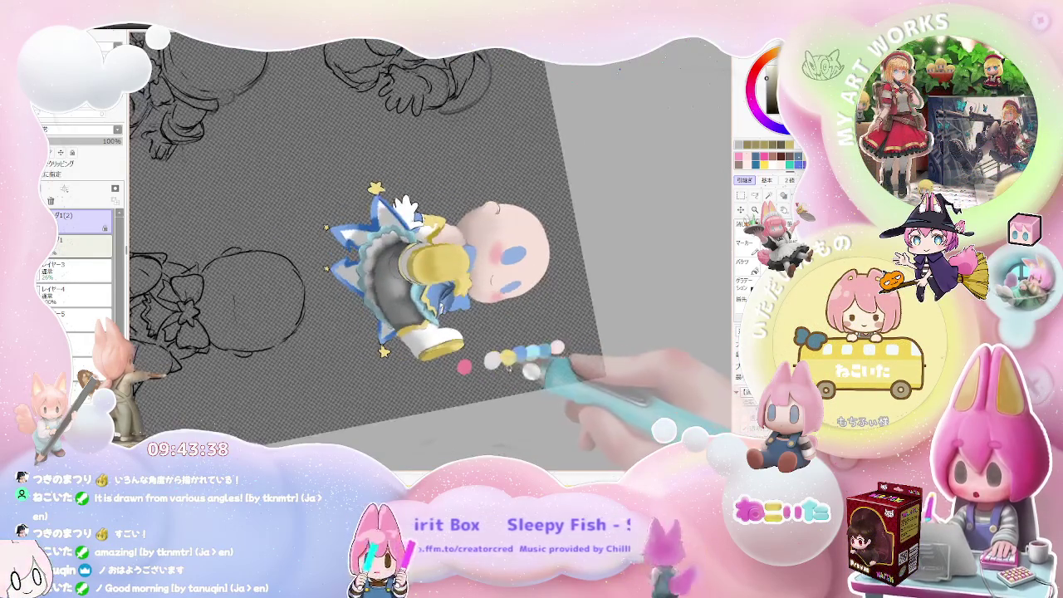
{"action": "key", "text": "Delete"}
{"action": "key", "text": "Delete"}
{"action": "key", "text": "Delete"}
Step: Paint gentle grey shading across the white boot, zooming in and out as needed
{"action": "scroll", "coordinate": [465, 333], "scroll_direction": "up", "scroll_amount": 2}
{"action": "scroll", "coordinate": [429, 301], "scroll_direction": "up", "scroll_amount": 2}
{"action": "scroll", "coordinate": [429, 301], "scroll_direction": "up", "scroll_amount": 1}
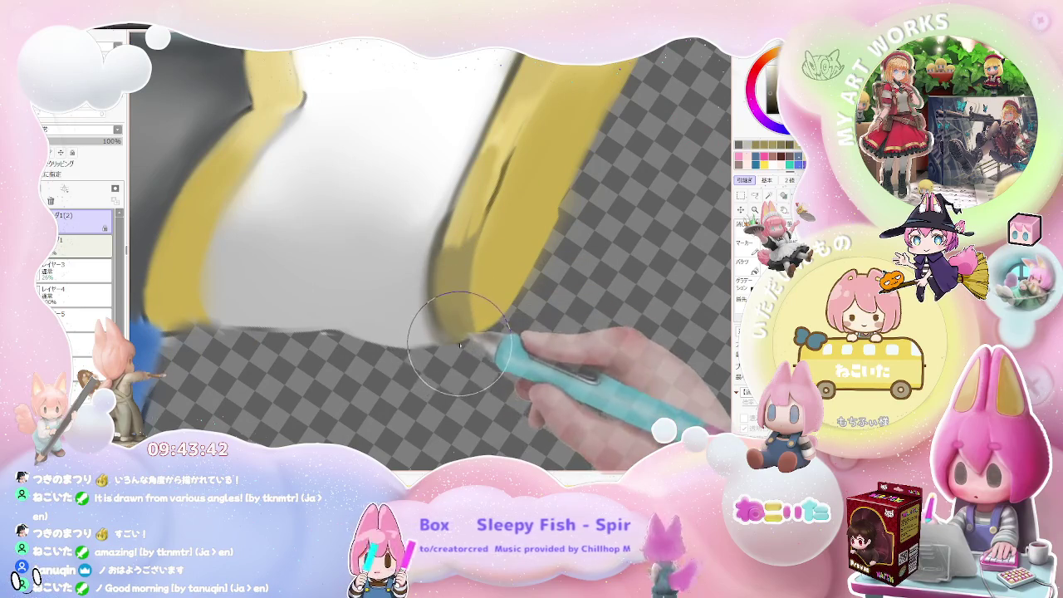
{"action": "scroll", "coordinate": [459, 343], "scroll_direction": "down", "scroll_amount": 2}
{"action": "scroll", "coordinate": [462, 332], "scroll_direction": "down", "scroll_amount": 1}
{"action": "scroll", "coordinate": [463, 328], "scroll_direction": "up", "scroll_amount": 1}
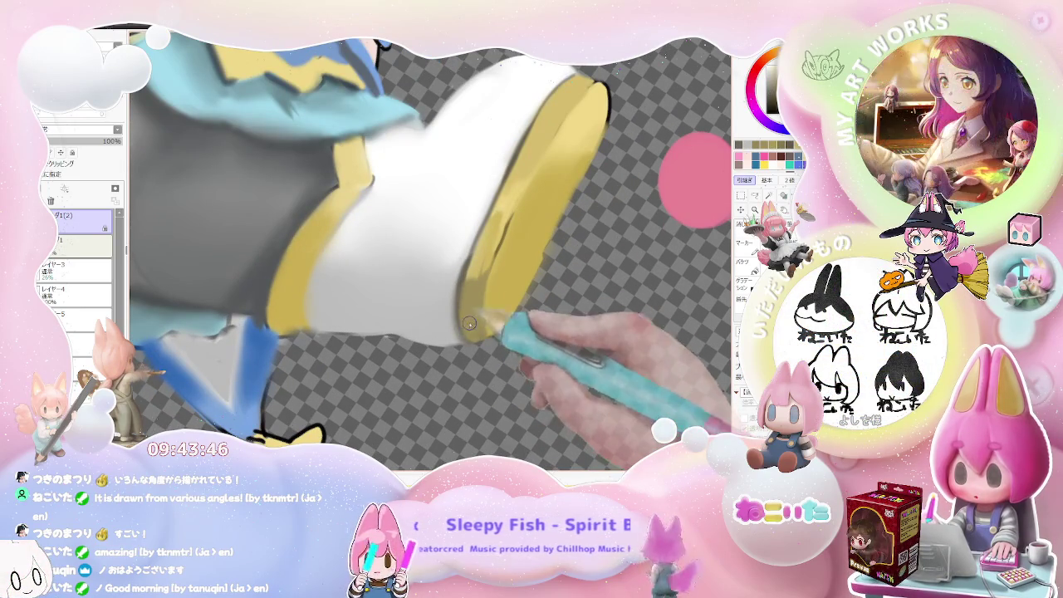
{"action": "scroll", "coordinate": [480, 341], "scroll_direction": "down", "scroll_amount": 2}
{"action": "scroll", "coordinate": [515, 345], "scroll_direction": "down", "scroll_amount": 1}
{"action": "scroll", "coordinate": [548, 349], "scroll_direction": "down", "scroll_amount": 2}
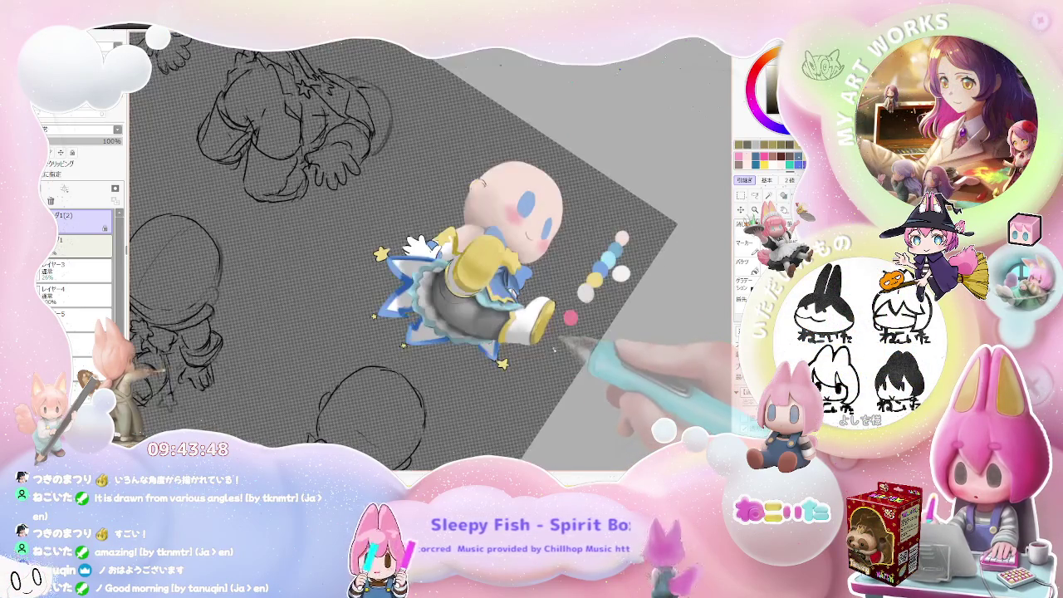
{"action": "scroll", "coordinate": [554, 352], "scroll_direction": "up", "scroll_amount": 1}
{"action": "scroll", "coordinate": [532, 357], "scroll_direction": "up", "scroll_amount": 2}
{"action": "scroll", "coordinate": [499, 366], "scroll_direction": "up", "scroll_amount": 2}
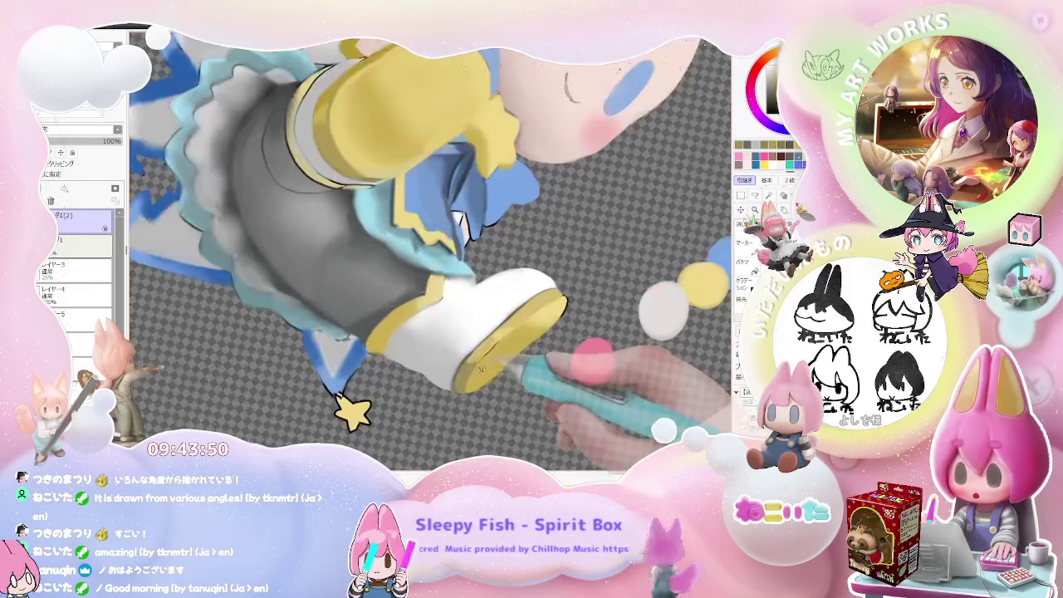
{"action": "scroll", "coordinate": [480, 369], "scroll_direction": "up", "scroll_amount": 2}
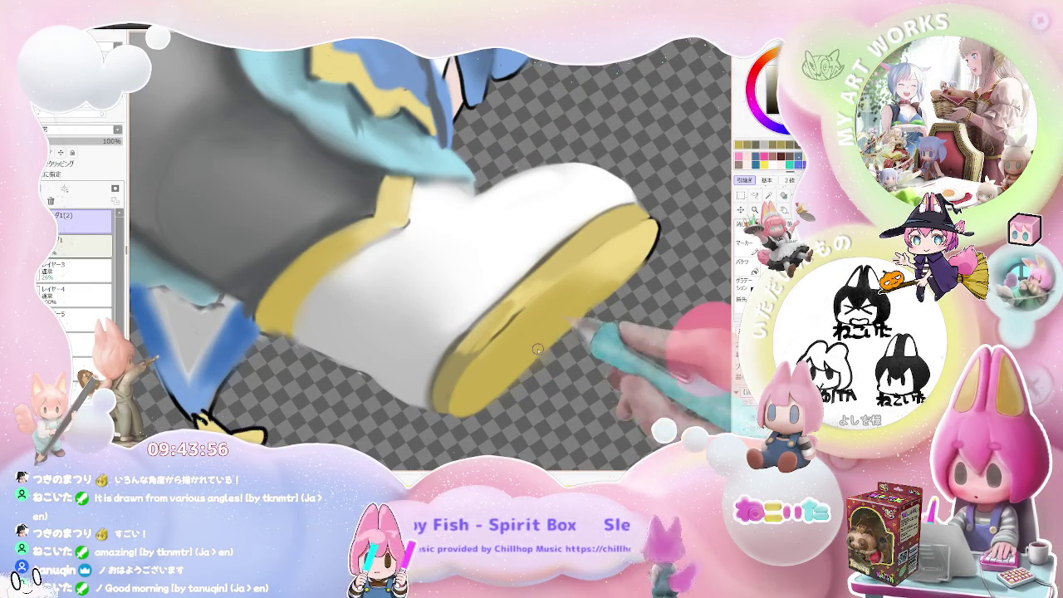
{"action": "scroll", "coordinate": [563, 327], "scroll_direction": "down", "scroll_amount": 2}
{"action": "scroll", "coordinate": [542, 322], "scroll_direction": "up", "scroll_amount": 2}
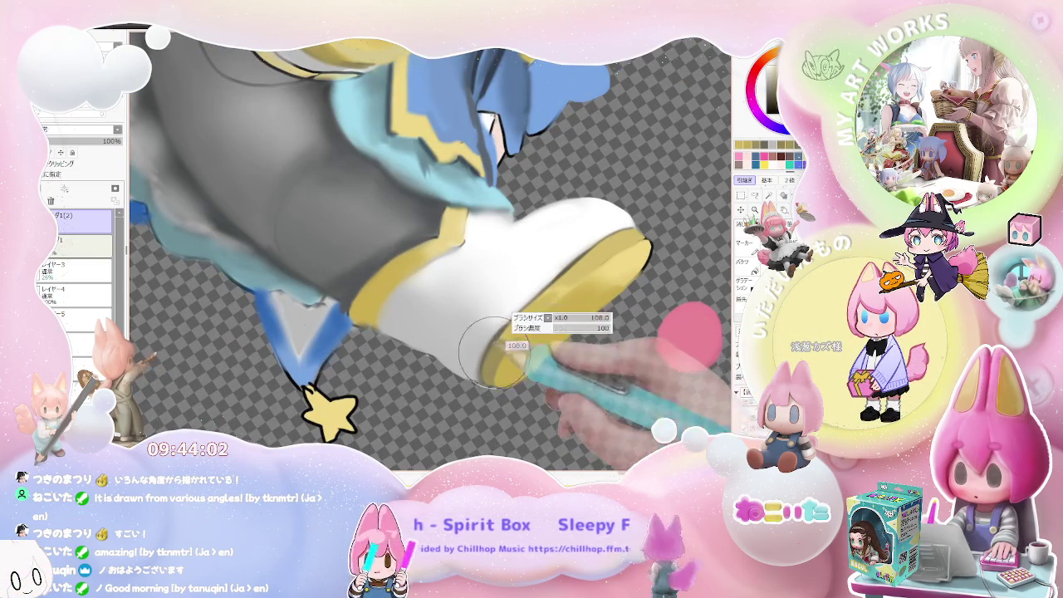
{"action": "scroll", "coordinate": [511, 341], "scroll_direction": "down", "scroll_amount": 3}
{"action": "scroll", "coordinate": [548, 332], "scroll_direction": "down", "scroll_amount": 3}
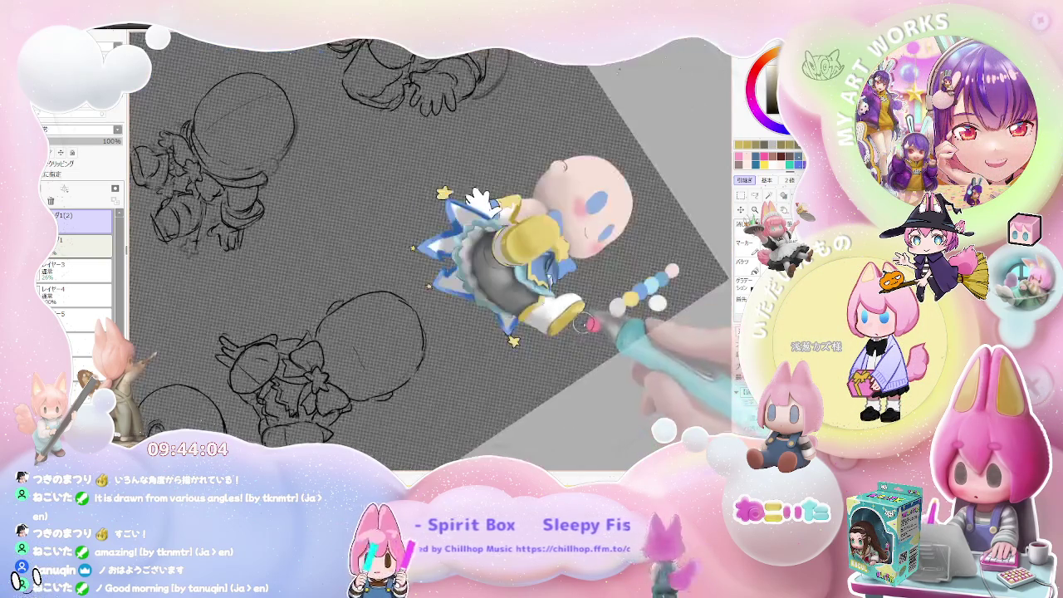
{"action": "scroll", "coordinate": [579, 333], "scroll_direction": "up", "scroll_amount": 3}
{"action": "scroll", "coordinate": [540, 349], "scroll_direction": "up", "scroll_amount": 3}
{"action": "scroll", "coordinate": [485, 368], "scroll_direction": "up", "scroll_amount": 2}
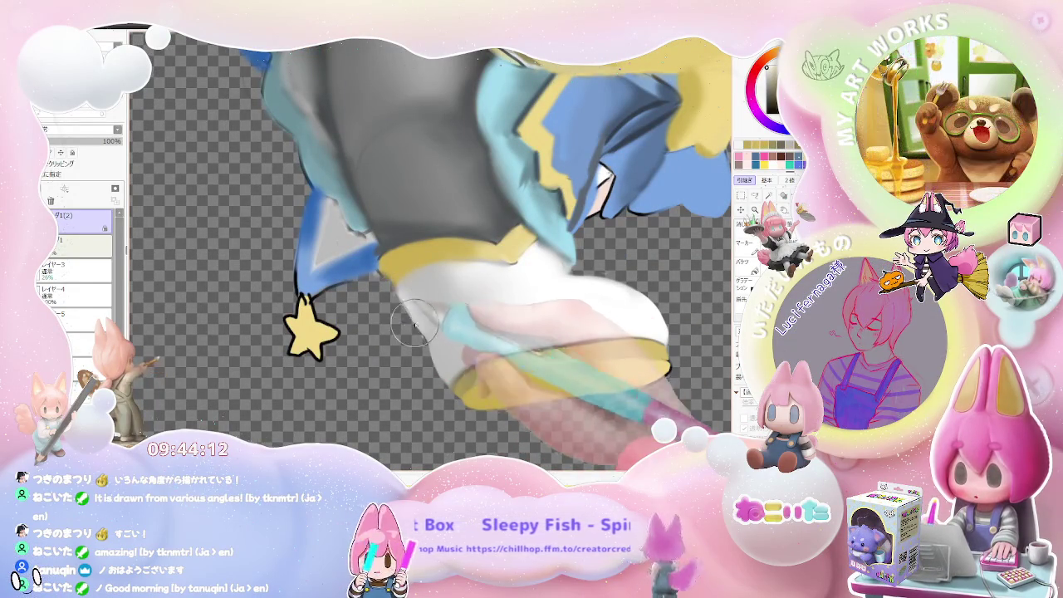
{"action": "scroll", "coordinate": [446, 380], "scroll_direction": "down", "scroll_amount": 5}
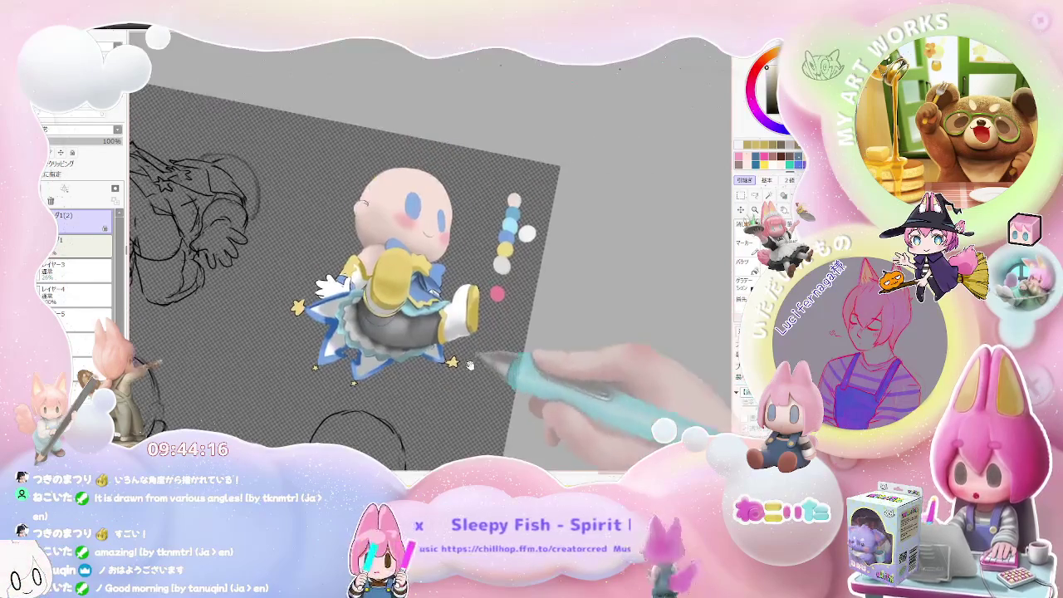
{"action": "scroll", "coordinate": [498, 316], "scroll_direction": "up", "scroll_amount": 5}
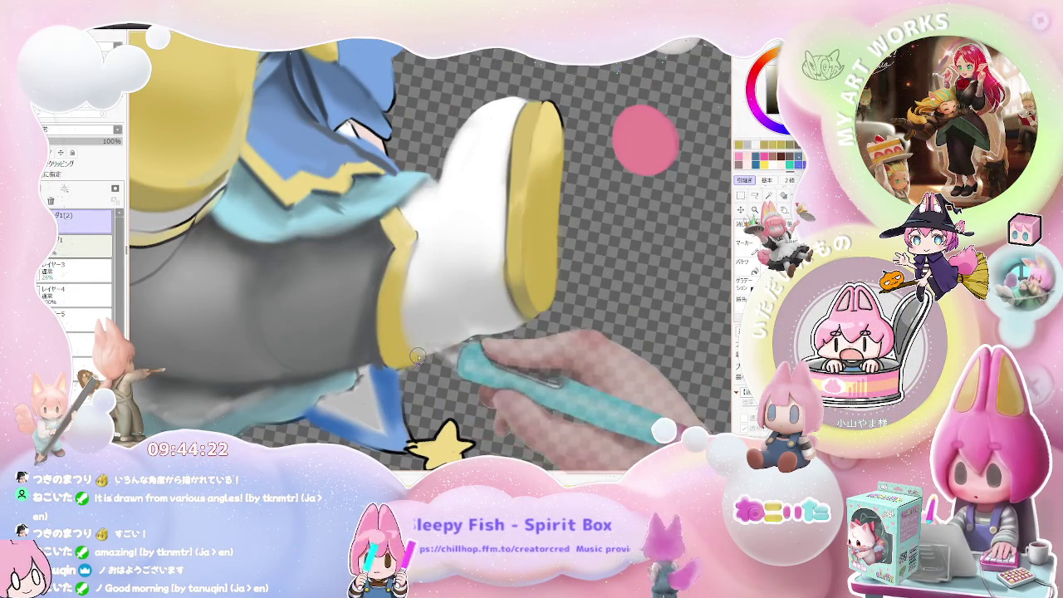
{"action": "scroll", "coordinate": [417, 356], "scroll_direction": "down", "scroll_amount": 3}
{"action": "scroll", "coordinate": [410, 317], "scroll_direction": "up", "scroll_amount": 3}
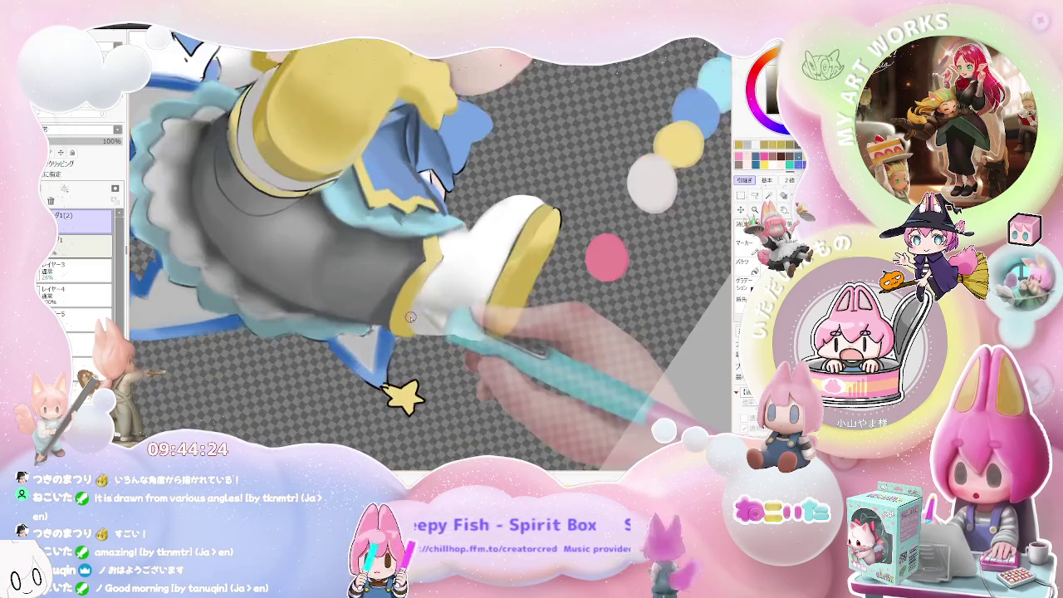
{"action": "scroll", "coordinate": [409, 317], "scroll_direction": "up", "scroll_amount": 2}
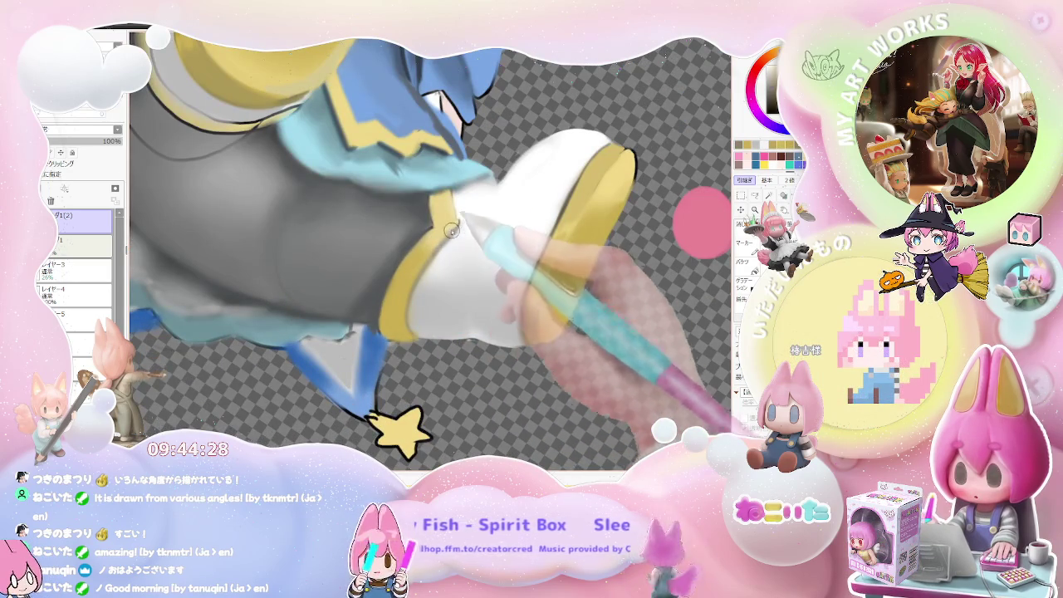
{"action": "scroll", "coordinate": [474, 241], "scroll_direction": "down", "scroll_amount": 3}
{"action": "scroll", "coordinate": [516, 262], "scroll_direction": "down", "scroll_amount": 3}
{"action": "scroll", "coordinate": [499, 283], "scroll_direction": "up", "scroll_amount": 1}
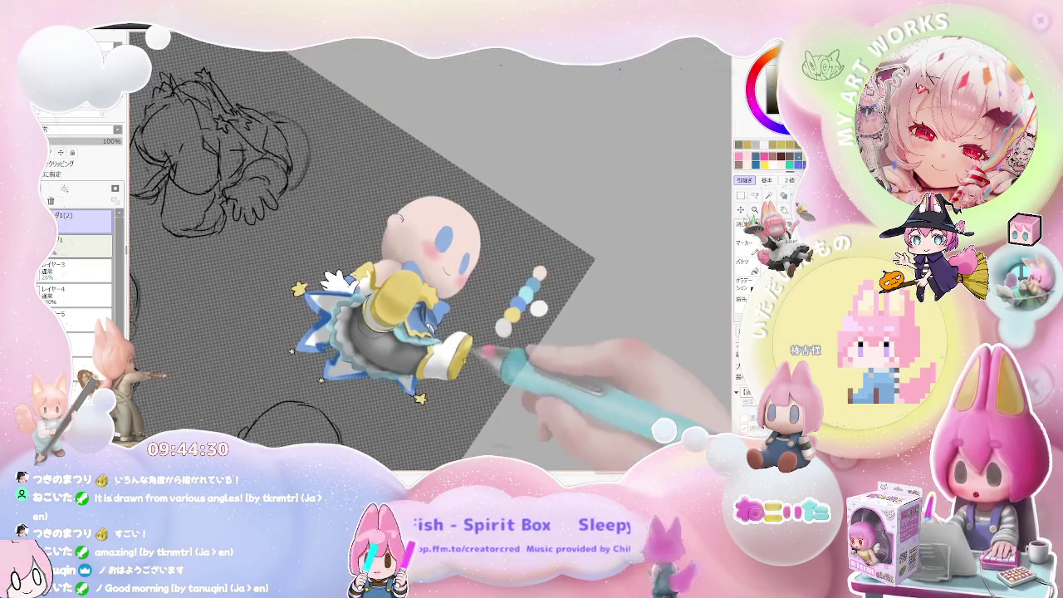
{"action": "scroll", "coordinate": [441, 324], "scroll_direction": "up", "scroll_amount": 3}
{"action": "scroll", "coordinate": [411, 348], "scroll_direction": "up", "scroll_amount": 1}
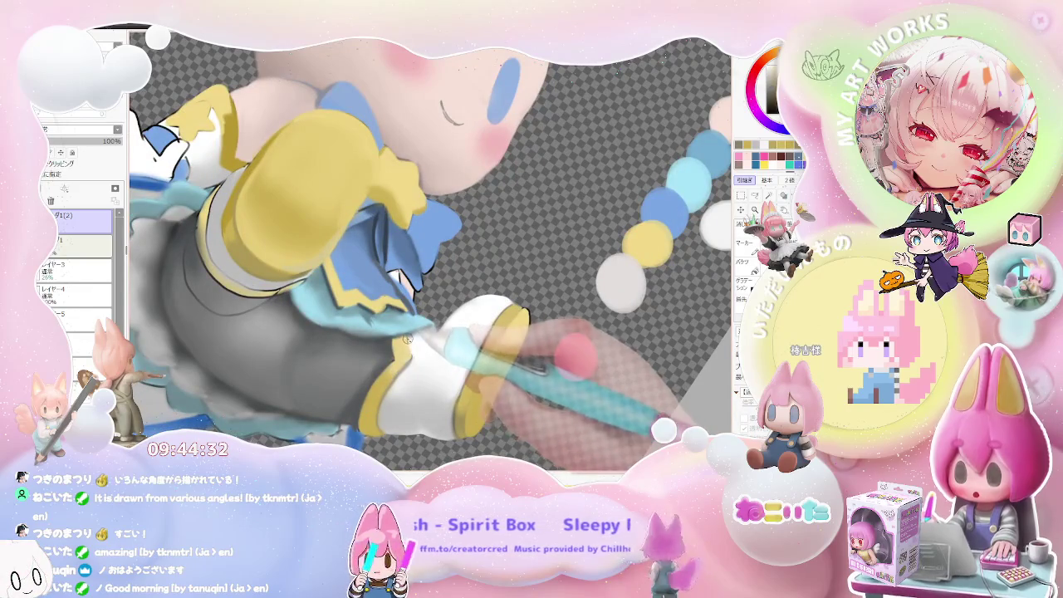
{"action": "scroll", "coordinate": [427, 330], "scroll_direction": "down", "scroll_amount": 2}
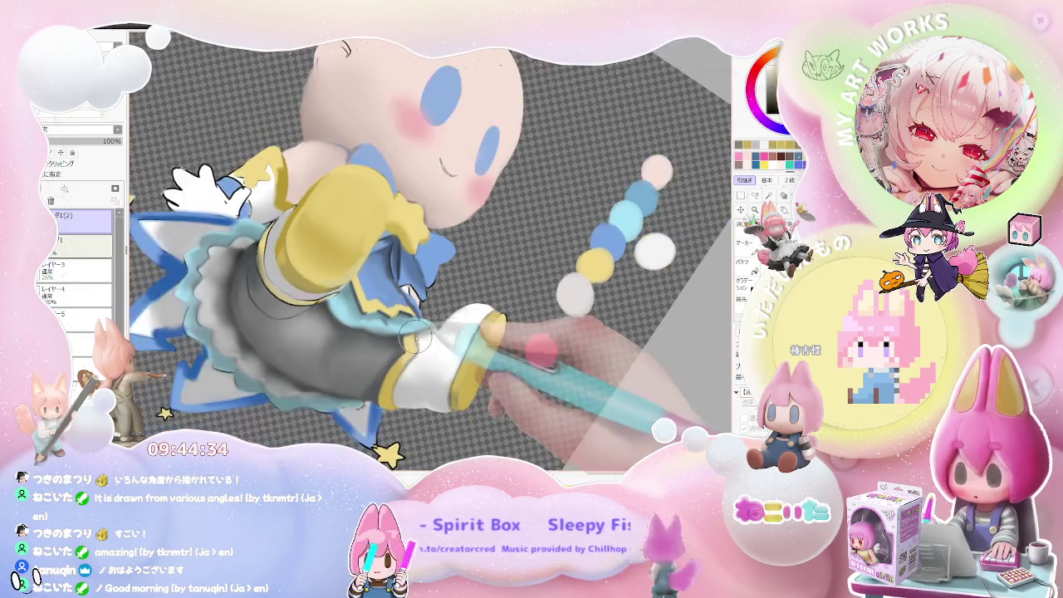
{"action": "scroll", "coordinate": [452, 340], "scroll_direction": "down", "scroll_amount": 3}
{"action": "scroll", "coordinate": [465, 346], "scroll_direction": "up", "scroll_amount": 1}
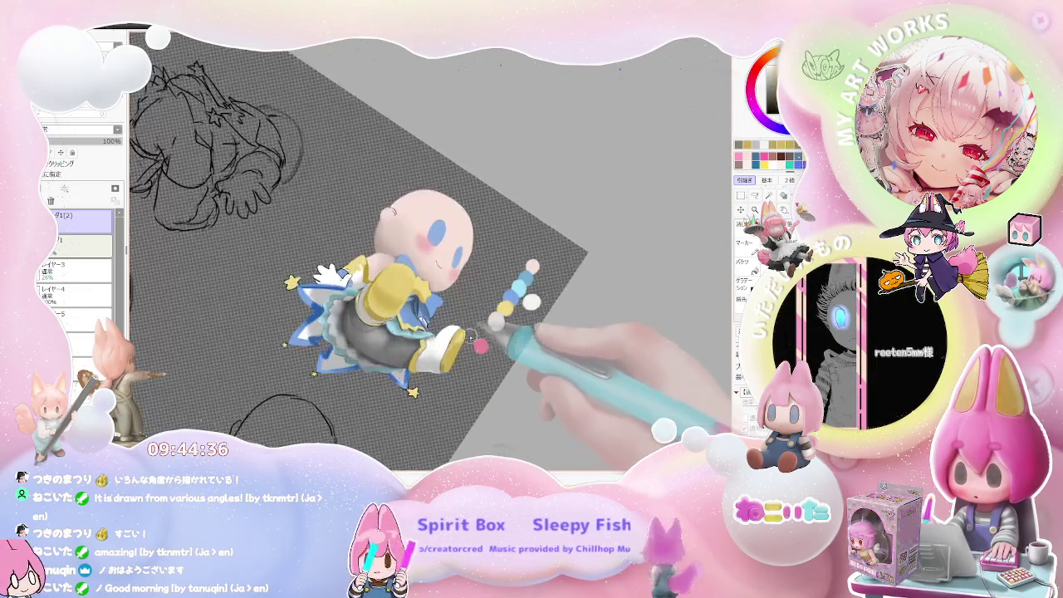
{"action": "scroll", "coordinate": [441, 344], "scroll_direction": "up", "scroll_amount": 2}
{"action": "scroll", "coordinate": [415, 341], "scroll_direction": "up", "scroll_amount": 1}
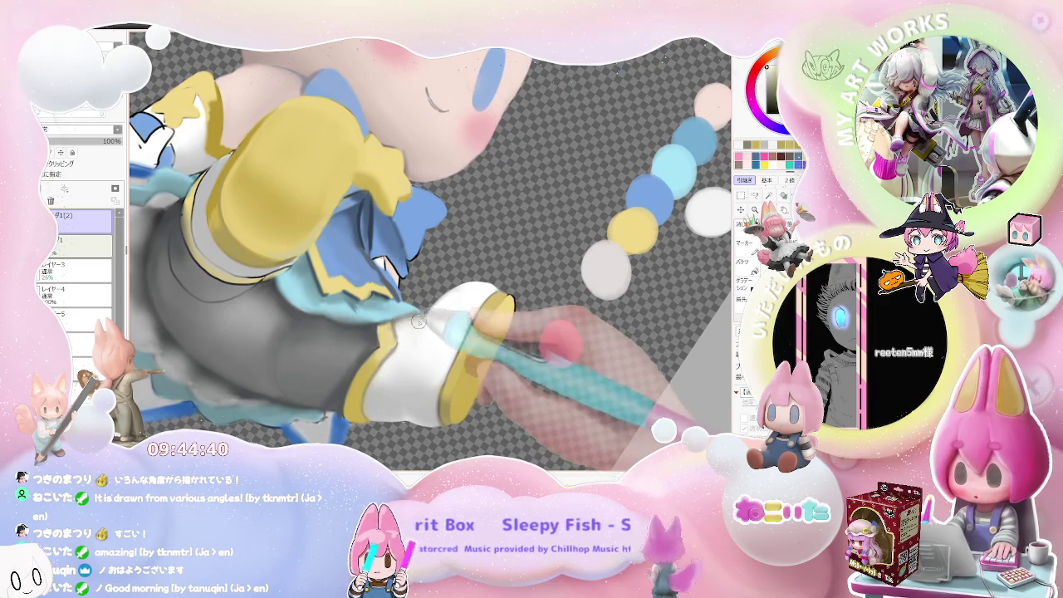
{"action": "scroll", "coordinate": [418, 322], "scroll_direction": "down", "scroll_amount": 1}
{"action": "scroll", "coordinate": [440, 326], "scroll_direction": "down", "scroll_amount": 1}
{"action": "scroll", "coordinate": [466, 328], "scroll_direction": "down", "scroll_amount": 2}
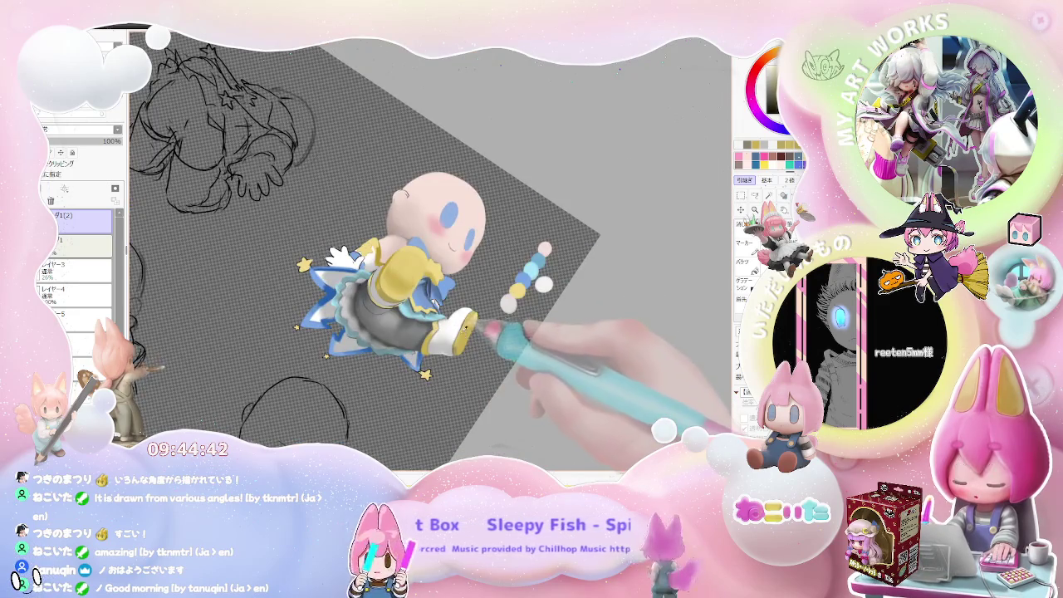
{"action": "scroll", "coordinate": [468, 327], "scroll_direction": "up", "scroll_amount": 2}
{"action": "scroll", "coordinate": [449, 320], "scroll_direction": "up", "scroll_amount": 1}
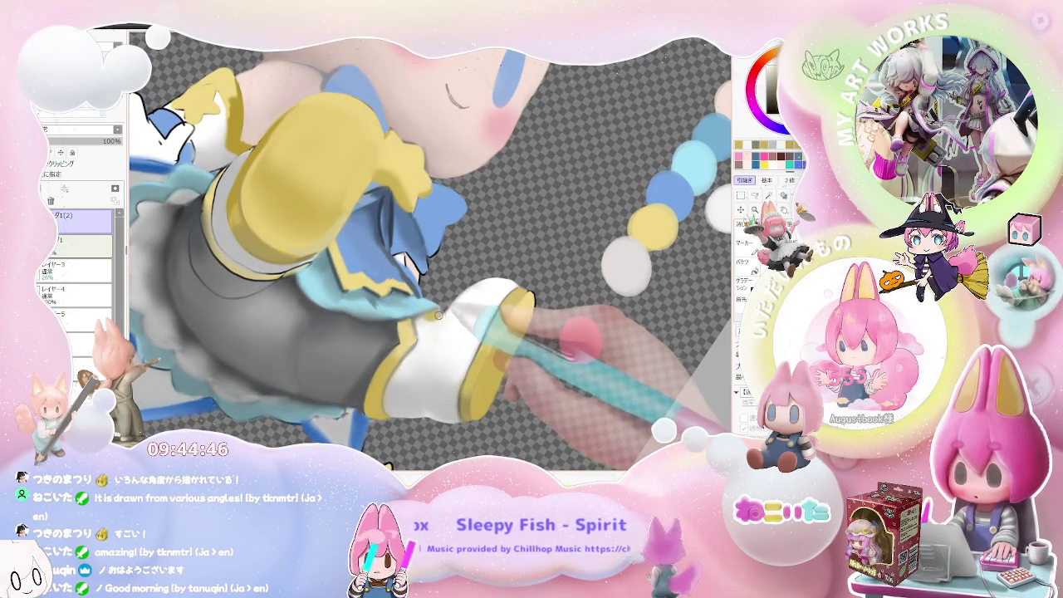
{"action": "scroll", "coordinate": [466, 315], "scroll_direction": "down", "scroll_amount": 3}
{"action": "scroll", "coordinate": [480, 314], "scroll_direction": "down", "scroll_amount": 1}
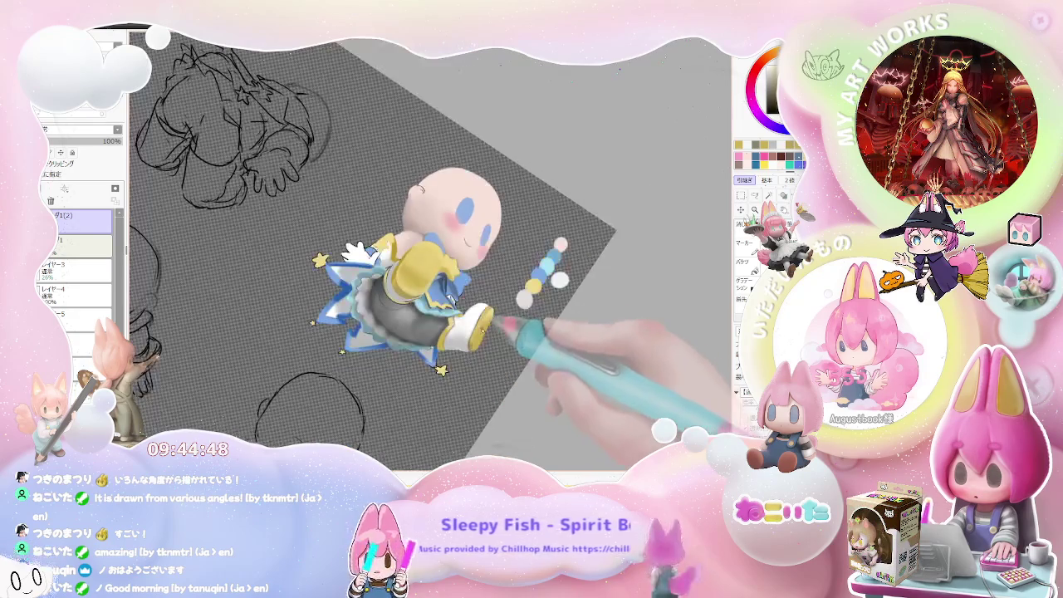
{"action": "scroll", "coordinate": [465, 324], "scroll_direction": "up", "scroll_amount": 1}
{"action": "scroll", "coordinate": [409, 335], "scroll_direction": "up", "scroll_amount": 2}
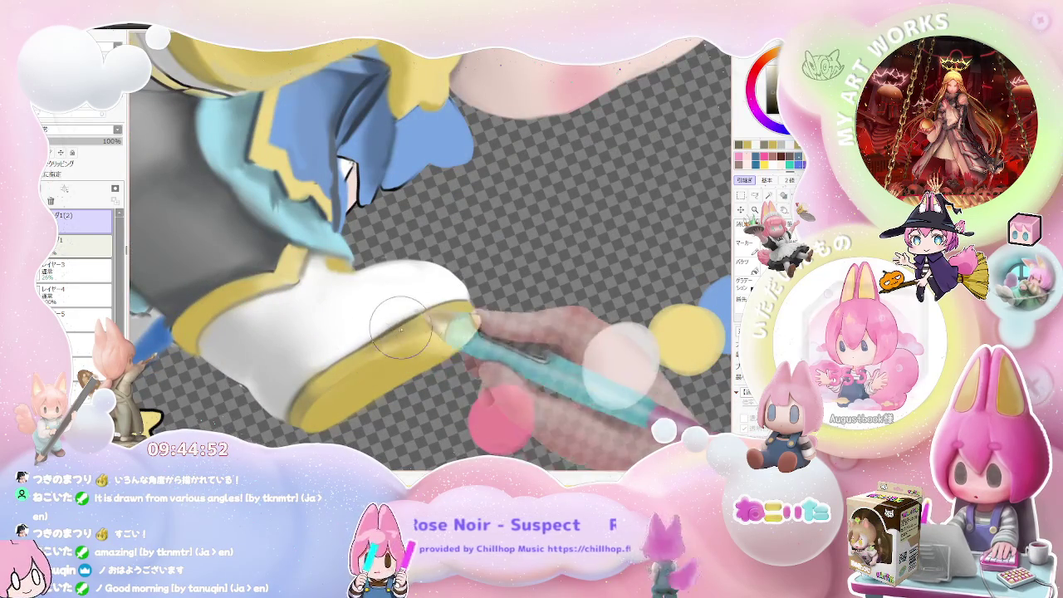
{"action": "scroll", "coordinate": [338, 272], "scroll_direction": "up", "scroll_amount": 1}
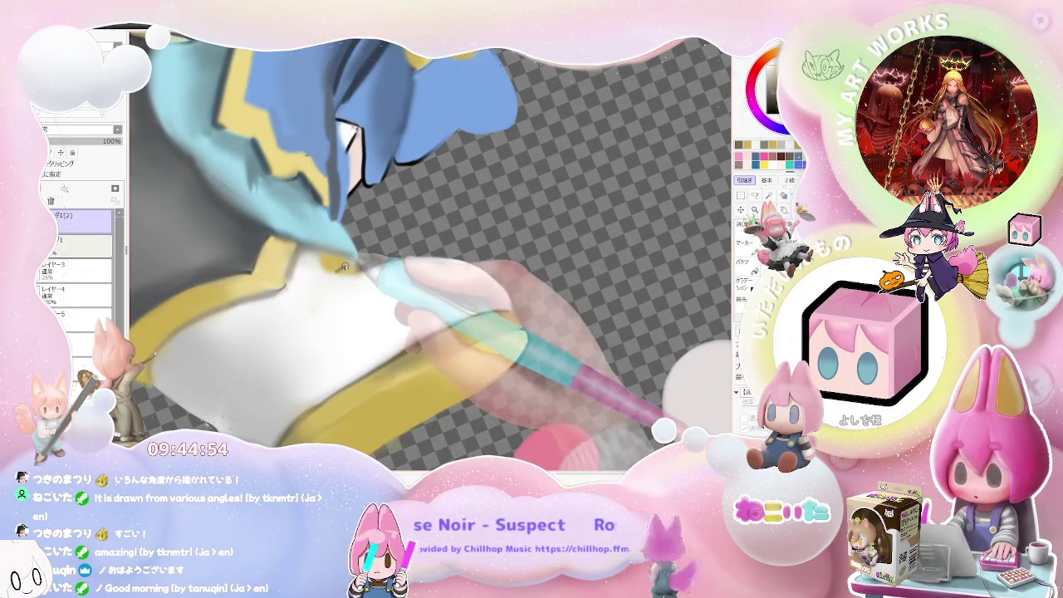
Step: Soften the brush to density 50 and add darker-yellow shading along the sole's top edge
{"action": "left_click_drag", "start_coordinate": [347, 274], "coordinate": [330, 285]}
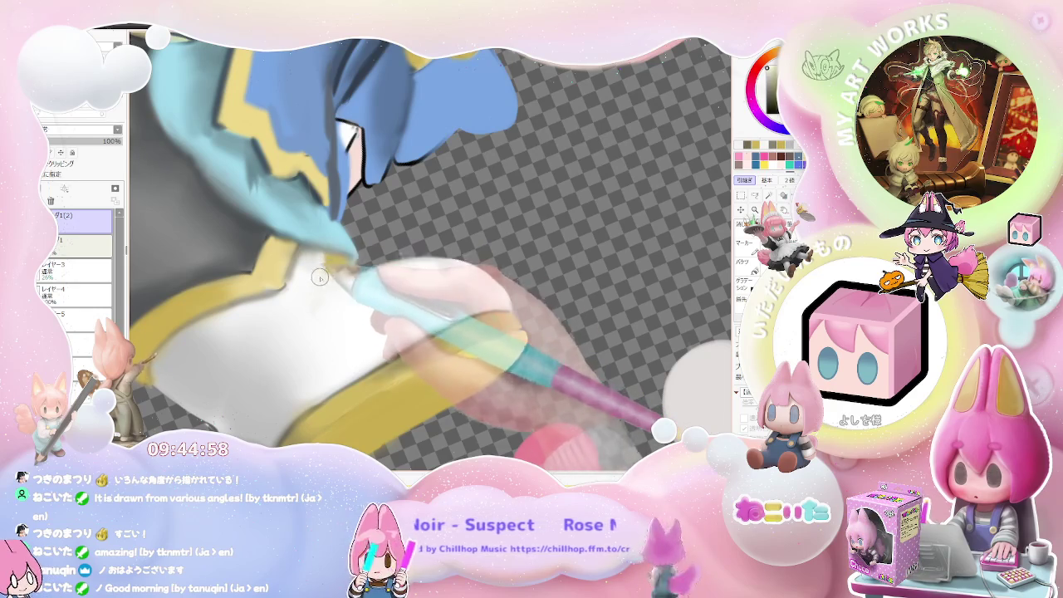
{"action": "scroll", "coordinate": [311, 280], "scroll_direction": "down", "scroll_amount": 5}
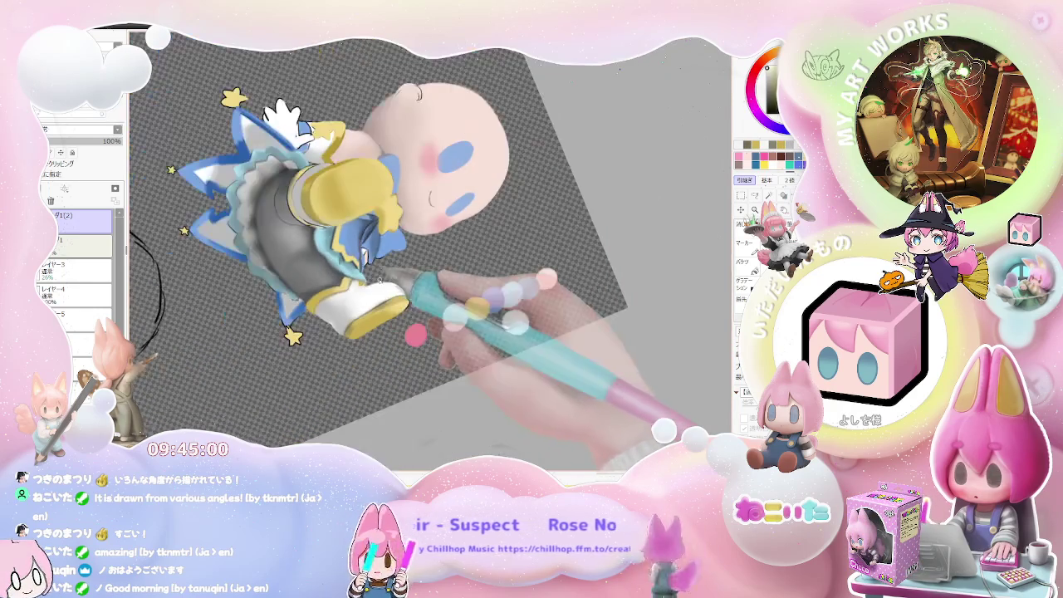
{"action": "scroll", "coordinate": [432, 251], "scroll_direction": "up", "scroll_amount": 5}
{"action": "scroll", "coordinate": [432, 252], "scroll_direction": "up", "scroll_amount": 3}
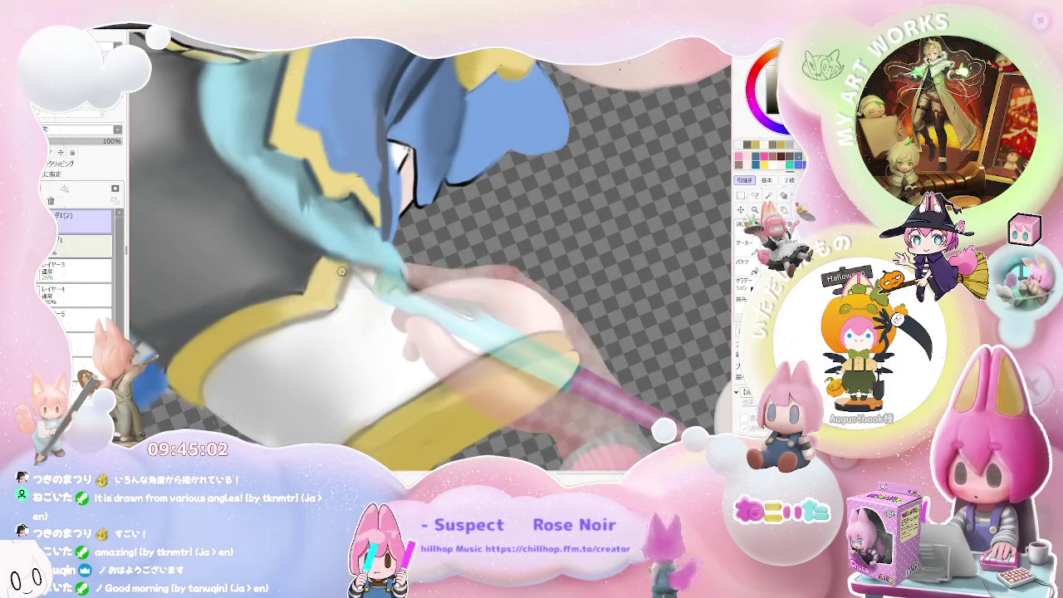
{"action": "scroll", "coordinate": [339, 286], "scroll_direction": "down", "scroll_amount": 3}
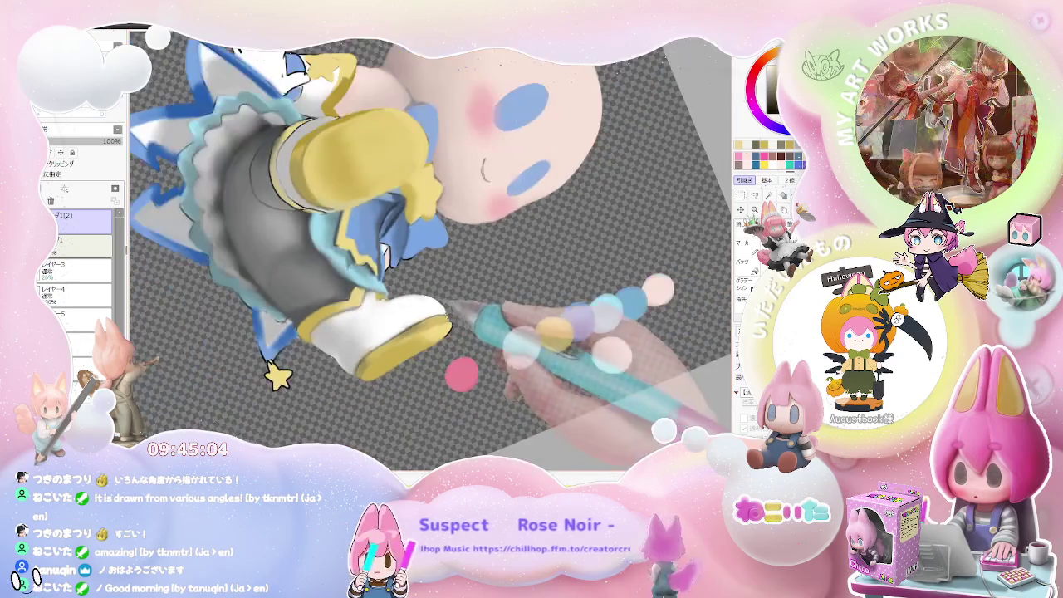
{"action": "scroll", "coordinate": [339, 285], "scroll_direction": "down", "scroll_amount": 2}
{"action": "scroll", "coordinate": [515, 353], "scroll_direction": "up", "scroll_amount": 1}
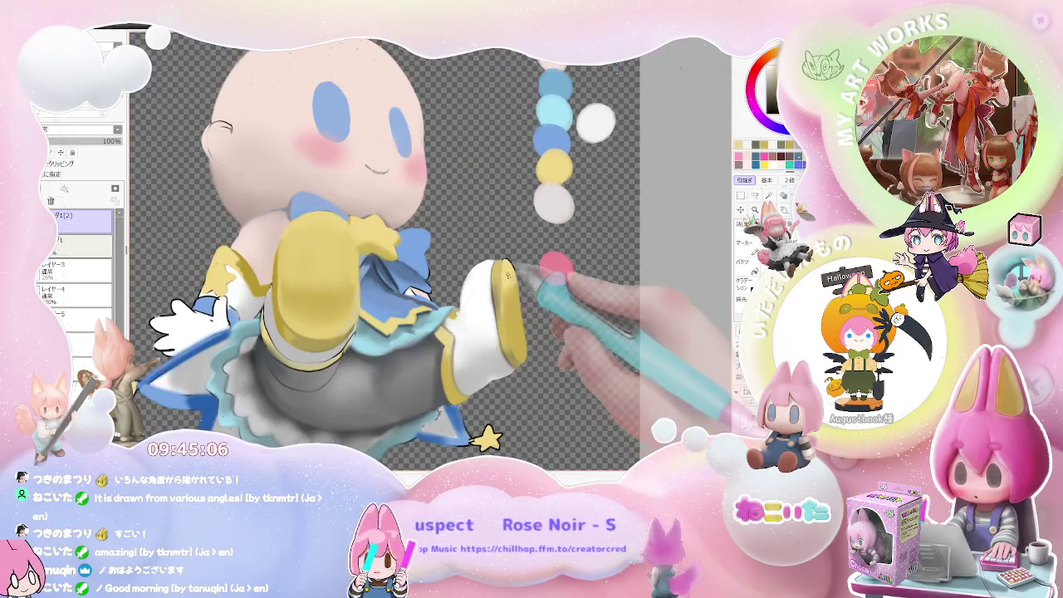
{"action": "scroll", "coordinate": [508, 278], "scroll_direction": "up", "scroll_amount": 3}
{"action": "scroll", "coordinate": [504, 257], "scroll_direction": "up", "scroll_amount": 2}
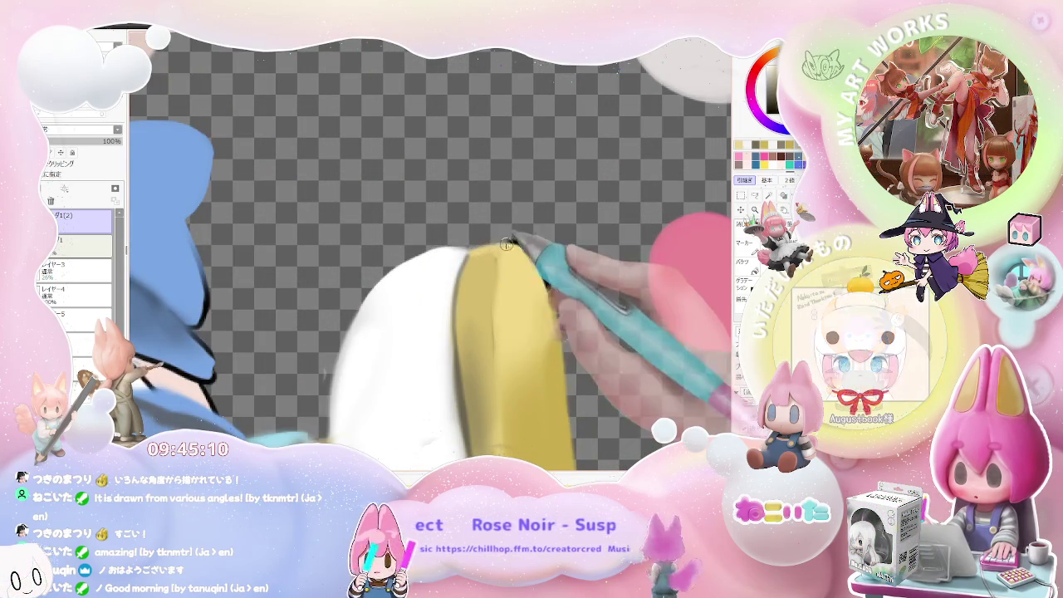
{"action": "scroll", "coordinate": [486, 251], "scroll_direction": "down", "scroll_amount": 2}
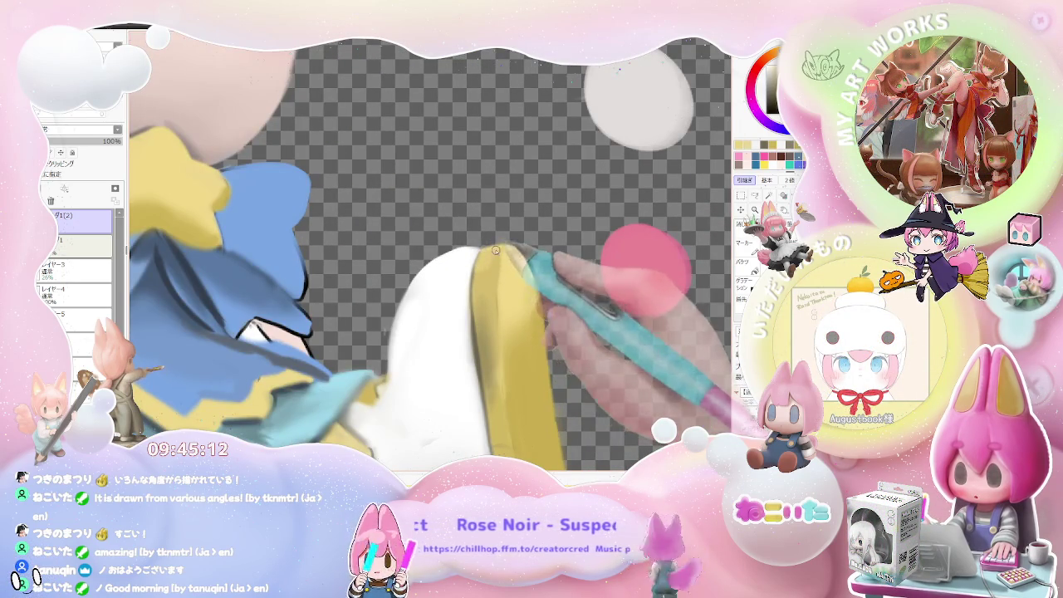
{"action": "scroll", "coordinate": [499, 266], "scroll_direction": "down", "scroll_amount": 3}
{"action": "scroll", "coordinate": [510, 292], "scroll_direction": "down", "scroll_amount": 2}
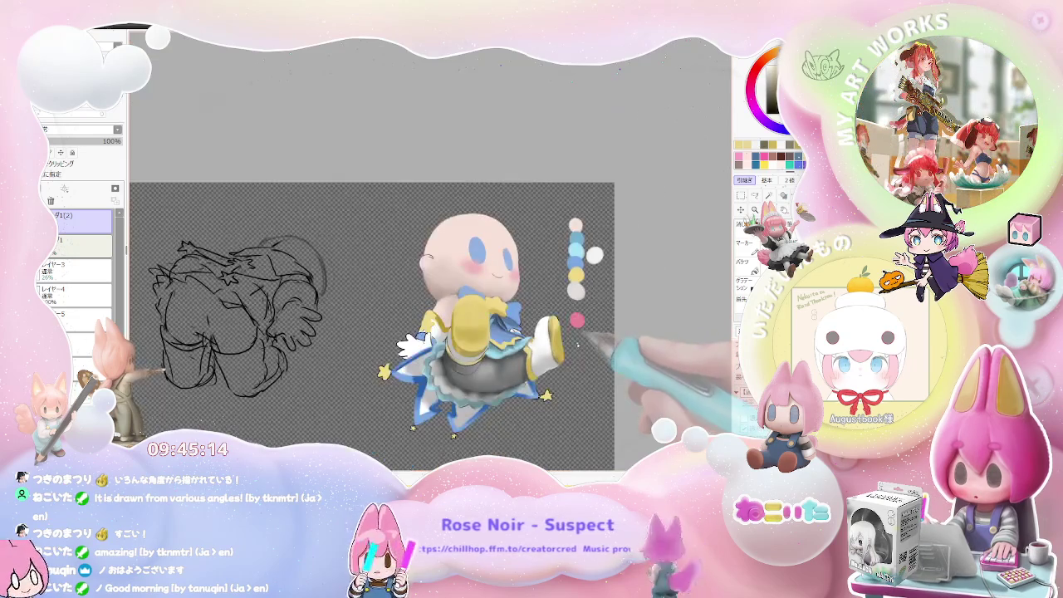
{"action": "left_click_drag", "start_coordinate": [577, 345], "coordinate": [383, 347]}
{"action": "scroll", "coordinate": [383, 348], "scroll_direction": "up", "scroll_amount": 3}
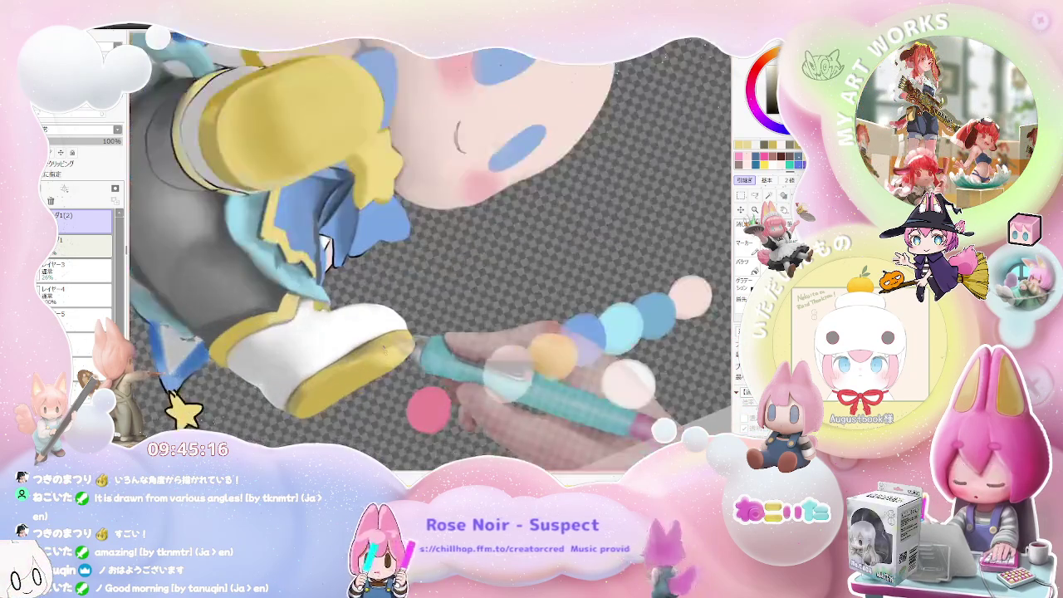
{"action": "scroll", "coordinate": [385, 351], "scroll_direction": "up", "scroll_amount": 2}
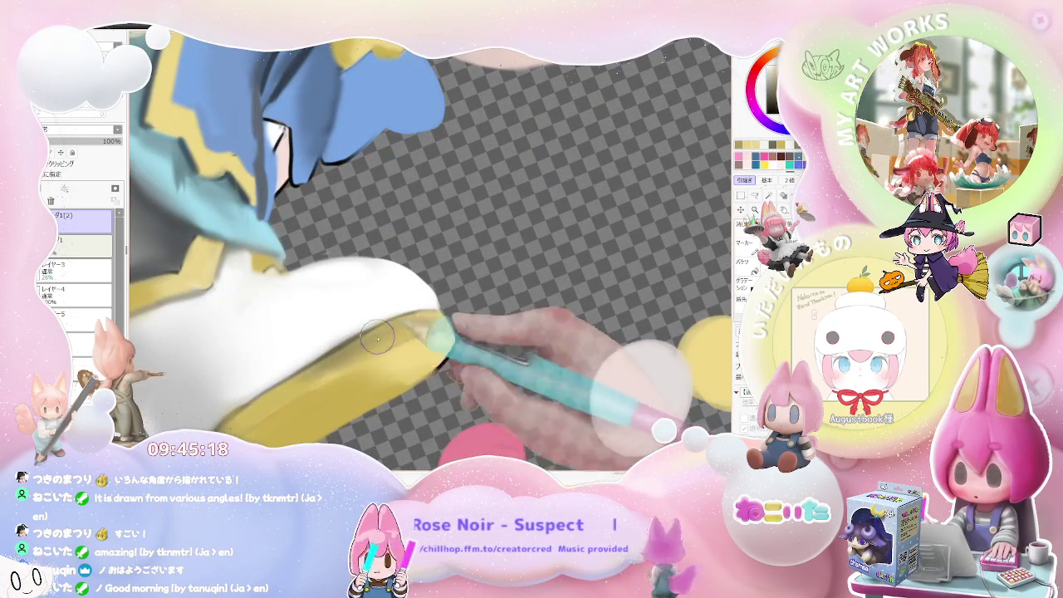
{"action": "scroll", "coordinate": [374, 342], "scroll_direction": "down", "scroll_amount": 3}
{"action": "scroll", "coordinate": [370, 351], "scroll_direction": "up", "scroll_amount": 3}
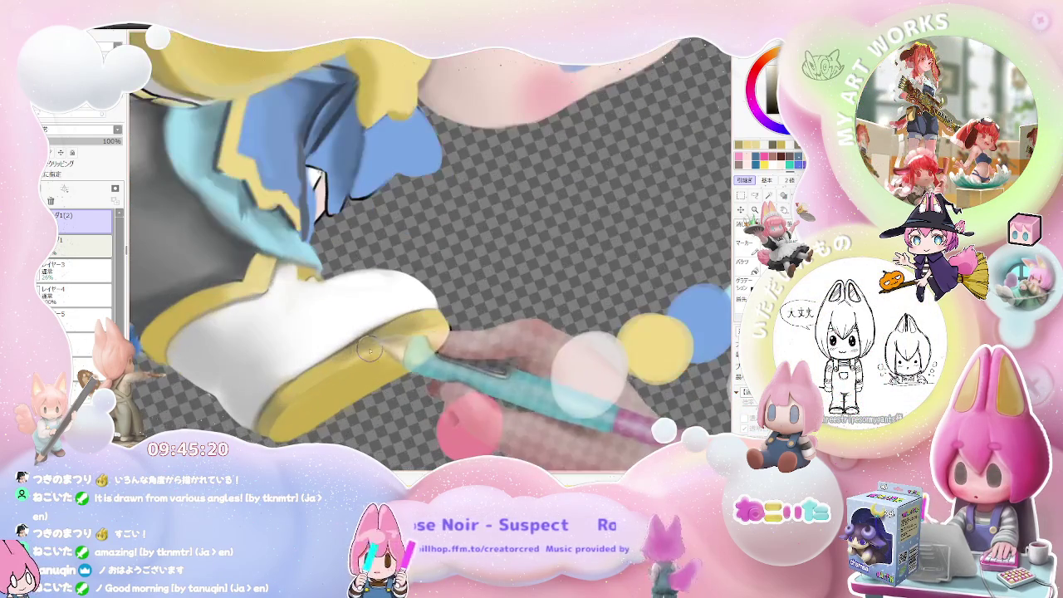
{"action": "scroll", "coordinate": [415, 332], "scroll_direction": "down", "scroll_amount": 3}
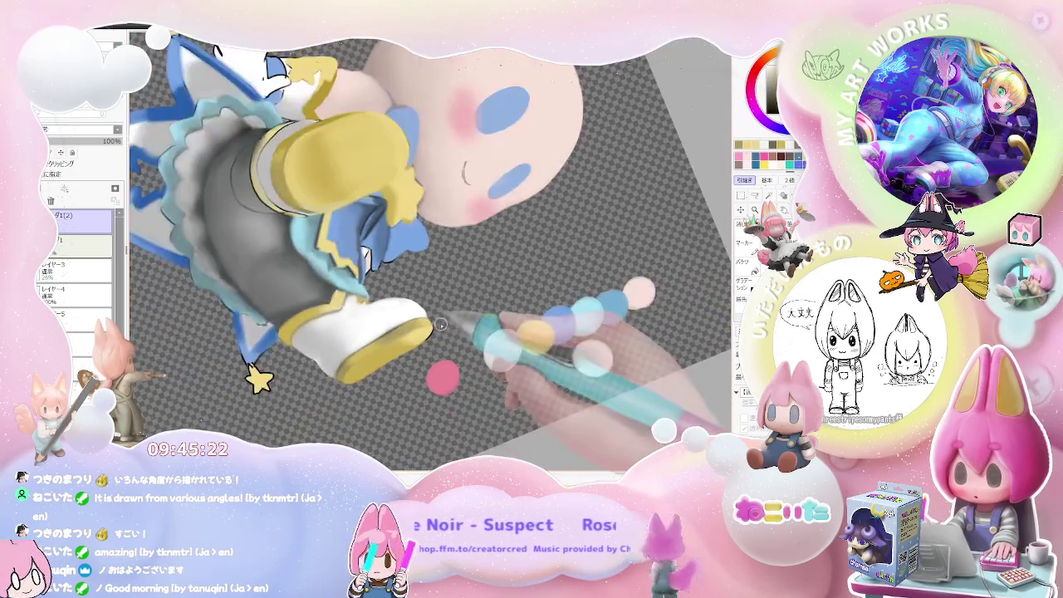
{"action": "scroll", "coordinate": [440, 324], "scroll_direction": "down", "scroll_amount": 2}
{"action": "scroll", "coordinate": [485, 307], "scroll_direction": "up", "scroll_amount": 3}
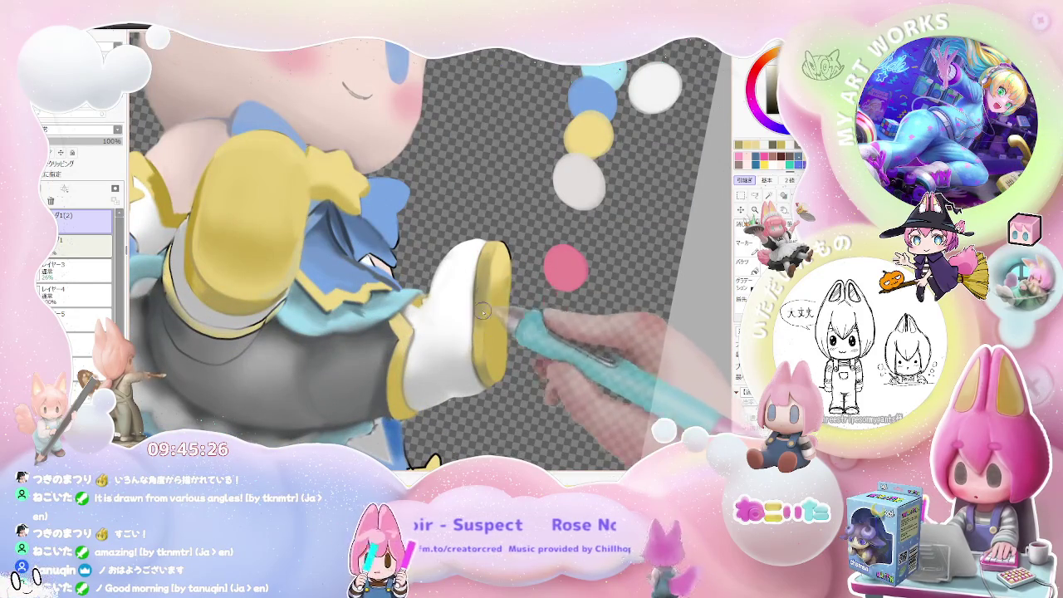
{"action": "scroll", "coordinate": [486, 279], "scroll_direction": "down", "scroll_amount": 3}
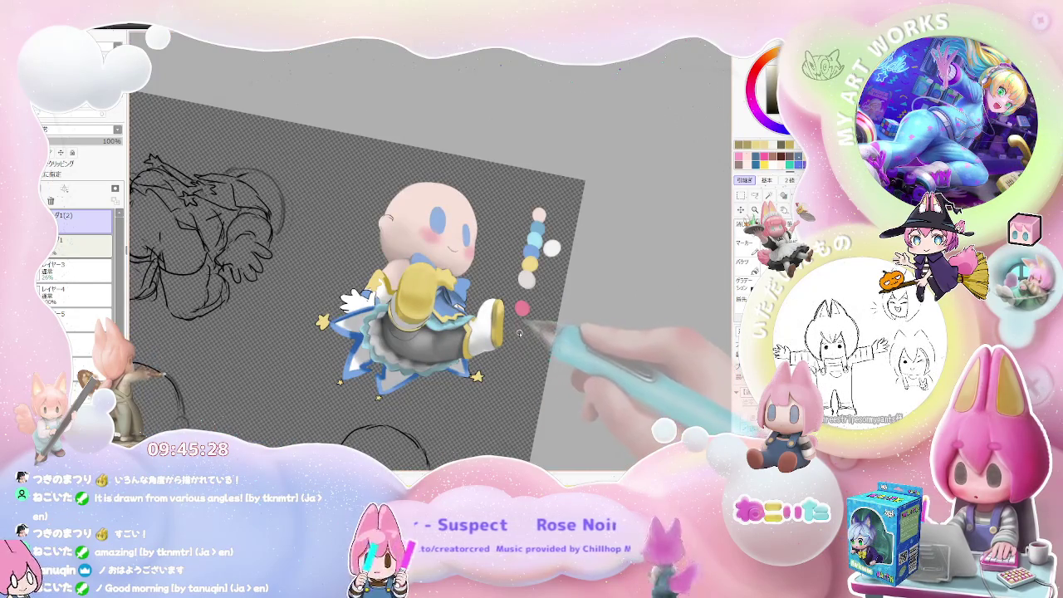
{"action": "scroll", "coordinate": [465, 332], "scroll_direction": "up", "scroll_amount": 5}
{"action": "left_click_drag", "start_coordinate": [432, 337], "coordinate": [424, 341]}
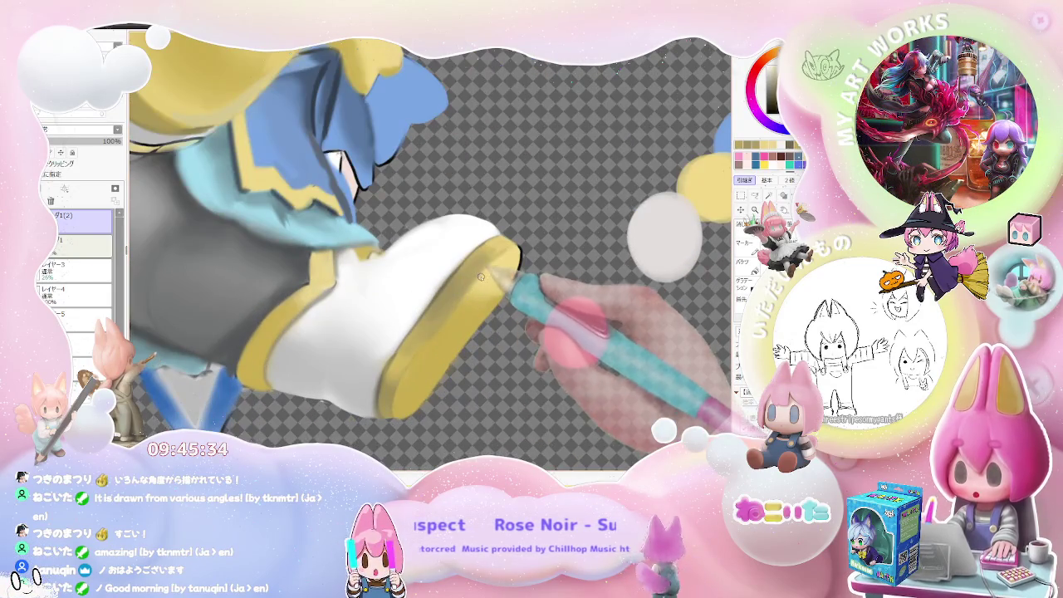
{"action": "left_click_drag", "start_coordinate": [453, 312], "coordinate": [476, 284]}
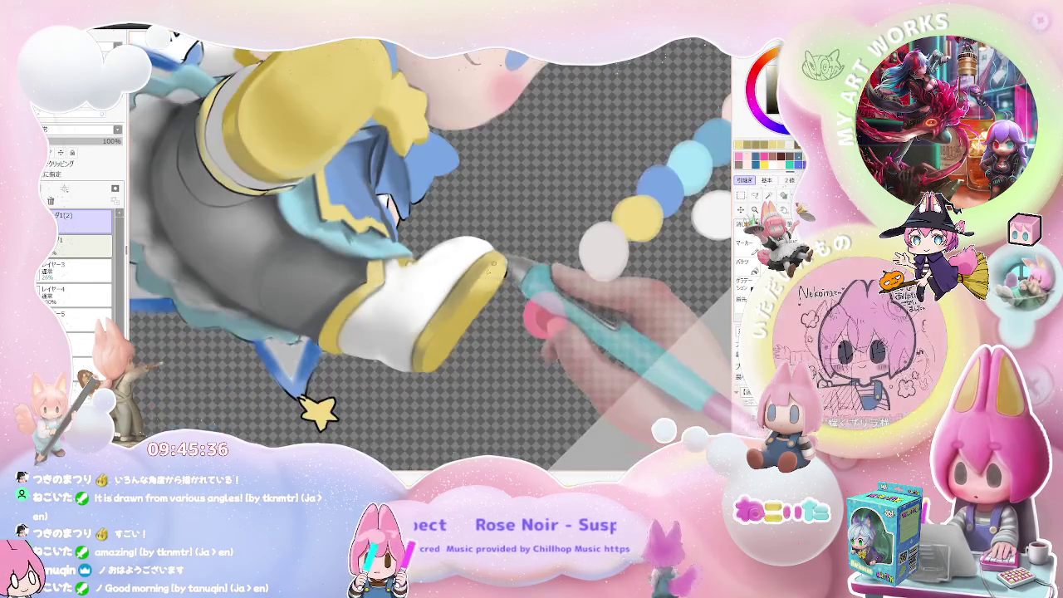
{"action": "scroll", "coordinate": [507, 250], "scroll_direction": "down", "scroll_amount": 3}
{"action": "scroll", "coordinate": [453, 320], "scroll_direction": "down", "scroll_amount": 3}
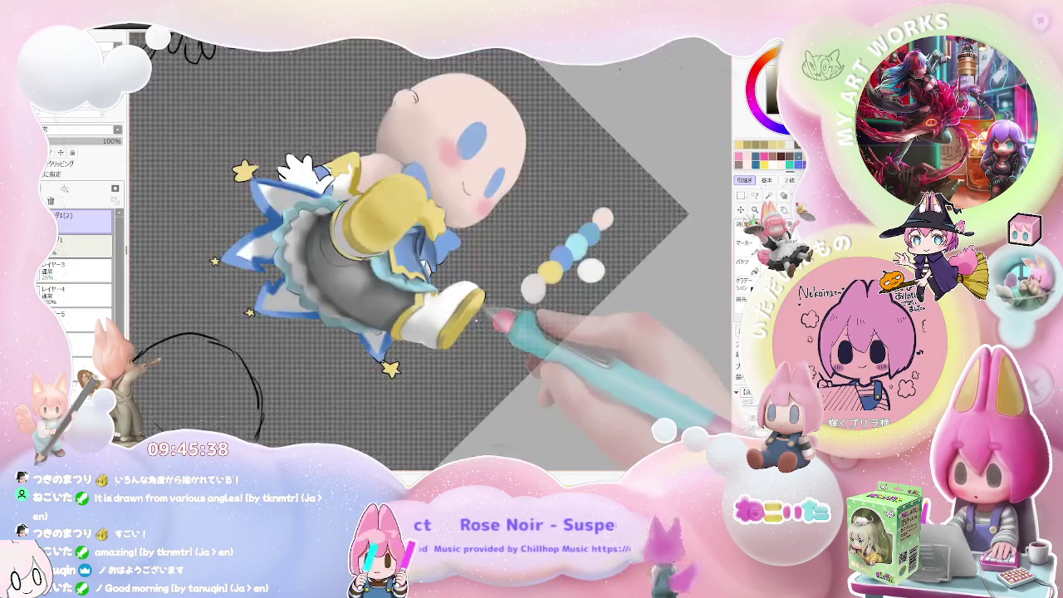
{"action": "scroll", "coordinate": [453, 320], "scroll_direction": "down", "scroll_amount": 2}
{"action": "scroll", "coordinate": [477, 319], "scroll_direction": "up", "scroll_amount": 2}
{"action": "scroll", "coordinate": [479, 321], "scroll_direction": "up", "scroll_amount": 3}
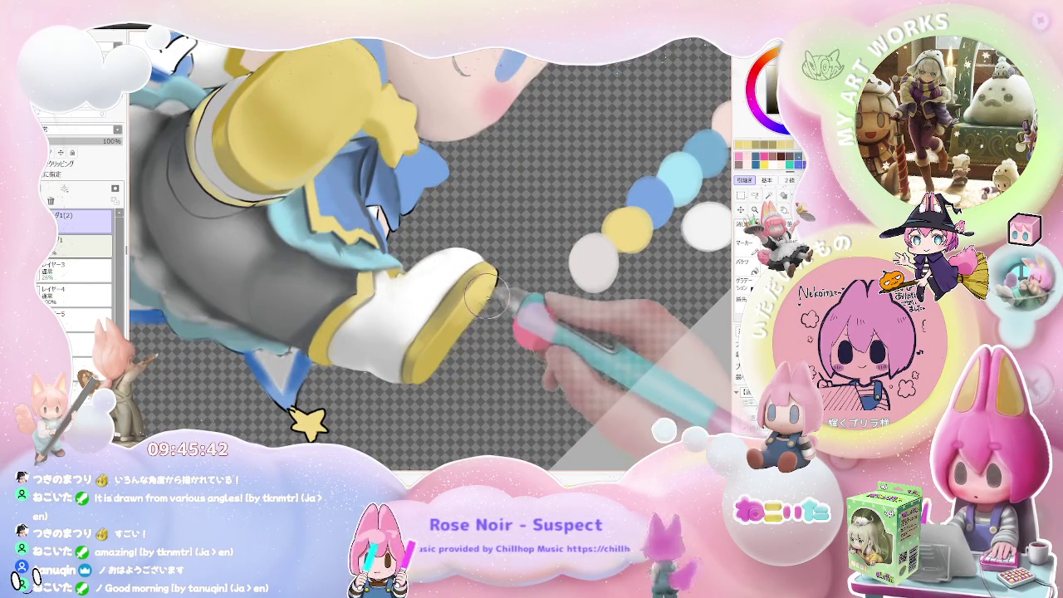
{"action": "scroll", "coordinate": [472, 302], "scroll_direction": "down", "scroll_amount": 2}
{"action": "scroll", "coordinate": [490, 307], "scroll_direction": "up", "scroll_amount": 3}
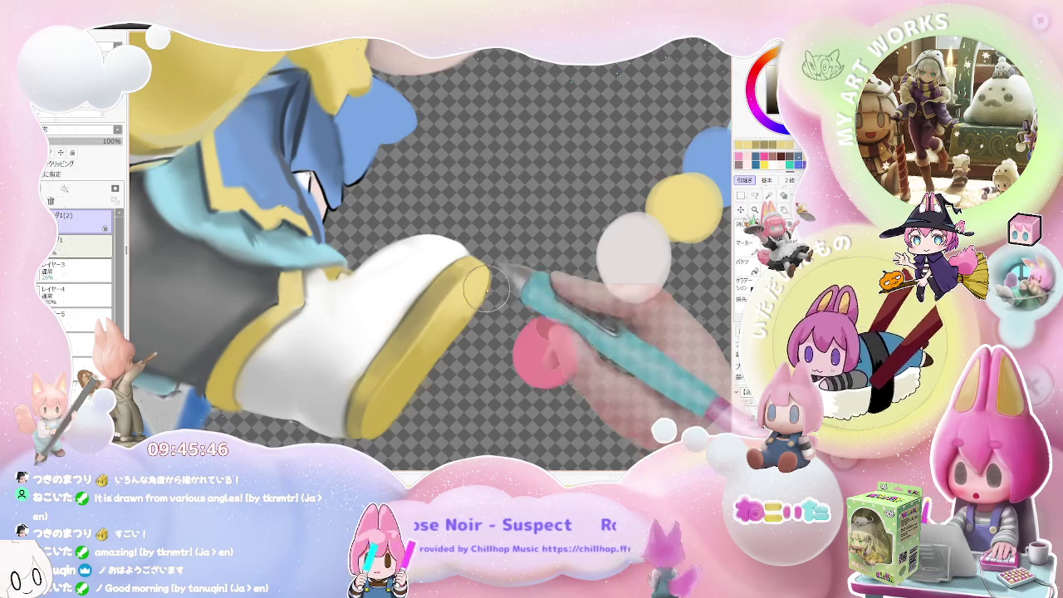
{"action": "scroll", "coordinate": [477, 299], "scroll_direction": "down", "scroll_amount": 3}
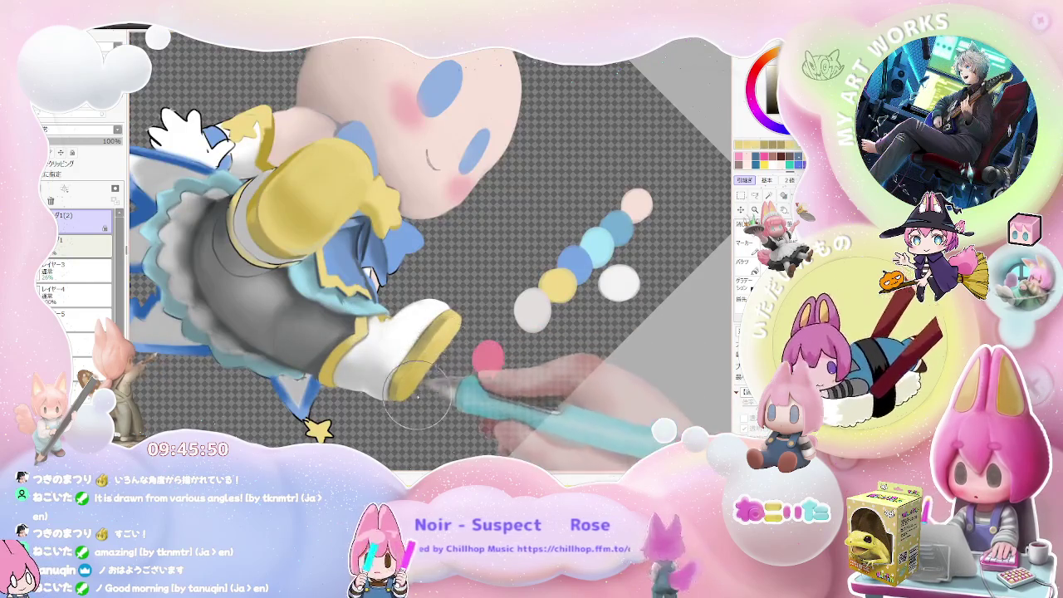
{"action": "scroll", "coordinate": [478, 353], "scroll_direction": "down", "scroll_amount": 3}
{"action": "scroll", "coordinate": [495, 348], "scroll_direction": "down", "scroll_amount": 1}
{"action": "scroll", "coordinate": [496, 349], "scroll_direction": "up", "scroll_amount": 1}
{"action": "scroll", "coordinate": [465, 355], "scroll_direction": "up", "scroll_amount": 3}
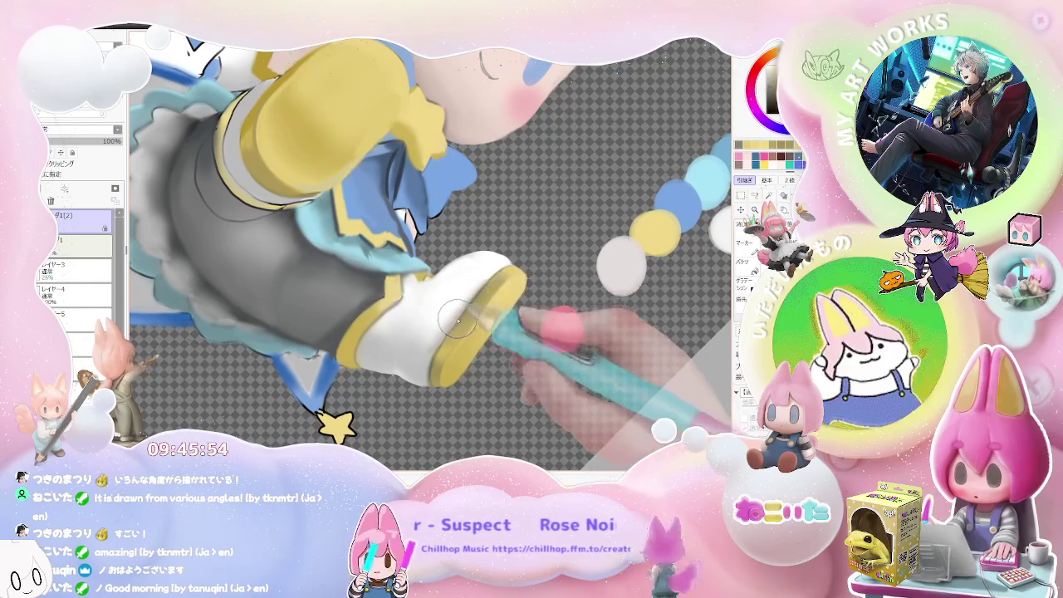
{"action": "scroll", "coordinate": [476, 291], "scroll_direction": "down", "scroll_amount": 2}
{"action": "scroll", "coordinate": [490, 332], "scroll_direction": "down", "scroll_amount": 1}
{"action": "scroll", "coordinate": [486, 328], "scroll_direction": "down", "scroll_amount": 1}
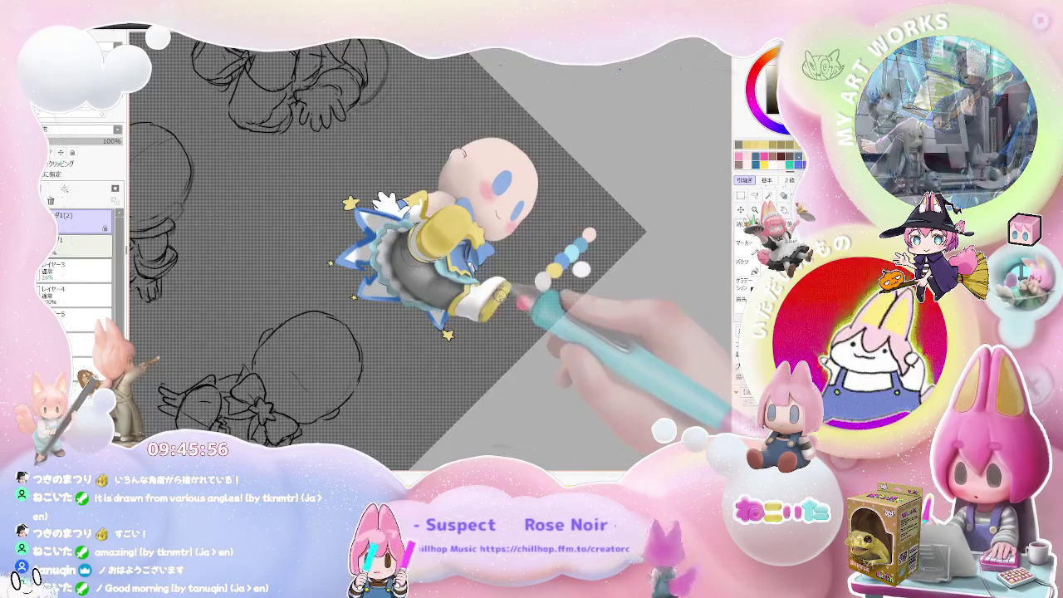
{"action": "scroll", "coordinate": [482, 326], "scroll_direction": "down", "scroll_amount": 1}
{"action": "scroll", "coordinate": [481, 323], "scroll_direction": "up", "scroll_amount": 2}
{"action": "scroll", "coordinate": [457, 341], "scroll_direction": "up", "scroll_amount": 2}
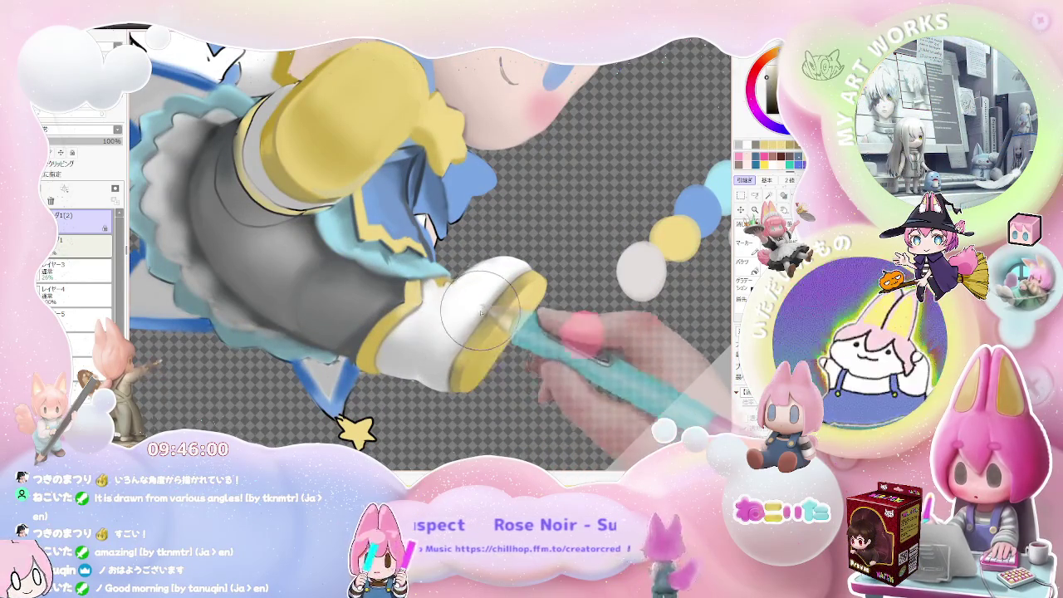
{"action": "scroll", "coordinate": [456, 337], "scroll_direction": "down", "scroll_amount": 1}
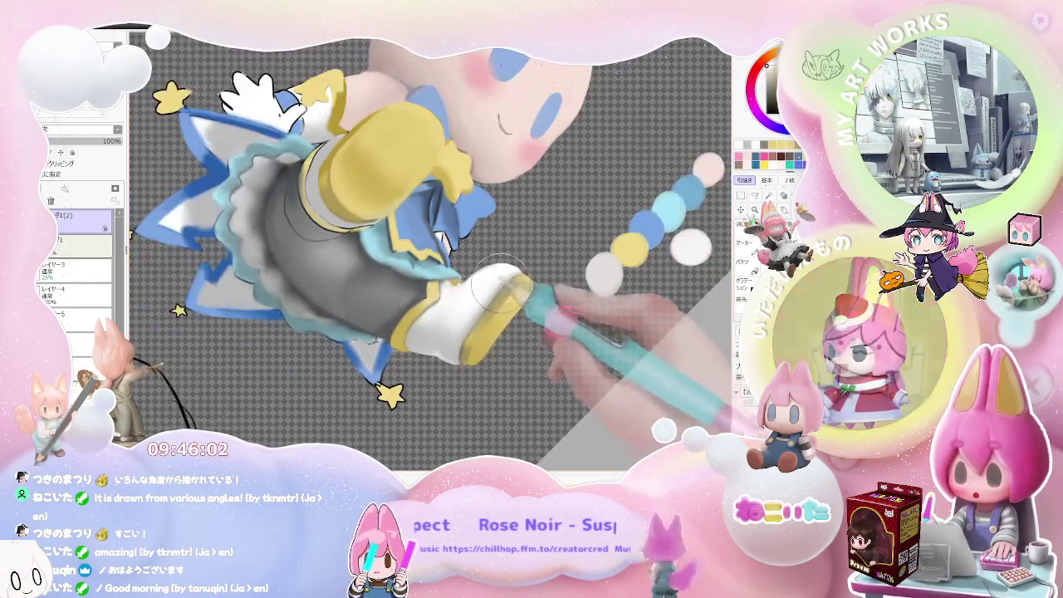
{"action": "scroll", "coordinate": [498, 274], "scroll_direction": "down", "scroll_amount": 2}
{"action": "scroll", "coordinate": [541, 271], "scroll_direction": "down", "scroll_amount": 1}
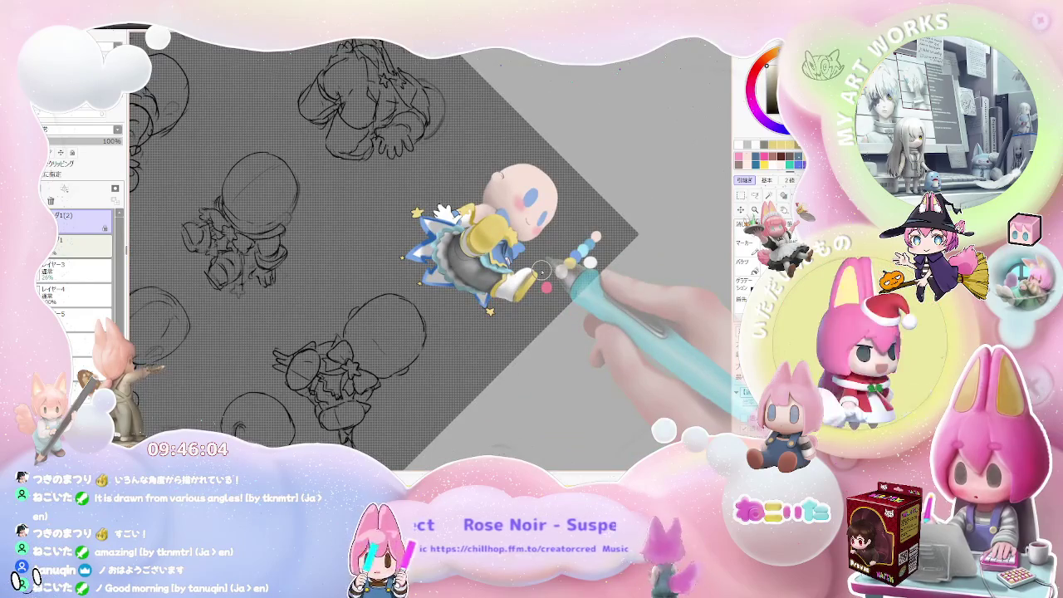
{"action": "key", "text": "Delete"}
{"action": "key", "text": "Delete"}
{"action": "key", "text": "Delete"}
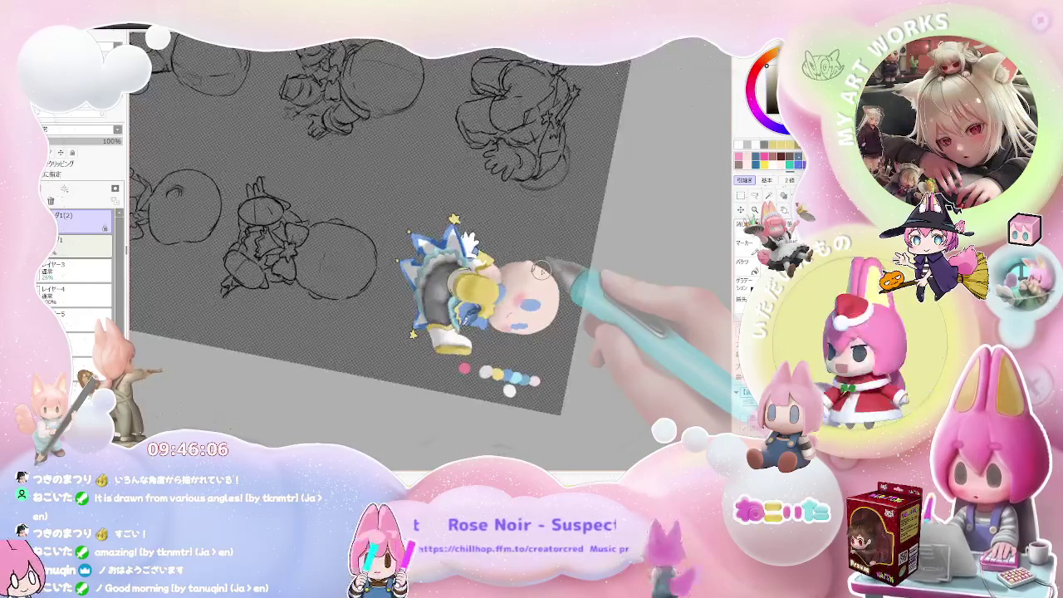
{"action": "scroll", "coordinate": [540, 271], "scroll_direction": "up", "scroll_amount": 2}
{"action": "scroll", "coordinate": [541, 271], "scroll_direction": "up", "scroll_amount": 2}
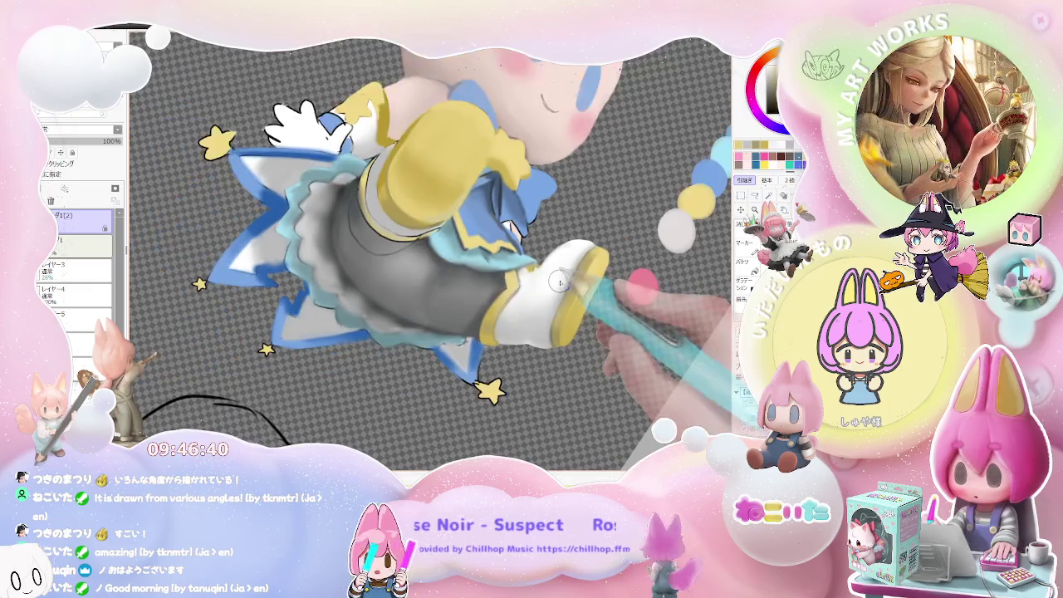
{"action": "scroll", "coordinate": [585, 286], "scroll_direction": "down", "scroll_amount": 2}
{"action": "key", "text": "Delete"}
{"action": "key", "text": "Delete"}
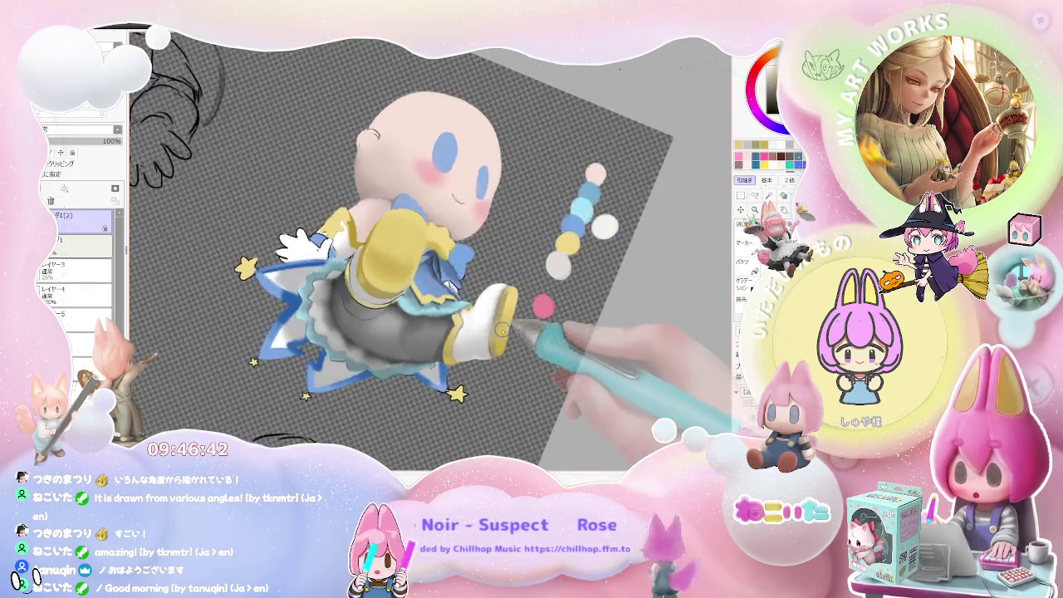
{"action": "scroll", "coordinate": [500, 287], "scroll_direction": "up", "scroll_amount": 1}
{"action": "scroll", "coordinate": [499, 287], "scroll_direction": "up", "scroll_amount": 3}
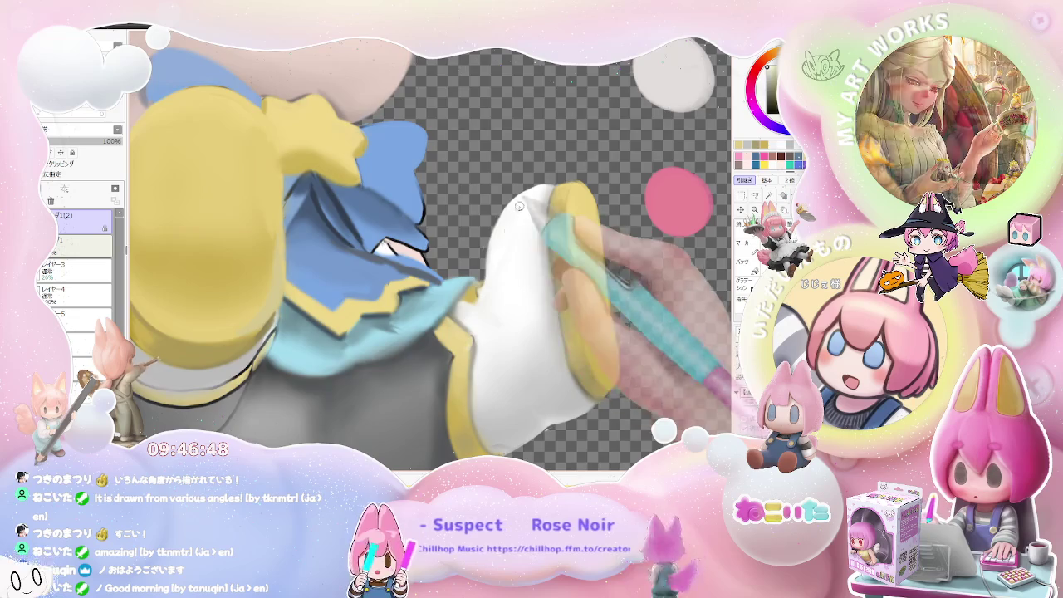
{"action": "scroll", "coordinate": [507, 233], "scroll_direction": "down", "scroll_amount": 3}
{"action": "scroll", "coordinate": [530, 247], "scroll_direction": "down", "scroll_amount": 1}
{"action": "scroll", "coordinate": [530, 246], "scroll_direction": "down", "scroll_amount": 1}
{"action": "scroll", "coordinate": [544, 274], "scroll_direction": "down", "scroll_amount": 1}
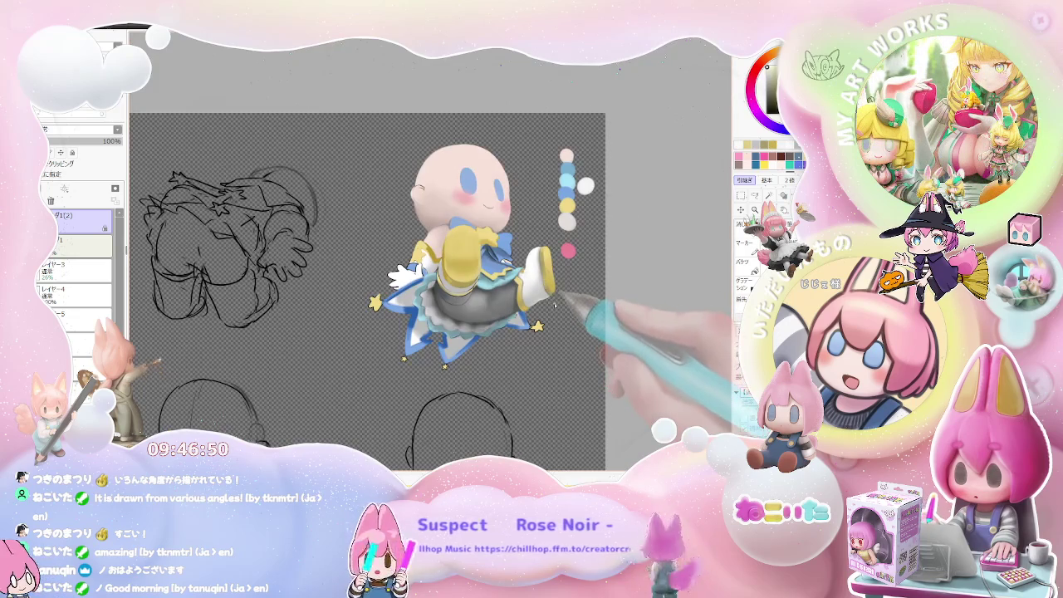
{"action": "scroll", "coordinate": [554, 305], "scroll_direction": "down", "scroll_amount": 1}
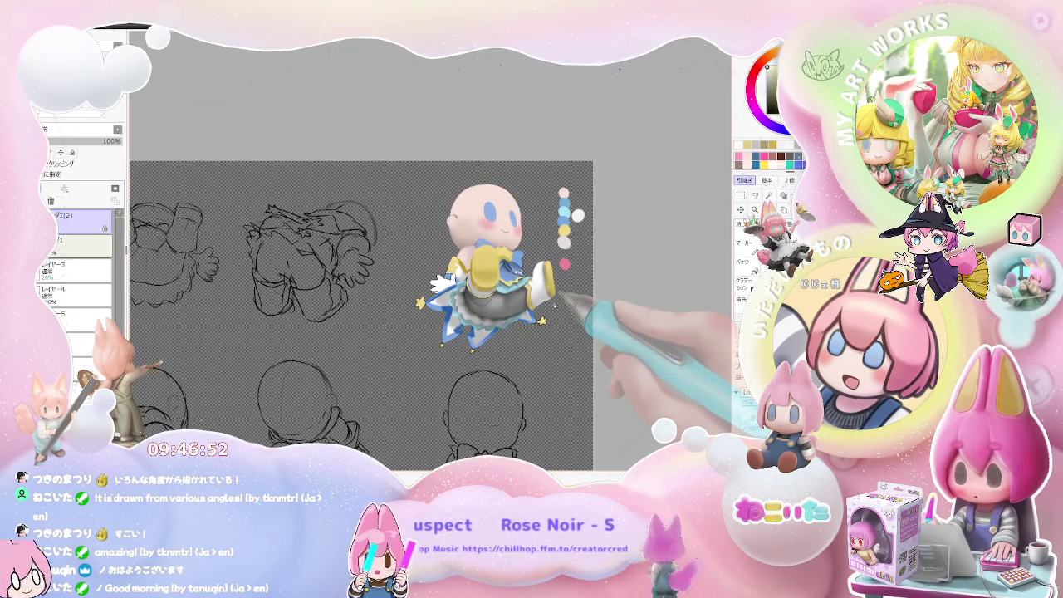
{"action": "scroll", "coordinate": [491, 263], "scroll_direction": "up", "scroll_amount": 2}
{"action": "scroll", "coordinate": [473, 262], "scroll_direction": "up", "scroll_amount": 2}
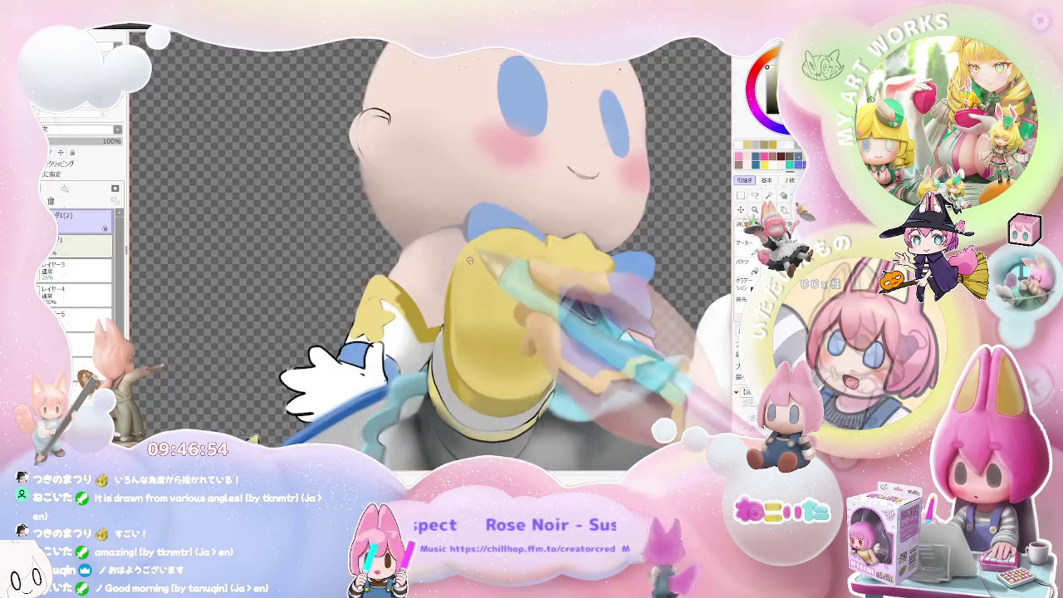
Step: Zoom and rotate the canvas clockwise onto where the face meets the sleeves
{"action": "scroll", "coordinate": [458, 261], "scroll_direction": "up", "scroll_amount": 1}
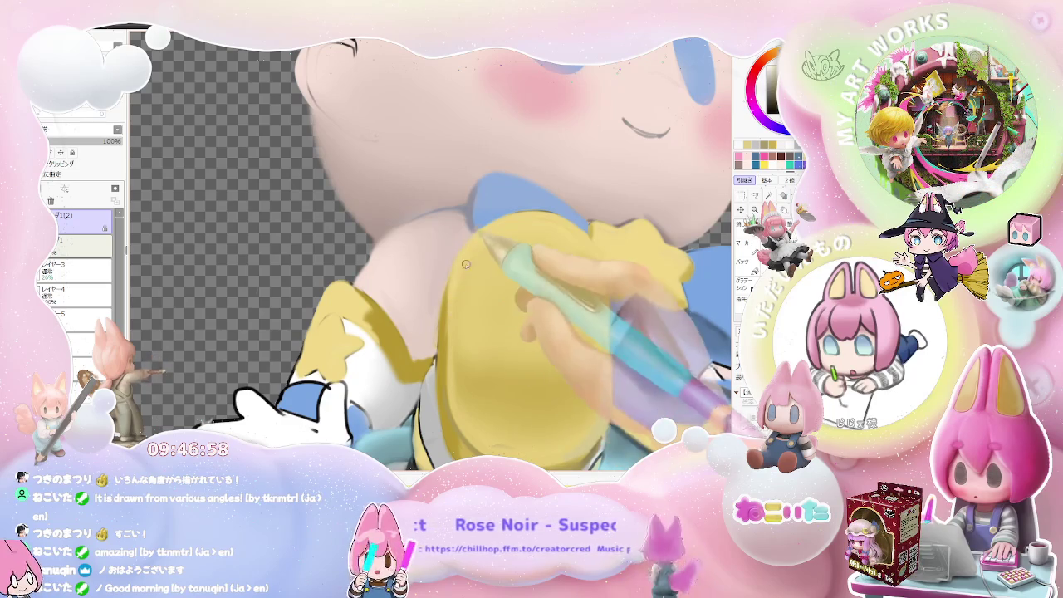
{"action": "scroll", "coordinate": [466, 264], "scroll_direction": "down", "scroll_amount": 2}
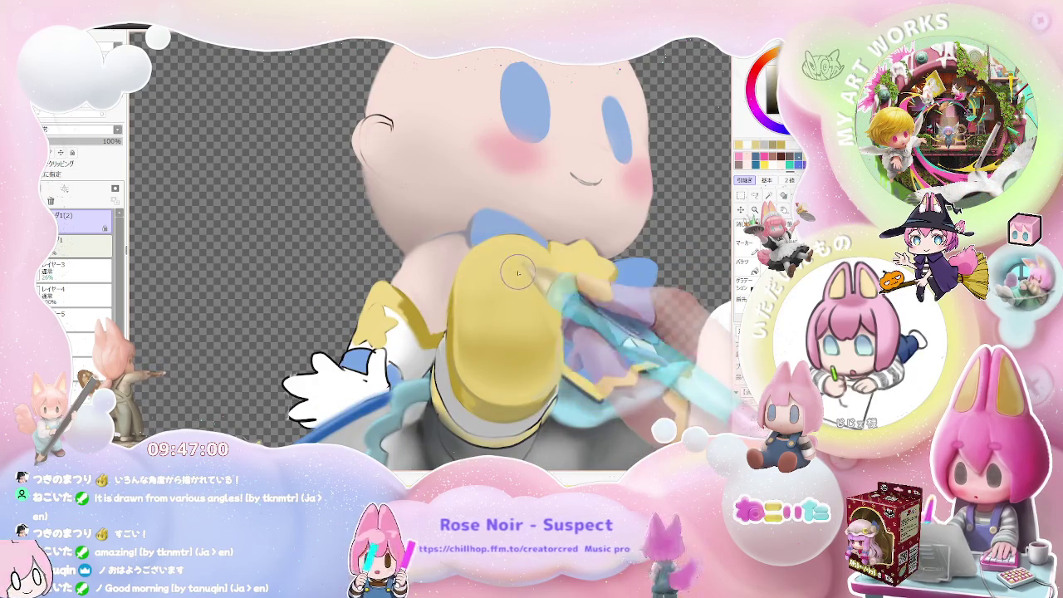
{"action": "scroll", "coordinate": [548, 308], "scroll_direction": "down", "scroll_amount": 3}
{"action": "scroll", "coordinate": [574, 349], "scroll_direction": "down", "scroll_amount": 2}
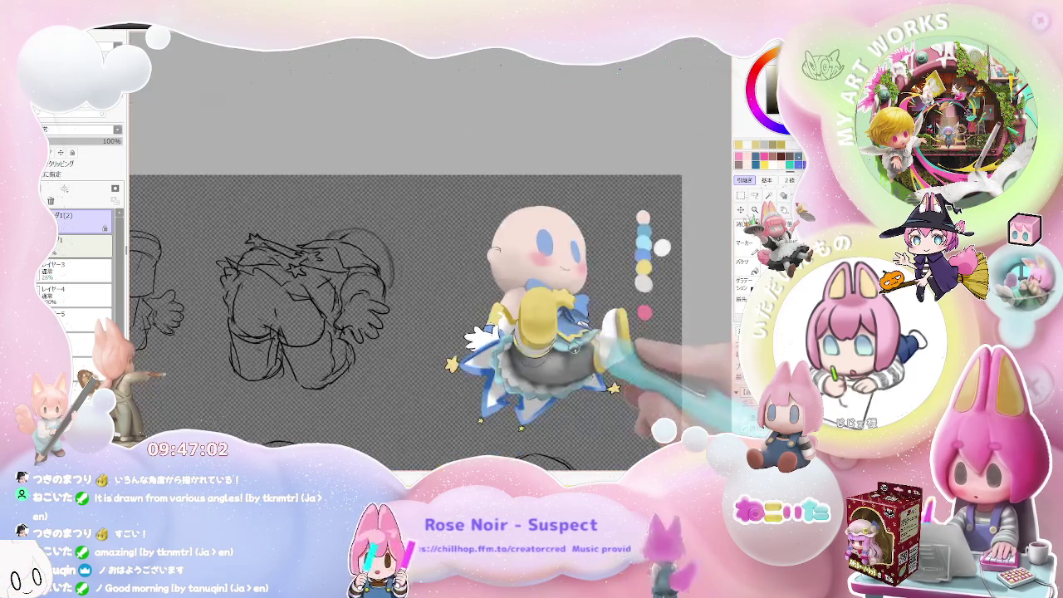
{"action": "key", "text": "End"}
{"action": "key", "text": "End"}
{"action": "scroll", "coordinate": [499, 349], "scroll_direction": "up", "scroll_amount": 2}
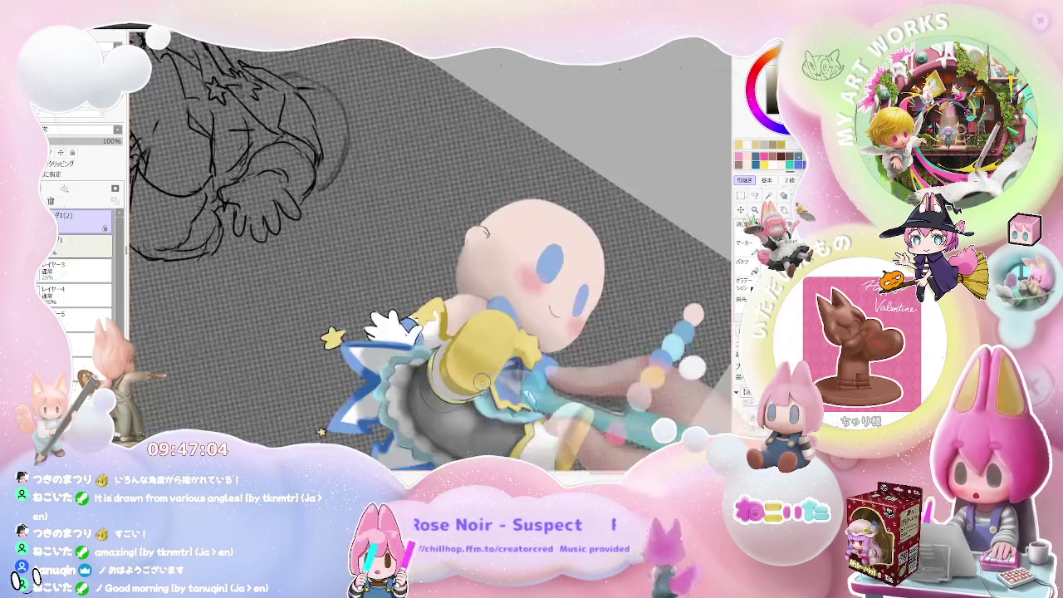
{"action": "scroll", "coordinate": [455, 334], "scroll_direction": "up", "scroll_amount": 2}
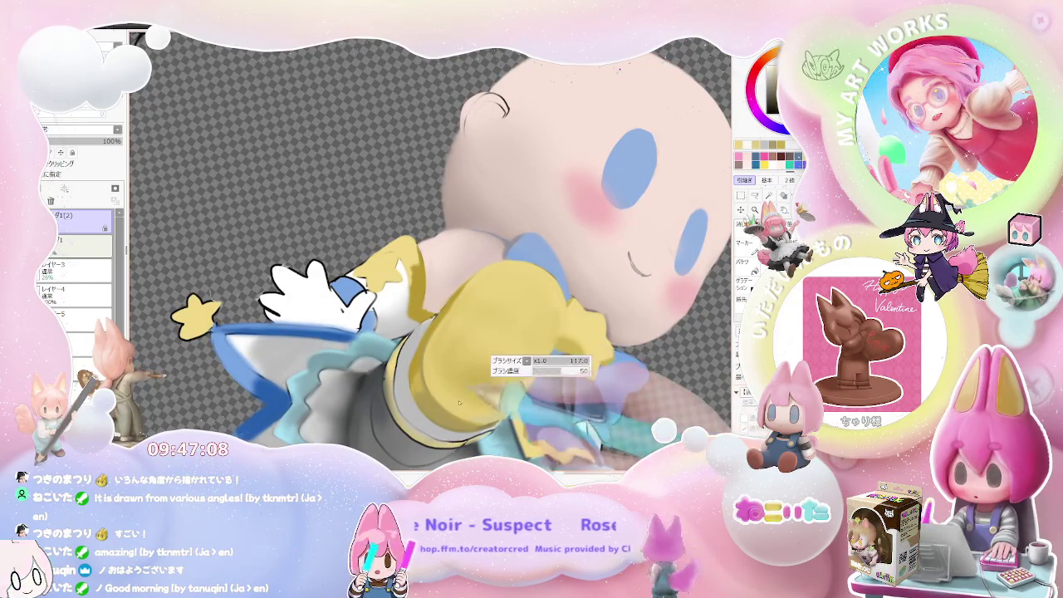
Step: Paint soft yellow shading onto the sleeve next to the face
{"action": "left_click_drag", "start_coordinate": [459, 403], "coordinate": [476, 403]}
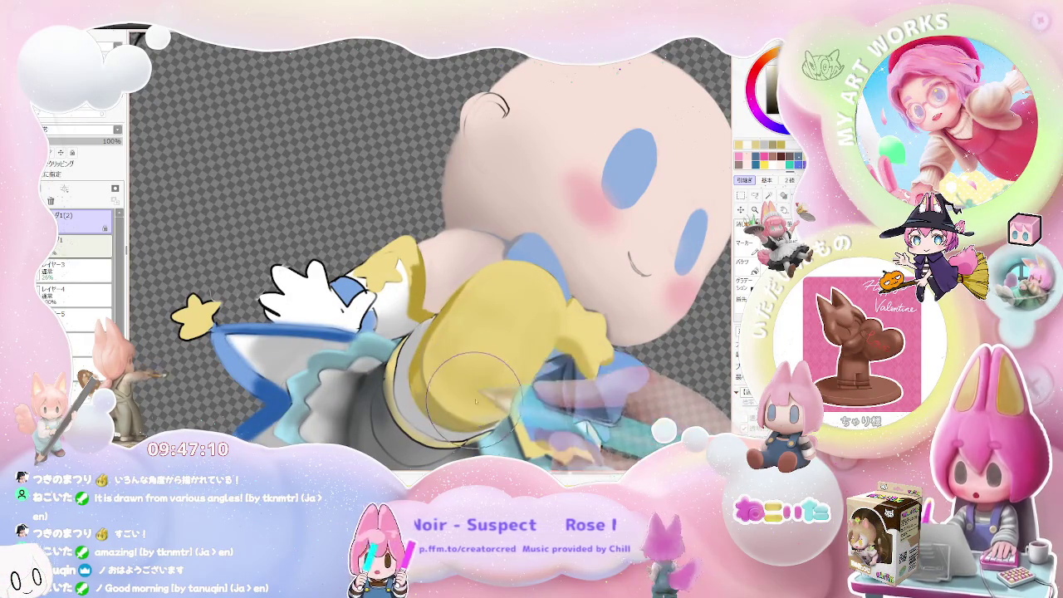
{"action": "scroll", "coordinate": [476, 403], "scroll_direction": "down", "scroll_amount": 1}
{"action": "scroll", "coordinate": [531, 374], "scroll_direction": "down", "scroll_amount": 1}
{"action": "scroll", "coordinate": [584, 339], "scroll_direction": "down", "scroll_amount": 1}
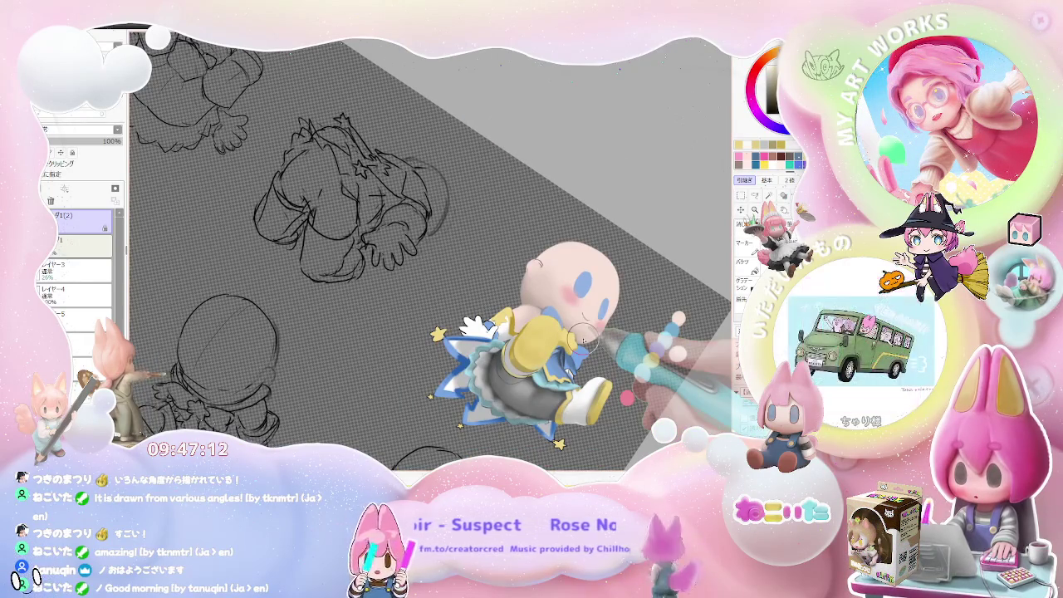
{"action": "scroll", "coordinate": [615, 362], "scroll_direction": "down", "scroll_amount": 1}
{"action": "scroll", "coordinate": [582, 349], "scroll_direction": "down", "scroll_amount": 1}
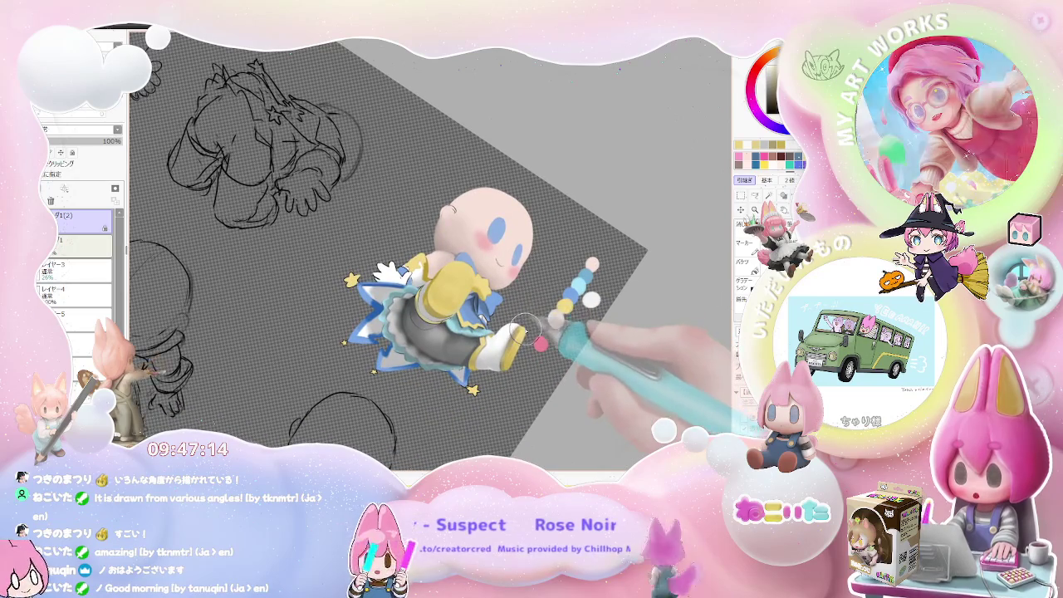
{"action": "scroll", "coordinate": [548, 340], "scroll_direction": "down", "scroll_amount": 1}
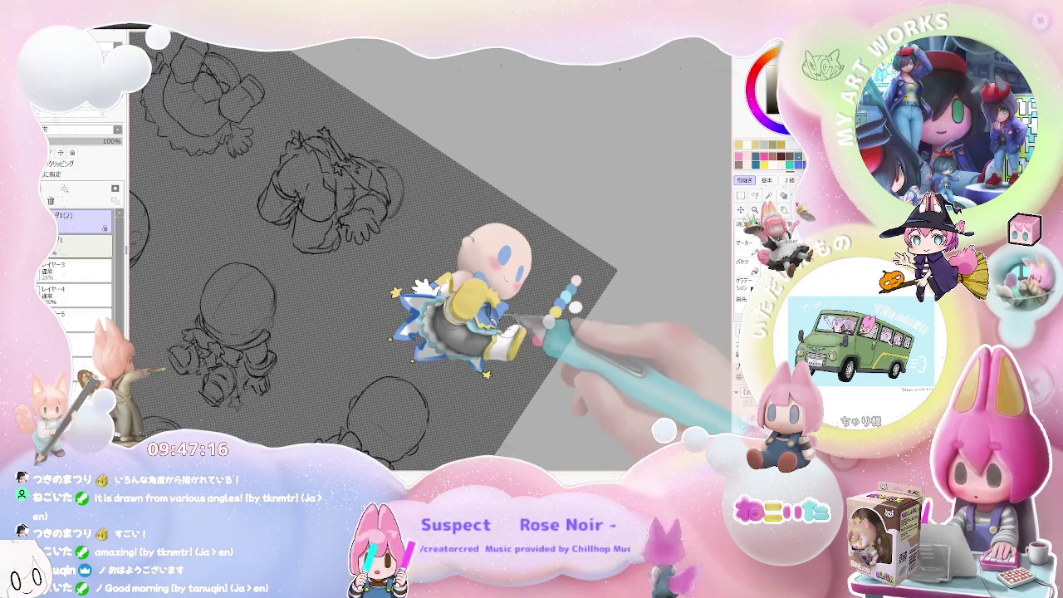
{"action": "scroll", "coordinate": [522, 324], "scroll_direction": "up", "scroll_amount": 2}
{"action": "scroll", "coordinate": [465, 316], "scroll_direction": "up", "scroll_amount": 2}
Step: Resize the brush to 112 at density 50 and shade the pink skin under the sleeves
{"action": "left_click_drag", "start_coordinate": [420, 298], "coordinate": [403, 281]}
{"action": "scroll", "coordinate": [373, 297], "scroll_direction": "up", "scroll_amount": 1}
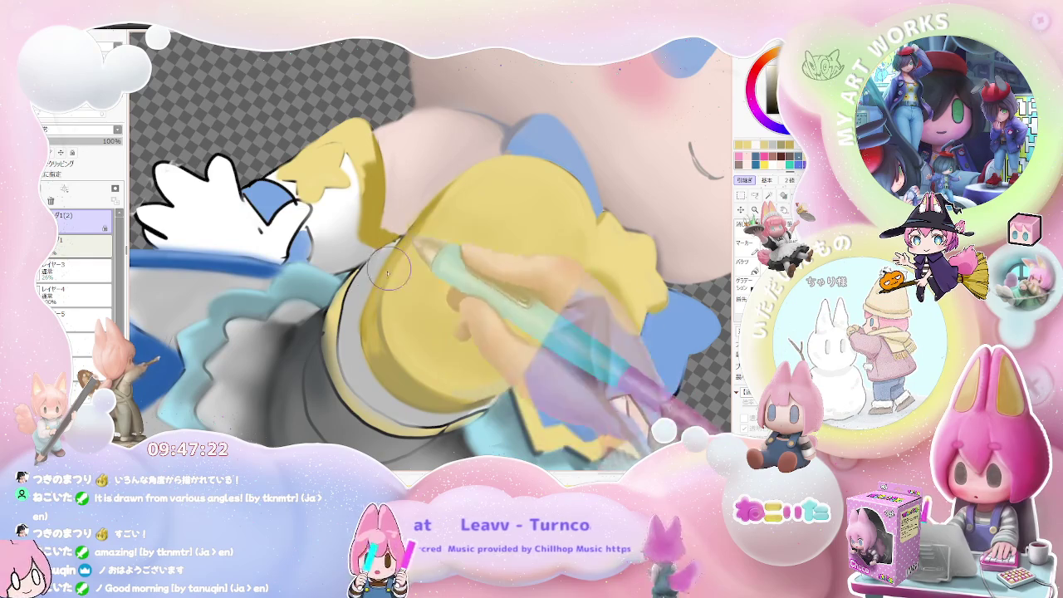
{"action": "scroll", "coordinate": [432, 266], "scroll_direction": "down", "scroll_amount": 2}
{"action": "scroll", "coordinate": [499, 258], "scroll_direction": "down", "scroll_amount": 2}
{"action": "scroll", "coordinate": [542, 248], "scroll_direction": "down", "scroll_amount": 1}
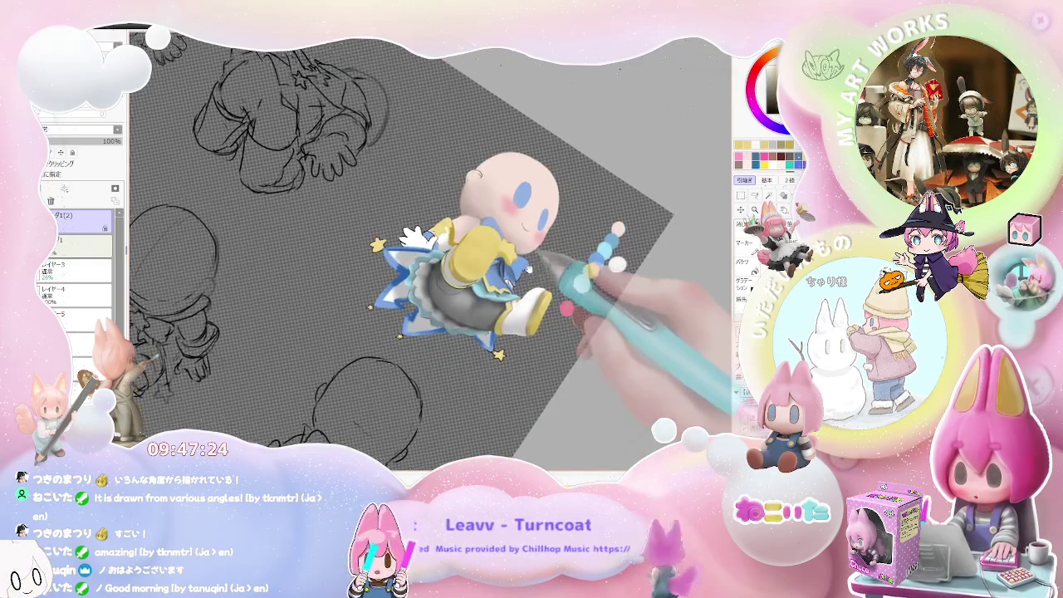
{"action": "scroll", "coordinate": [499, 266], "scroll_direction": "up", "scroll_amount": 1}
{"action": "scroll", "coordinate": [465, 300], "scroll_direction": "up", "scroll_amount": 1}
{"action": "scroll", "coordinate": [424, 299], "scroll_direction": "up", "scroll_amount": 2}
{"action": "scroll", "coordinate": [411, 296], "scroll_direction": "up", "scroll_amount": 2}
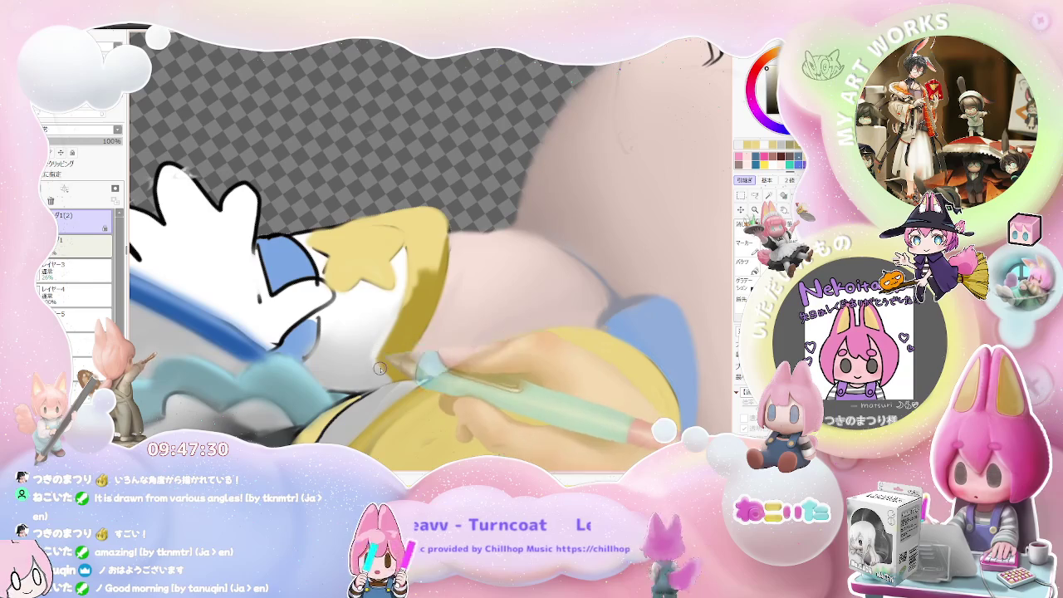
{"action": "scroll", "coordinate": [379, 368], "scroll_direction": "down", "scroll_amount": 1}
{"action": "scroll", "coordinate": [380, 366], "scroll_direction": "down", "scroll_amount": 1}
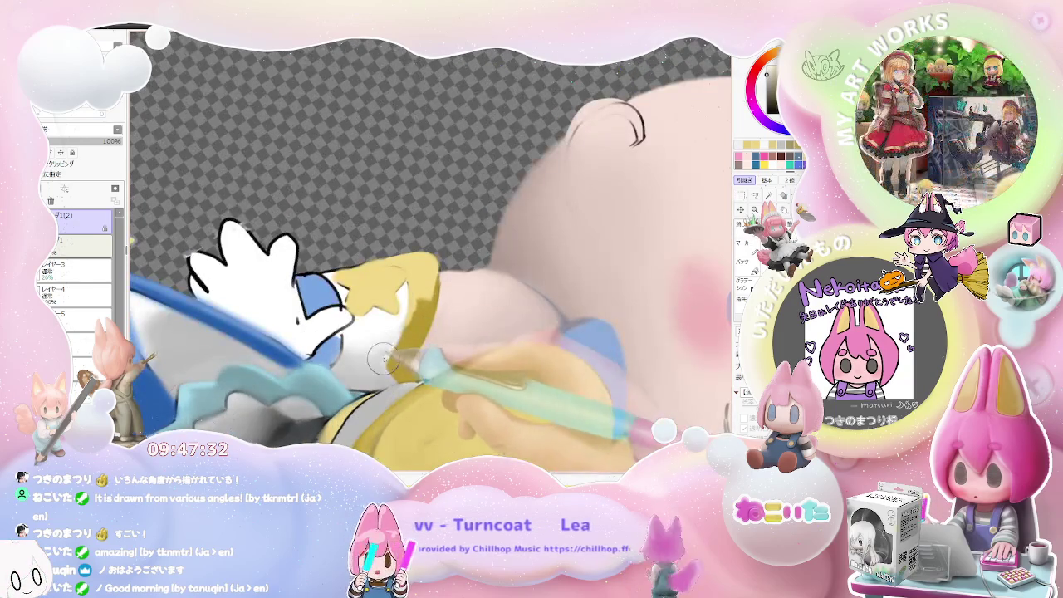
{"action": "scroll", "coordinate": [386, 378], "scroll_direction": "down", "scroll_amount": 1}
{"action": "scroll", "coordinate": [397, 366], "scroll_direction": "up", "scroll_amount": 1}
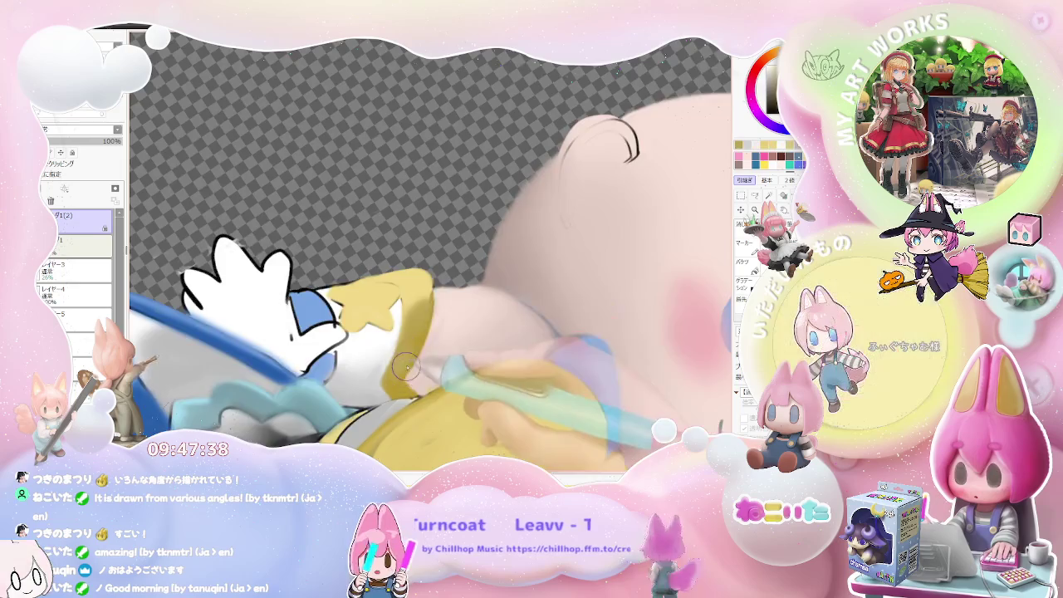
{"action": "scroll", "coordinate": [426, 307], "scroll_direction": "down", "scroll_amount": 1}
{"action": "scroll", "coordinate": [443, 347], "scroll_direction": "down", "scroll_amount": 1}
{"action": "scroll", "coordinate": [432, 249], "scroll_direction": "down", "scroll_amount": 1}
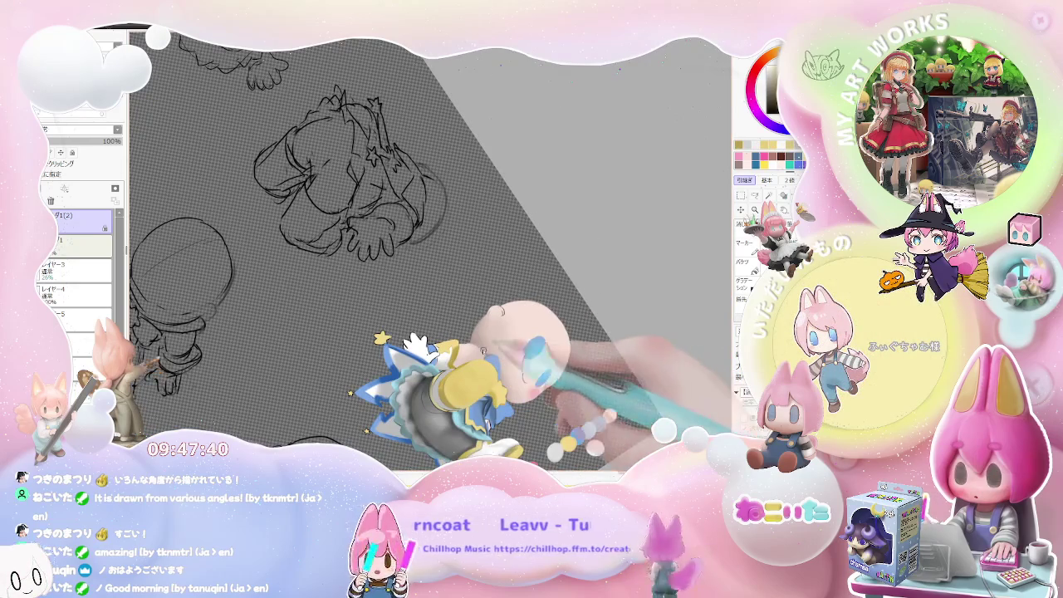
{"action": "scroll", "coordinate": [483, 351], "scroll_direction": "up", "scroll_amount": 1}
{"action": "scroll", "coordinate": [465, 356], "scroll_direction": "up", "scroll_amount": 1}
{"action": "scroll", "coordinate": [441, 362], "scroll_direction": "up", "scroll_amount": 1}
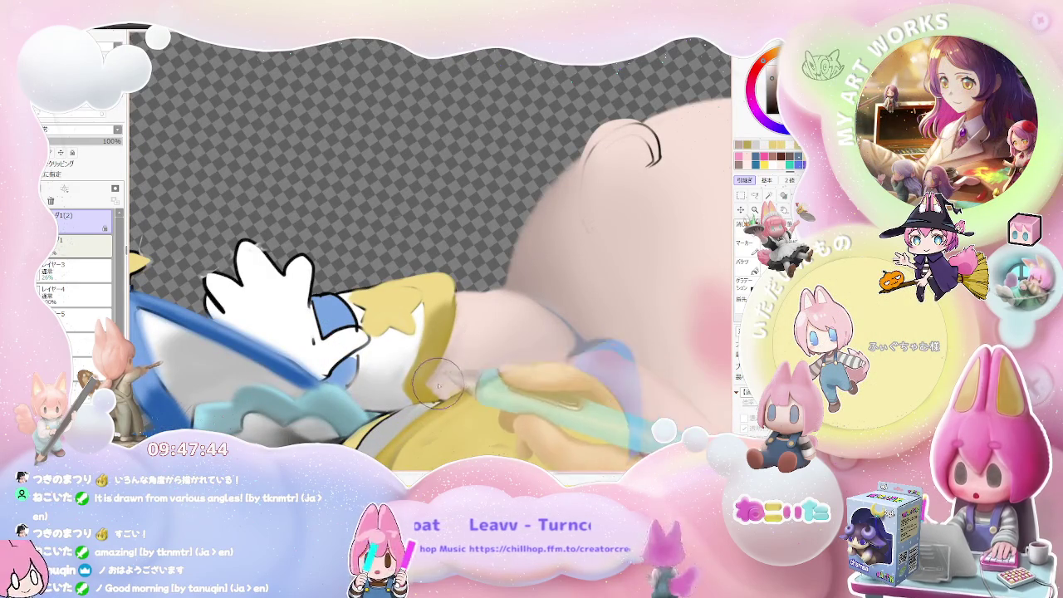
Step: Deepen the soft shadows on the face and neck beneath the blue bow
{"action": "scroll", "coordinate": [472, 378], "scroll_direction": "down", "scroll_amount": 1}
{"action": "scroll", "coordinate": [515, 372], "scroll_direction": "down", "scroll_amount": 1}
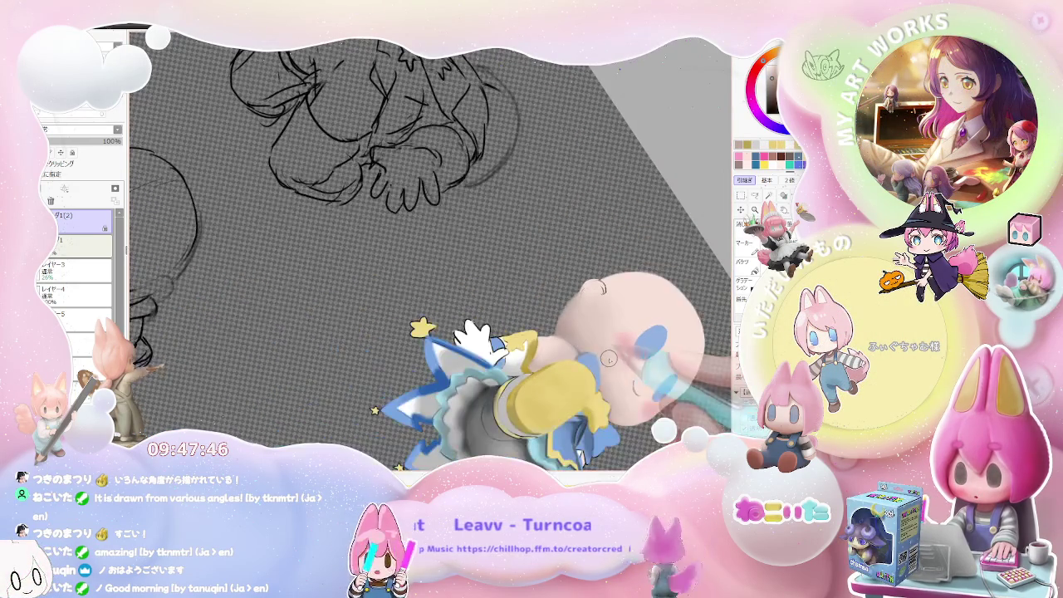
{"action": "scroll", "coordinate": [449, 347], "scroll_direction": "up", "scroll_amount": 3}
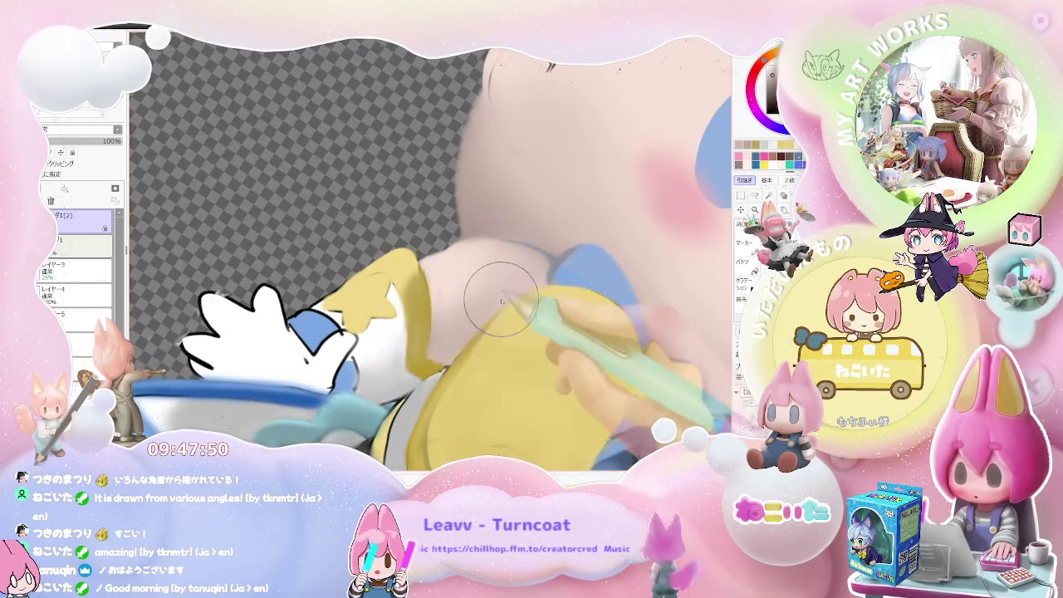
{"action": "scroll", "coordinate": [517, 289], "scroll_direction": "down", "scroll_amount": 1}
{"action": "scroll", "coordinate": [524, 332], "scroll_direction": "down", "scroll_amount": 1}
{"action": "scroll", "coordinate": [532, 374], "scroll_direction": "down", "scroll_amount": 1}
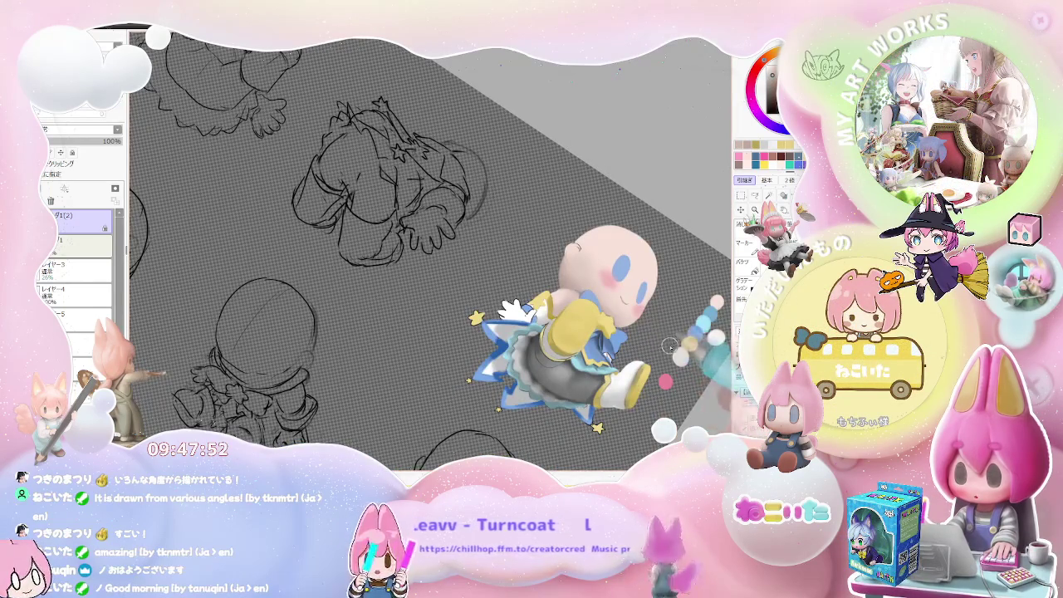
{"action": "scroll", "coordinate": [532, 399], "scroll_direction": "up", "scroll_amount": 1}
{"action": "scroll", "coordinate": [499, 374], "scroll_direction": "up", "scroll_amount": 1}
{"action": "scroll", "coordinate": [474, 353], "scroll_direction": "up", "scroll_amount": 1}
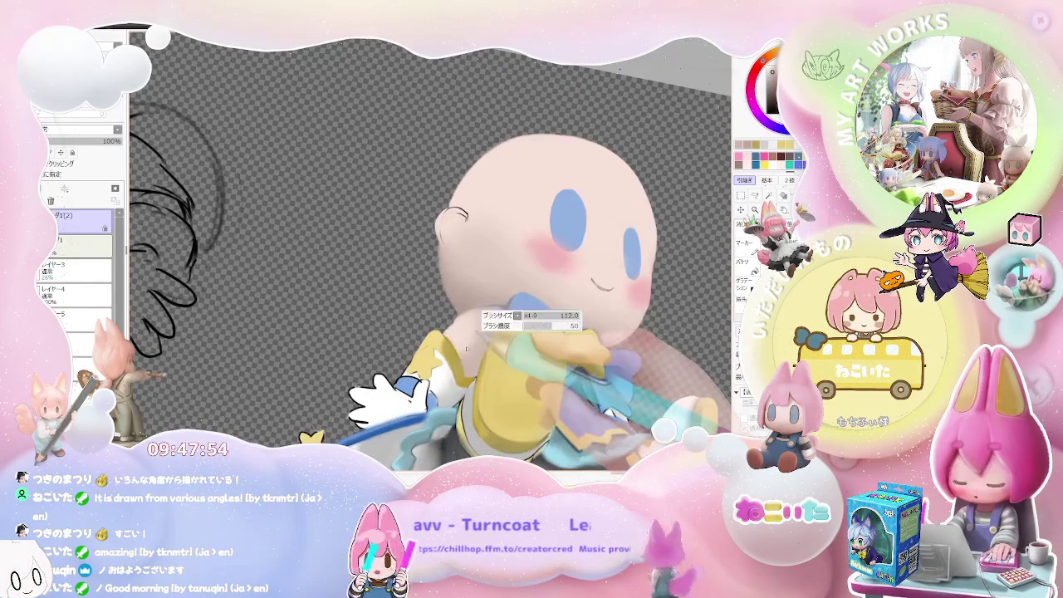
{"action": "scroll", "coordinate": [582, 337], "scroll_direction": "down", "scroll_amount": 2}
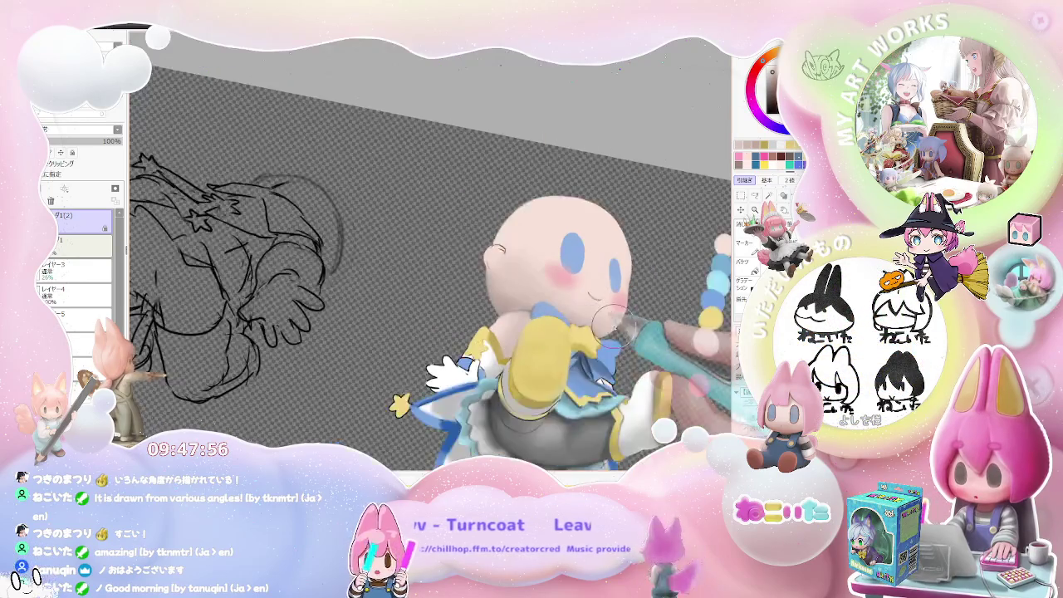
{"action": "scroll", "coordinate": [661, 341], "scroll_direction": "down", "scroll_amount": 1}
{"action": "scroll", "coordinate": [598, 349], "scroll_direction": "down", "scroll_amount": 1}
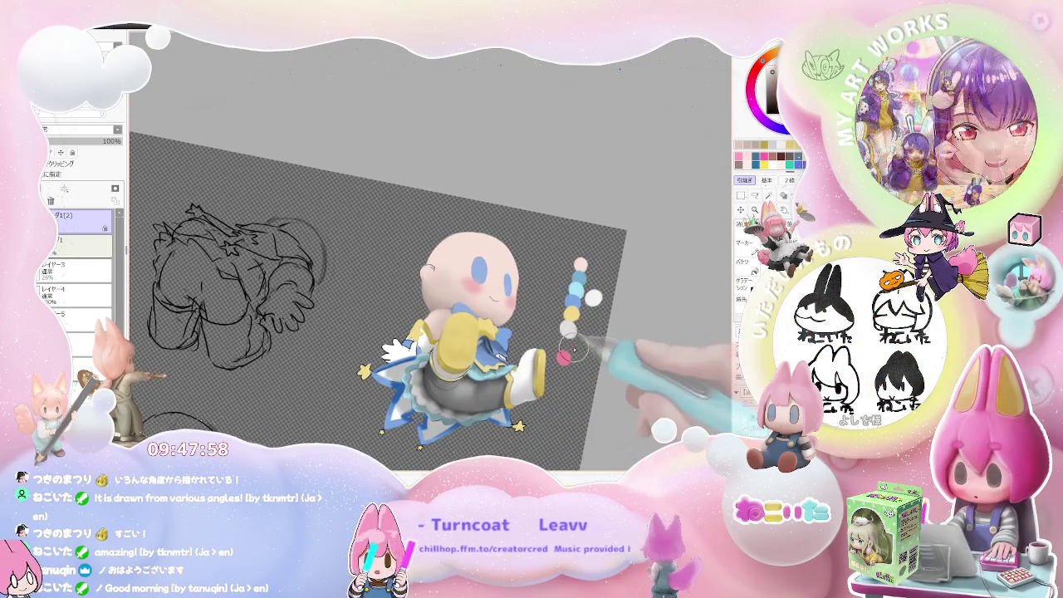
{"action": "scroll", "coordinate": [557, 357], "scroll_direction": "up", "scroll_amount": 1}
{"action": "scroll", "coordinate": [555, 359], "scroll_direction": "up", "scroll_amount": 1}
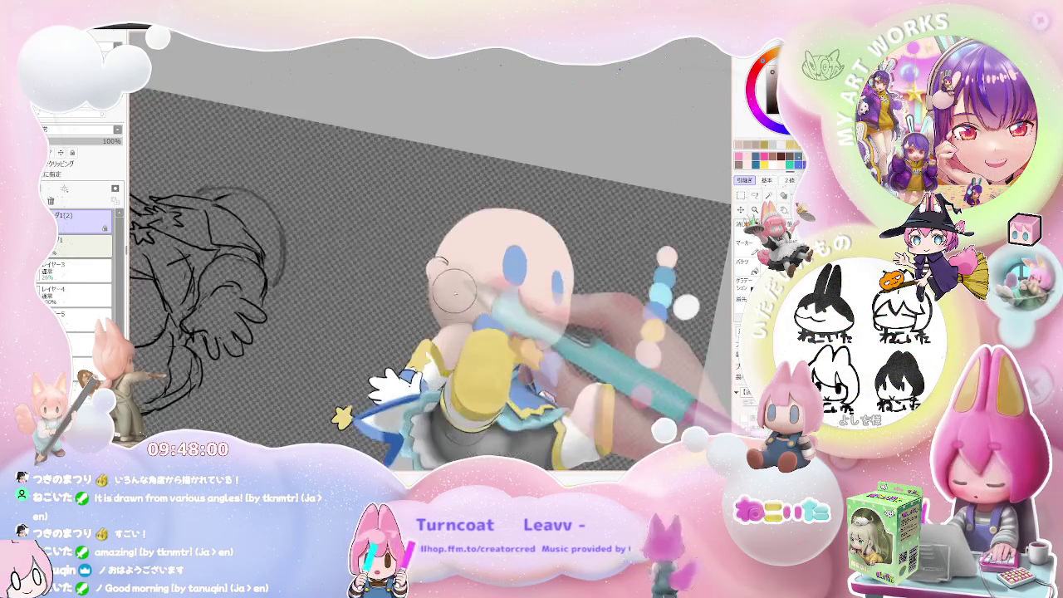
{"action": "scroll", "coordinate": [451, 320], "scroll_direction": "up", "scroll_amount": 1}
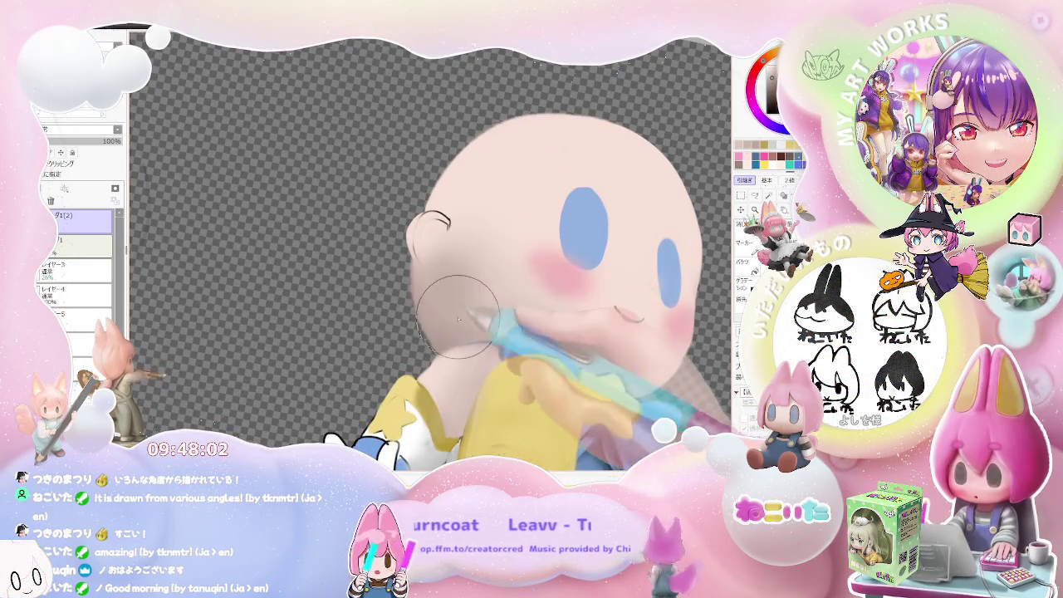
{"action": "scroll", "coordinate": [527, 314], "scroll_direction": "down", "scroll_amount": 3}
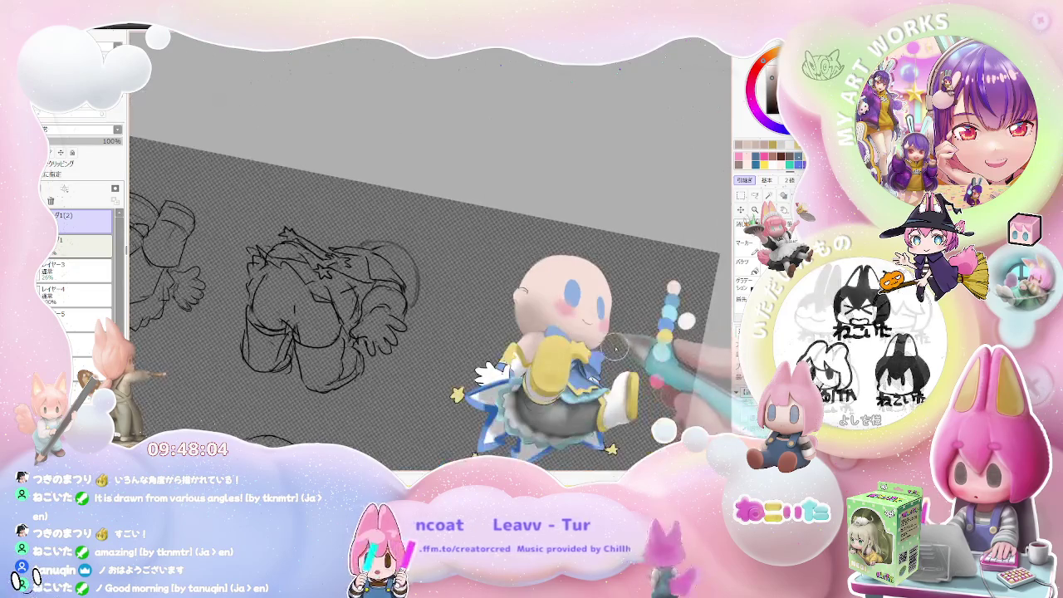
{"action": "scroll", "coordinate": [571, 347], "scroll_direction": "up", "scroll_amount": 1}
{"action": "scroll", "coordinate": [570, 357], "scroll_direction": "up", "scroll_amount": 1}
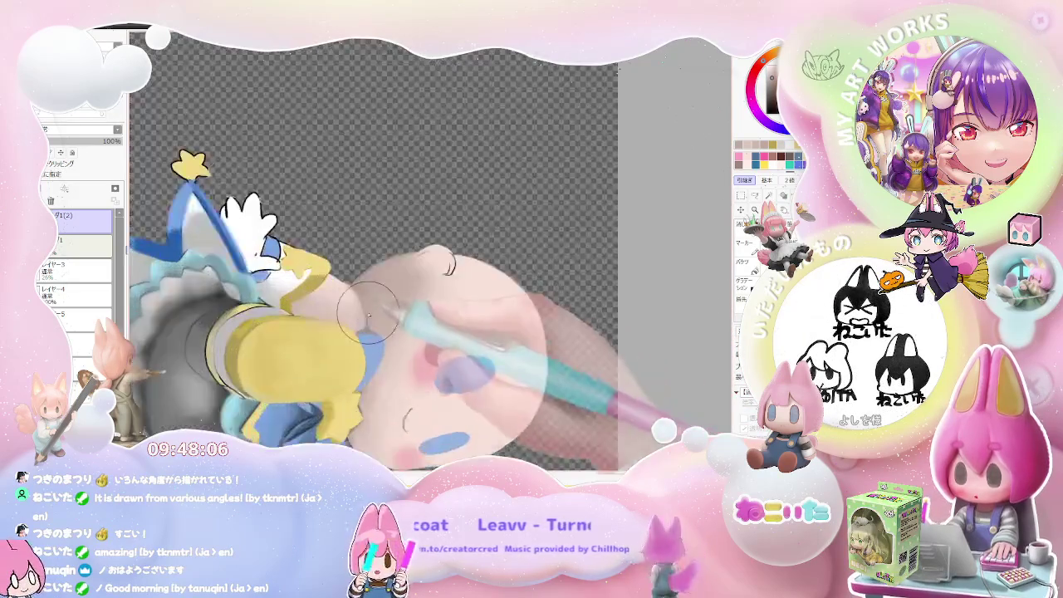
Step: Enlarge the brush for broad soft shading while zooming over the face, sleeve and bow
{"action": "scroll", "coordinate": [474, 332], "scroll_direction": "up", "scroll_amount": 2}
{"action": "key", "text": "bracketright"}
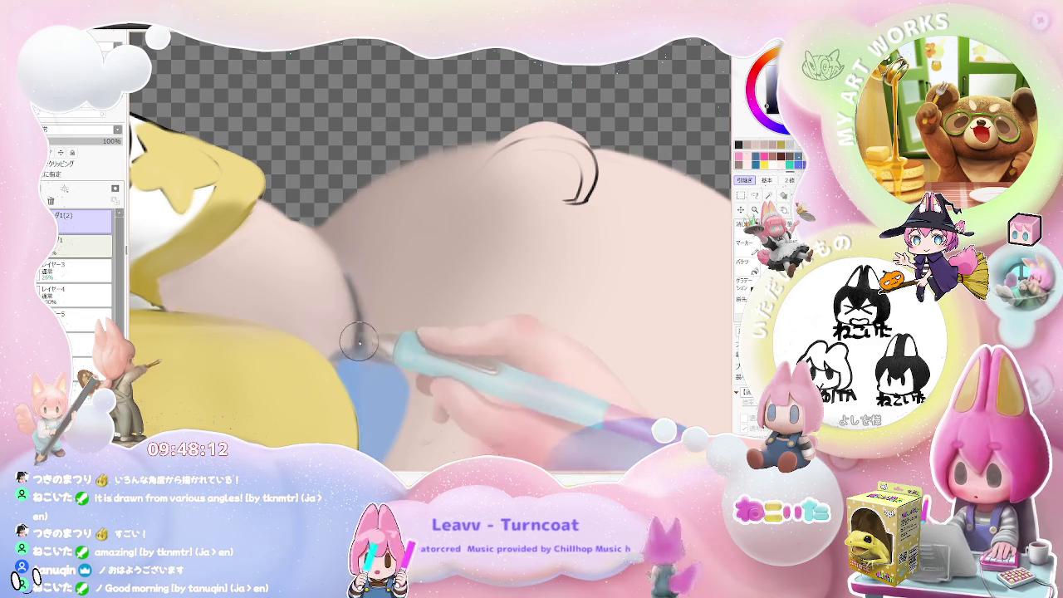
{"action": "scroll", "coordinate": [365, 333], "scroll_direction": "down", "scroll_amount": 1}
{"action": "scroll", "coordinate": [368, 338], "scroll_direction": "down", "scroll_amount": 1}
{"action": "scroll", "coordinate": [368, 338], "scroll_direction": "down", "scroll_amount": 1}
{"action": "scroll", "coordinate": [368, 338], "scroll_direction": "down", "scroll_amount": 2}
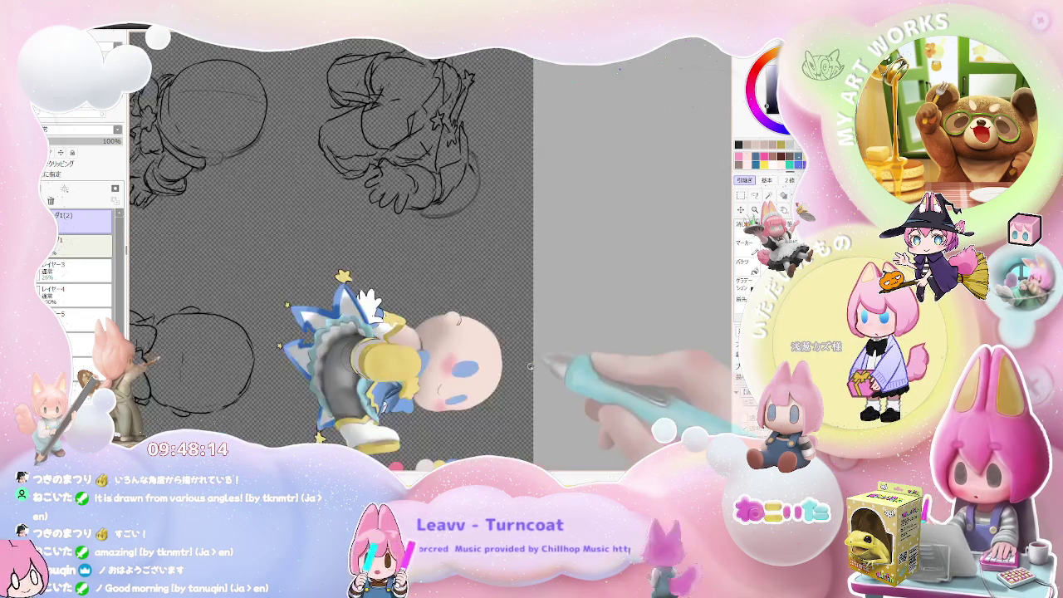
{"action": "scroll", "coordinate": [349, 283], "scroll_direction": "up", "scroll_amount": 2}
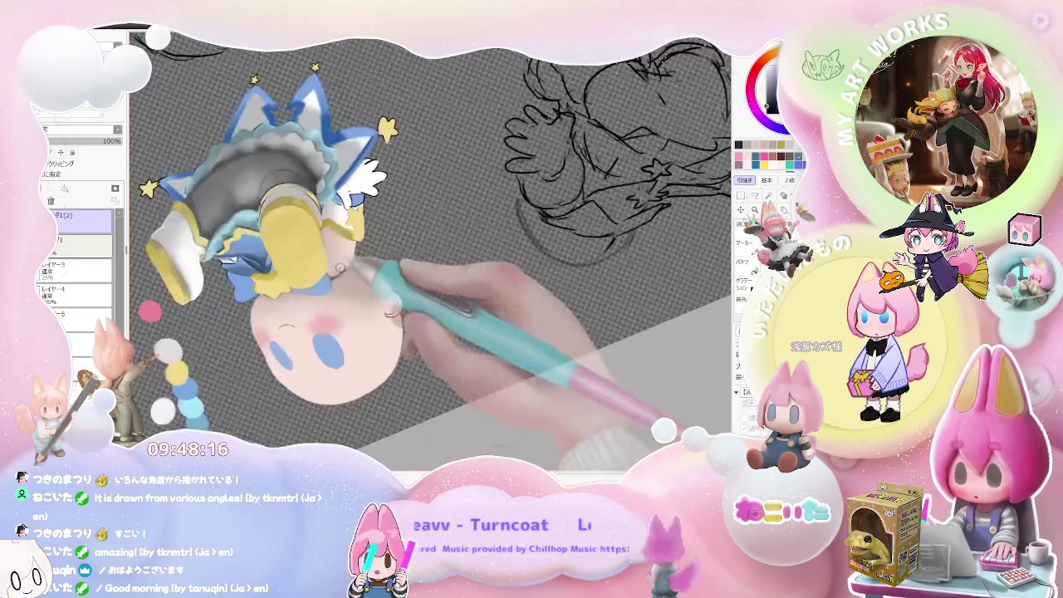
{"action": "scroll", "coordinate": [340, 278], "scroll_direction": "up", "scroll_amount": 2}
{"action": "scroll", "coordinate": [339, 277], "scroll_direction": "up", "scroll_amount": 1}
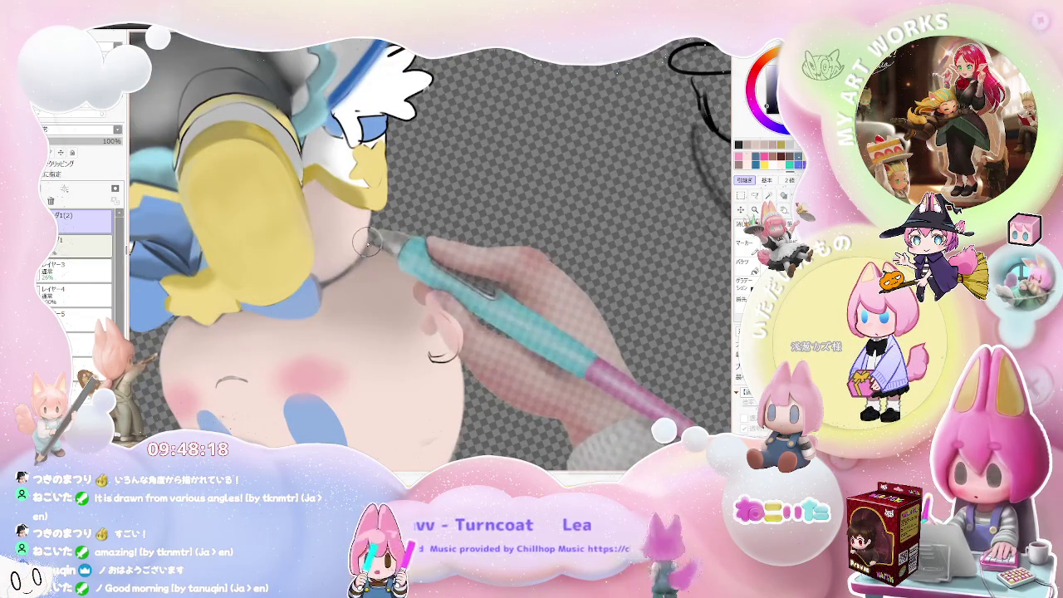
{"action": "scroll", "coordinate": [365, 249], "scroll_direction": "down", "scroll_amount": 1}
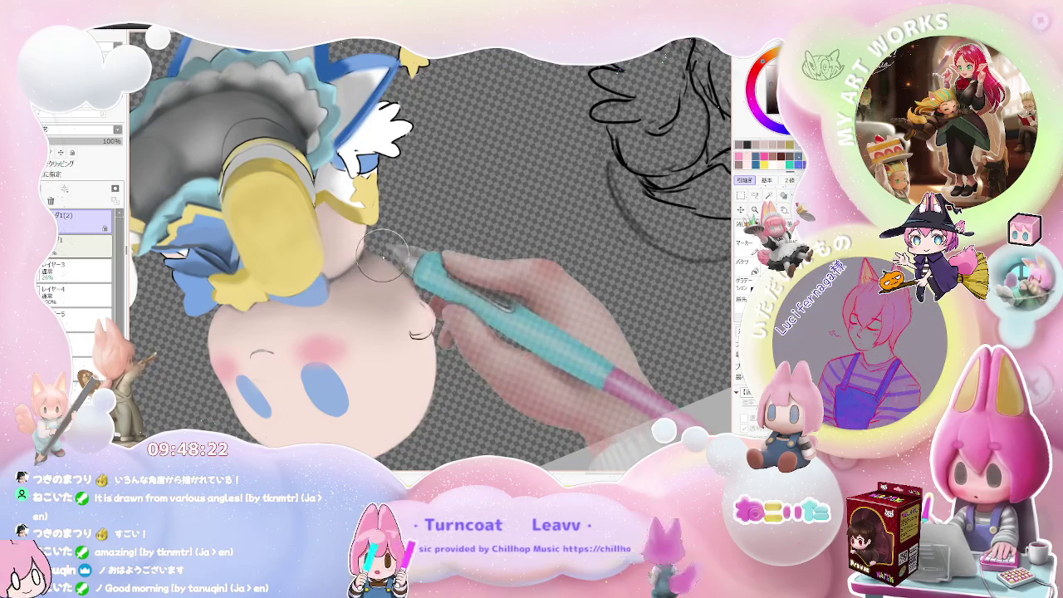
{"action": "scroll", "coordinate": [407, 266], "scroll_direction": "down", "scroll_amount": 2}
{"action": "scroll", "coordinate": [419, 267], "scroll_direction": "down", "scroll_amount": 2}
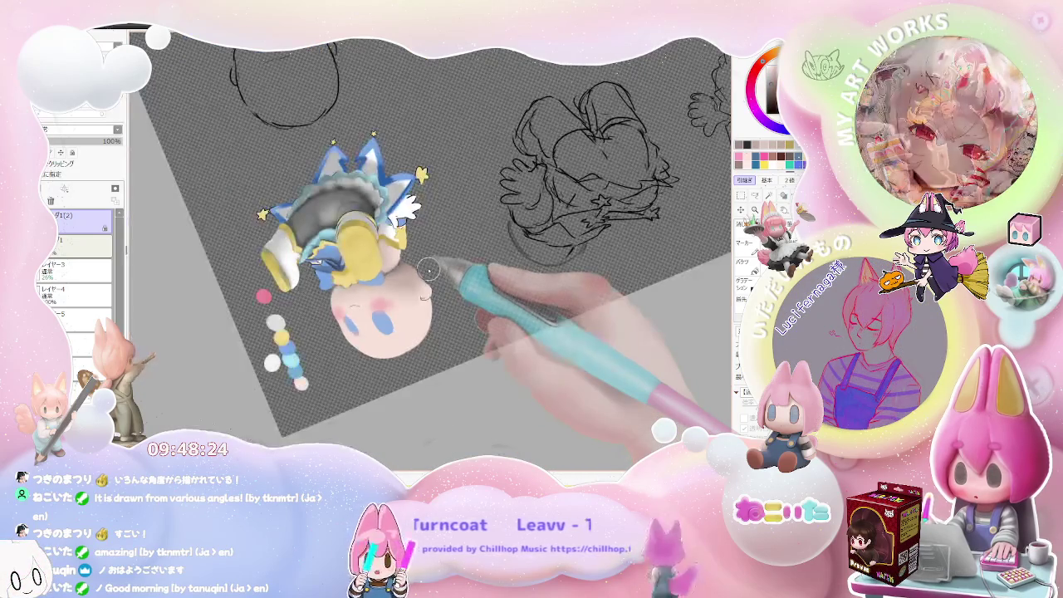
{"action": "scroll", "coordinate": [429, 268], "scroll_direction": "up", "scroll_amount": 1}
{"action": "scroll", "coordinate": [424, 274], "scroll_direction": "up", "scroll_amount": 1}
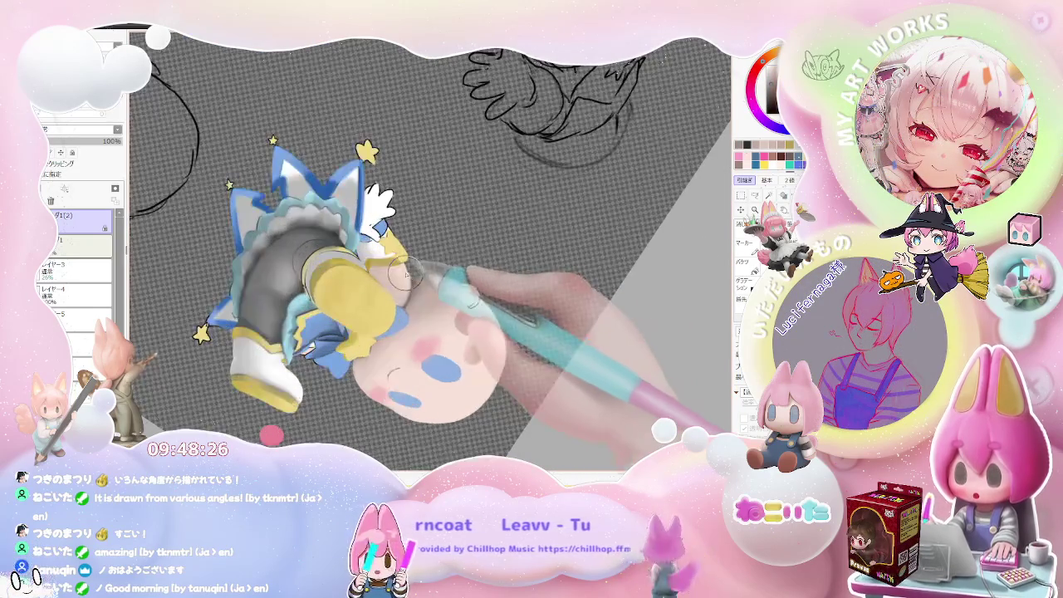
{"action": "scroll", "coordinate": [419, 280], "scroll_direction": "up", "scroll_amount": 1}
Step: Shrink the brush step by step down to size 30 for finer face shading
{"action": "key", "text": "["}
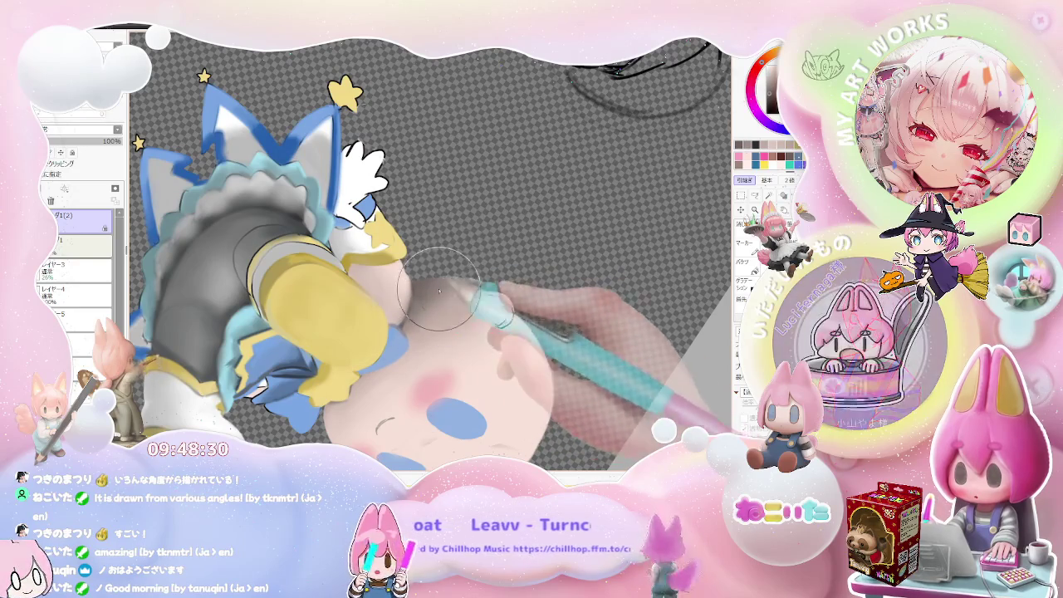
{"action": "scroll", "coordinate": [449, 303], "scroll_direction": "down", "scroll_amount": 1}
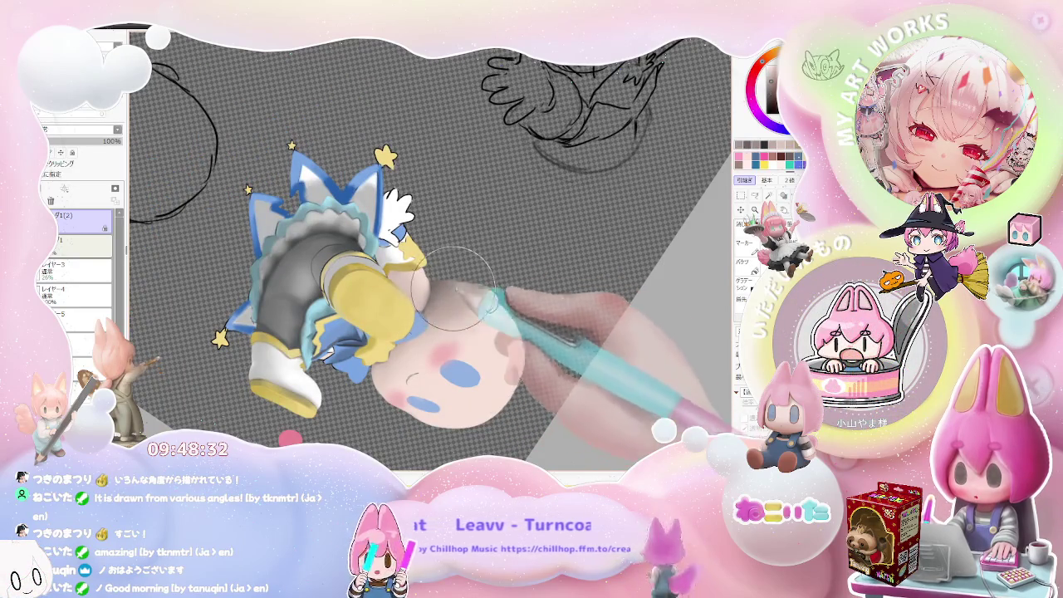
{"action": "scroll", "coordinate": [499, 286], "scroll_direction": "down", "scroll_amount": 1}
{"action": "scroll", "coordinate": [517, 287], "scroll_direction": "up", "scroll_amount": 1}
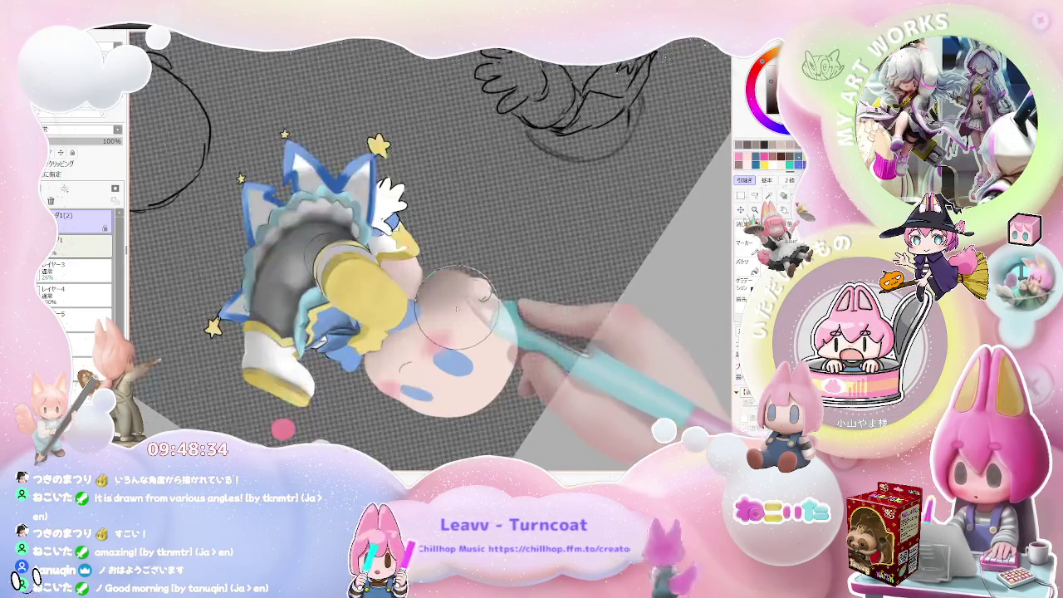
{"action": "scroll", "coordinate": [466, 286], "scroll_direction": "down", "scroll_amount": 1}
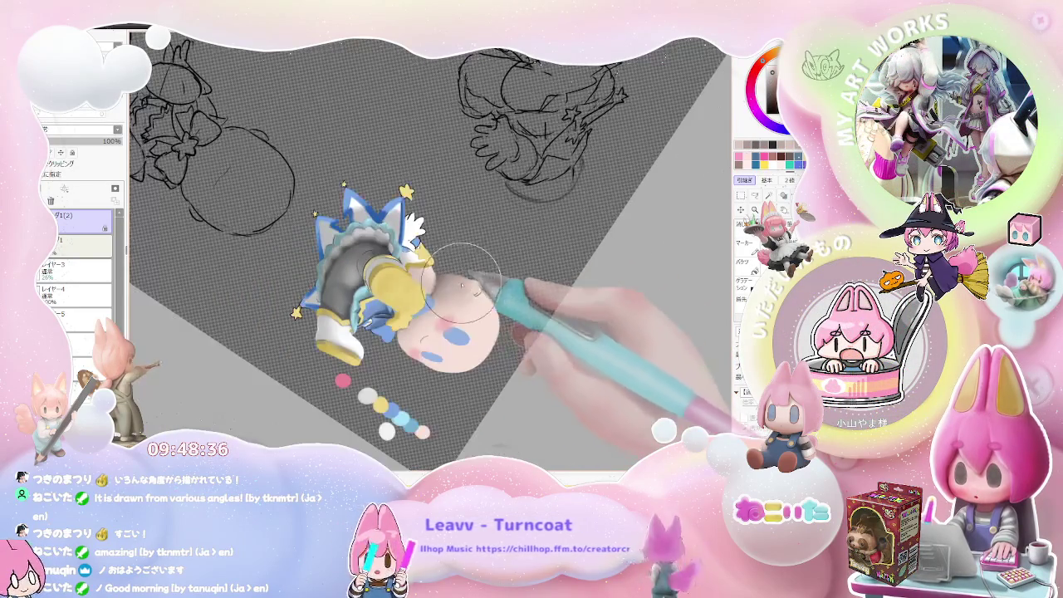
{"action": "scroll", "coordinate": [499, 291], "scroll_direction": "up", "scroll_amount": 1}
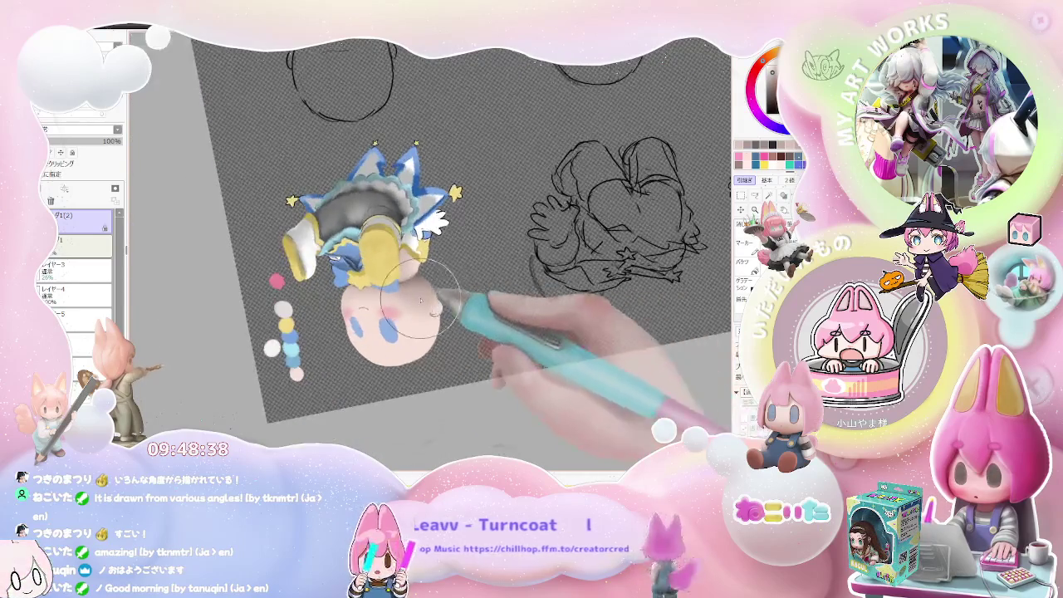
{"action": "scroll", "coordinate": [453, 295], "scroll_direction": "up", "scroll_amount": 1}
{"action": "scroll", "coordinate": [416, 283], "scroll_direction": "up", "scroll_amount": 1}
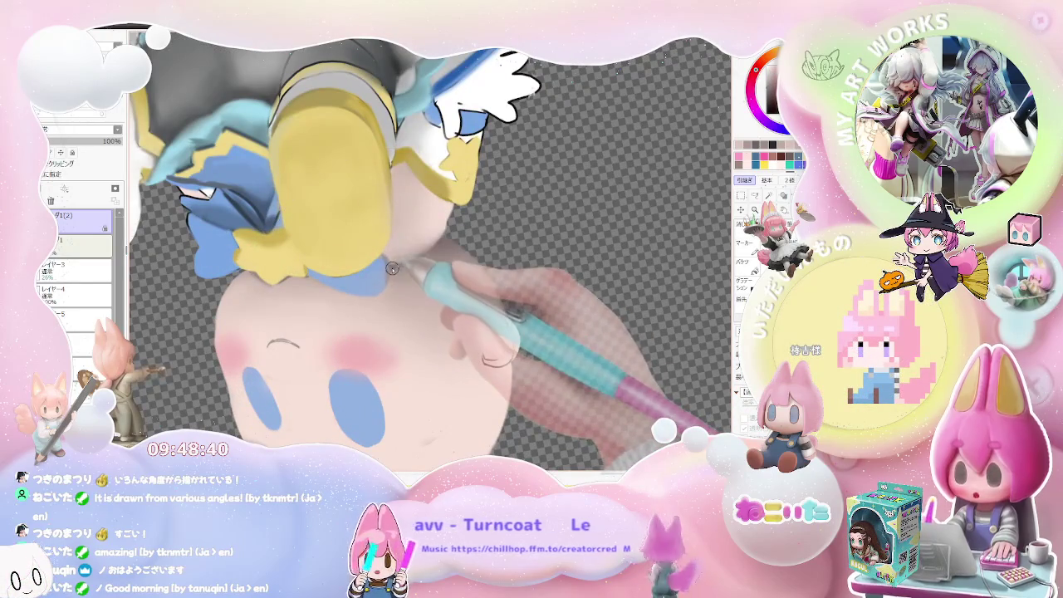
{"action": "key", "text": "bracketleft"}
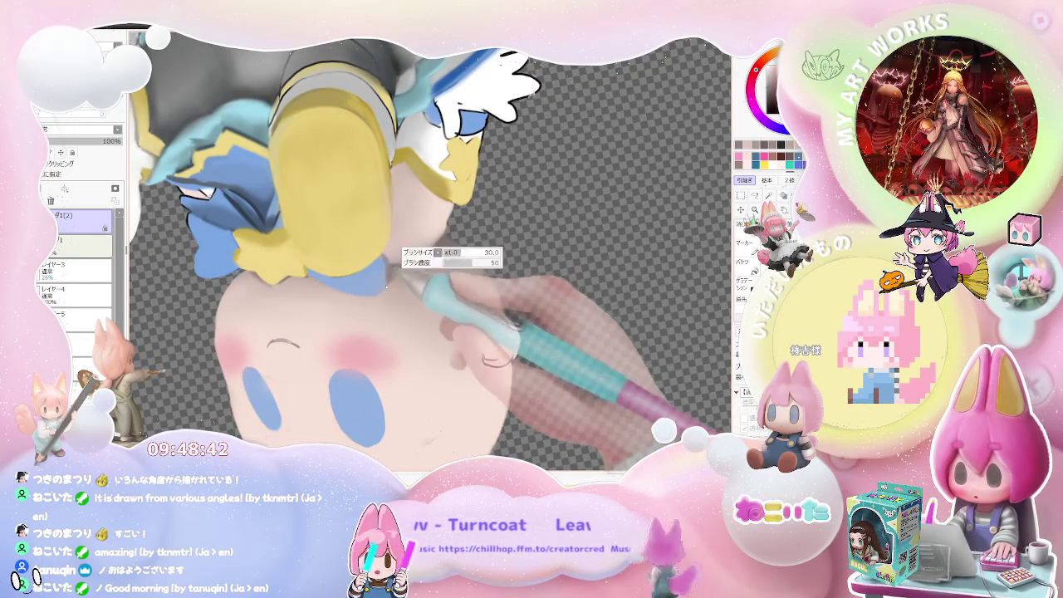
{"action": "scroll", "coordinate": [451, 241], "scroll_direction": "down", "scroll_amount": 2}
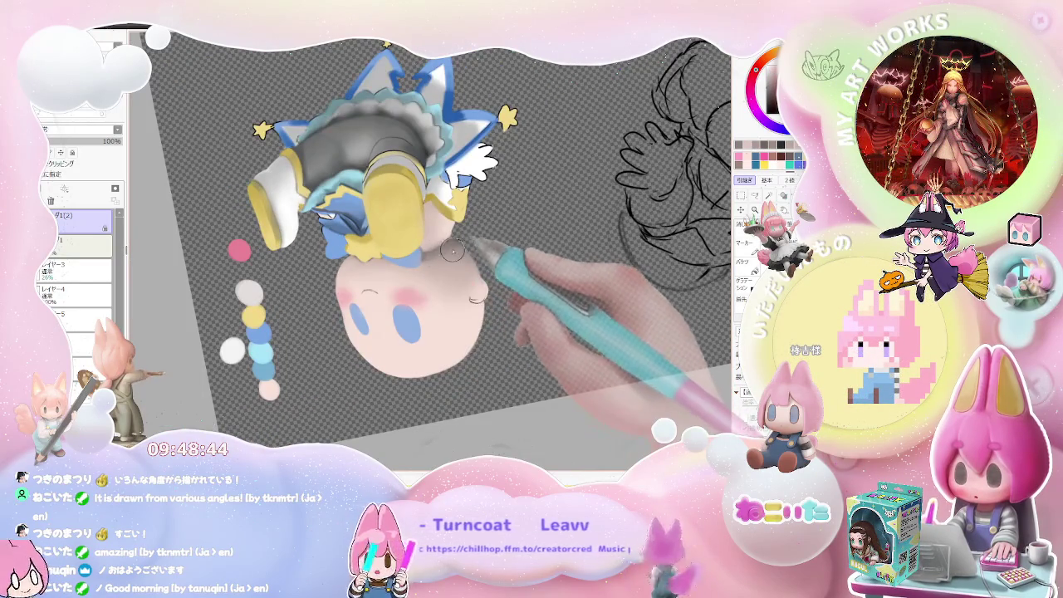
{"action": "scroll", "coordinate": [462, 259], "scroll_direction": "down", "scroll_amount": 1}
{"action": "scroll", "coordinate": [463, 257], "scroll_direction": "down", "scroll_amount": 1}
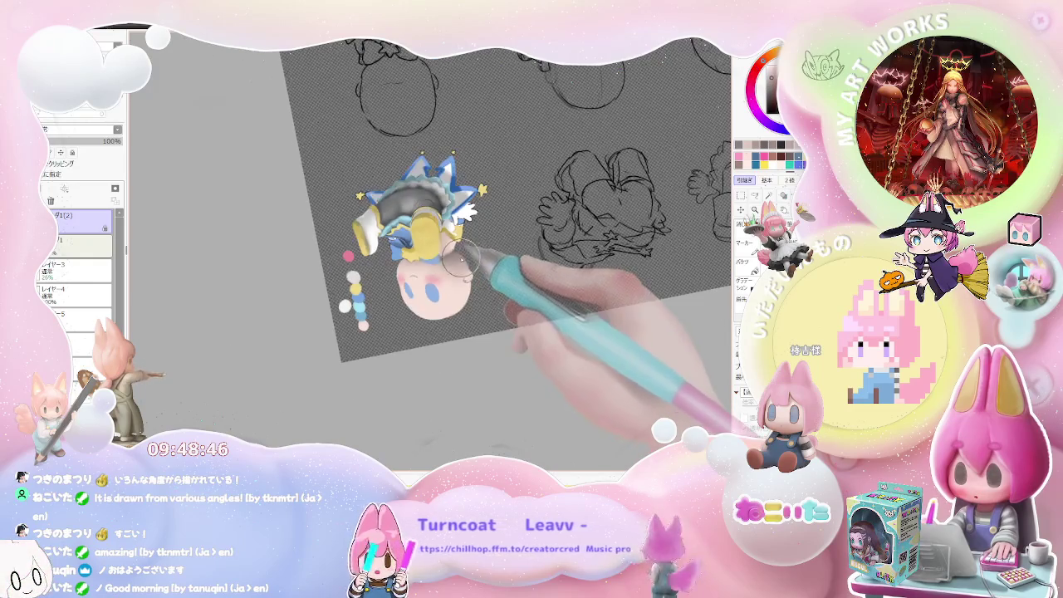
Step: Tilt the canvas to a better shading angle, then turn it back upright
{"action": "left_click_drag", "start_coordinate": [428, 250], "coordinate": [529, 238]}
{"action": "key", "text": "Delete"}
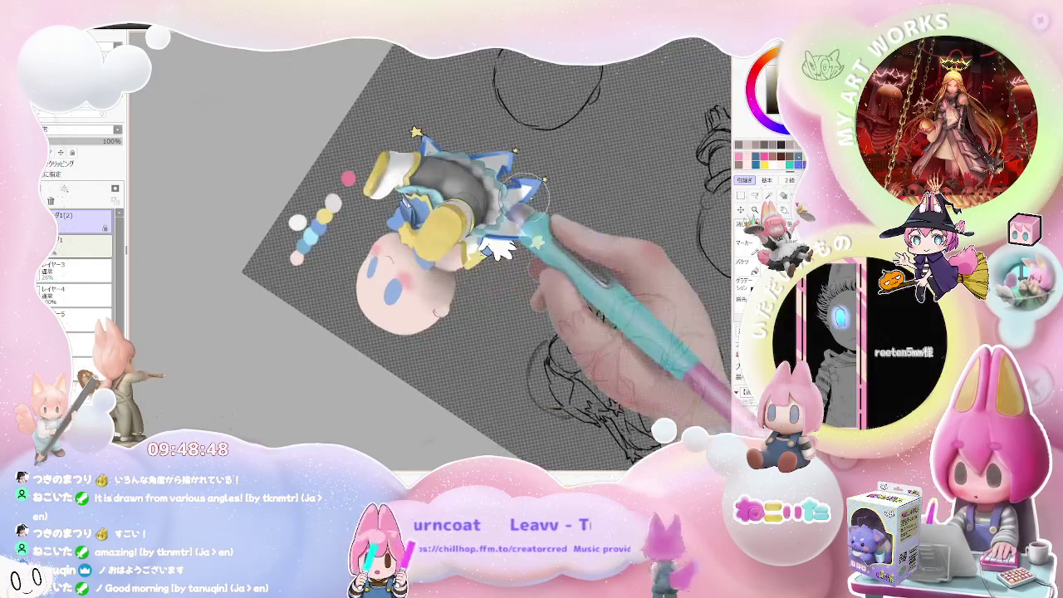
{"action": "scroll", "coordinate": [415, 254], "scroll_direction": "up", "scroll_amount": 5}
{"action": "scroll", "coordinate": [394, 253], "scroll_direction": "up", "scroll_amount": 3}
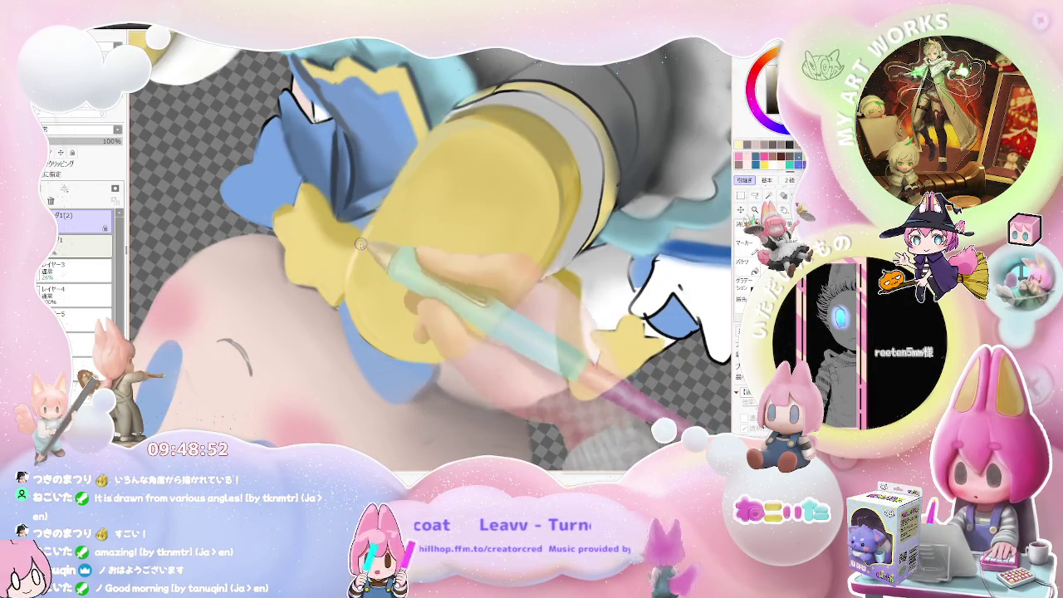
{"action": "scroll", "coordinate": [418, 155], "scroll_direction": "down", "scroll_amount": 3}
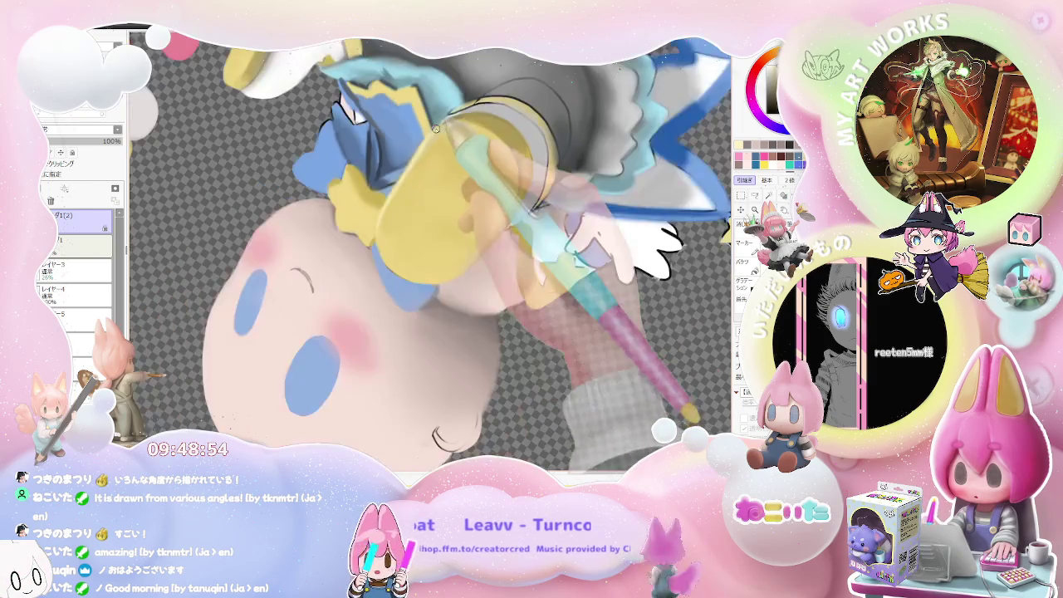
{"action": "scroll", "coordinate": [418, 155], "scroll_direction": "down", "scroll_amount": 3}
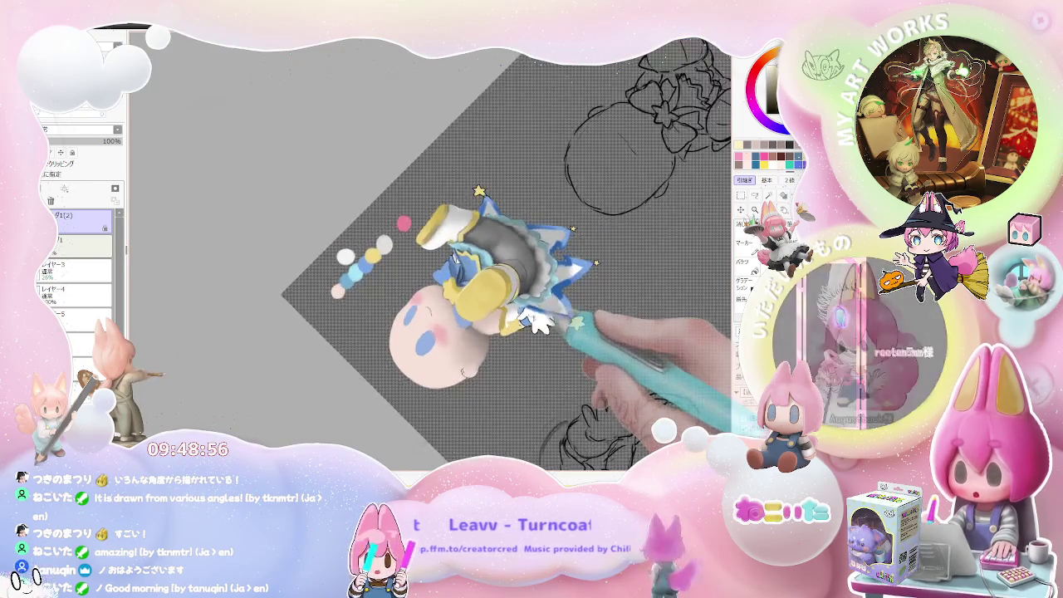
{"action": "left_click_drag", "start_coordinate": [508, 229], "coordinate": [466, 333]}
{"action": "scroll", "coordinate": [422, 336], "scroll_direction": "up", "scroll_amount": 3}
{"action": "scroll", "coordinate": [399, 308], "scroll_direction": "up", "scroll_amount": 2}
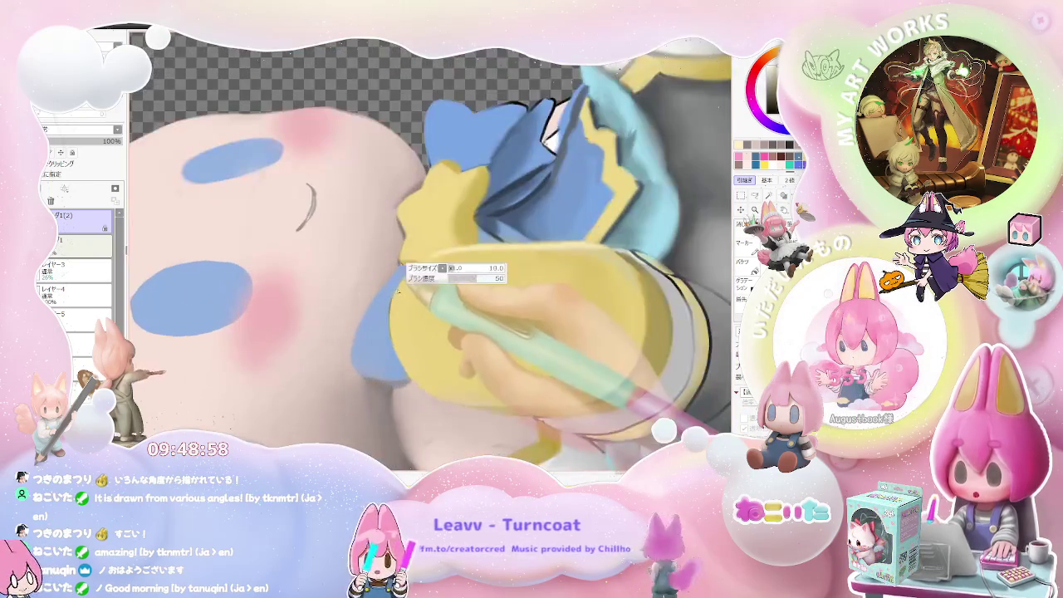
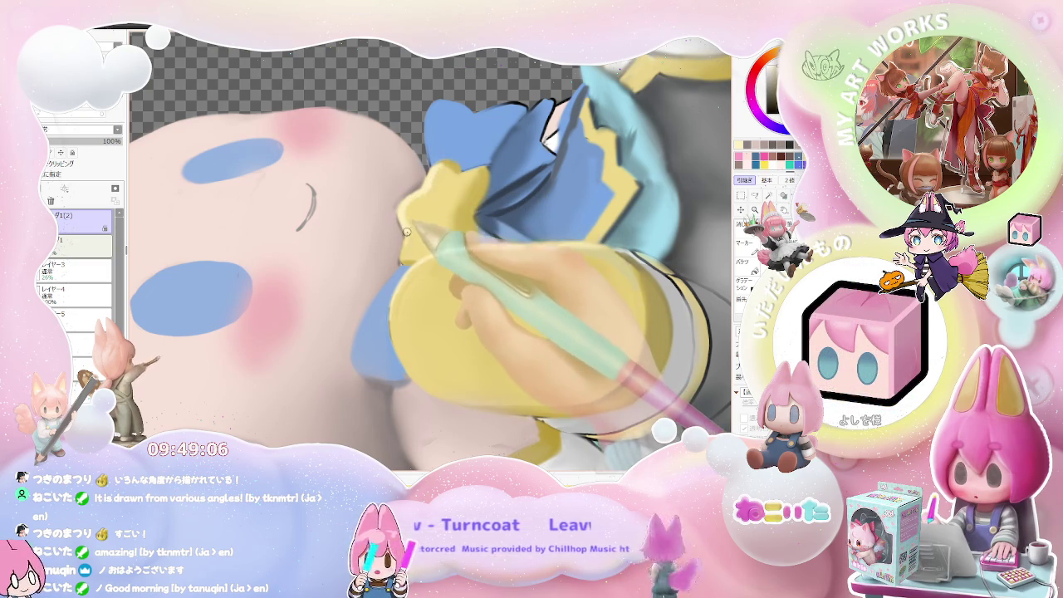
Step: Zoom in on the chibi sketch and rotate the canvas view upright, then toward level
{"action": "scroll", "coordinate": [403, 250], "scroll_direction": "down", "scroll_amount": 2}
{"action": "scroll", "coordinate": [465, 283], "scroll_direction": "down", "scroll_amount": 2}
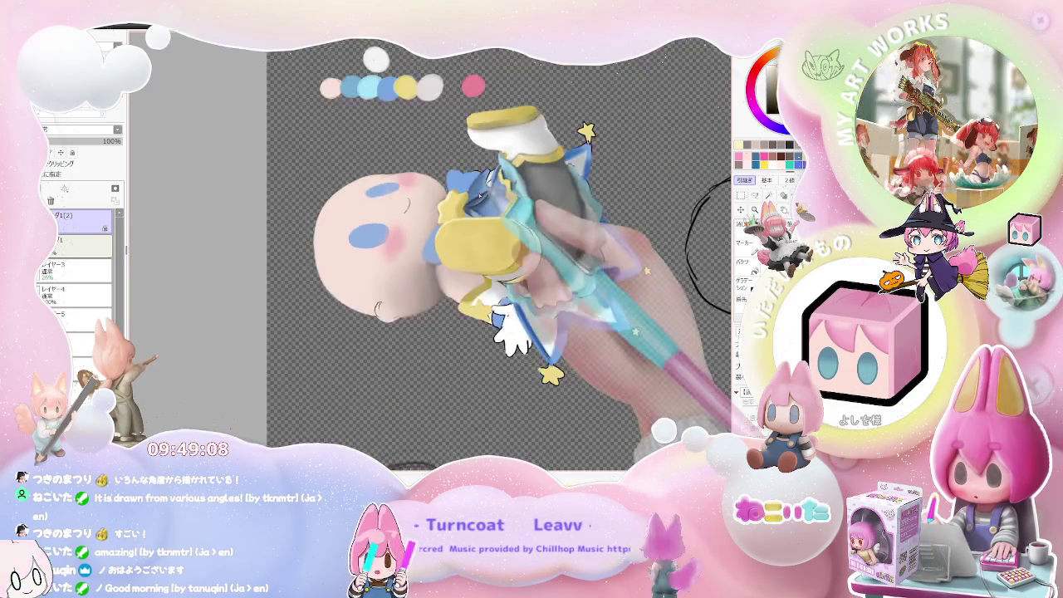
{"action": "scroll", "coordinate": [522, 323], "scroll_direction": "down", "scroll_amount": 1}
{"action": "scroll", "coordinate": [482, 303], "scroll_direction": "up", "scroll_amount": 3}
{"action": "scroll", "coordinate": [448, 290], "scroll_direction": "up", "scroll_amount": 1}
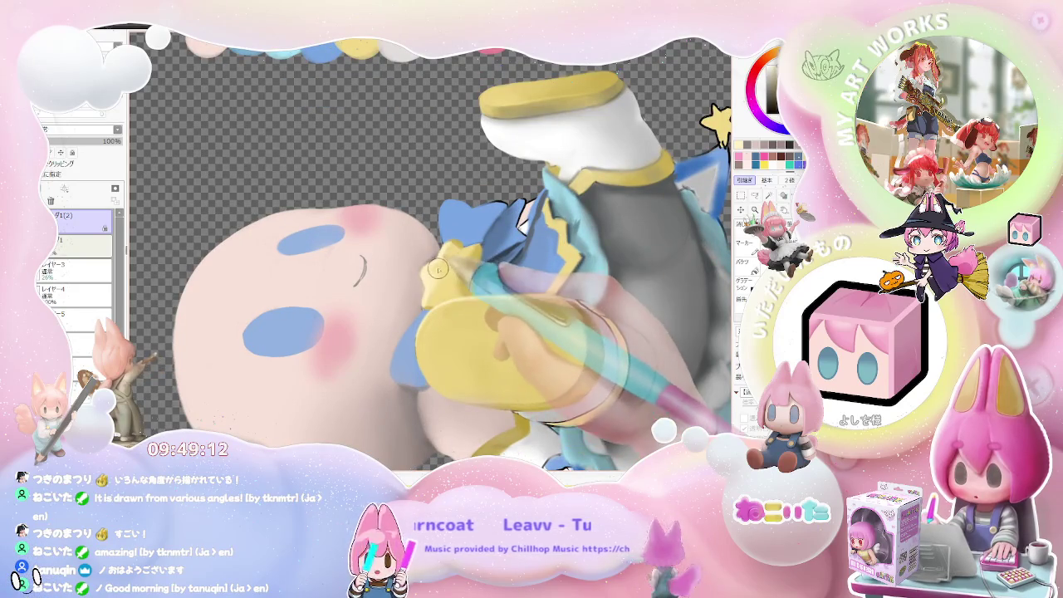
{"action": "scroll", "coordinate": [435, 279], "scroll_direction": "down", "scroll_amount": 1}
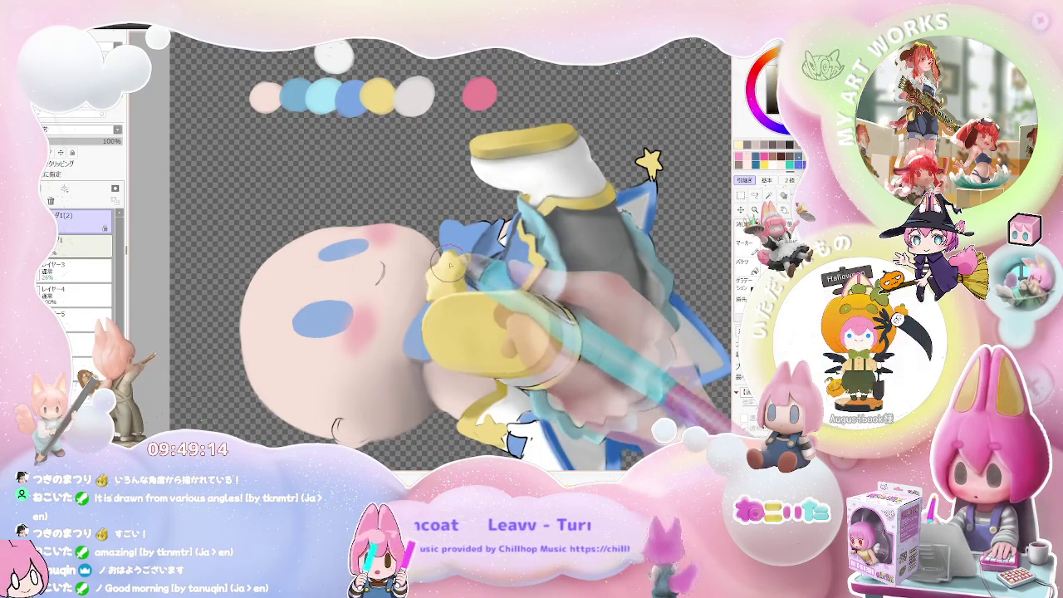
{"action": "scroll", "coordinate": [490, 272], "scroll_direction": "down", "scroll_amount": 1}
{"action": "scroll", "coordinate": [537, 264], "scroll_direction": "down", "scroll_amount": 1}
{"action": "left_click_drag", "start_coordinate": [536, 264], "coordinate": [521, 324]}
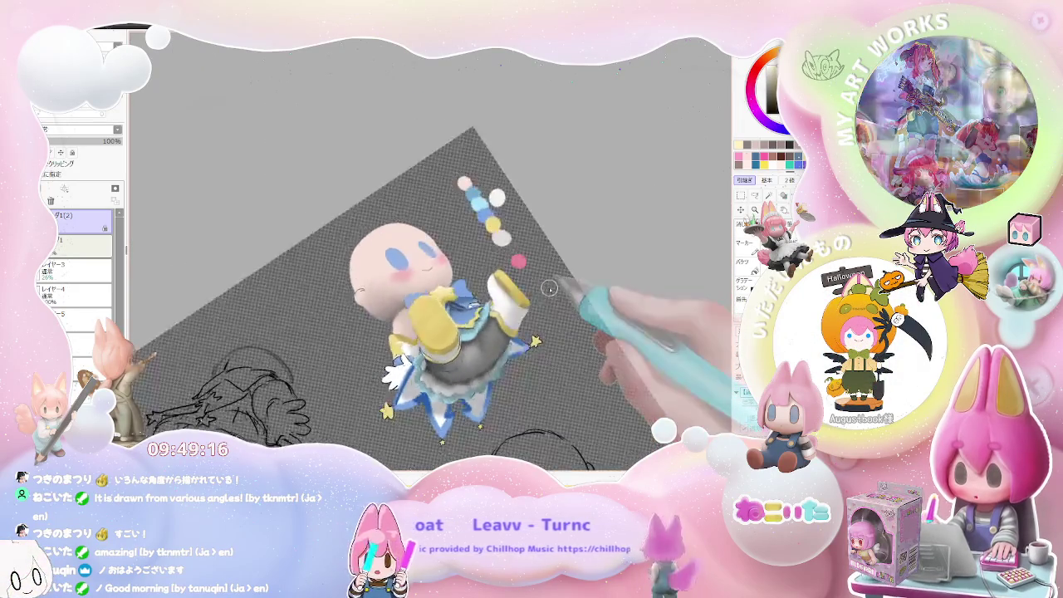
{"action": "scroll", "coordinate": [498, 328], "scroll_direction": "up", "scroll_amount": 1}
{"action": "scroll", "coordinate": [449, 312], "scroll_direction": "up", "scroll_amount": 1}
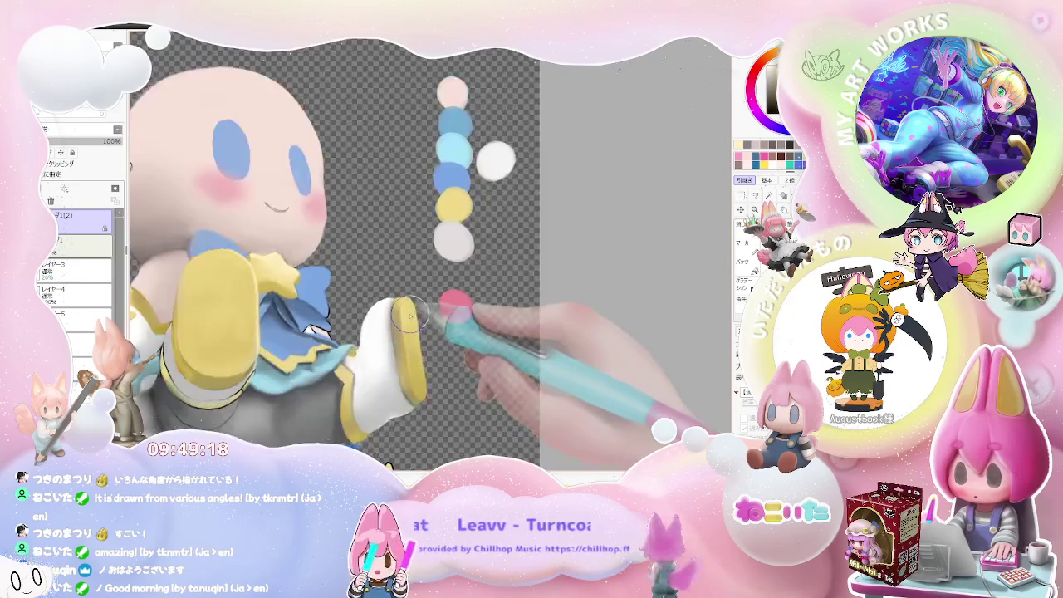
{"action": "scroll", "coordinate": [419, 286], "scroll_direction": "up", "scroll_amount": 1}
{"action": "scroll", "coordinate": [401, 294], "scroll_direction": "up", "scroll_amount": 1}
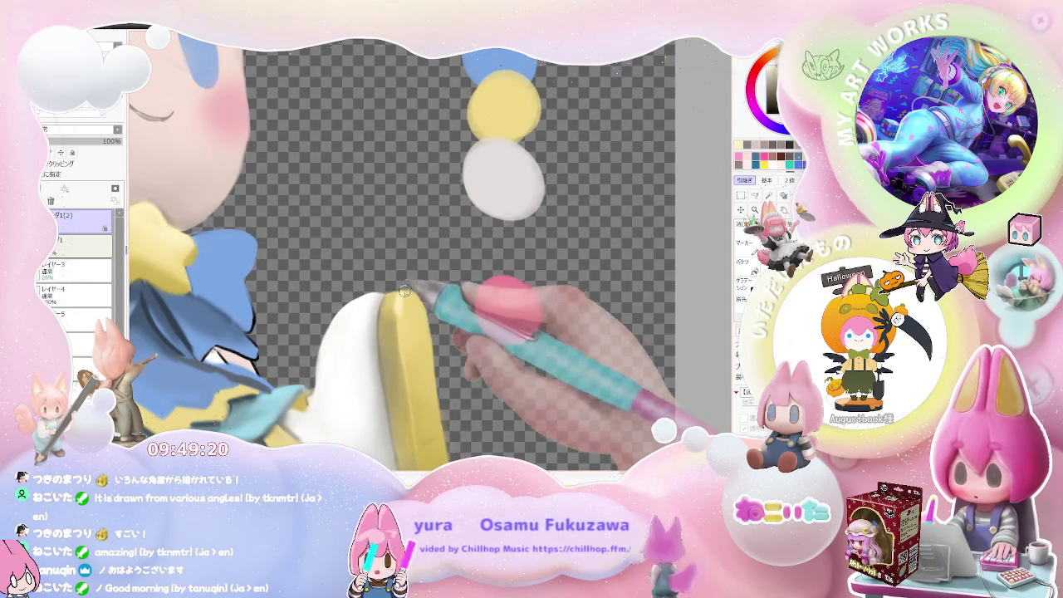
{"action": "scroll", "coordinate": [414, 301], "scroll_direction": "down", "scroll_amount": 1}
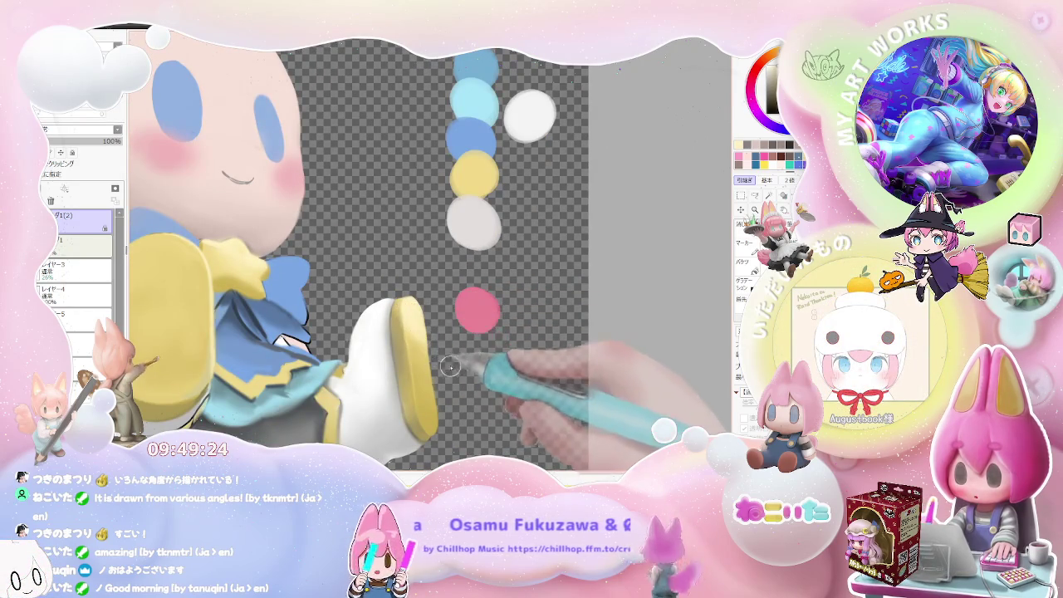
{"action": "scroll", "coordinate": [450, 367], "scroll_direction": "down", "scroll_amount": 2}
{"action": "scroll", "coordinate": [444, 353], "scroll_direction": "down", "scroll_amount": 1}
{"action": "mouse_move", "coordinate": [441, 349]}
{"action": "left_mouse_down"}
{"action": "mouse_move", "coordinate": [408, 360]}
{"action": "mouse_move", "coordinate": [400, 349]}
{"action": "left_mouse_up"}
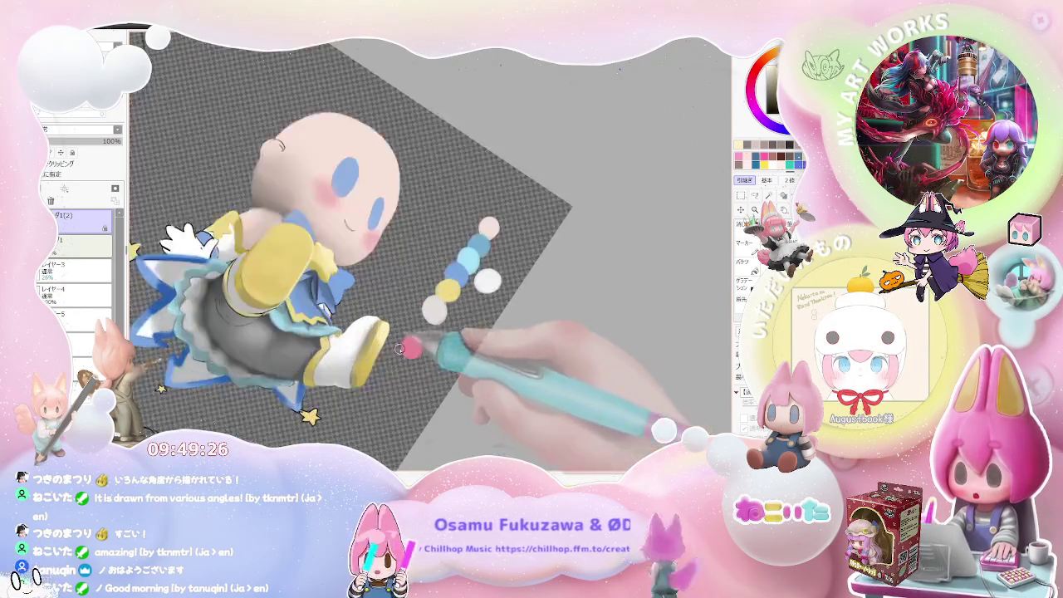
{"action": "scroll", "coordinate": [399, 349], "scroll_direction": "up", "scroll_amount": 2}
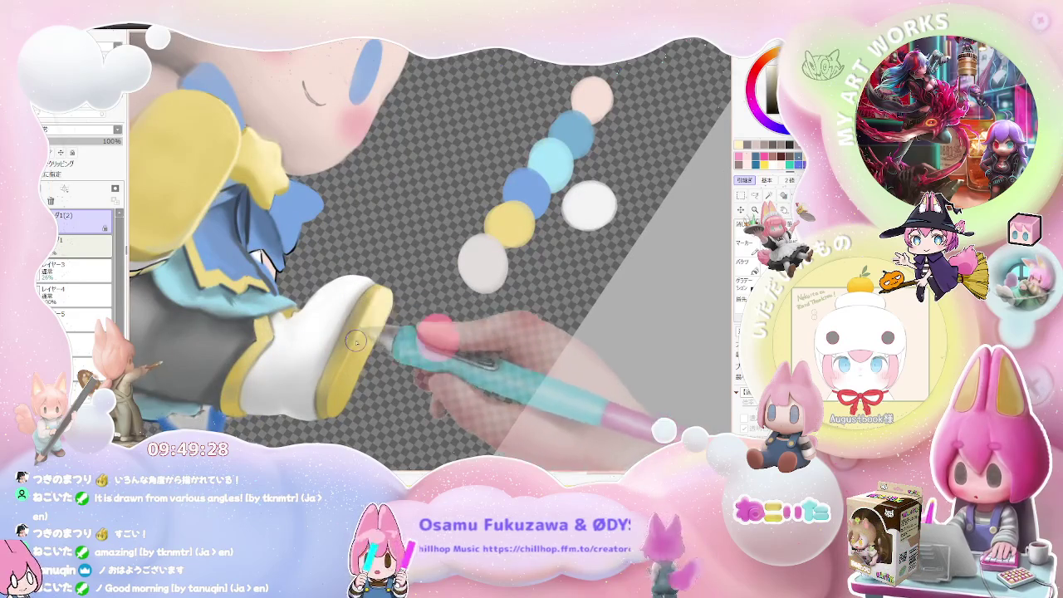
{"action": "scroll", "coordinate": [376, 344], "scroll_direction": "down", "scroll_amount": 2}
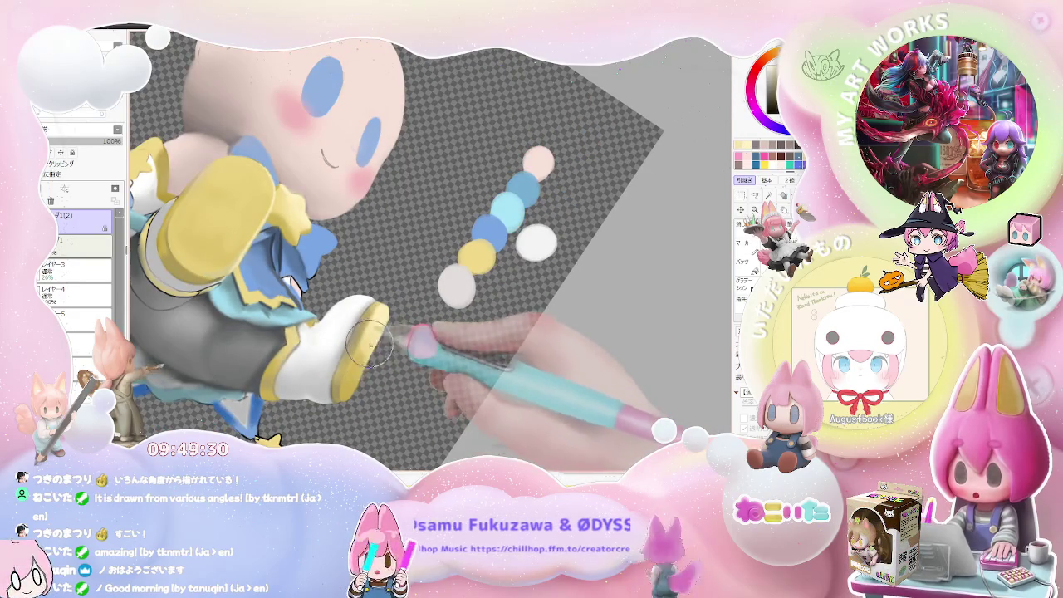
{"action": "scroll", "coordinate": [375, 357], "scroll_direction": "down", "scroll_amount": 1}
{"action": "scroll", "coordinate": [376, 359], "scroll_direction": "down", "scroll_amount": 1}
{"action": "scroll", "coordinate": [376, 359], "scroll_direction": "down", "scroll_amount": 1}
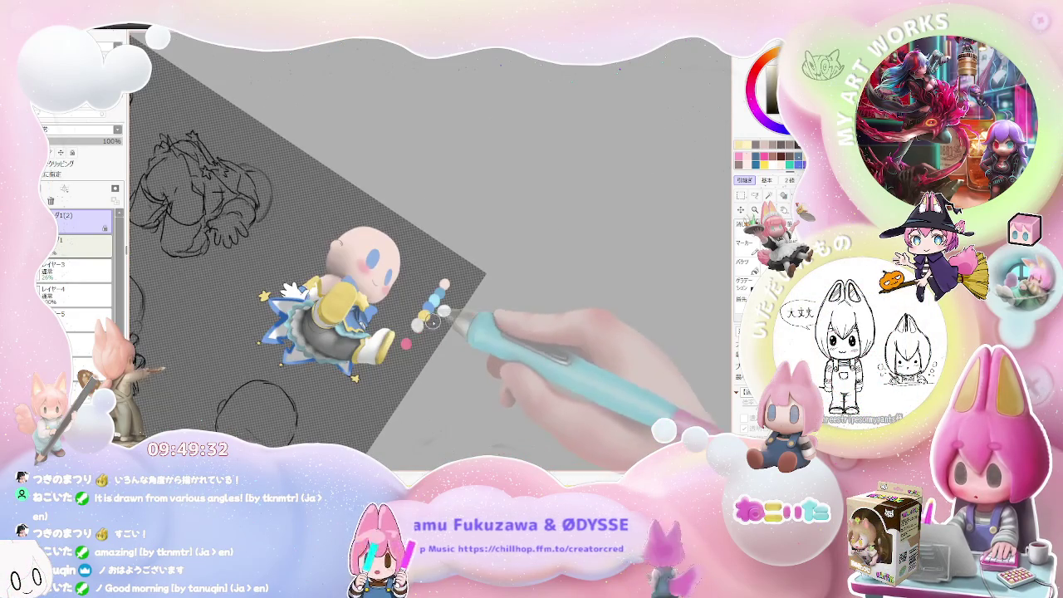
{"action": "key", "text": "End"}
Step: Tilt the canvas view further clockwise, then rotate it back counter-clockwise while zooming
{"action": "scroll", "coordinate": [375, 359], "scroll_direction": "up", "scroll_amount": 3}
{"action": "scroll", "coordinate": [366, 341], "scroll_direction": "up", "scroll_amount": 1}
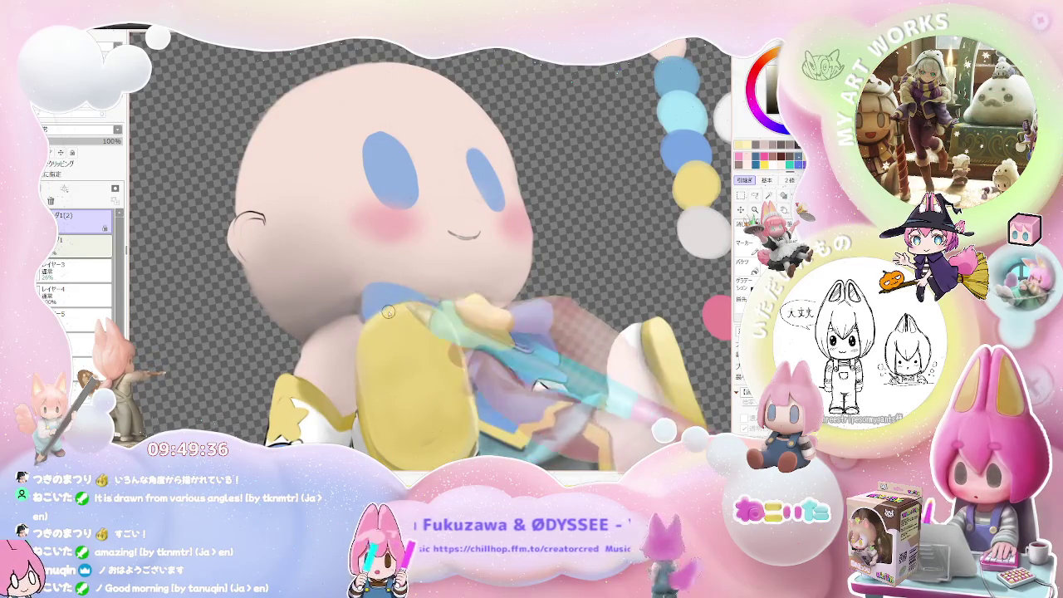
{"action": "scroll", "coordinate": [380, 332], "scroll_direction": "down", "scroll_amount": 1}
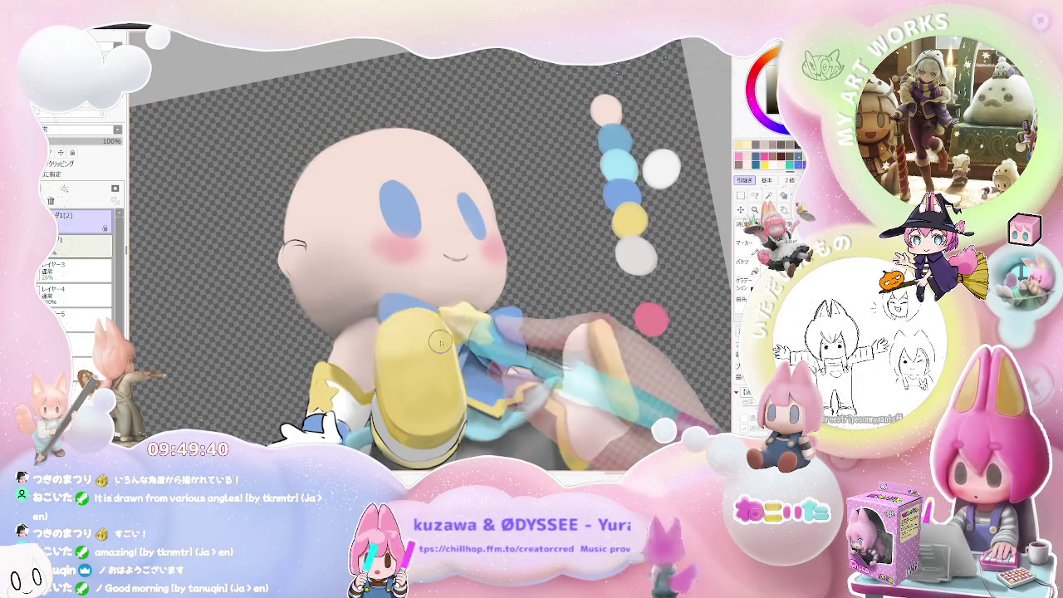
{"action": "scroll", "coordinate": [441, 354], "scroll_direction": "down", "scroll_amount": 3}
{"action": "scroll", "coordinate": [465, 365], "scroll_direction": "down", "scroll_amount": 2}
{"action": "scroll", "coordinate": [499, 374], "scroll_direction": "down", "scroll_amount": 2}
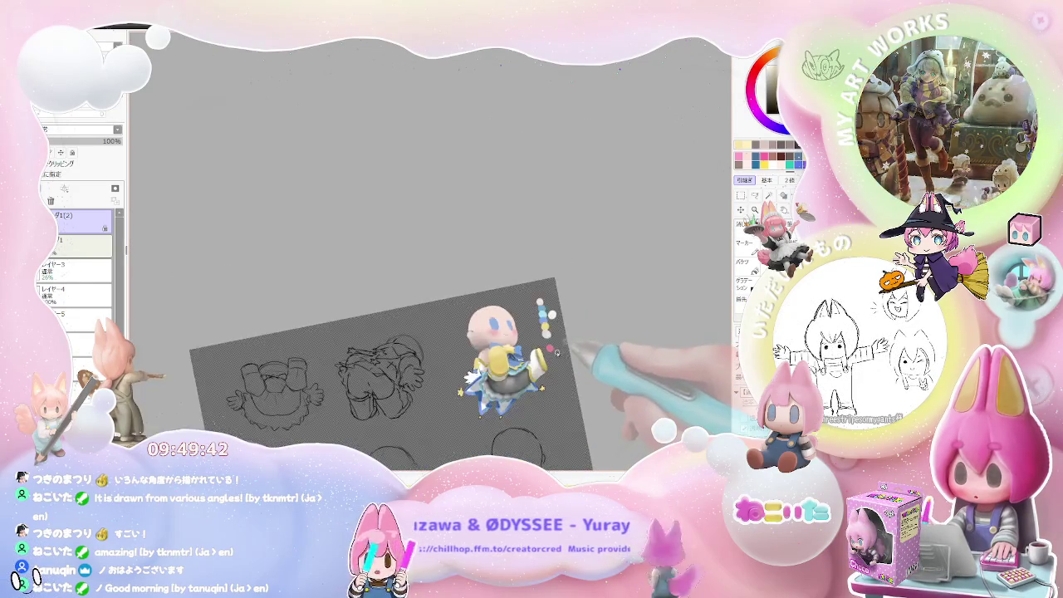
{"action": "scroll", "coordinate": [520, 380], "scroll_direction": "up", "scroll_amount": 2}
{"action": "scroll", "coordinate": [415, 355], "scroll_direction": "up", "scroll_amount": 3}
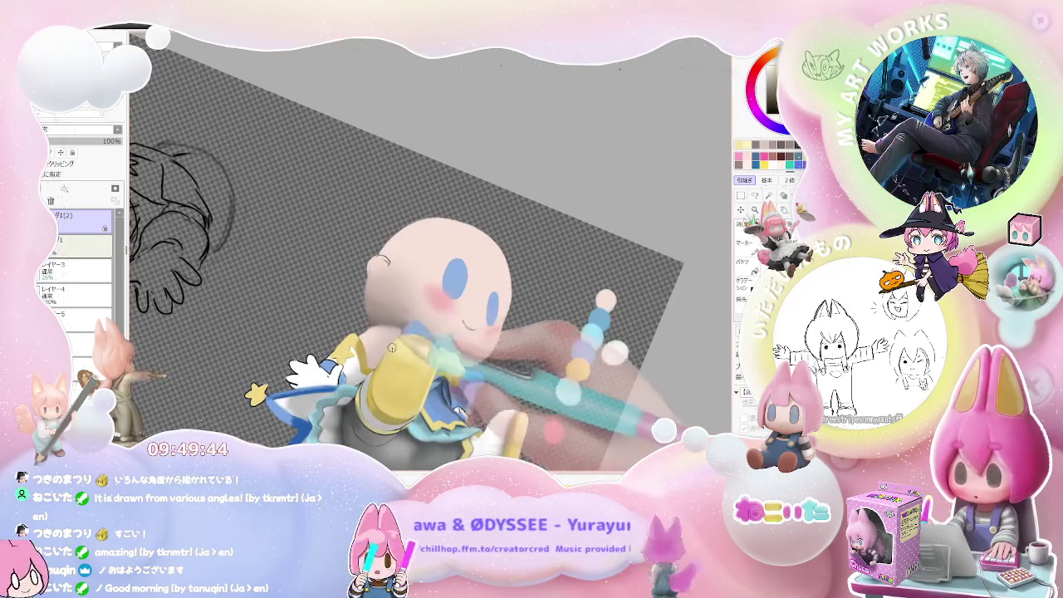
{"action": "scroll", "coordinate": [392, 348], "scroll_direction": "up", "scroll_amount": 2}
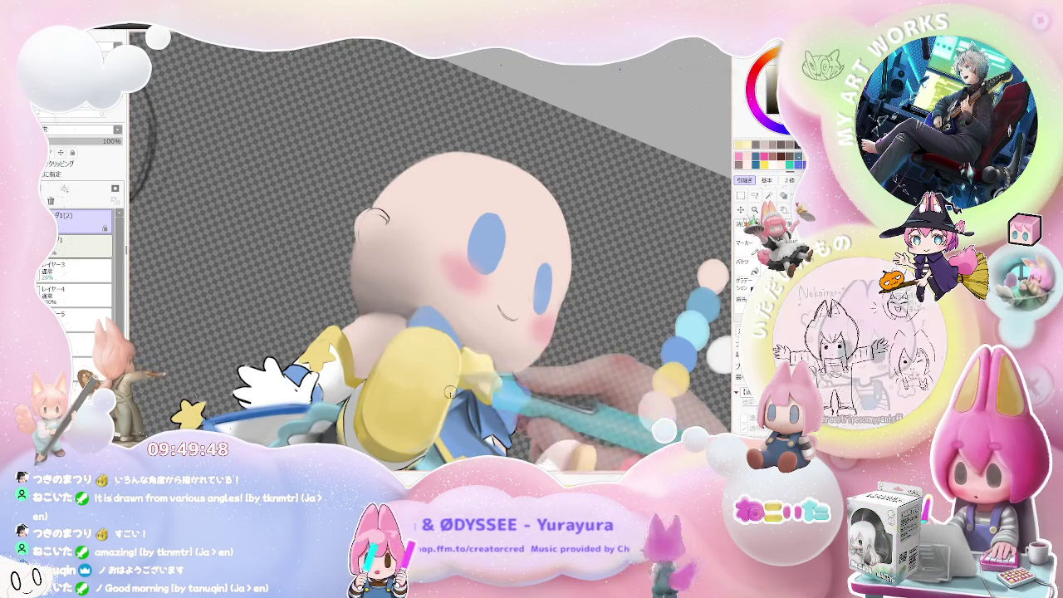
{"action": "scroll", "coordinate": [456, 368], "scroll_direction": "down", "scroll_amount": 2}
{"action": "scroll", "coordinate": [432, 389], "scroll_direction": "up", "scroll_amount": 1}
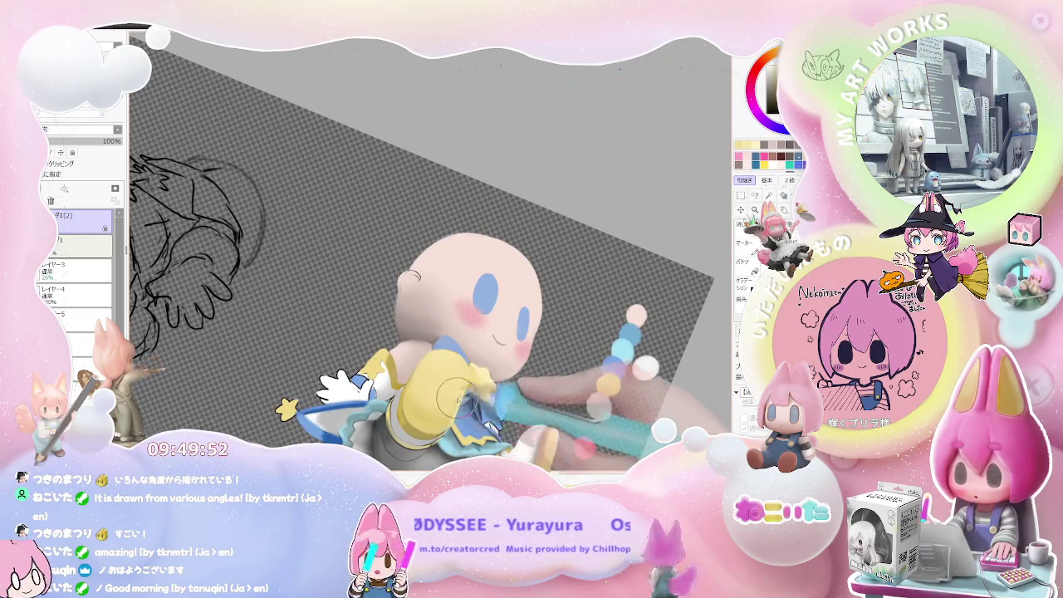
{"action": "scroll", "coordinate": [458, 396], "scroll_direction": "down", "scroll_amount": 3}
{"action": "scroll", "coordinate": [546, 357], "scroll_direction": "down", "scroll_amount": 1}
{"action": "key", "text": "End"}
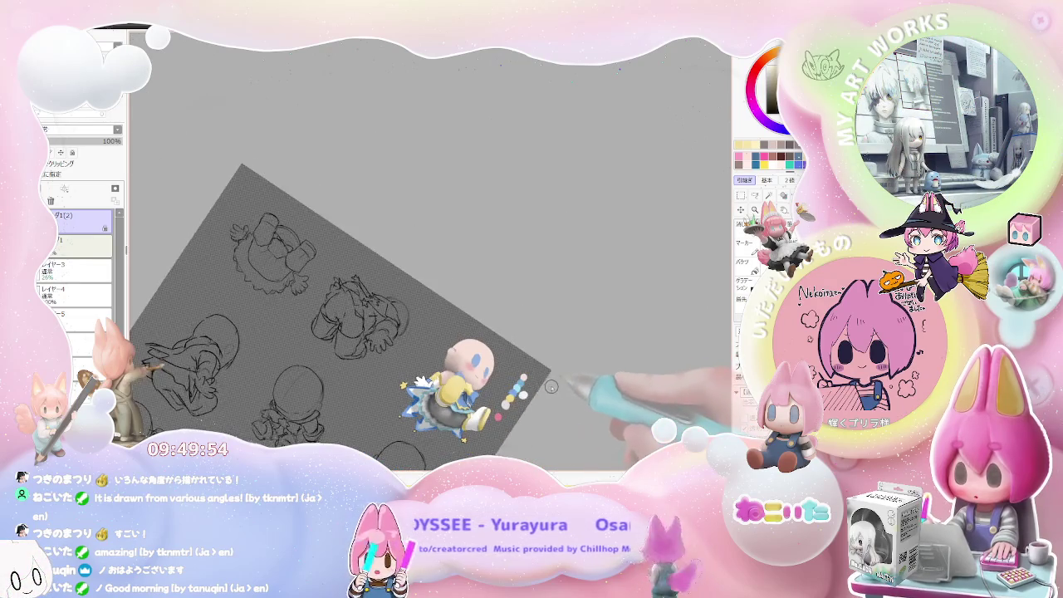
{"action": "scroll", "coordinate": [523, 397], "scroll_direction": "up", "scroll_amount": 2}
{"action": "key", "text": "Delete"}
{"action": "key", "text": "Delete"}
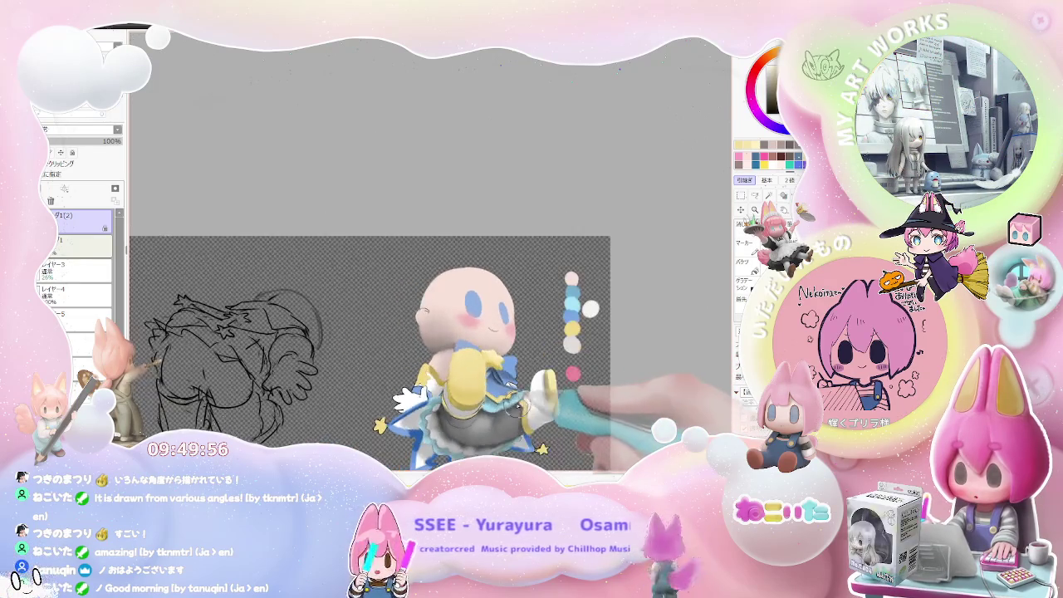
{"action": "key", "text": "Delete"}
{"action": "key", "text": "Delete"}
{"action": "scroll", "coordinate": [467, 295], "scroll_direction": "up", "scroll_amount": 2}
{"action": "scroll", "coordinate": [467, 294], "scroll_direction": "up", "scroll_amount": 2}
{"action": "scroll", "coordinate": [467, 294], "scroll_direction": "up", "scroll_amount": 1}
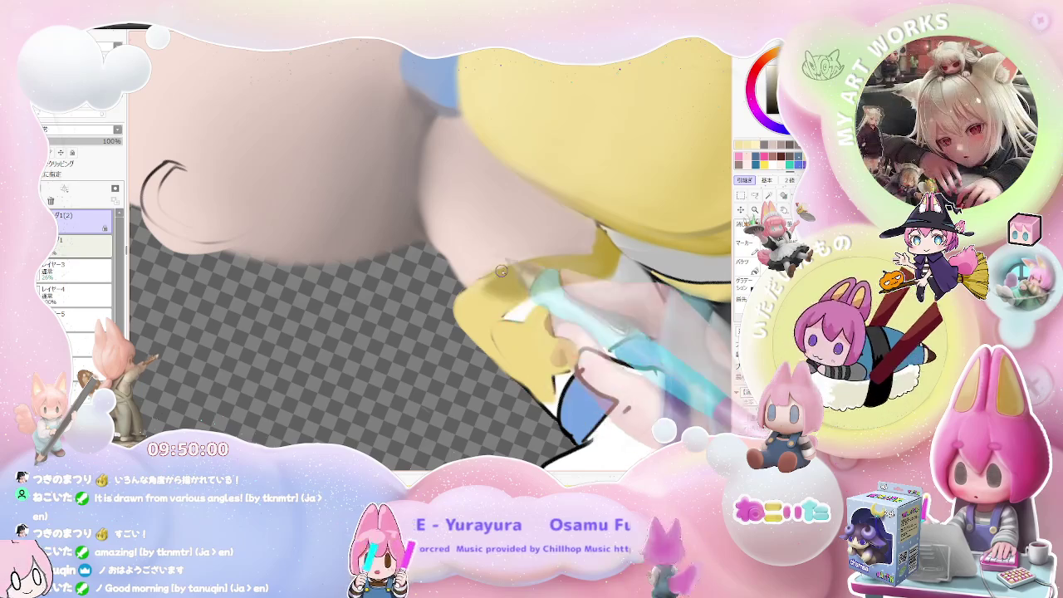
{"action": "scroll", "coordinate": [499, 287], "scroll_direction": "up", "scroll_amount": 1}
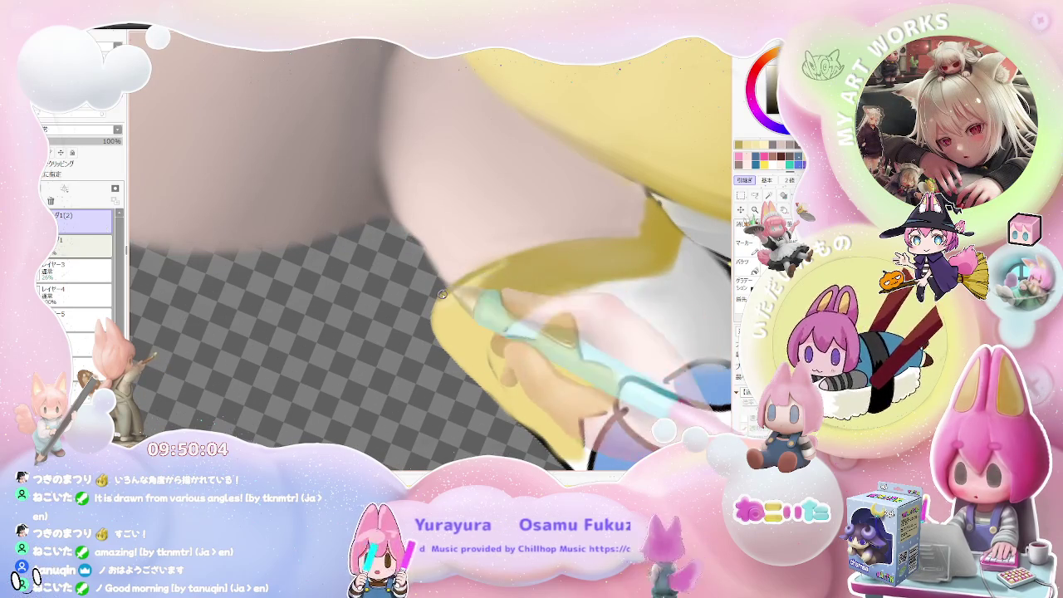
{"action": "scroll", "coordinate": [446, 294], "scroll_direction": "down", "scroll_amount": 1}
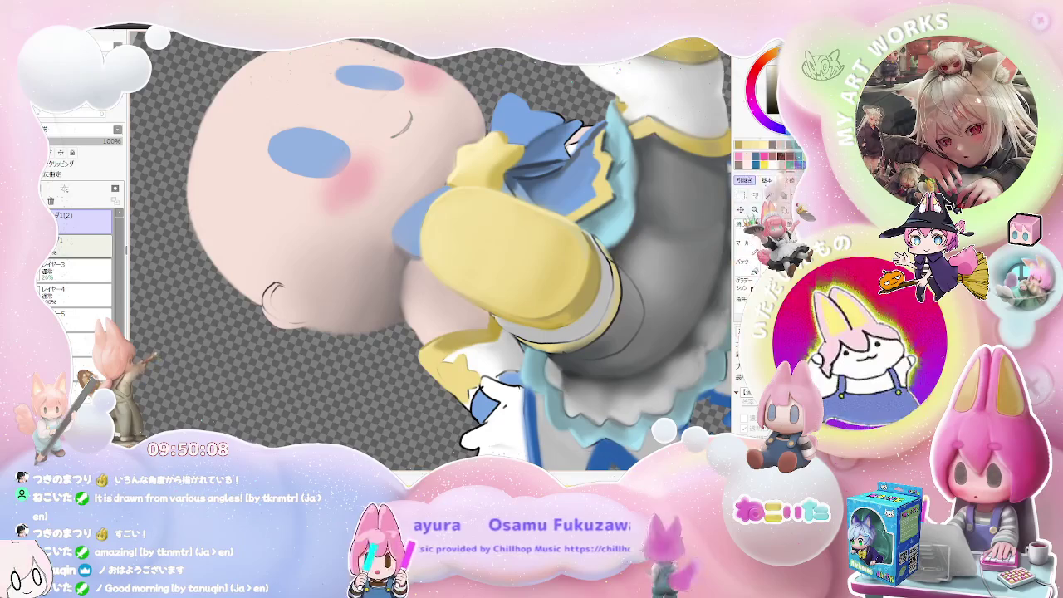
Step: Check the current brush size and density, and rotate the view clockwise
{"action": "key", "text": "bracketleft"}
{"action": "scroll", "coordinate": [432, 343], "scroll_direction": "up", "scroll_amount": 2}
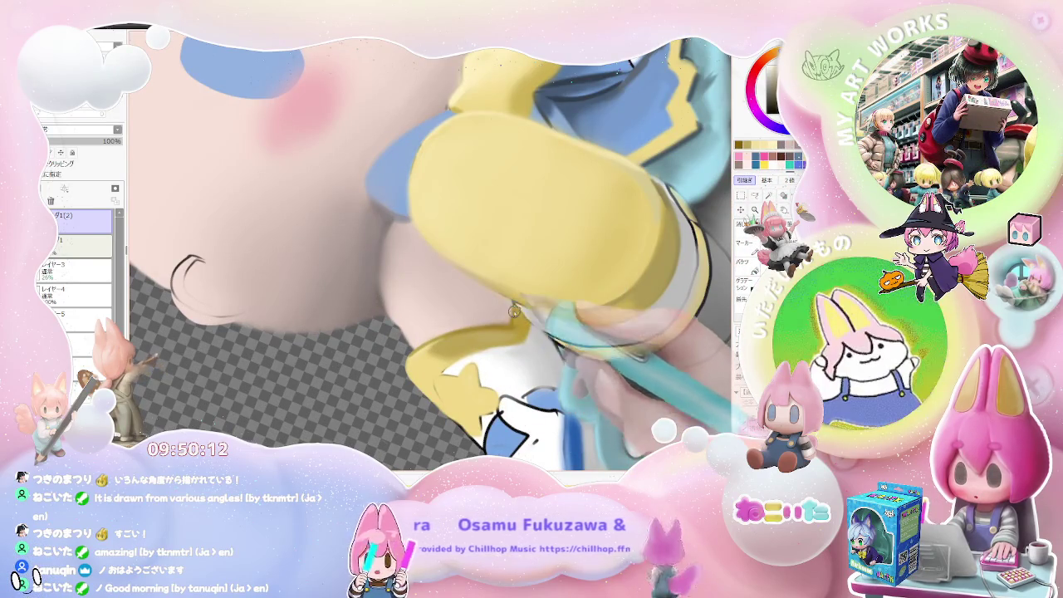
{"action": "scroll", "coordinate": [524, 313], "scroll_direction": "down", "scroll_amount": 2}
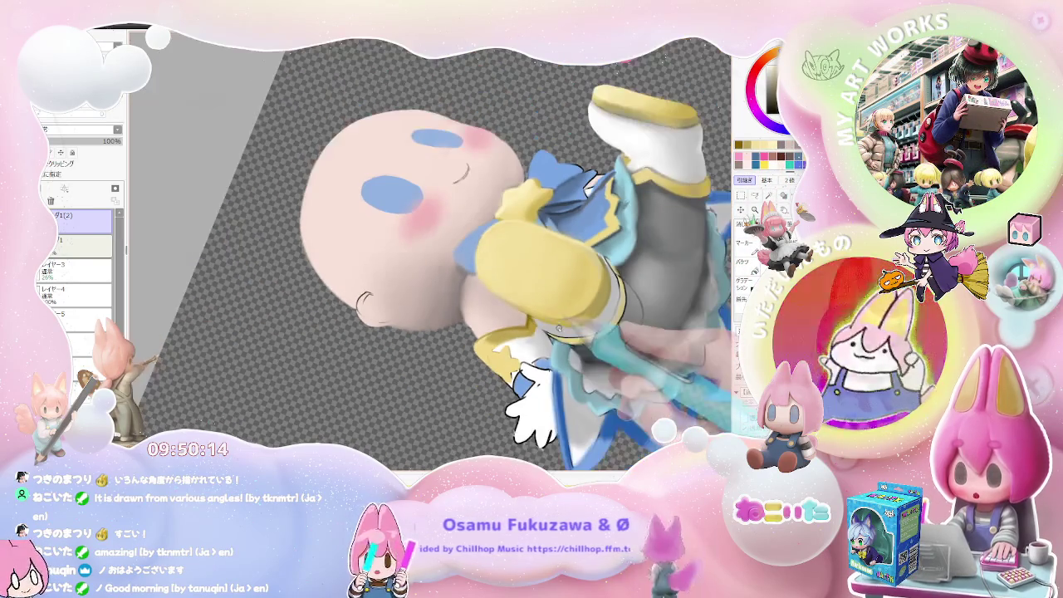
{"action": "scroll", "coordinate": [530, 343], "scroll_direction": "up", "scroll_amount": 2}
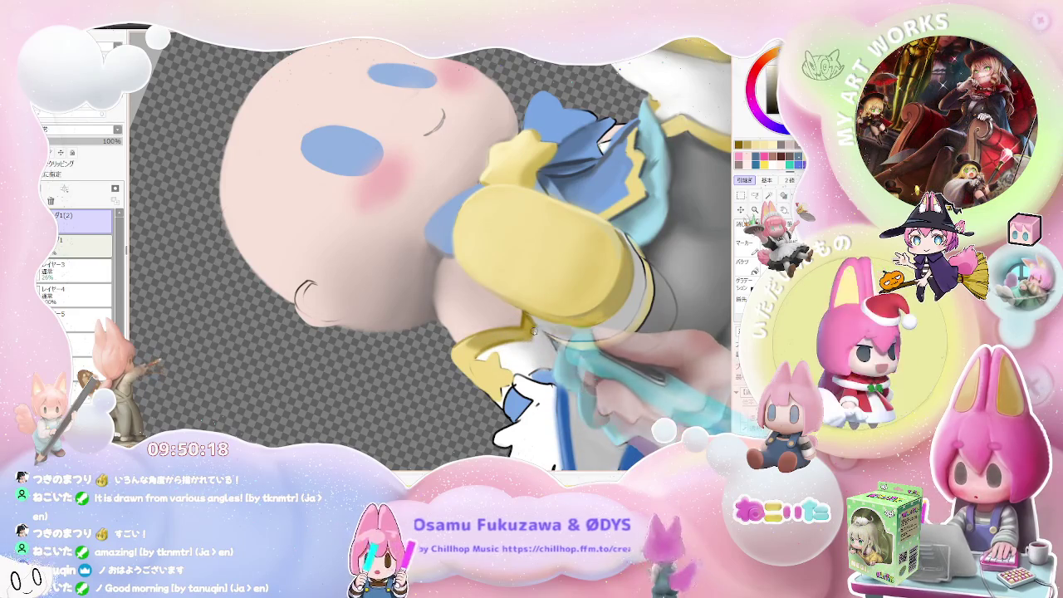
{"action": "scroll", "coordinate": [532, 331], "scroll_direction": "down", "scroll_amount": 2}
{"action": "scroll", "coordinate": [534, 341], "scroll_direction": "down", "scroll_amount": 1}
{"action": "scroll", "coordinate": [537, 355], "scroll_direction": "down", "scroll_amount": 1}
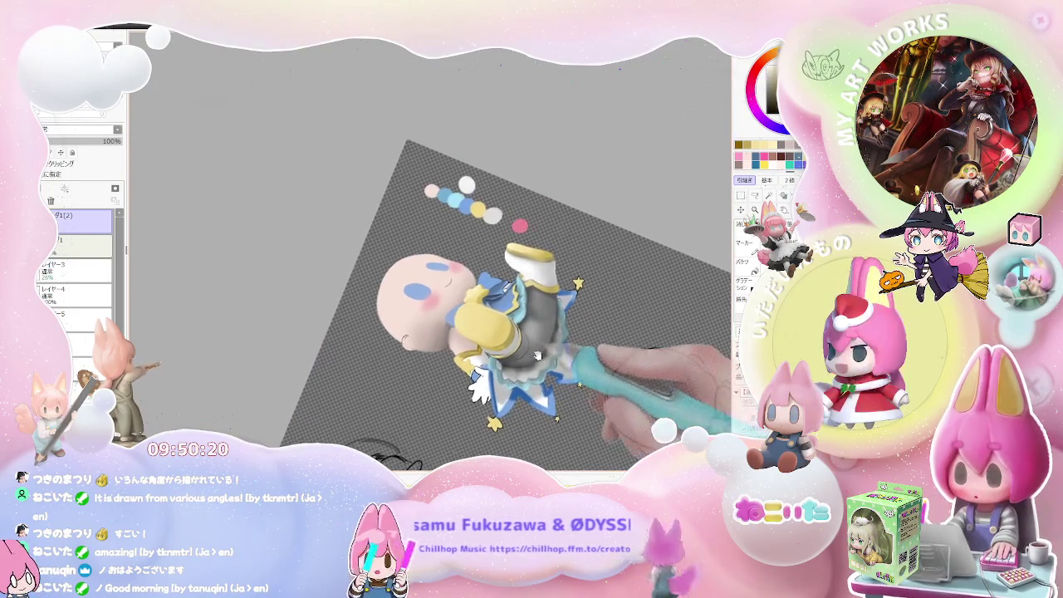
{"action": "key", "text": "End"}
{"action": "key", "text": "End"}
{"action": "scroll", "coordinate": [499, 349], "scroll_direction": "up", "scroll_amount": 1}
{"action": "scroll", "coordinate": [432, 341], "scroll_direction": "up", "scroll_amount": 3}
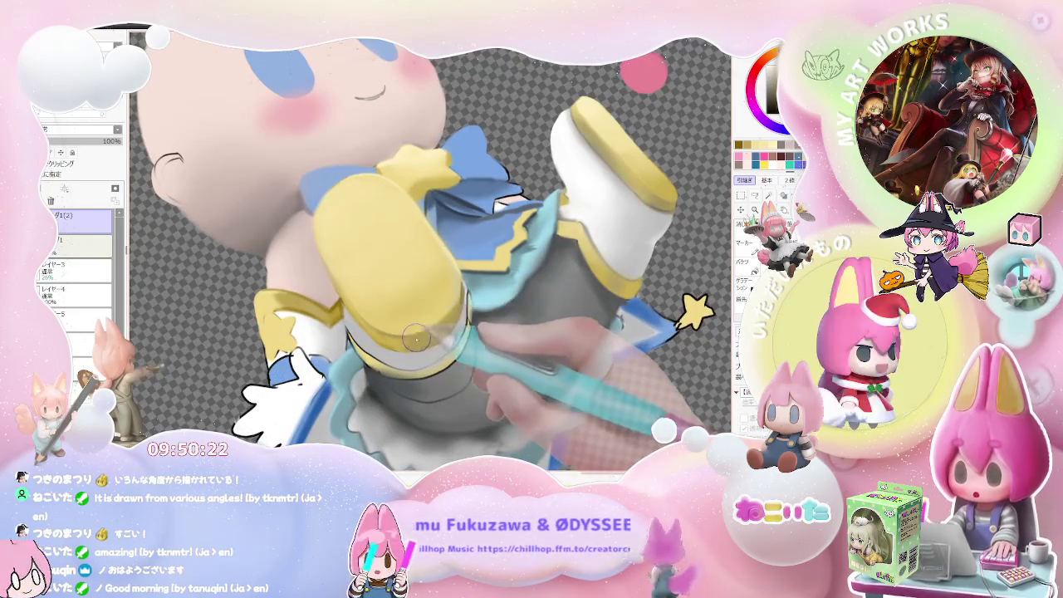
Step: Zoom in and out repeatedly to inspect the chibi's legs and boots
{"action": "scroll", "coordinate": [417, 338], "scroll_direction": "down", "scroll_amount": 2}
{"action": "scroll", "coordinate": [448, 329], "scroll_direction": "down", "scroll_amount": 2}
{"action": "scroll", "coordinate": [470, 324], "scroll_direction": "up", "scroll_amount": 2}
{"action": "scroll", "coordinate": [474, 299], "scroll_direction": "up", "scroll_amount": 2}
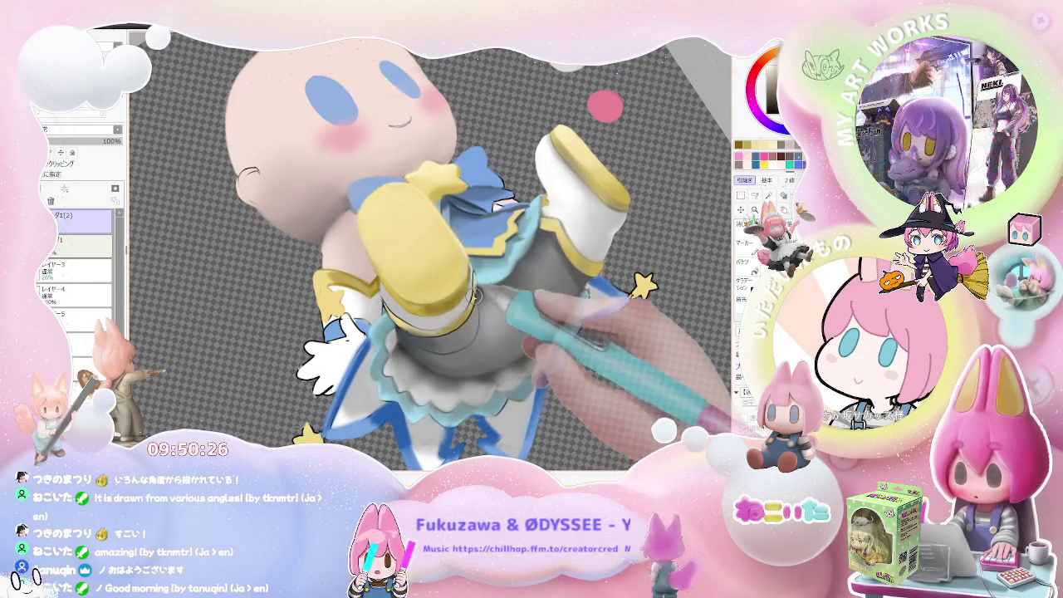
{"action": "scroll", "coordinate": [474, 297], "scroll_direction": "down", "scroll_amount": 2}
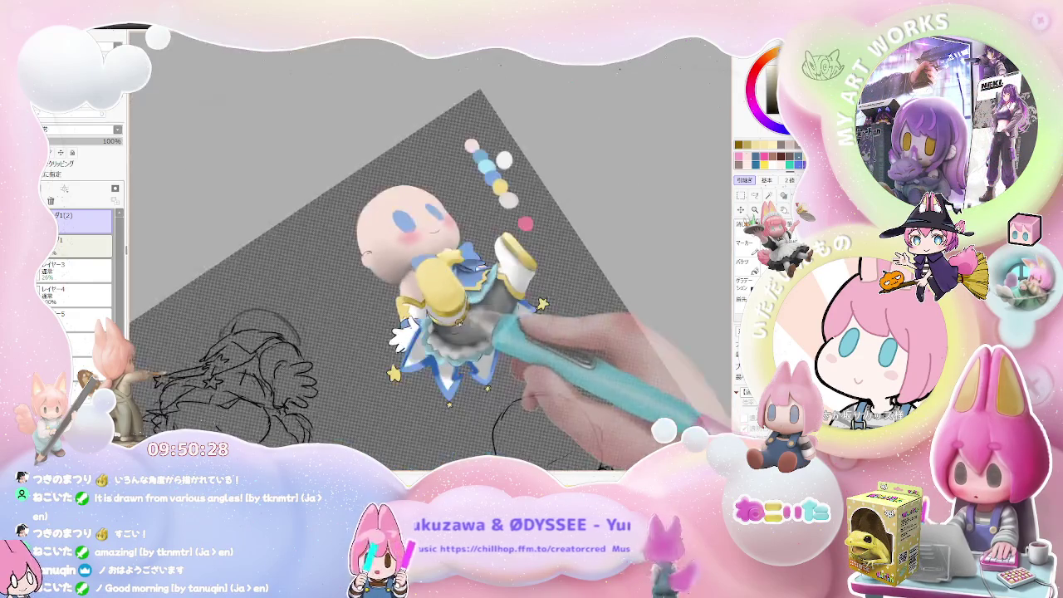
{"action": "scroll", "coordinate": [490, 308], "scroll_direction": "down", "scroll_amount": 1}
{"action": "scroll", "coordinate": [523, 320], "scroll_direction": "down", "scroll_amount": 1}
{"action": "scroll", "coordinate": [556, 327], "scroll_direction": "down", "scroll_amount": 1}
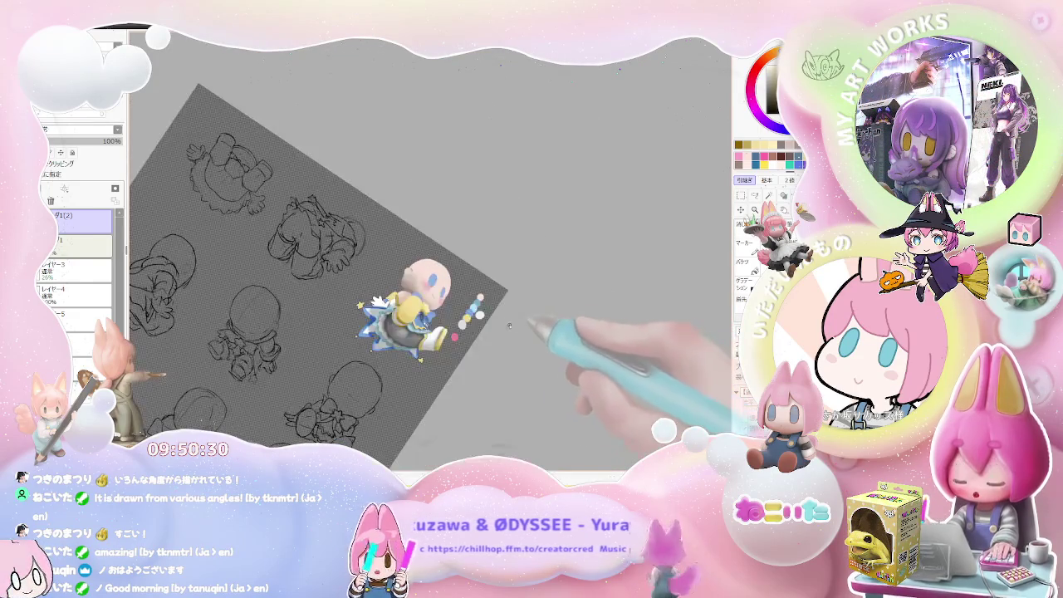
{"action": "scroll", "coordinate": [465, 324], "scroll_direction": "up", "scroll_amount": 2}
{"action": "scroll", "coordinate": [399, 320], "scroll_direction": "up", "scroll_amount": 2}
{"action": "scroll", "coordinate": [350, 315], "scroll_direction": "up", "scroll_amount": 2}
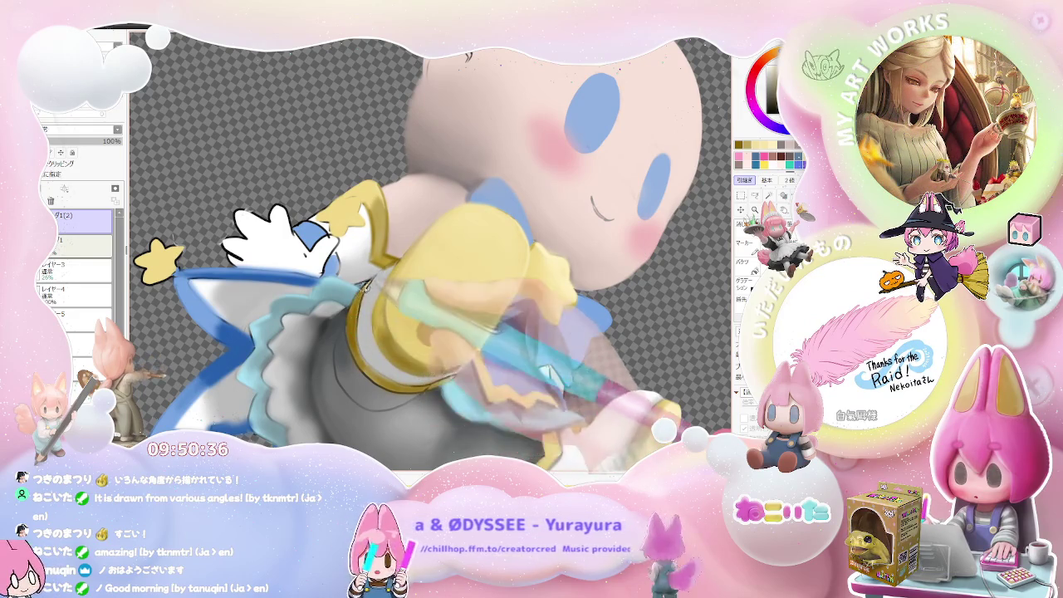
{"action": "scroll", "coordinate": [388, 320], "scroll_direction": "down", "scroll_amount": 3}
{"action": "scroll", "coordinate": [388, 320], "scroll_direction": "down", "scroll_amount": 2}
{"action": "scroll", "coordinate": [388, 320], "scroll_direction": "down", "scroll_amount": 1}
{"action": "scroll", "coordinate": [387, 318], "scroll_direction": "up", "scroll_amount": 2}
{"action": "scroll", "coordinate": [386, 317], "scroll_direction": "up", "scroll_amount": 3}
{"action": "scroll", "coordinate": [387, 317], "scroll_direction": "up", "scroll_amount": 1}
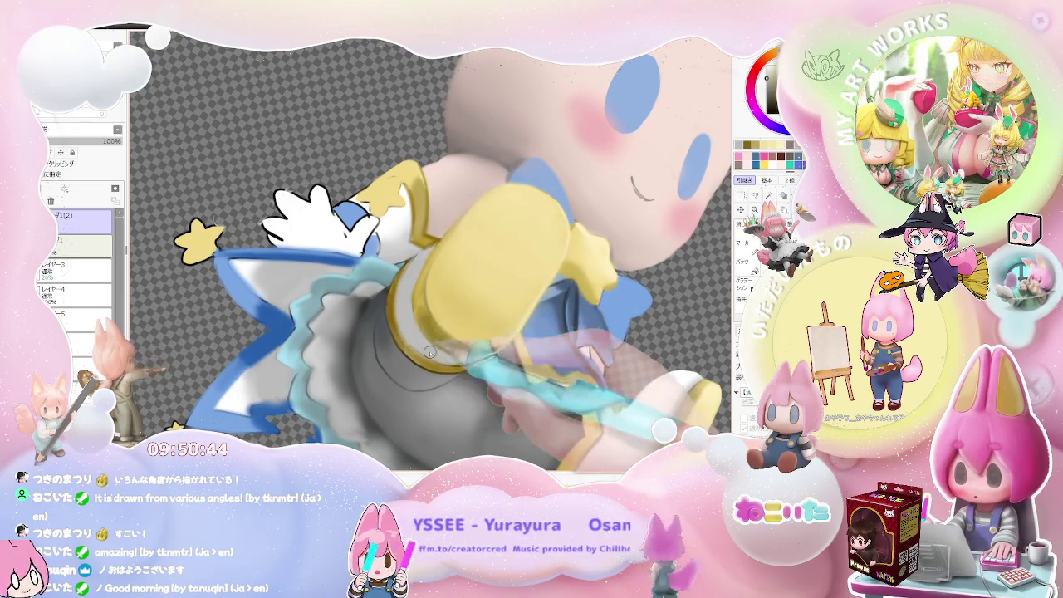
{"action": "scroll", "coordinate": [429, 352], "scroll_direction": "down", "scroll_amount": 2}
{"action": "scroll", "coordinate": [430, 353], "scroll_direction": "down", "scroll_amount": 1}
{"action": "scroll", "coordinate": [465, 370], "scroll_direction": "up", "scroll_amount": 1}
{"action": "scroll", "coordinate": [505, 387], "scroll_direction": "up", "scroll_amount": 2}
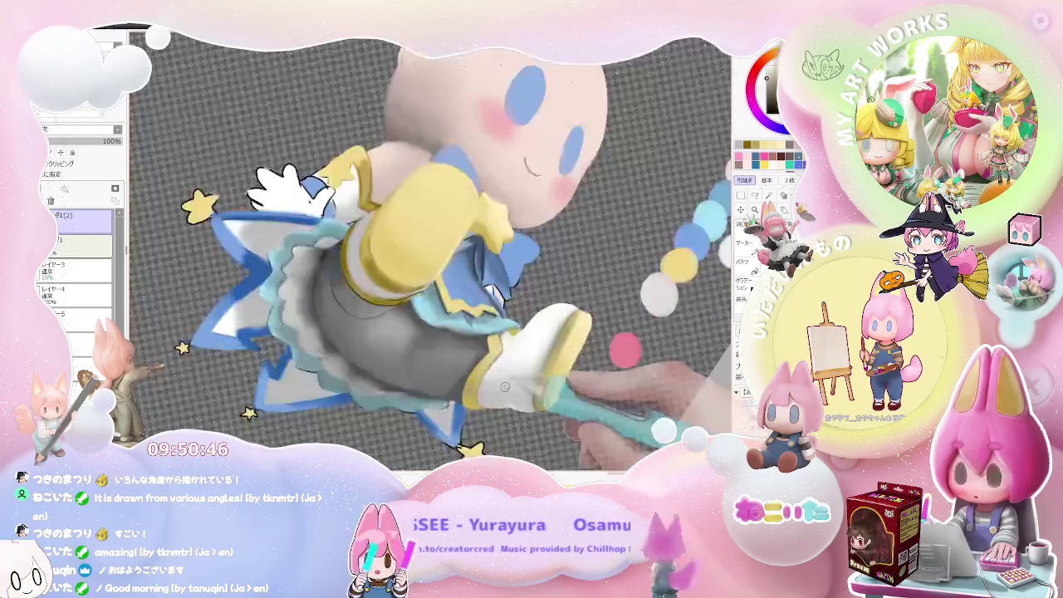
{"action": "scroll", "coordinate": [504, 387], "scroll_direction": "up", "scroll_amount": 2}
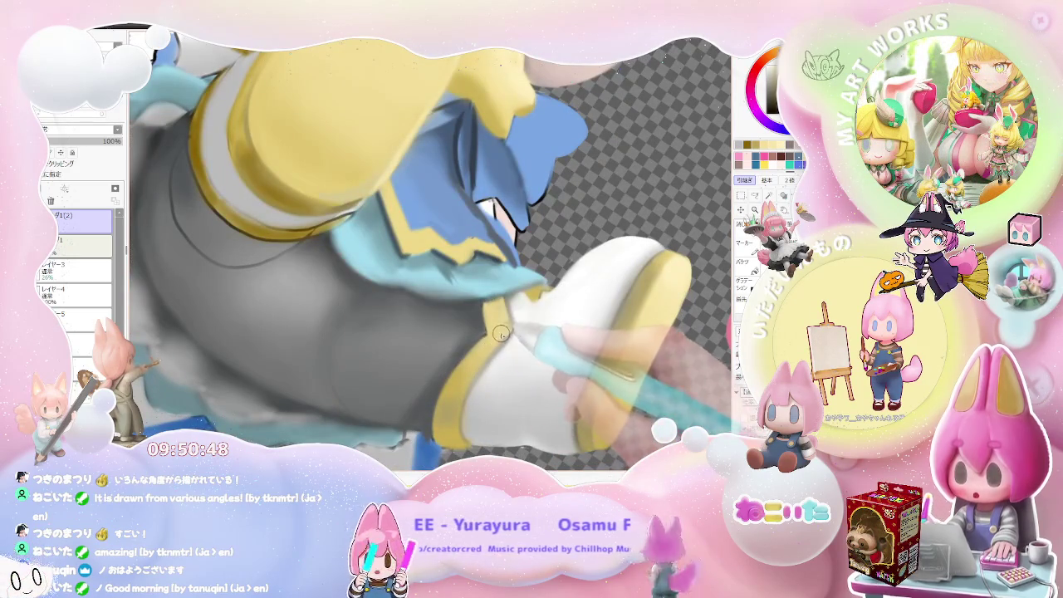
{"action": "scroll", "coordinate": [499, 324], "scroll_direction": "down", "scroll_amount": 2}
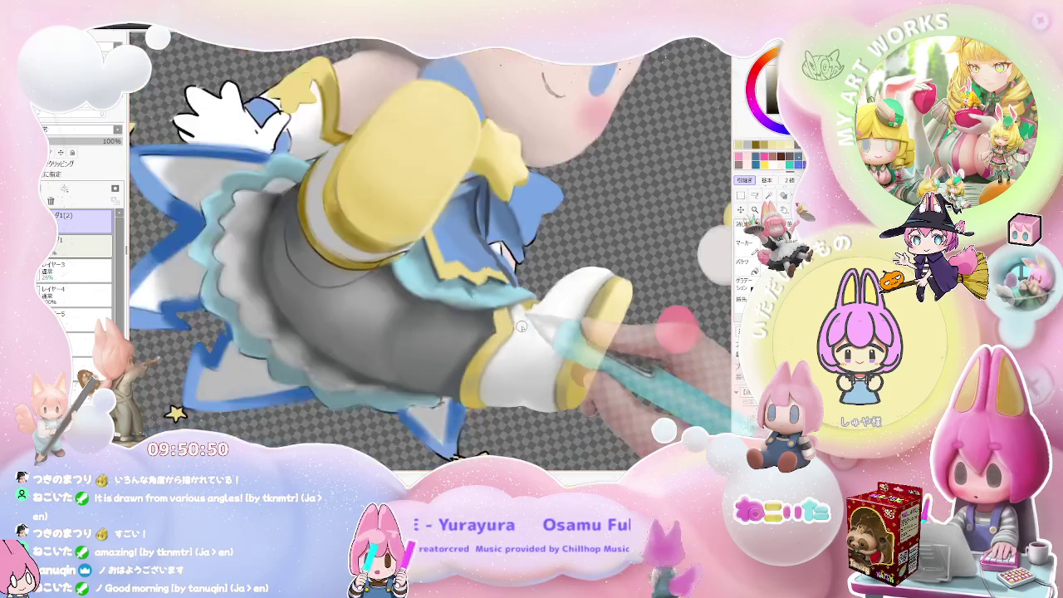
{"action": "scroll", "coordinate": [503, 324], "scroll_direction": "down", "scroll_amount": 1}
{"action": "scroll", "coordinate": [509, 324], "scroll_direction": "up", "scroll_amount": 1}
{"action": "scroll", "coordinate": [515, 324], "scroll_direction": "up", "scroll_amount": 2}
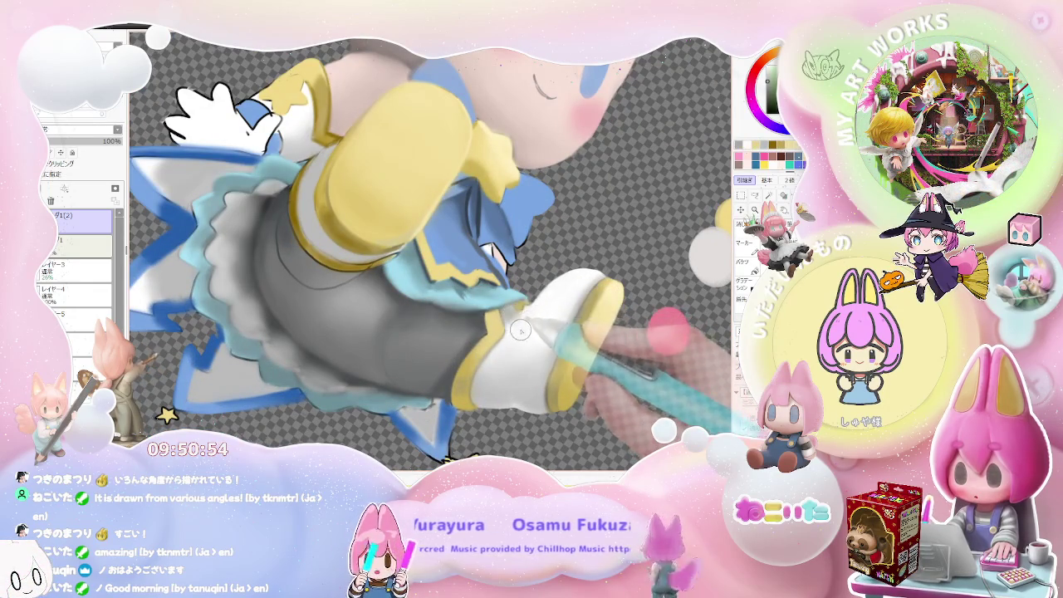
{"action": "scroll", "coordinate": [532, 330], "scroll_direction": "down", "scroll_amount": 1}
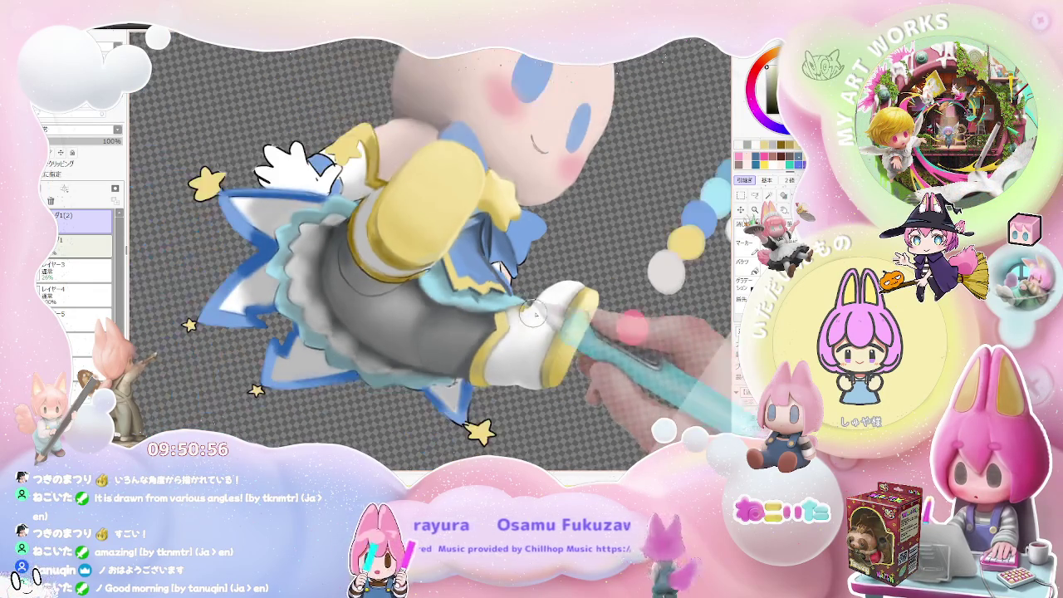
{"action": "scroll", "coordinate": [544, 336], "scroll_direction": "down", "scroll_amount": 1}
{"action": "scroll", "coordinate": [557, 342], "scroll_direction": "down", "scroll_amount": 1}
{"action": "scroll", "coordinate": [573, 349], "scroll_direction": "down", "scroll_amount": 2}
{"action": "scroll", "coordinate": [540, 340], "scroll_direction": "up", "scroll_amount": 1}
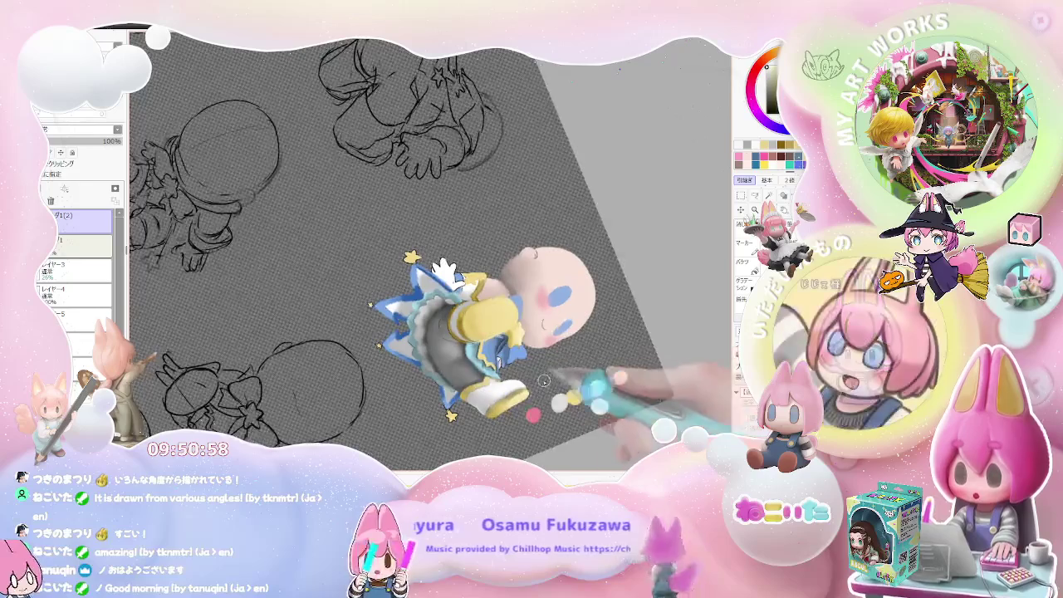
{"action": "scroll", "coordinate": [449, 324], "scroll_direction": "up", "scroll_amount": 2}
{"action": "scroll", "coordinate": [433, 276], "scroll_direction": "up", "scroll_amount": 2}
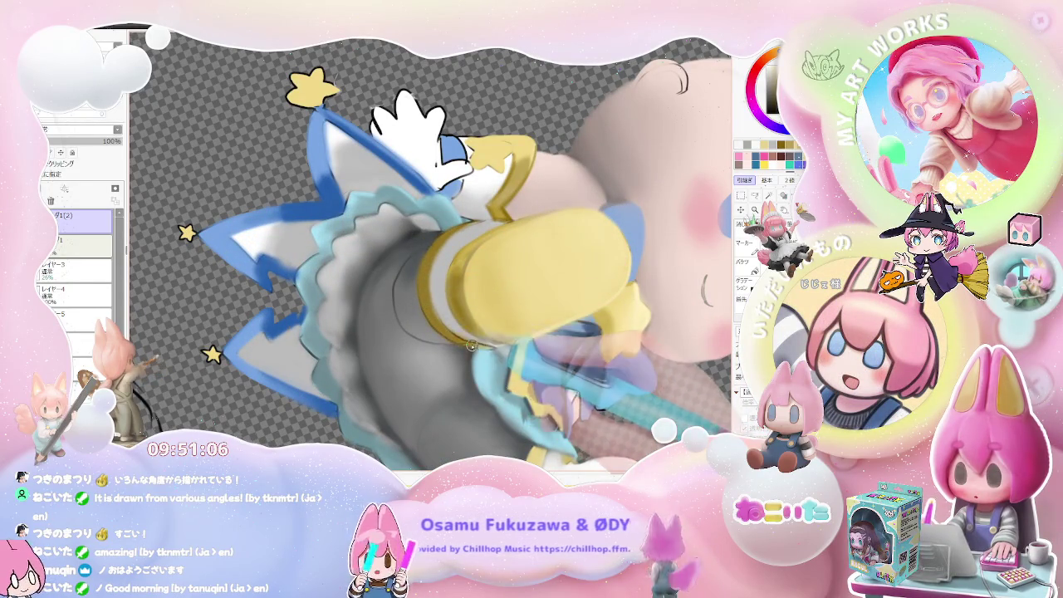
{"action": "scroll", "coordinate": [472, 346], "scroll_direction": "down", "scroll_amount": 3}
{"action": "scroll", "coordinate": [471, 345], "scroll_direction": "down", "scroll_amount": 2}
{"action": "scroll", "coordinate": [471, 345], "scroll_direction": "down", "scroll_amount": 1}
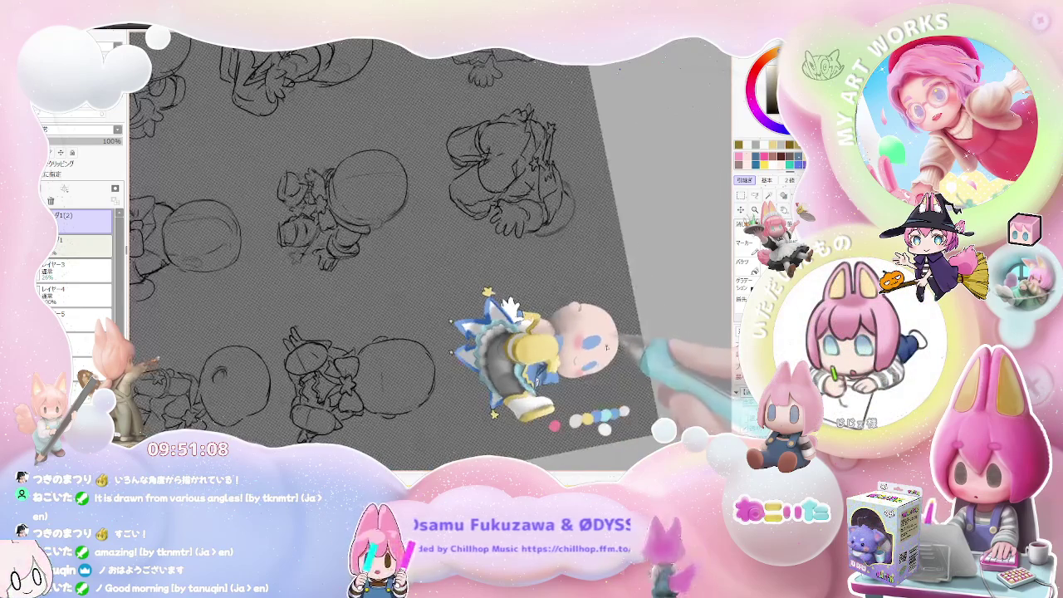
{"action": "scroll", "coordinate": [532, 346], "scroll_direction": "up", "scroll_amount": 2}
{"action": "scroll", "coordinate": [532, 346], "scroll_direction": "up", "scroll_amount": 2}
{"action": "scroll", "coordinate": [532, 346], "scroll_direction": "up", "scroll_amount": 2}
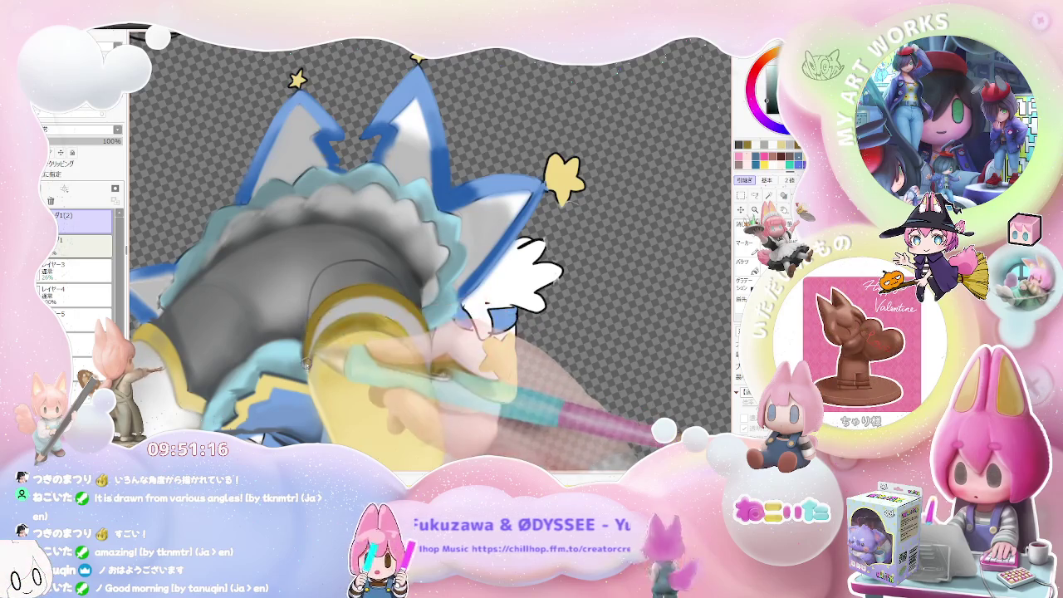
{"action": "scroll", "coordinate": [307, 330], "scroll_direction": "down", "scroll_amount": 1}
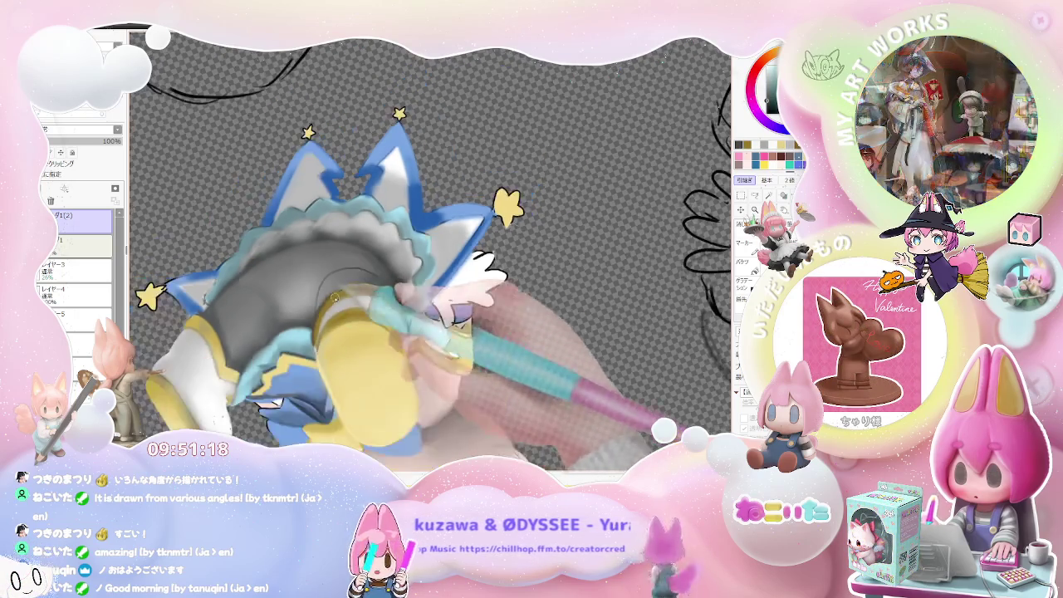
{"action": "scroll", "coordinate": [307, 330], "scroll_direction": "down", "scroll_amount": 2}
{"action": "scroll", "coordinate": [524, 326], "scroll_direction": "down", "scroll_amount": 2}
{"action": "scroll", "coordinate": [524, 326], "scroll_direction": "down", "scroll_amount": 1}
{"action": "scroll", "coordinate": [524, 325], "scroll_direction": "up", "scroll_amount": 2}
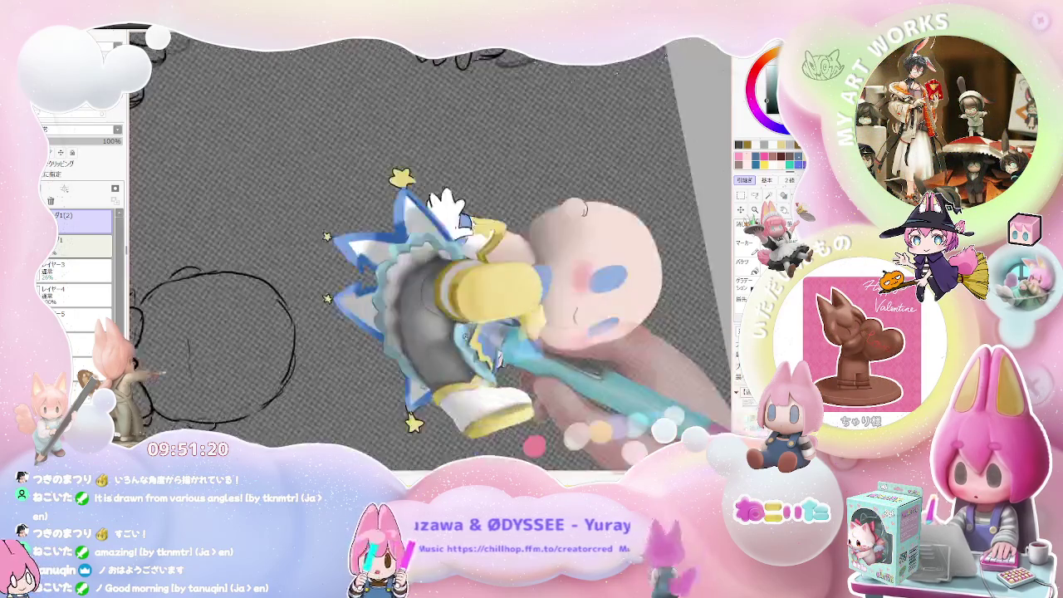
{"action": "scroll", "coordinate": [466, 307], "scroll_direction": "up", "scroll_amount": 2}
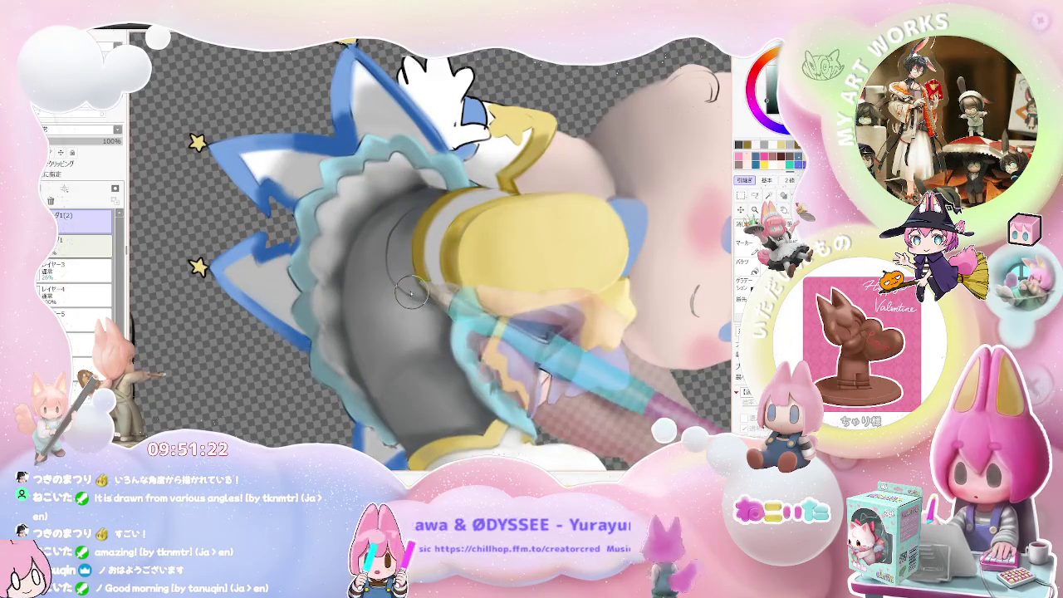
{"action": "scroll", "coordinate": [425, 306], "scroll_direction": "down", "scroll_amount": 1}
{"action": "scroll", "coordinate": [465, 316], "scroll_direction": "down", "scroll_amount": 2}
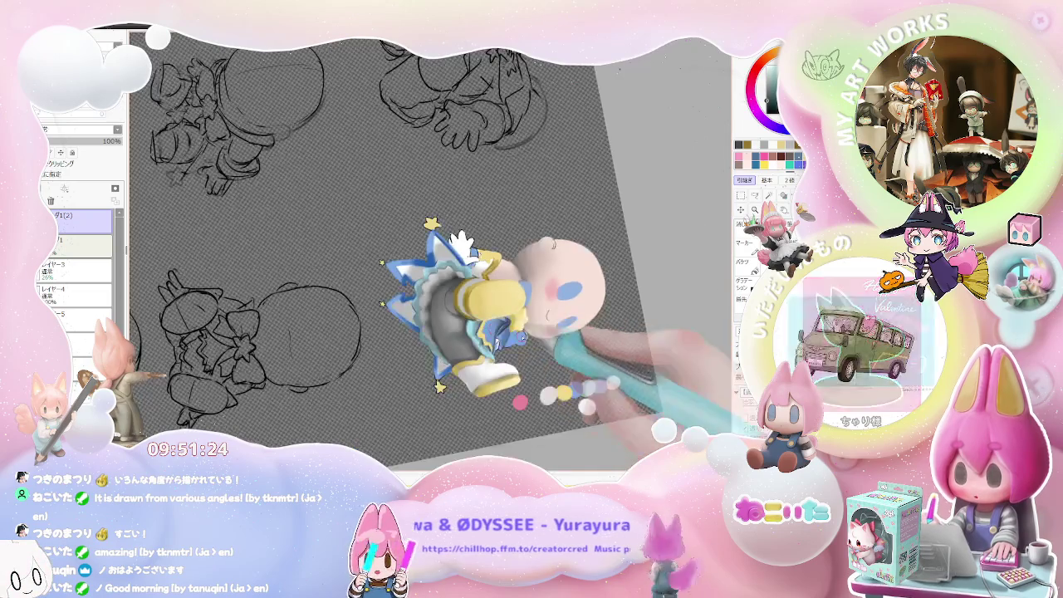
{"action": "scroll", "coordinate": [532, 328], "scroll_direction": "down", "scroll_amount": 1}
{"action": "scroll", "coordinate": [416, 309], "scroll_direction": "up", "scroll_amount": 1}
{"action": "scroll", "coordinate": [411, 324], "scroll_direction": "up", "scroll_amount": 2}
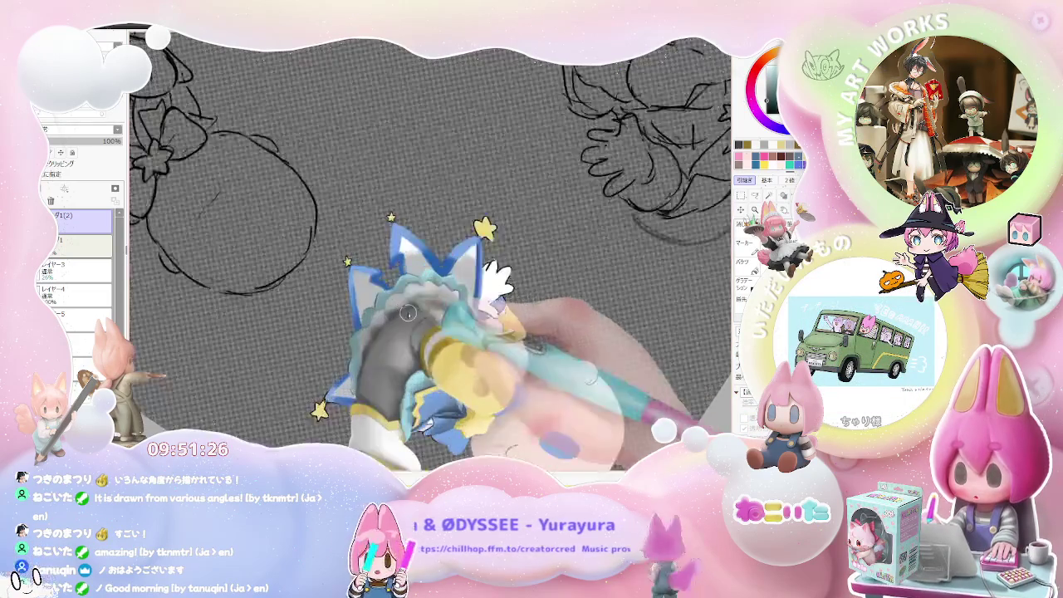
{"action": "scroll", "coordinate": [410, 337], "scroll_direction": "up", "scroll_amount": 1}
{"action": "scroll", "coordinate": [408, 352], "scroll_direction": "up", "scroll_amount": 1}
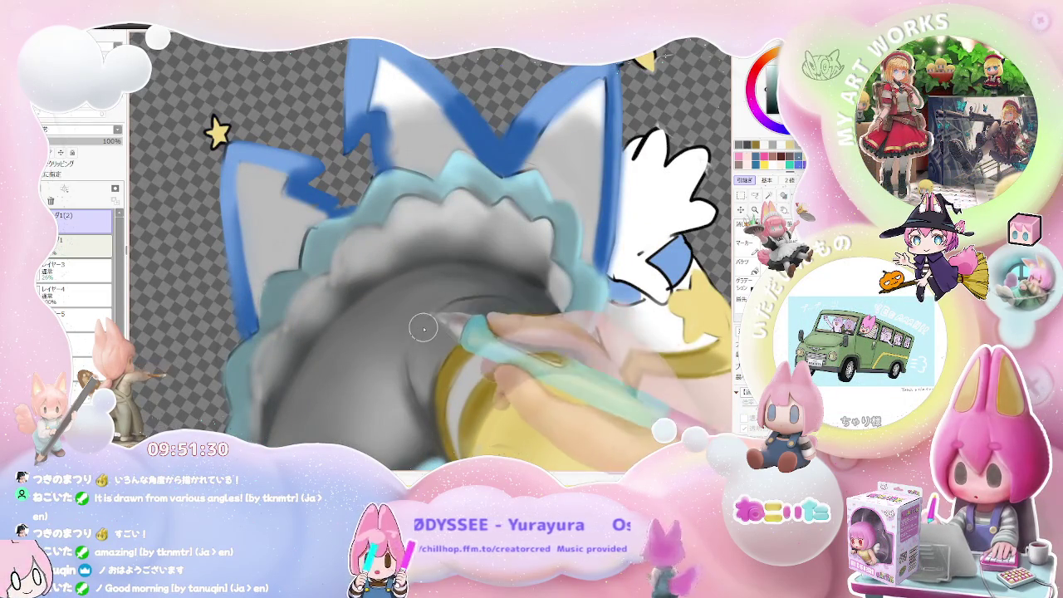
{"action": "scroll", "coordinate": [423, 329], "scroll_direction": "down", "scroll_amount": 1}
{"action": "scroll", "coordinate": [422, 329], "scroll_direction": "down", "scroll_amount": 1}
{"action": "scroll", "coordinate": [423, 329], "scroll_direction": "down", "scroll_amount": 1}
{"action": "scroll", "coordinate": [423, 329], "scroll_direction": "down", "scroll_amount": 1}
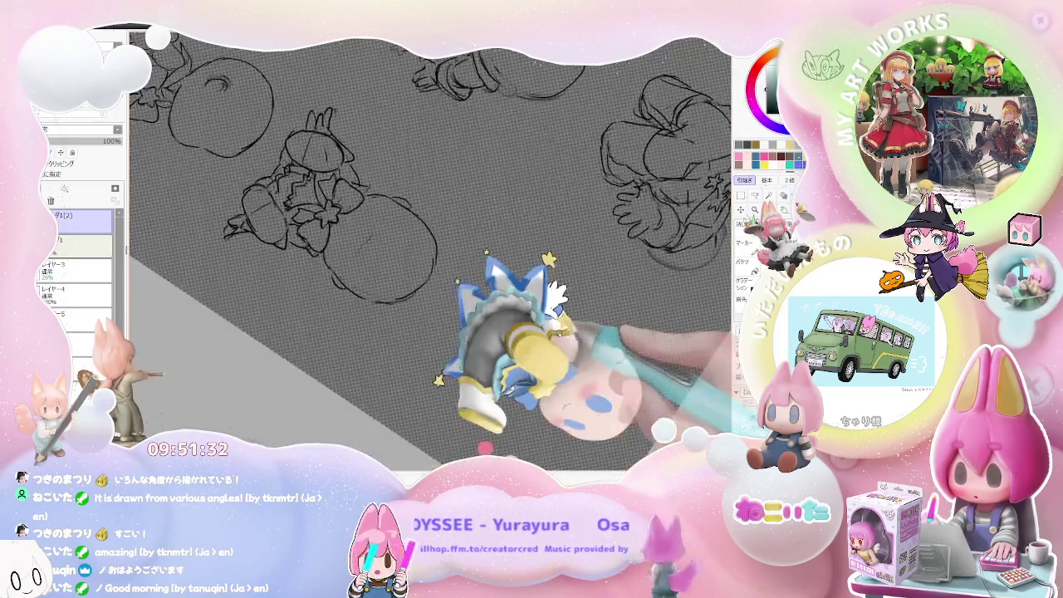
{"action": "scroll", "coordinate": [332, 316], "scroll_direction": "up", "scroll_amount": 1}
{"action": "scroll", "coordinate": [332, 317], "scroll_direction": "up", "scroll_amount": 1}
{"action": "scroll", "coordinate": [332, 316], "scroll_direction": "up", "scroll_amount": 1}
{"action": "scroll", "coordinate": [332, 317], "scroll_direction": "up", "scroll_amount": 1}
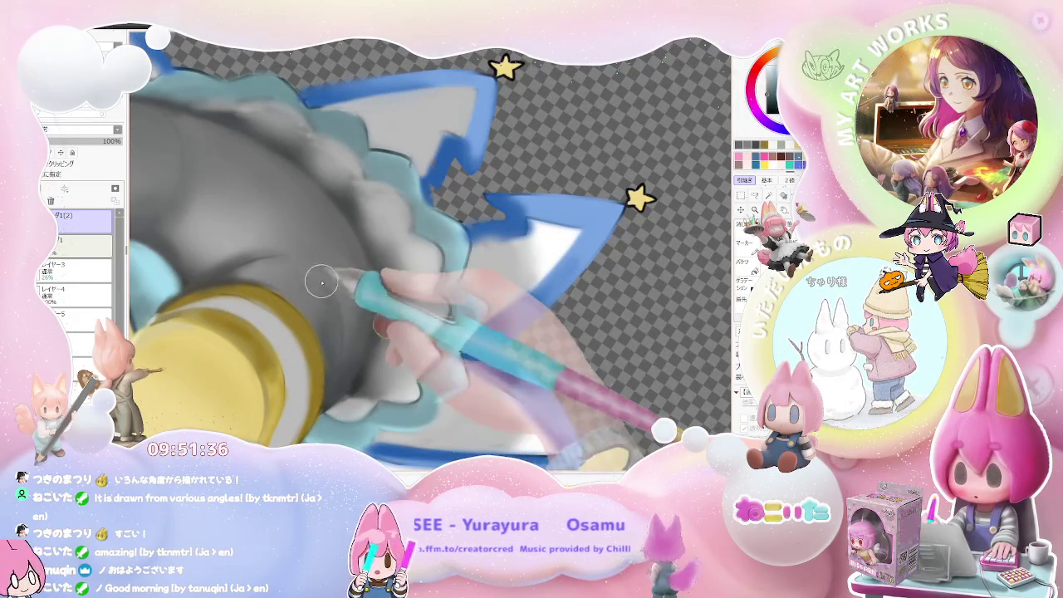
{"action": "scroll", "coordinate": [340, 378], "scroll_direction": "down", "scroll_amount": 1}
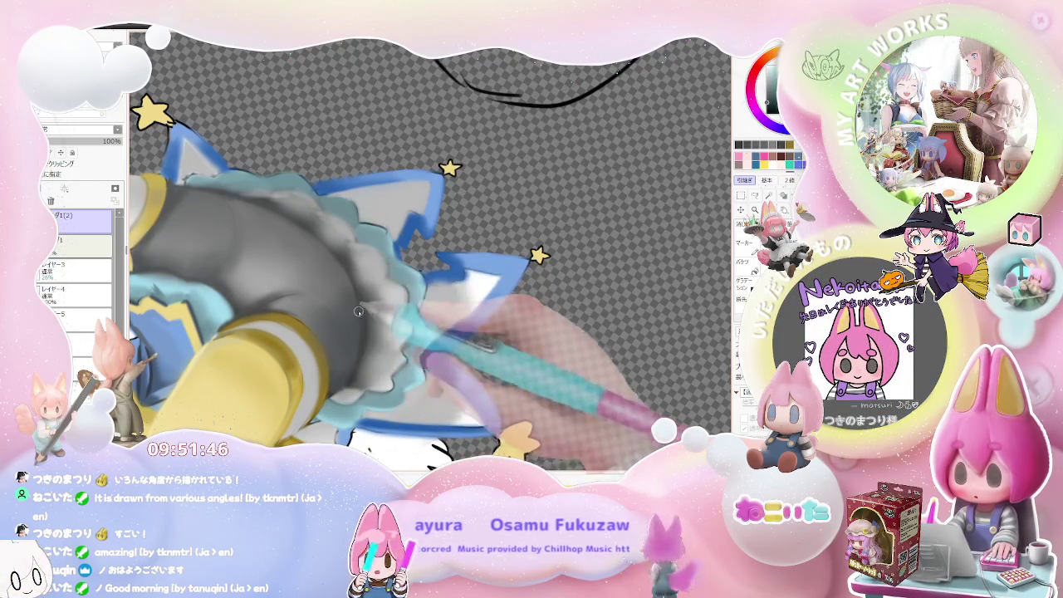
{"action": "scroll", "coordinate": [387, 338], "scroll_direction": "down", "scroll_amount": 1}
{"action": "scroll", "coordinate": [387, 338], "scroll_direction": "down", "scroll_amount": 3}
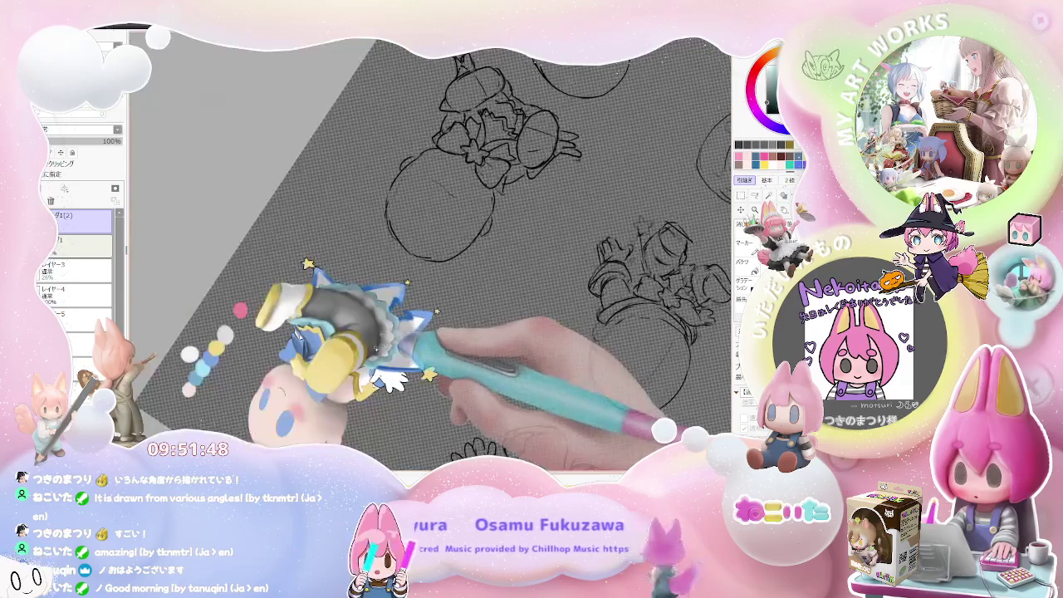
{"action": "scroll", "coordinate": [387, 338], "scroll_direction": "down", "scroll_amount": 2}
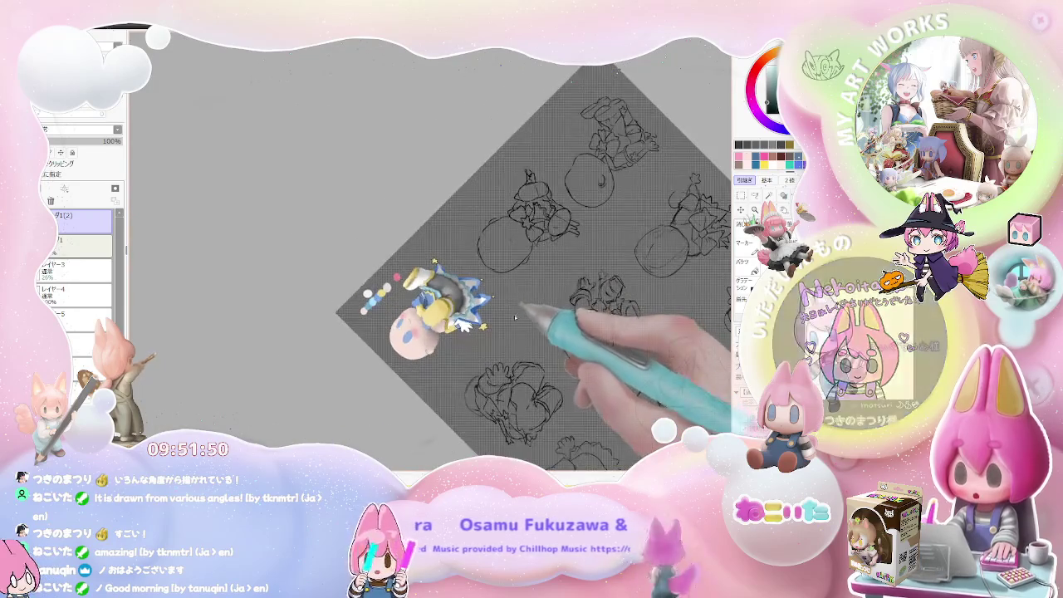
Step: Zoom in on the legs and draw a light pencil stroke on the sketch
{"action": "scroll", "coordinate": [533, 309], "scroll_direction": "up", "scroll_amount": 2}
{"action": "scroll", "coordinate": [449, 316], "scroll_direction": "up", "scroll_amount": 2}
{"action": "scroll", "coordinate": [373, 326], "scroll_direction": "up", "scroll_amount": 2}
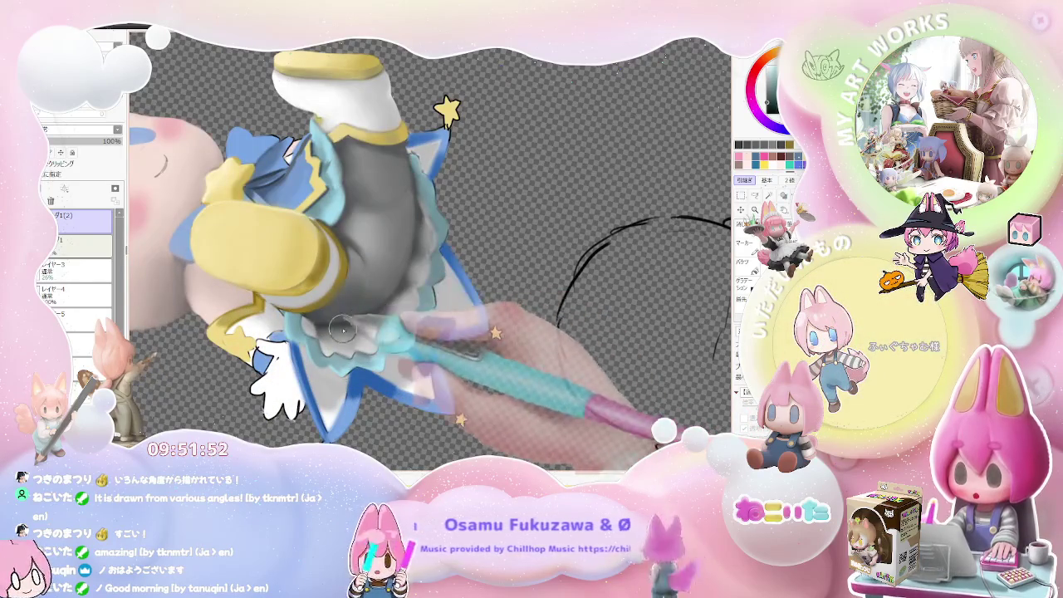
{"action": "scroll", "coordinate": [426, 243], "scroll_direction": "down", "scroll_amount": 1}
{"action": "scroll", "coordinate": [426, 242], "scroll_direction": "down", "scroll_amount": 2}
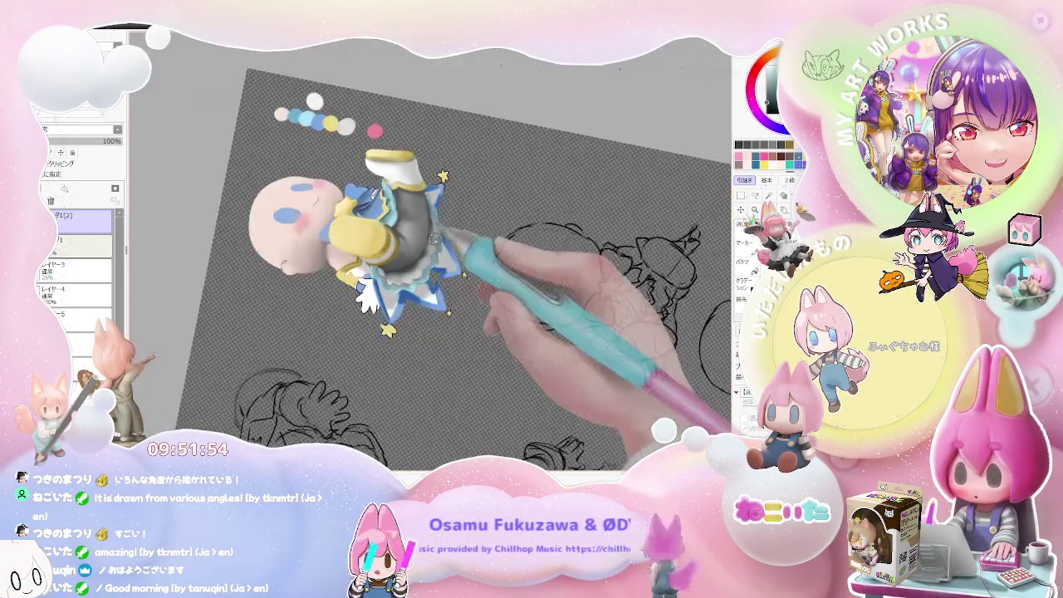
{"action": "scroll", "coordinate": [412, 247], "scroll_direction": "up", "scroll_amount": 1}
{"action": "scroll", "coordinate": [391, 253], "scroll_direction": "up", "scroll_amount": 1}
{"action": "scroll", "coordinate": [369, 258], "scroll_direction": "up", "scroll_amount": 1}
{"action": "scroll", "coordinate": [368, 259], "scroll_direction": "up", "scroll_amount": 1}
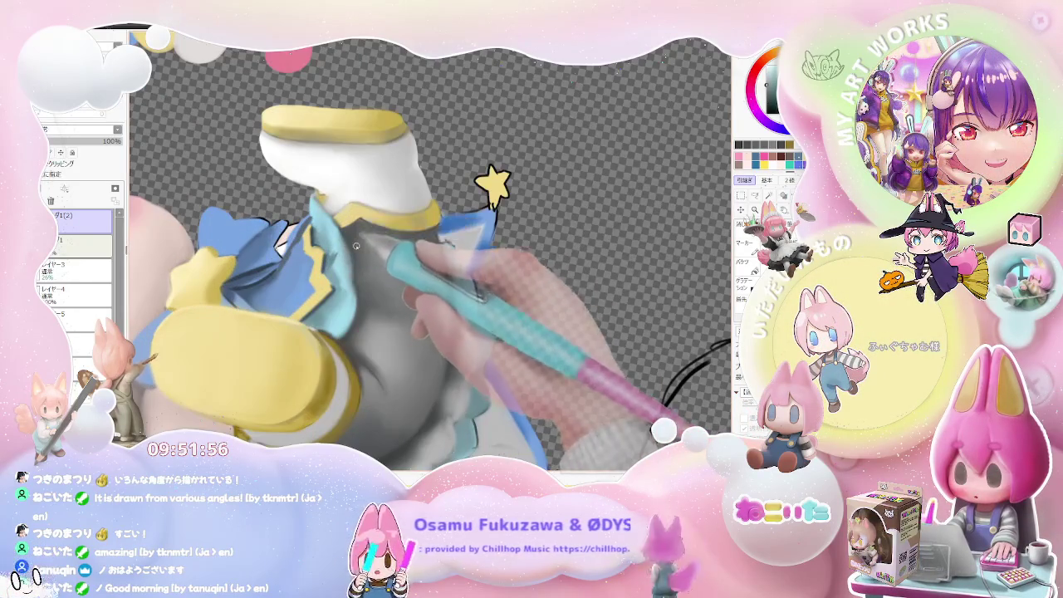
{"action": "left_click_drag", "start_coordinate": [370, 282], "coordinate": [357, 328]}
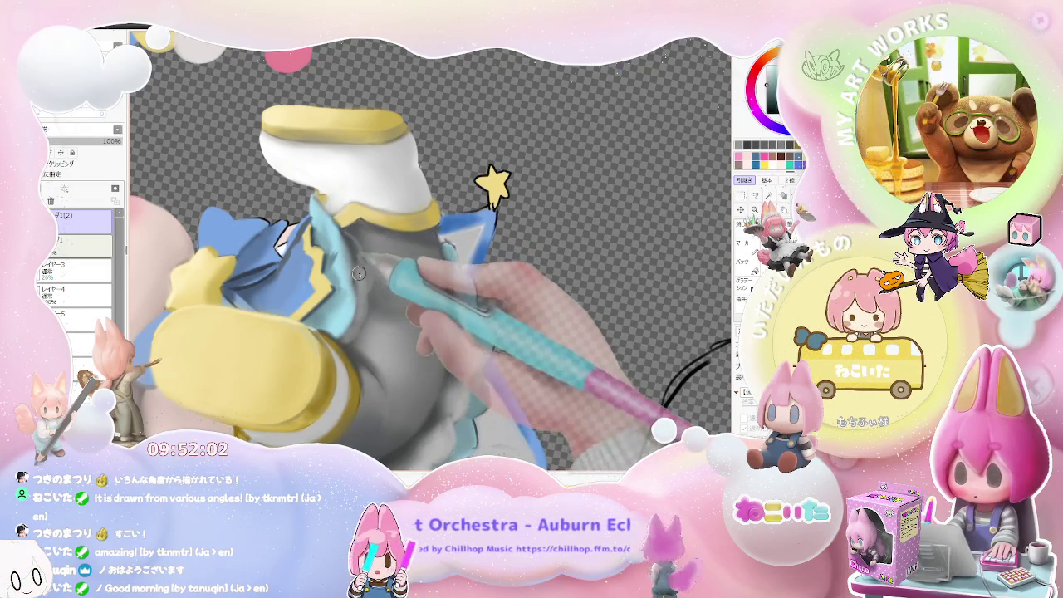
Step: Rotate the canvas view clockwise to a new working angle and readjust the zoom
{"action": "key", "text": "End"}
{"action": "key", "text": "End"}
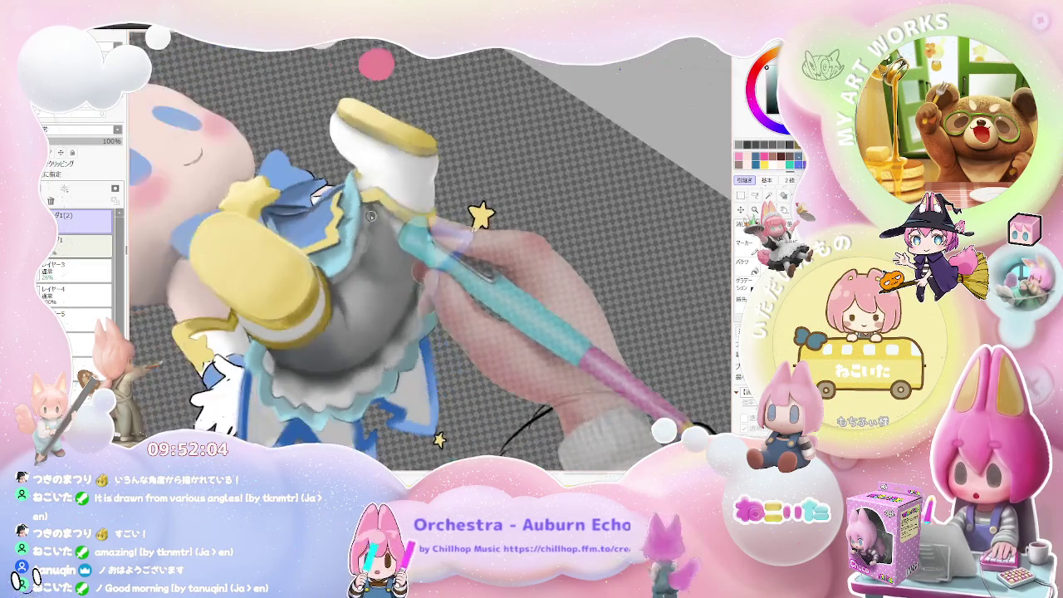
{"action": "scroll", "coordinate": [363, 191], "scroll_direction": "up", "scroll_amount": 1}
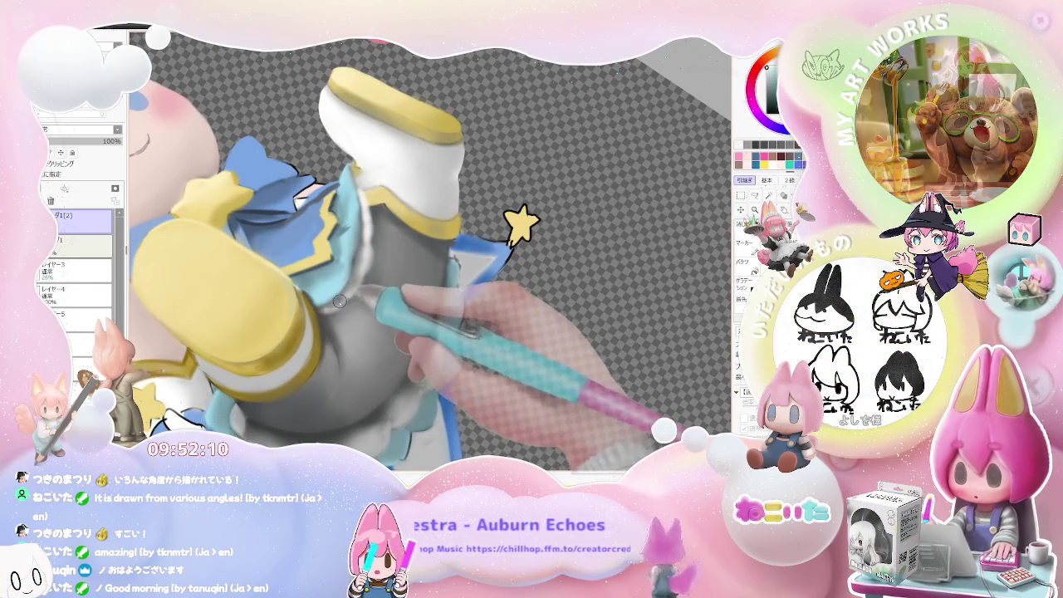
{"action": "left_click_drag", "start_coordinate": [355, 288], "coordinate": [369, 262]}
{"action": "scroll", "coordinate": [369, 262], "scroll_direction": "down", "scroll_amount": 5}
{"action": "scroll", "coordinate": [368, 310], "scroll_direction": "up", "scroll_amount": 3}
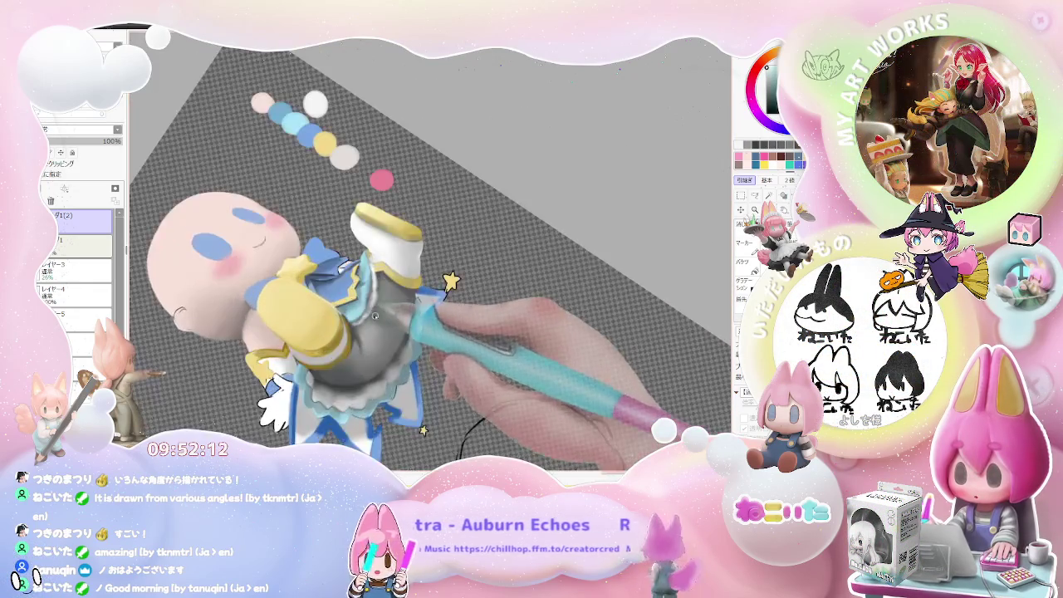
{"action": "scroll", "coordinate": [368, 310], "scroll_direction": "up", "scroll_amount": 2}
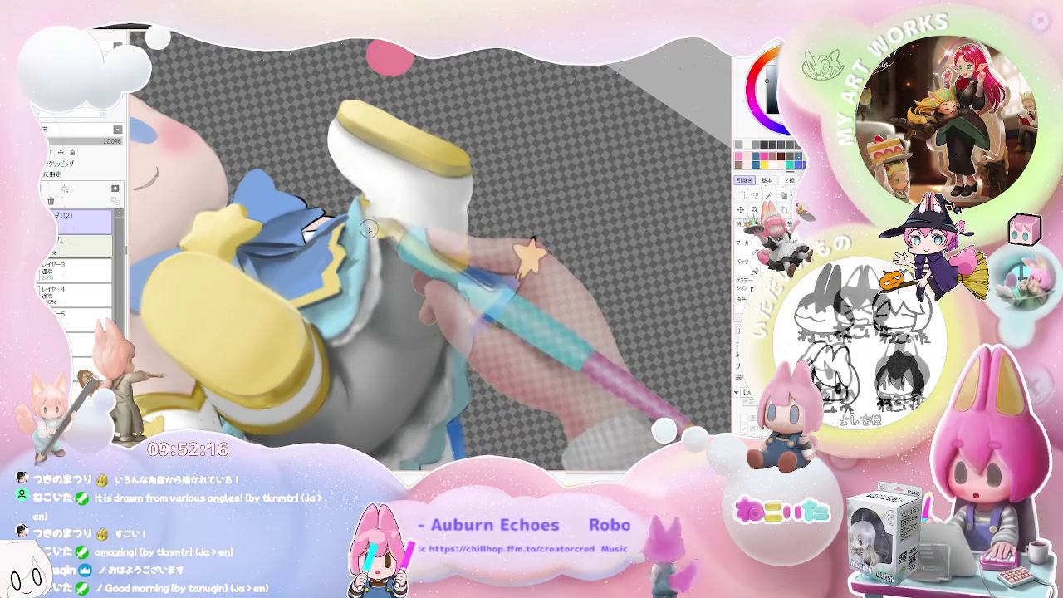
{"action": "scroll", "coordinate": [363, 208], "scroll_direction": "down", "scroll_amount": 2}
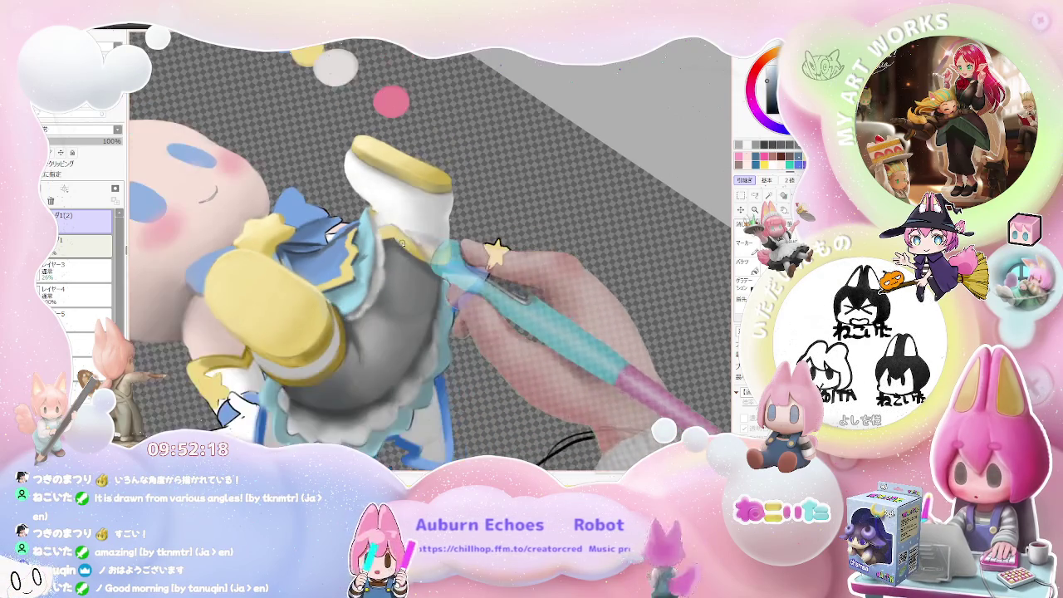
{"action": "scroll", "coordinate": [363, 208], "scroll_direction": "down", "scroll_amount": 3}
{"action": "scroll", "coordinate": [497, 361], "scroll_direction": "up", "scroll_amount": 2}
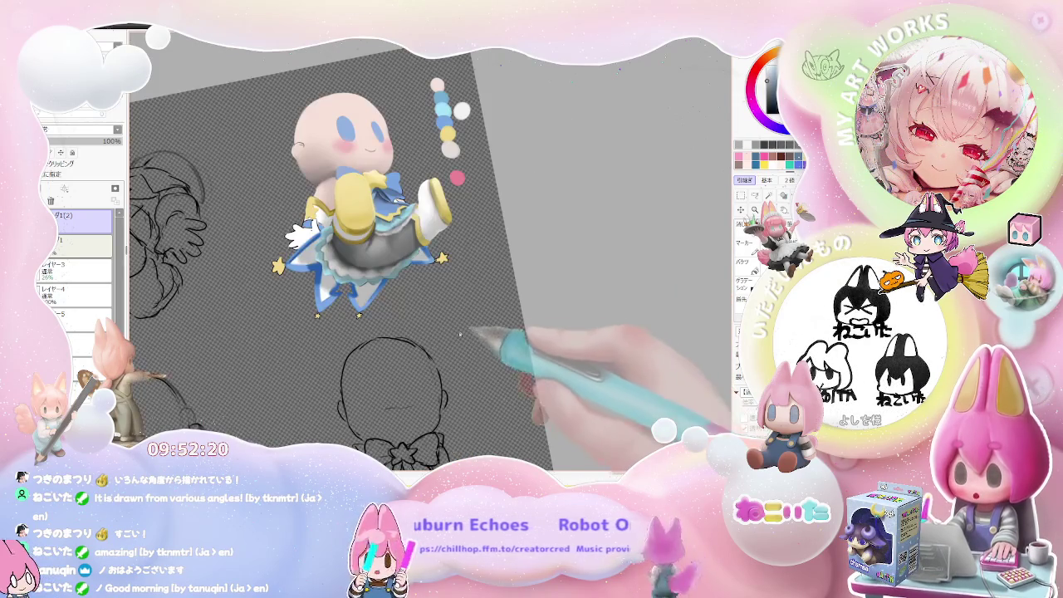
Step: Mirror, level and rotate the canvas view, zoomed in on the chibi's skirt edge
{"action": "scroll", "coordinate": [465, 308], "scroll_direction": "up", "scroll_amount": 2}
{"action": "scroll", "coordinate": [432, 247], "scroll_direction": "up", "scroll_amount": 2}
{"action": "scroll", "coordinate": [432, 248], "scroll_direction": "up", "scroll_amount": 2}
{"action": "scroll", "coordinate": [445, 282], "scroll_direction": "up", "scroll_amount": 2}
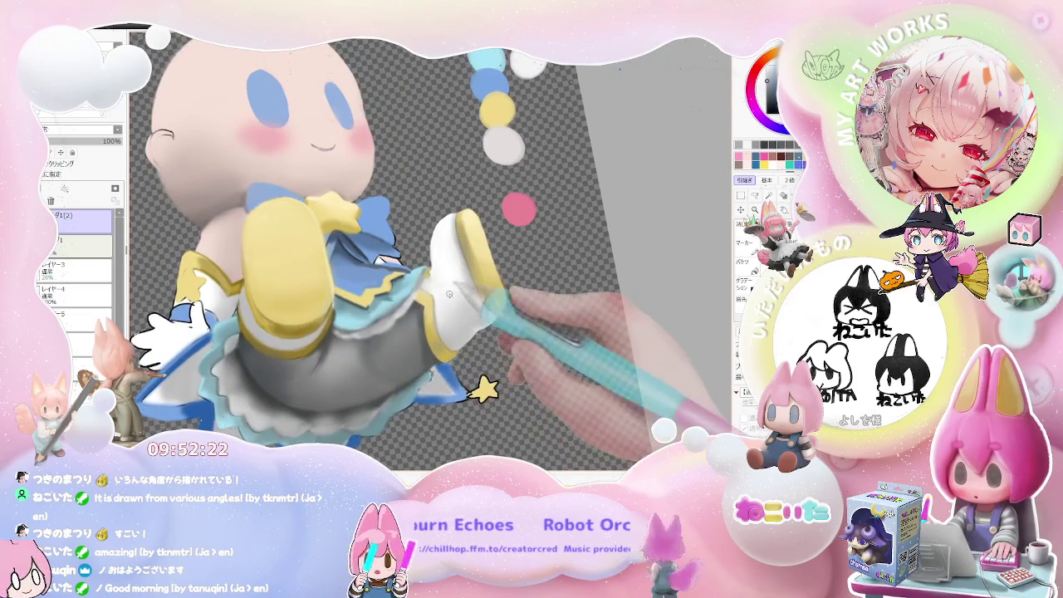
{"action": "scroll", "coordinate": [429, 292], "scroll_direction": "up", "scroll_amount": 3}
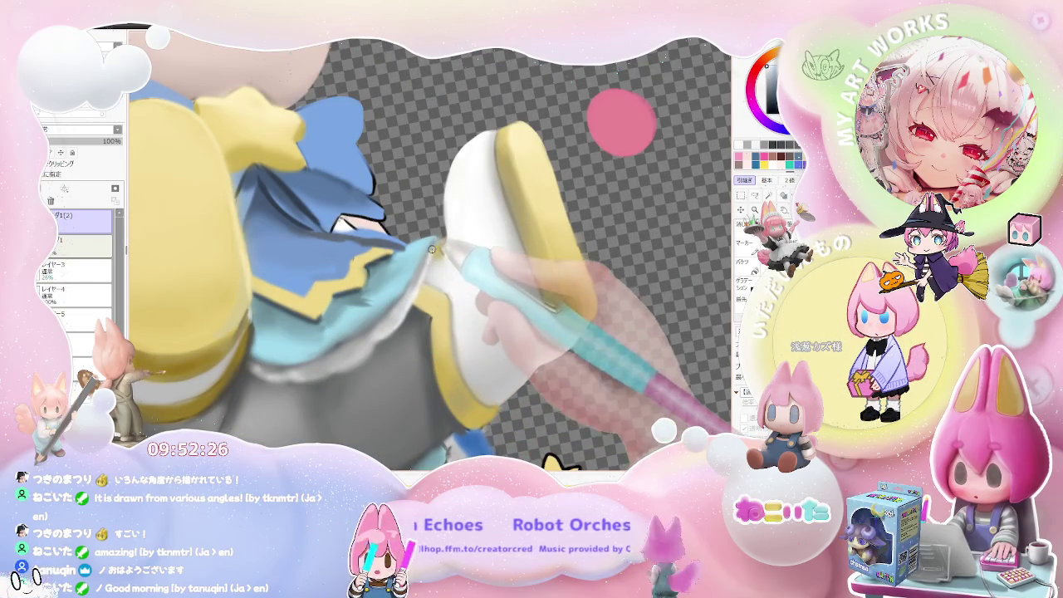
{"action": "scroll", "coordinate": [432, 250], "scroll_direction": "down", "scroll_amount": 2}
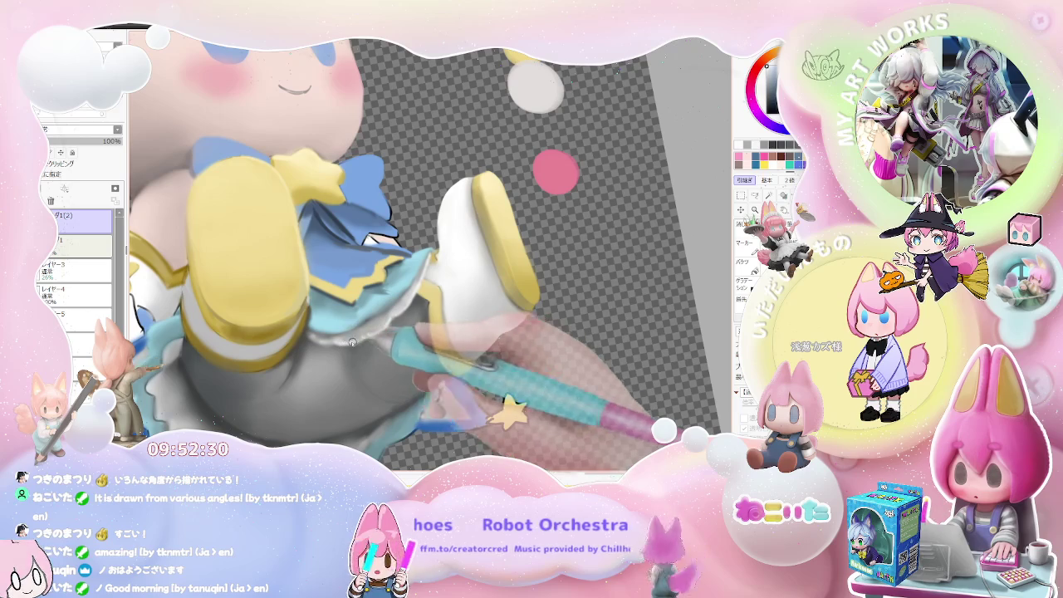
{"action": "scroll", "coordinate": [352, 342], "scroll_direction": "down", "scroll_amount": 3}
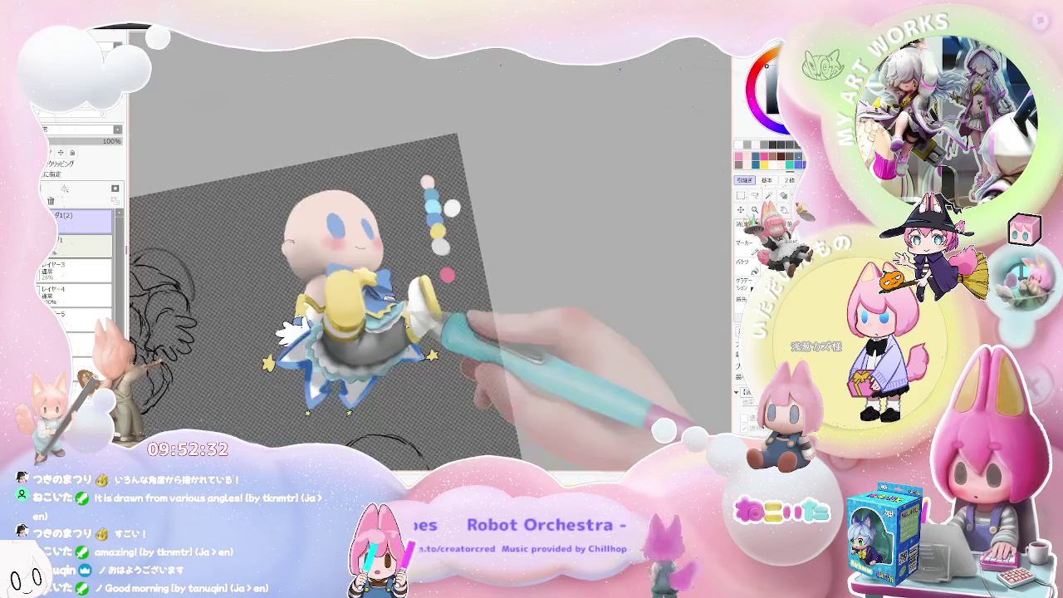
{"action": "scroll", "coordinate": [503, 405], "scroll_direction": "down", "scroll_amount": 2}
{"action": "key", "text": "Insert"}
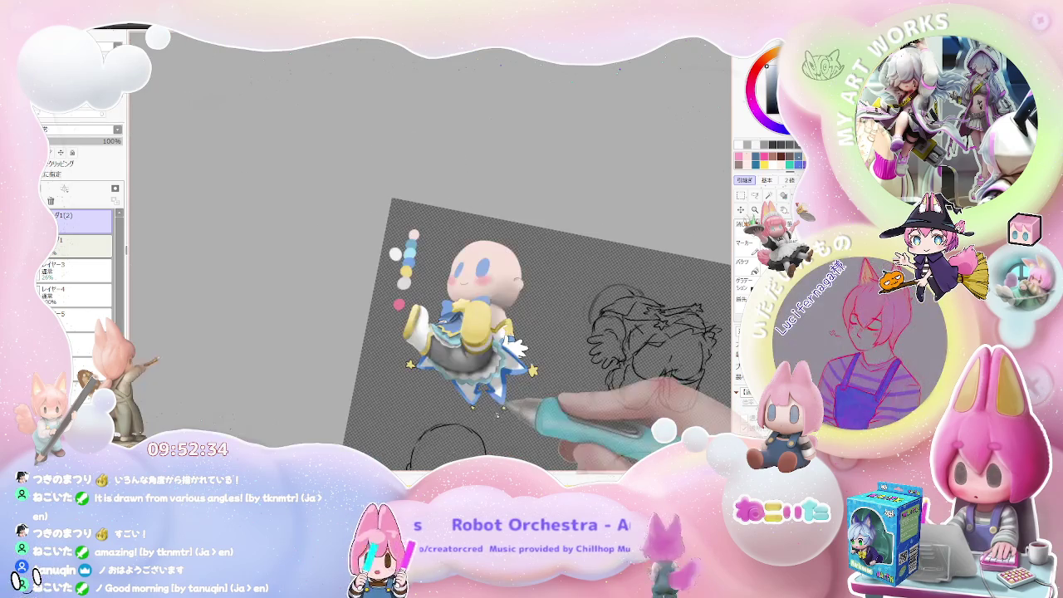
{"action": "key", "text": "Home"}
{"action": "scroll", "coordinate": [520, 409], "scroll_direction": "up", "scroll_amount": 1}
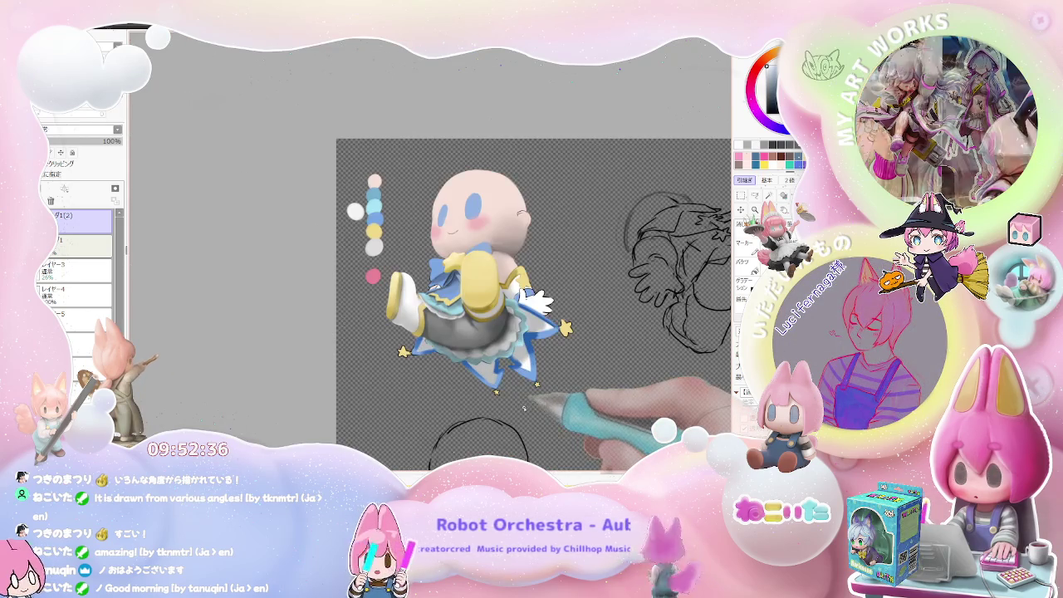
{"action": "left_click_drag", "start_coordinate": [527, 405], "coordinate": [482, 260]}
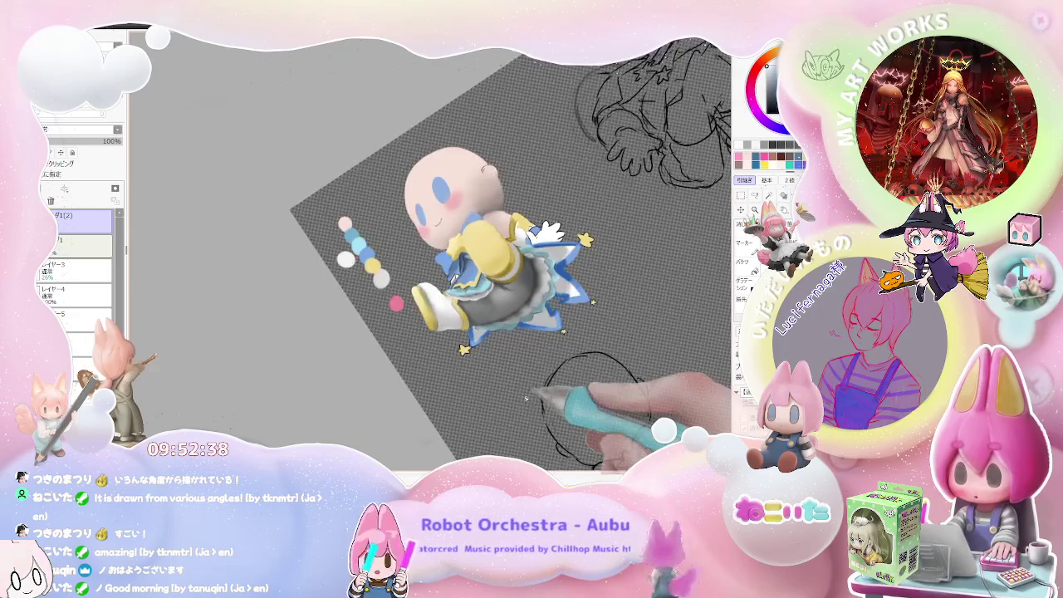
{"action": "scroll", "coordinate": [485, 260], "scroll_direction": "up", "scroll_amount": 2}
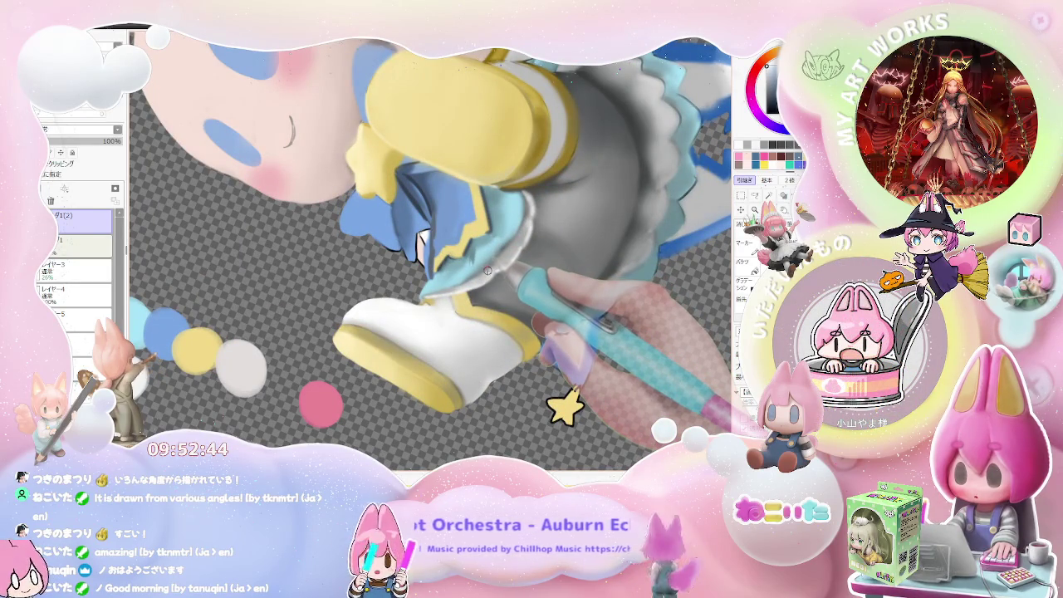
{"action": "left_click_drag", "start_coordinate": [488, 271], "coordinate": [561, 262]}
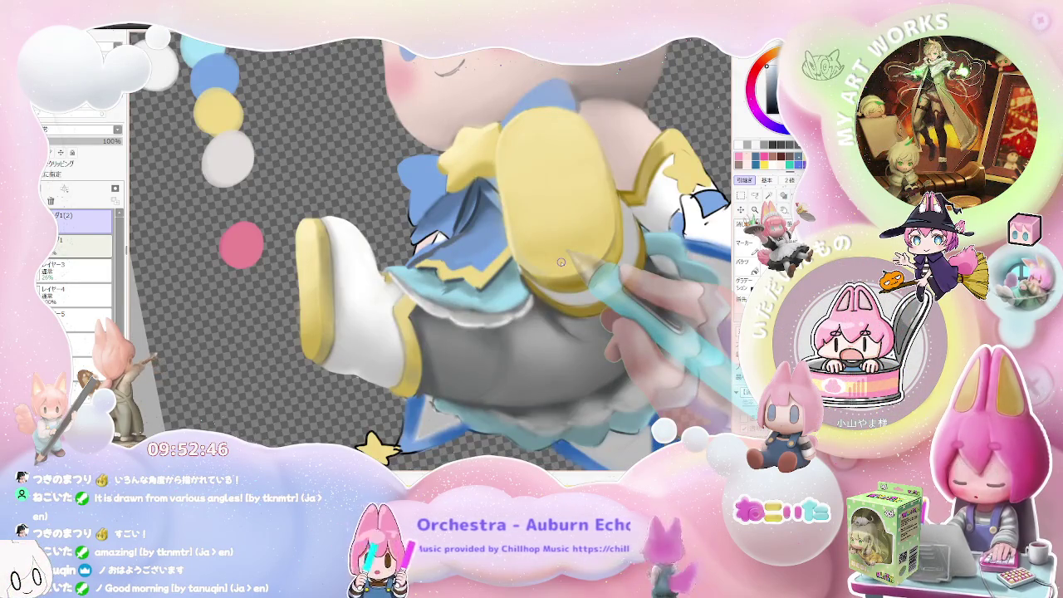
{"action": "scroll", "coordinate": [560, 261], "scroll_direction": "down", "scroll_amount": 1}
{"action": "scroll", "coordinate": [471, 236], "scroll_direction": "up", "scroll_amount": 2}
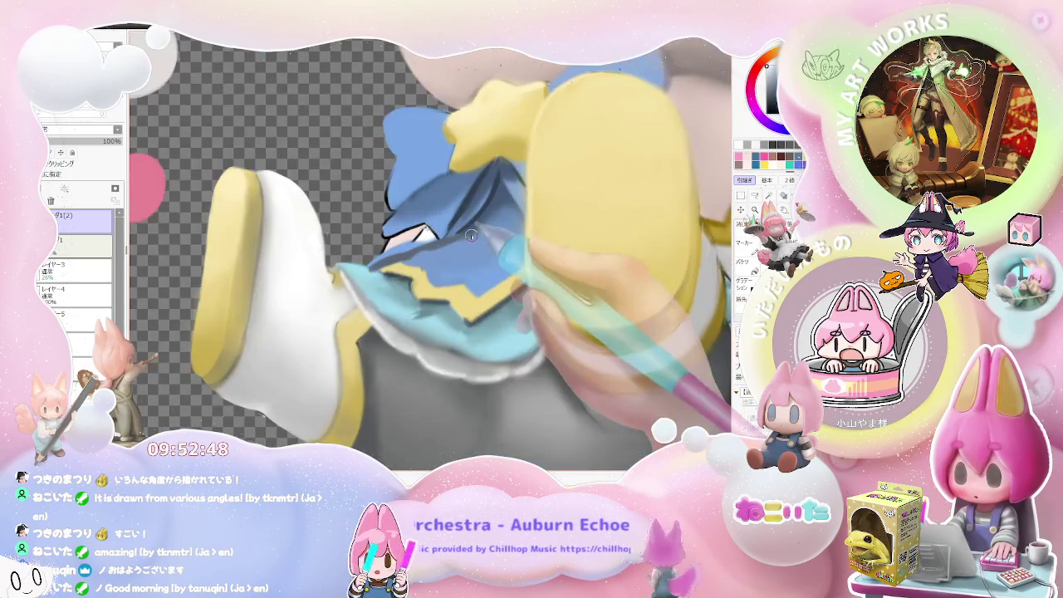
Step: Extend dark blue along the skirt edge and smooth the light-blue ruffle shading
{"action": "left_click_drag", "start_coordinate": [471, 236], "coordinate": [387, 274]}
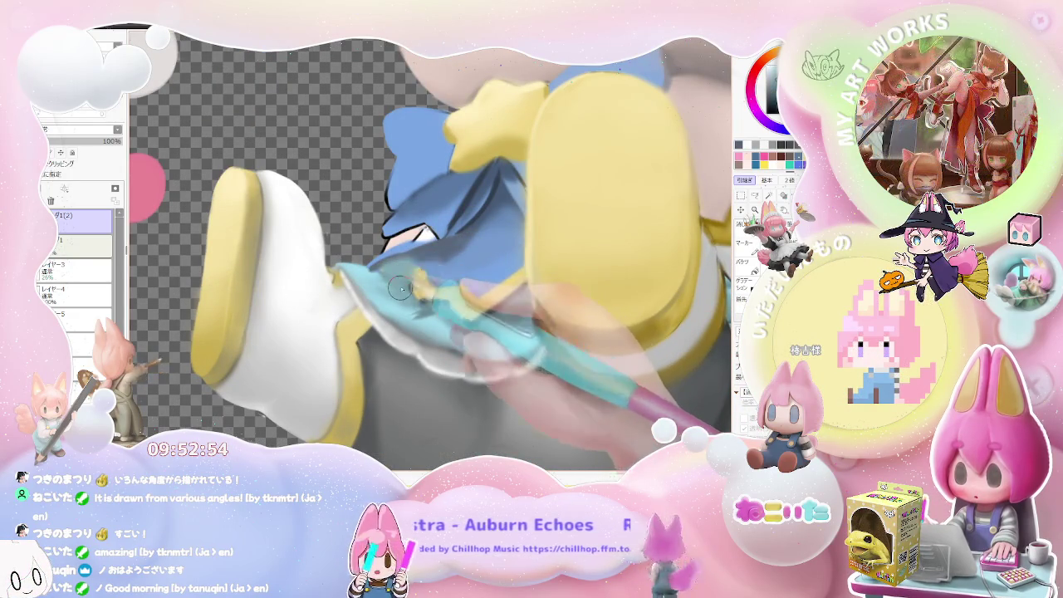
{"action": "left_click_drag", "start_coordinate": [408, 292], "coordinate": [412, 306]}
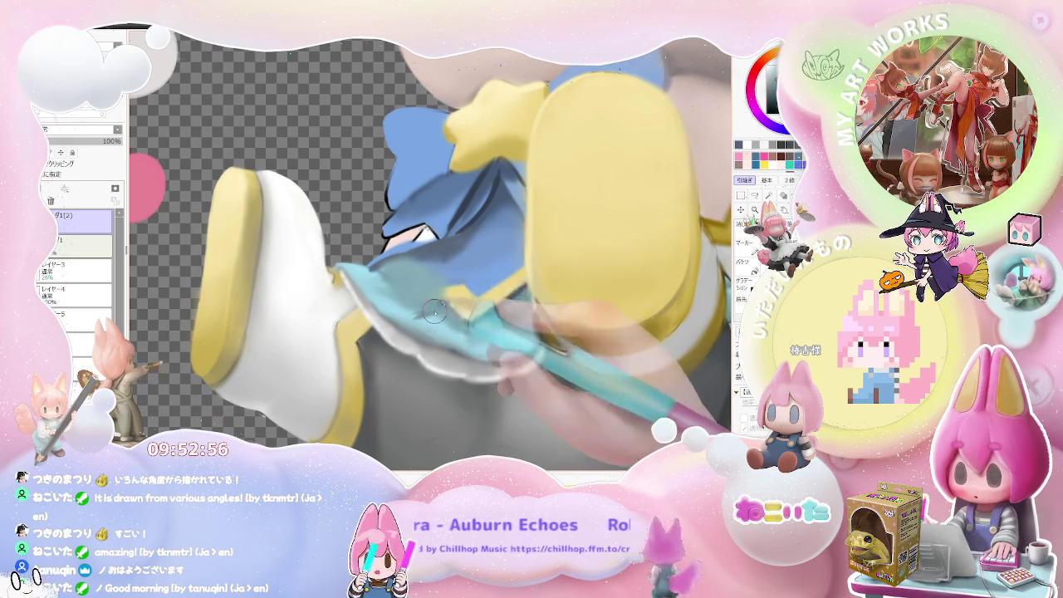
{"action": "scroll", "coordinate": [424, 308], "scroll_direction": "down", "scroll_amount": 2}
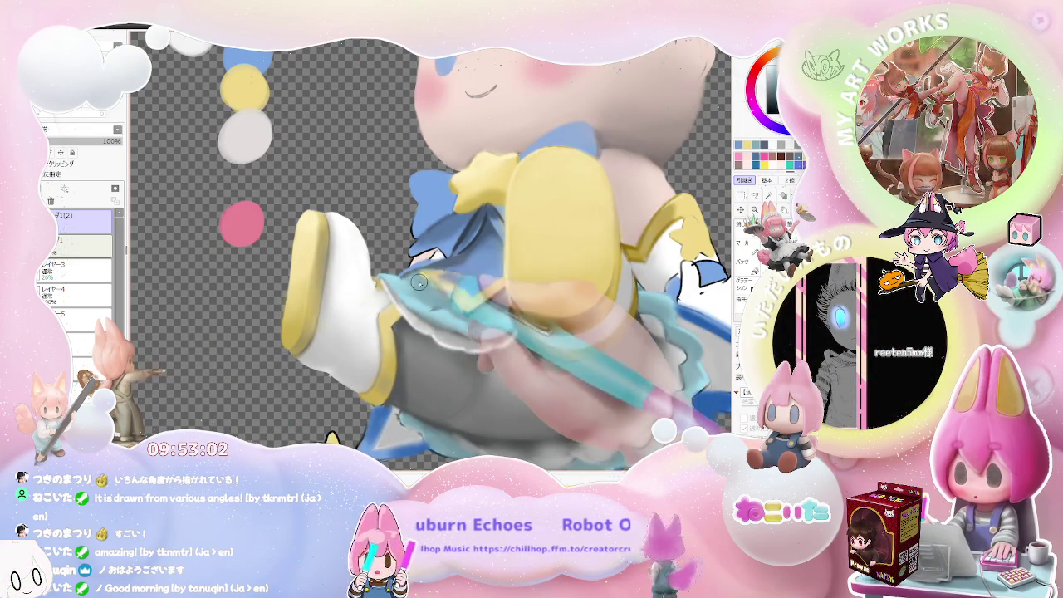
{"action": "scroll", "coordinate": [455, 306], "scroll_direction": "down", "scroll_amount": 1}
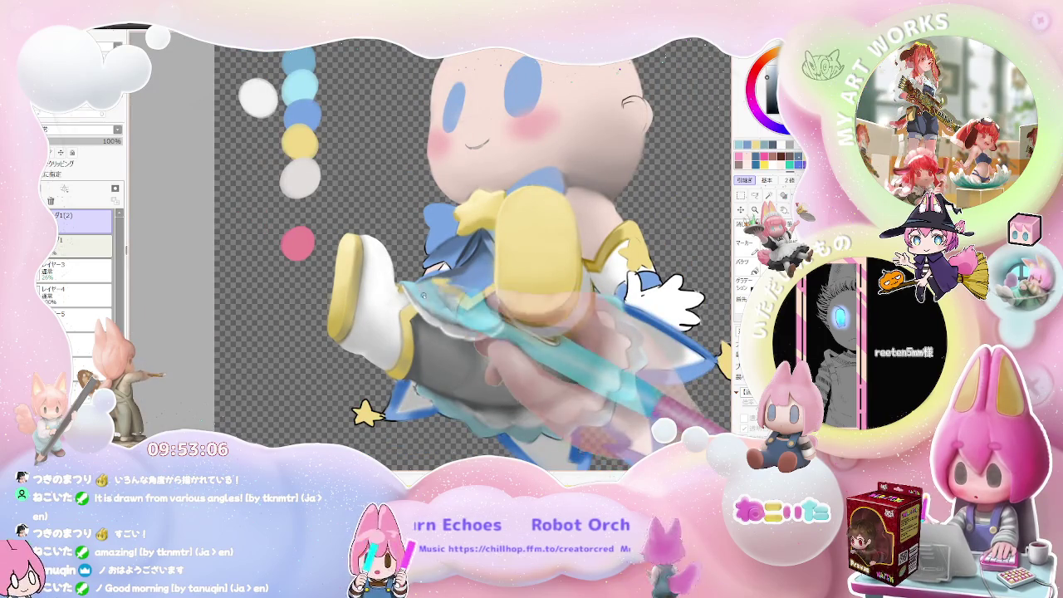
Step: Mirror the view and zoom around to check the figure's proportions
{"action": "key", "text": "h"}
{"action": "scroll", "coordinate": [416, 316], "scroll_direction": "up", "scroll_amount": 1}
{"action": "scroll", "coordinate": [405, 339], "scroll_direction": "up", "scroll_amount": 1}
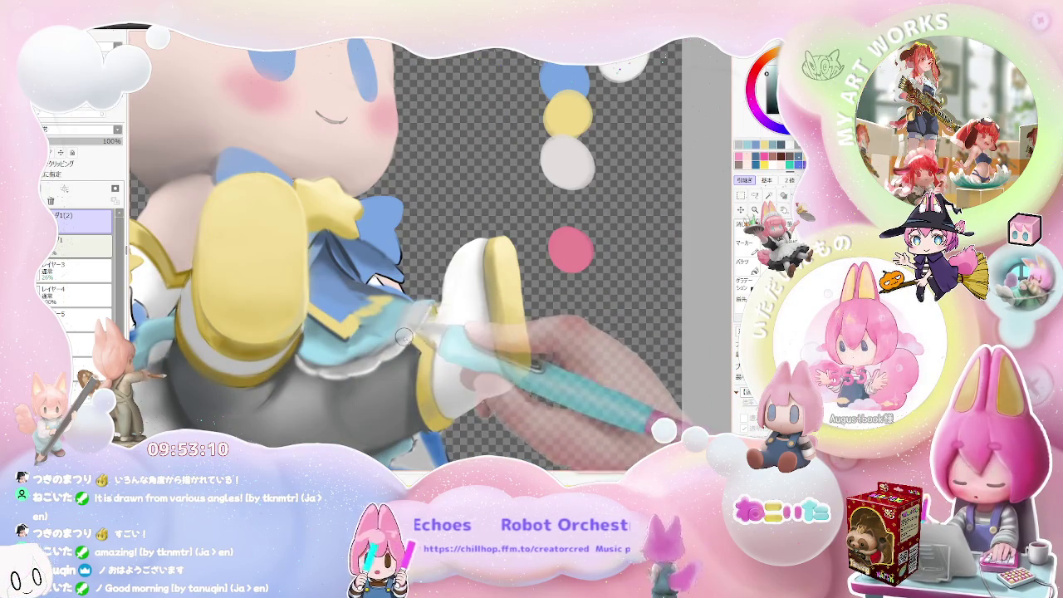
{"action": "scroll", "coordinate": [407, 319], "scroll_direction": "down", "scroll_amount": 1}
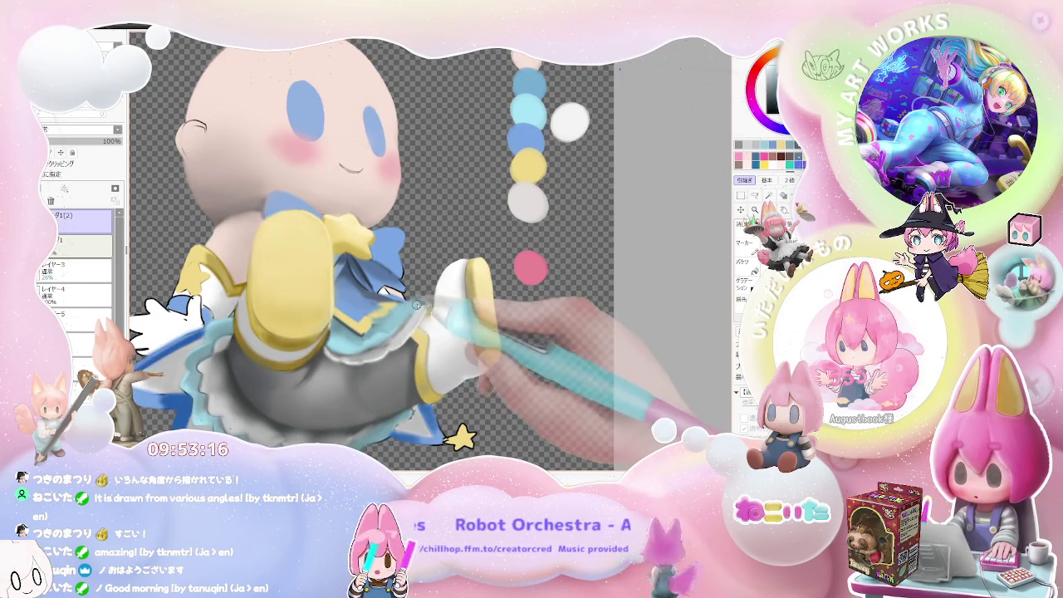
{"action": "scroll", "coordinate": [417, 305], "scroll_direction": "up", "scroll_amount": 1}
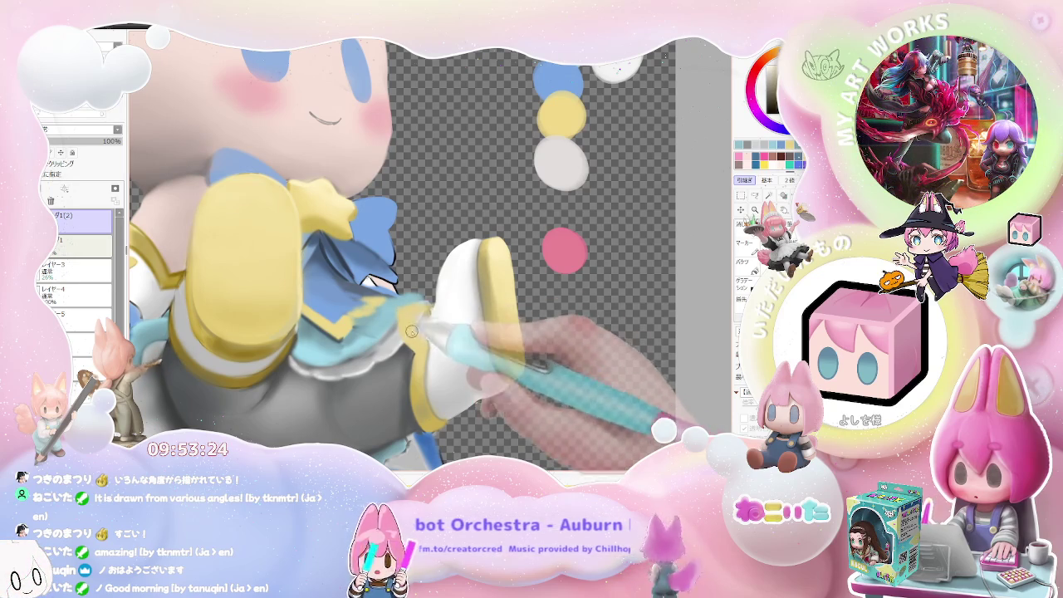
{"action": "scroll", "coordinate": [417, 324], "scroll_direction": "down", "scroll_amount": 1}
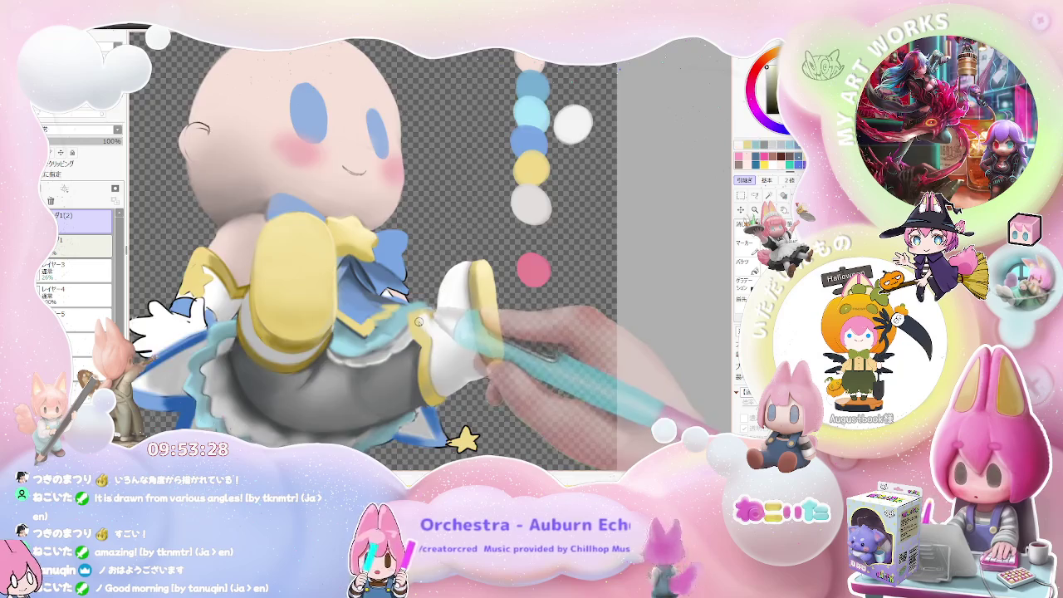
{"action": "scroll", "coordinate": [420, 321], "scroll_direction": "down", "scroll_amount": 2}
{"action": "key", "text": "h"}
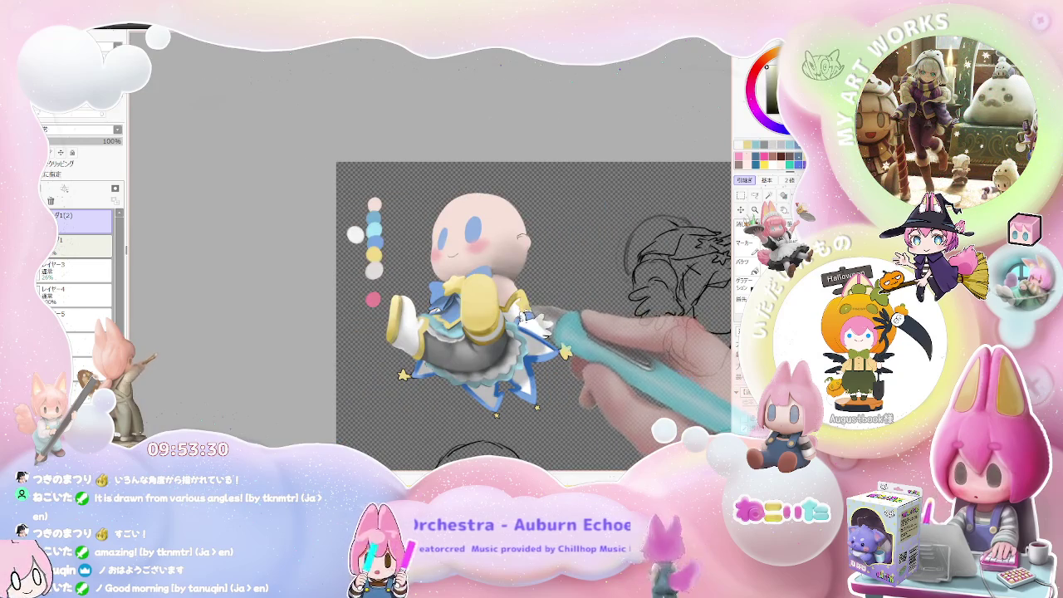
Step: Mirror the view back, reset the rotation upright and zoom around the skirt and boot
{"action": "scroll", "coordinate": [452, 320], "scroll_direction": "up", "scroll_amount": 3}
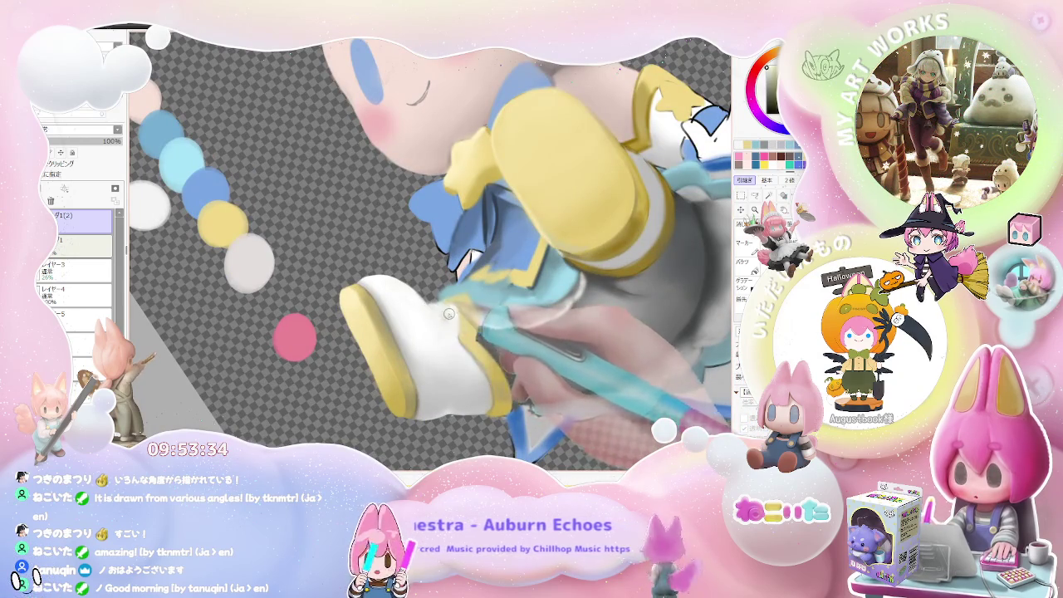
{"action": "scroll", "coordinate": [455, 308], "scroll_direction": "down", "scroll_amount": 2}
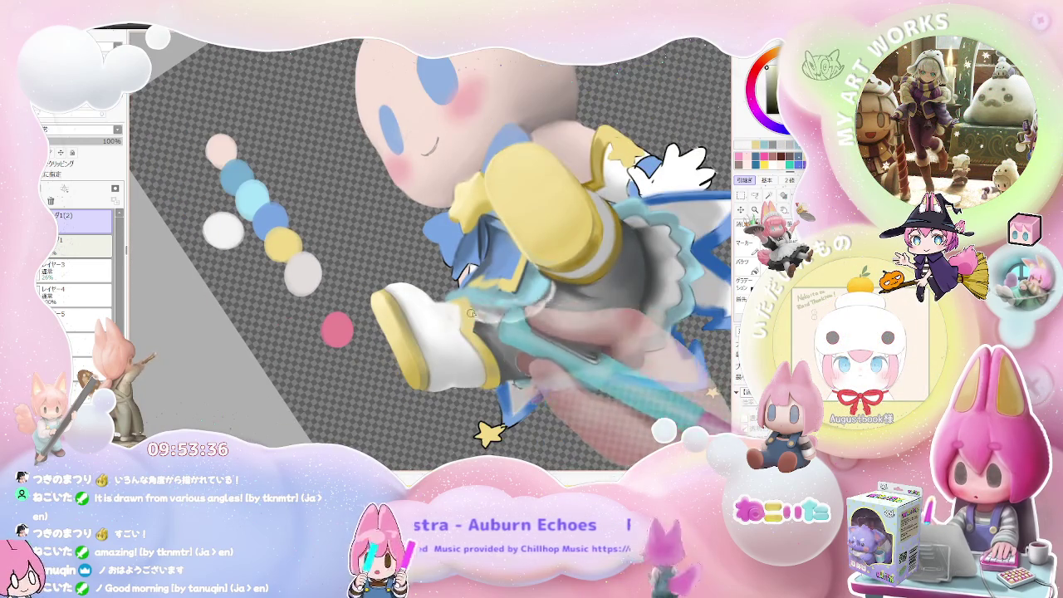
{"action": "scroll", "coordinate": [498, 332], "scroll_direction": "down", "scroll_amount": 2}
{"action": "scroll", "coordinate": [515, 341], "scroll_direction": "down", "scroll_amount": 2}
{"action": "scroll", "coordinate": [543, 351], "scroll_direction": "down", "scroll_amount": 1}
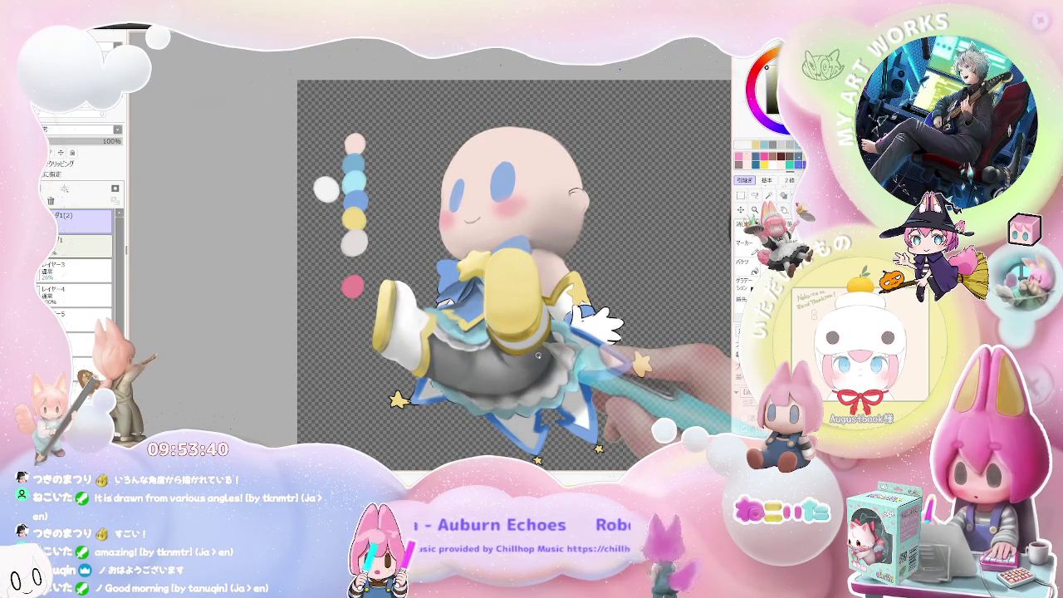
{"action": "key", "text": "h"}
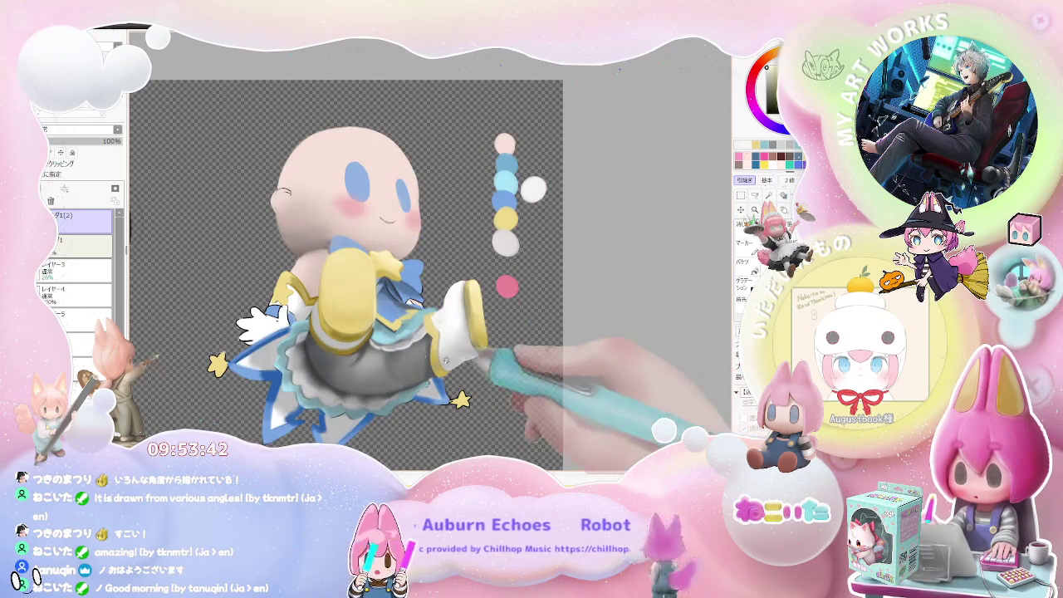
{"action": "scroll", "coordinate": [445, 359], "scroll_direction": "up", "scroll_amount": 2}
{"action": "scroll", "coordinate": [415, 349], "scroll_direction": "up", "scroll_amount": 2}
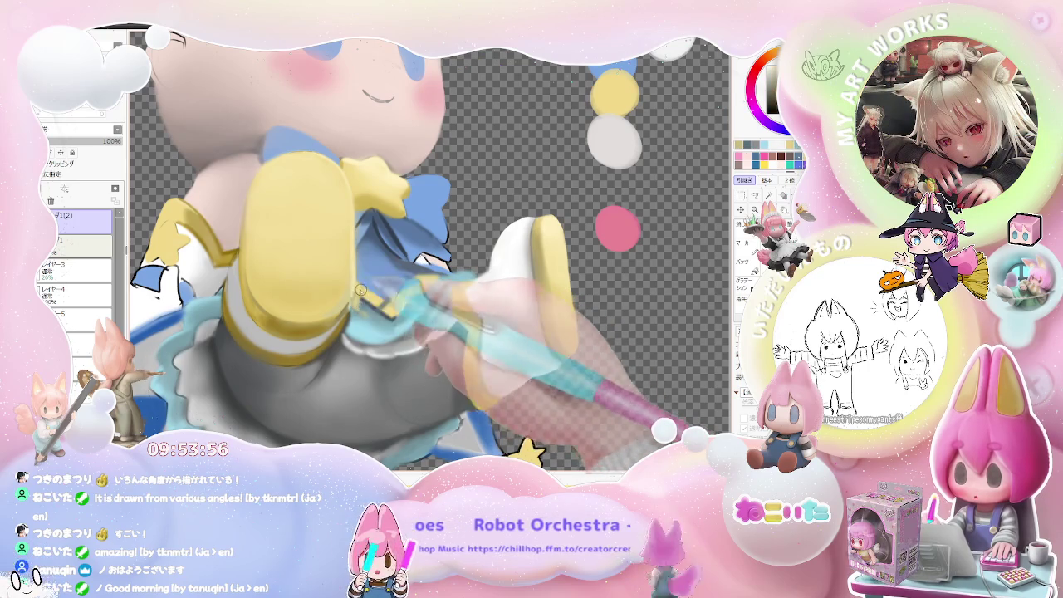
{"action": "key", "text": "Home"}
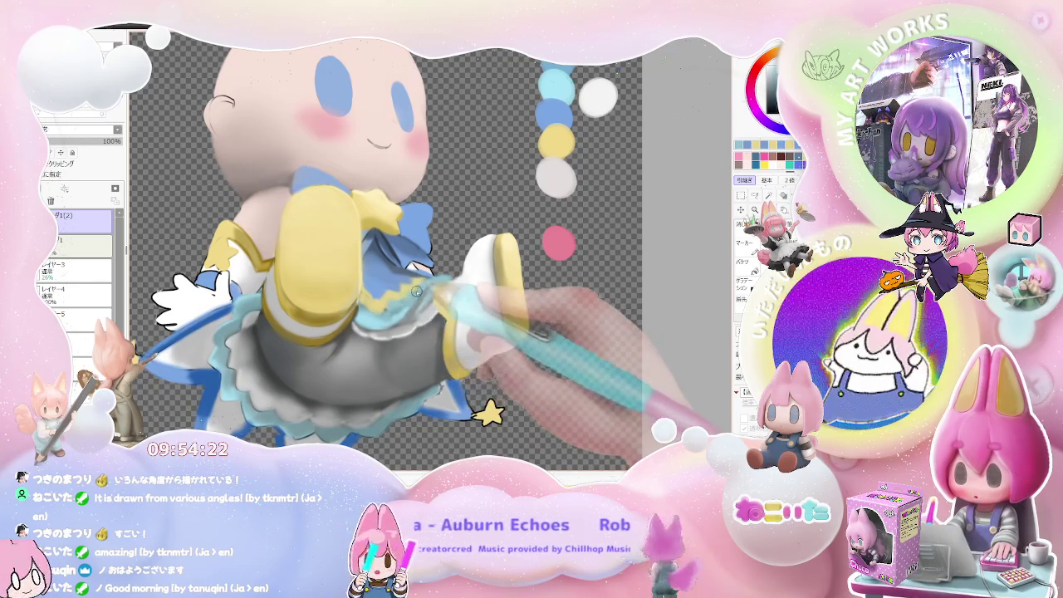
{"action": "scroll", "coordinate": [422, 283], "scroll_direction": "down", "scroll_amount": 2}
{"action": "scroll", "coordinate": [431, 305], "scroll_direction": "up", "scroll_amount": 1}
{"action": "scroll", "coordinate": [432, 305], "scroll_direction": "up", "scroll_amount": 2}
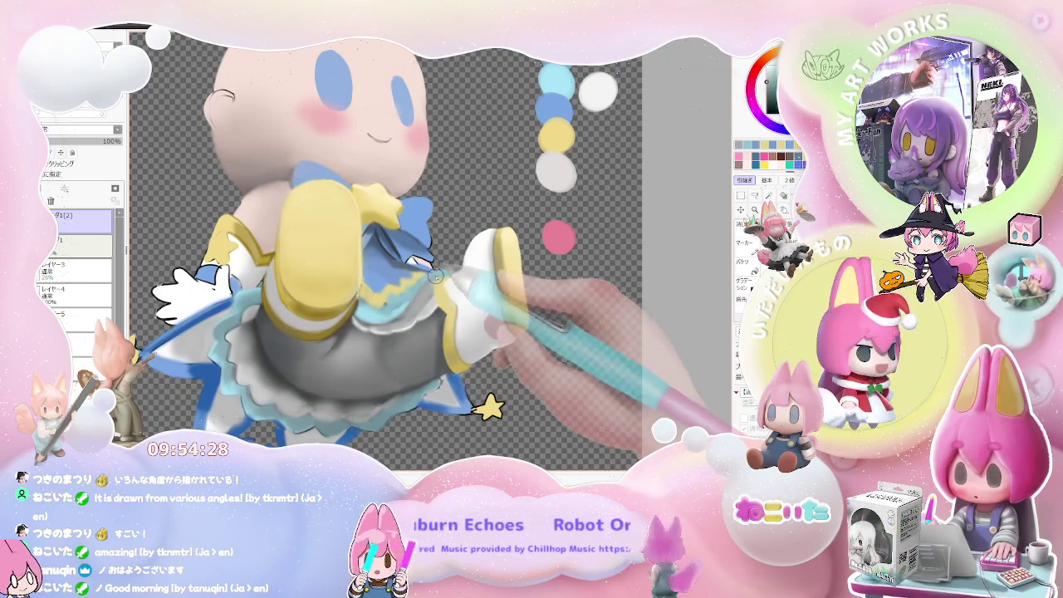
Step: Raise the brush size to 44, then zoom out with the view mirrored
{"action": "key", "text": "bracketright"}
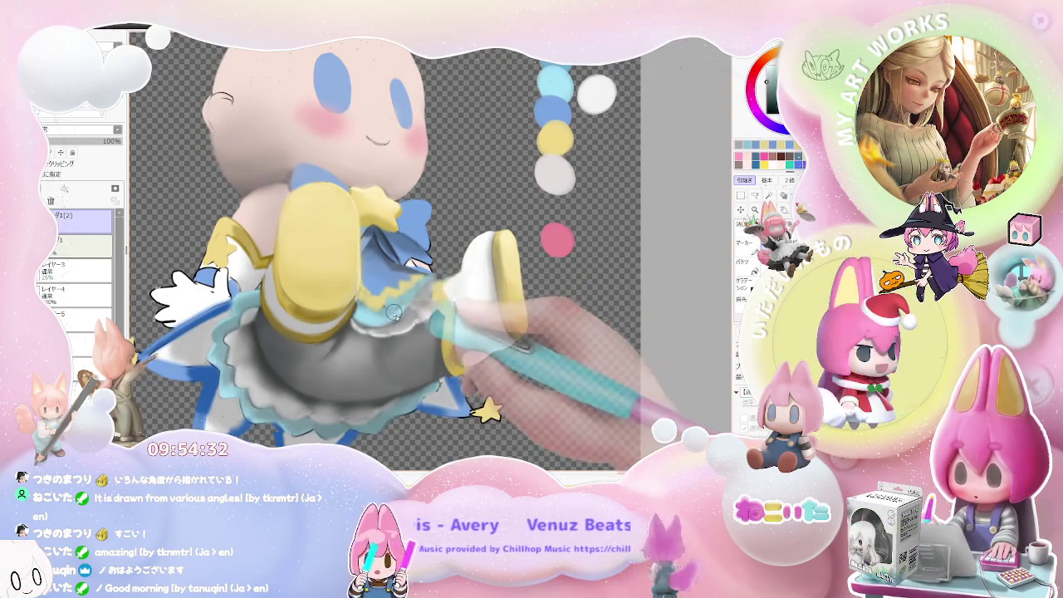
{"action": "key", "text": "bracketright"}
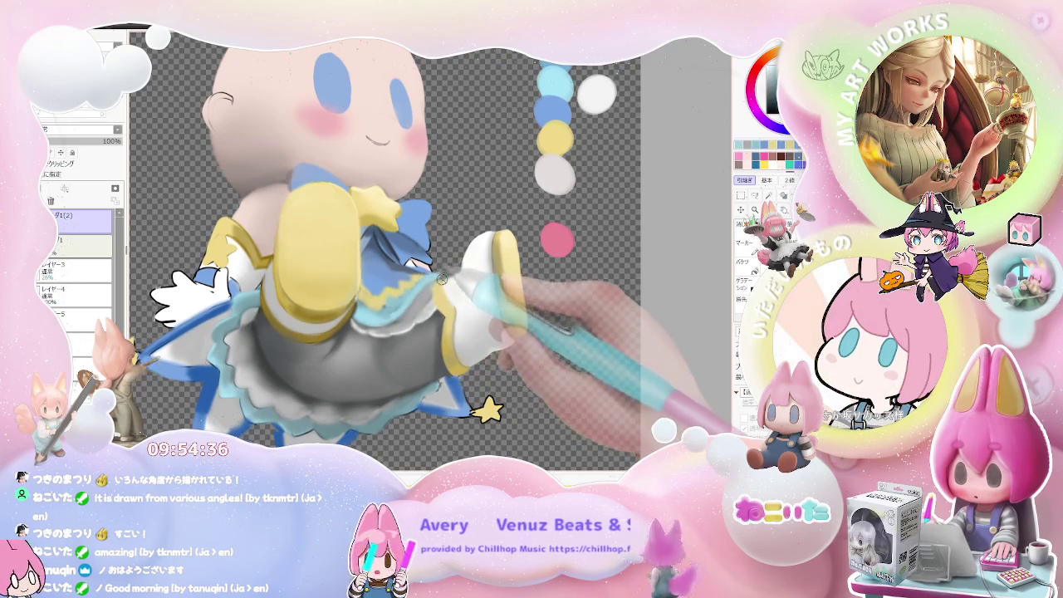
{"action": "key", "text": "minus"}
{"action": "key", "text": "minus"}
{"action": "key", "text": "h"}
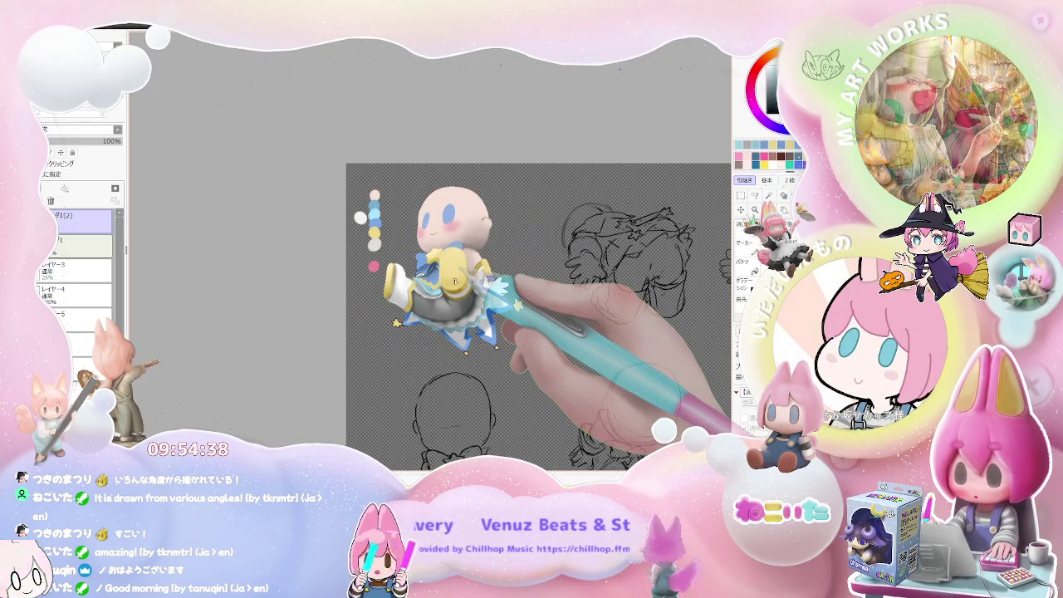
{"action": "key", "text": "plus"}
{"action": "key", "text": "plus"}
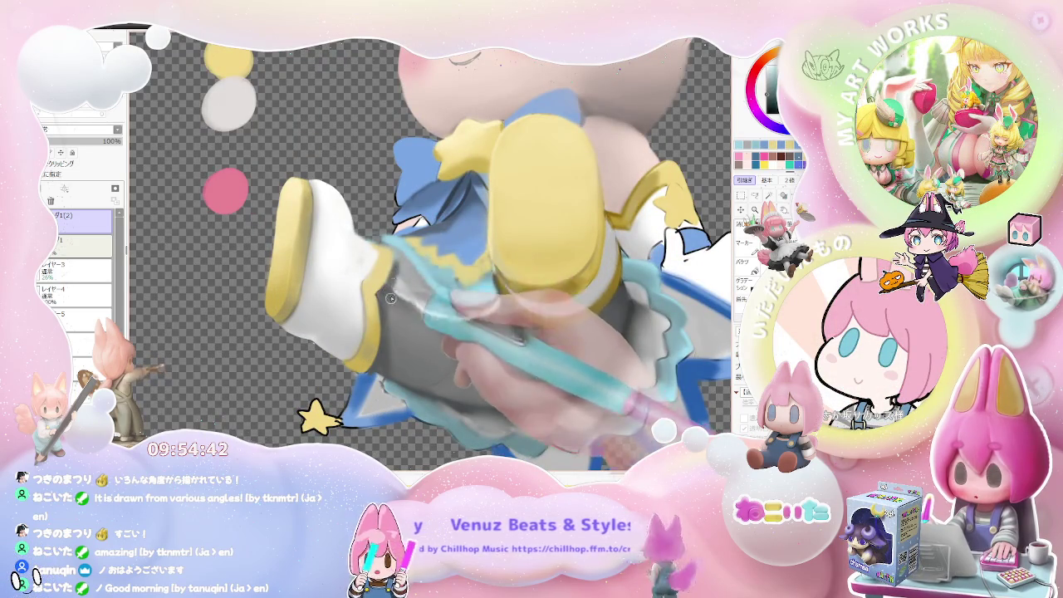
{"action": "key", "text": "minus"}
{"action": "key", "text": "minus"}
{"action": "key", "text": "minus"}
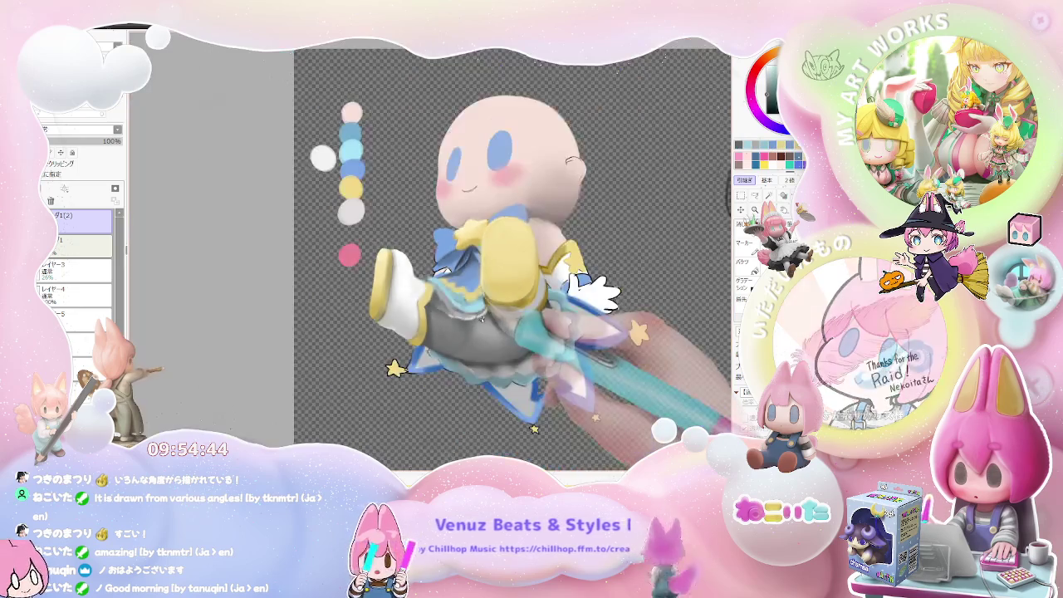
{"action": "key", "text": "Delete"}
{"action": "key", "text": "Delete"}
{"action": "key", "text": "Delete"}
{"action": "key", "text": "Delete"}
{"action": "key", "text": "Delete"}
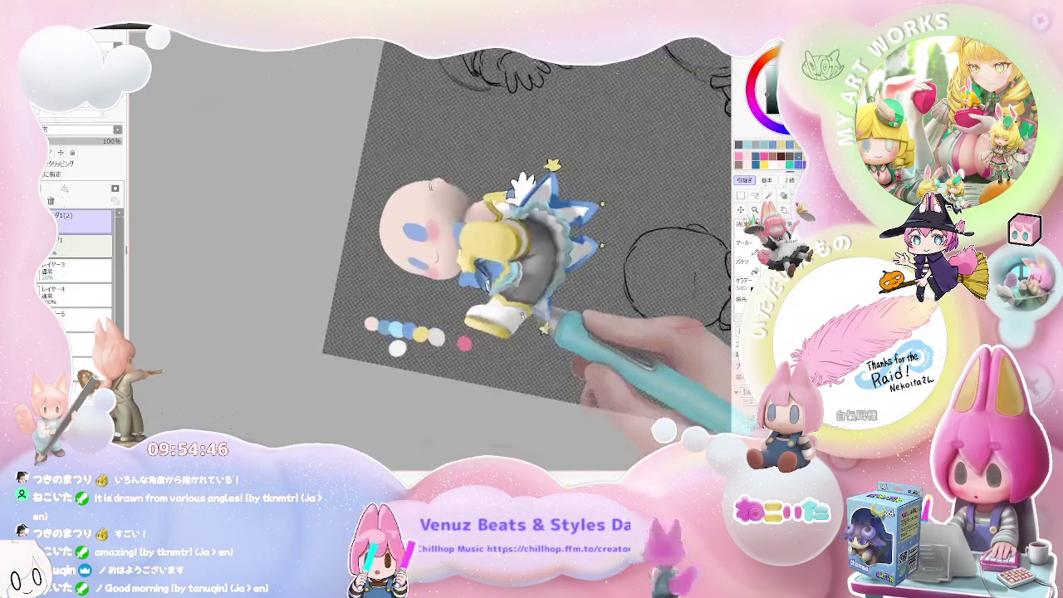
{"action": "key", "text": "plus"}
{"action": "key", "text": "plus"}
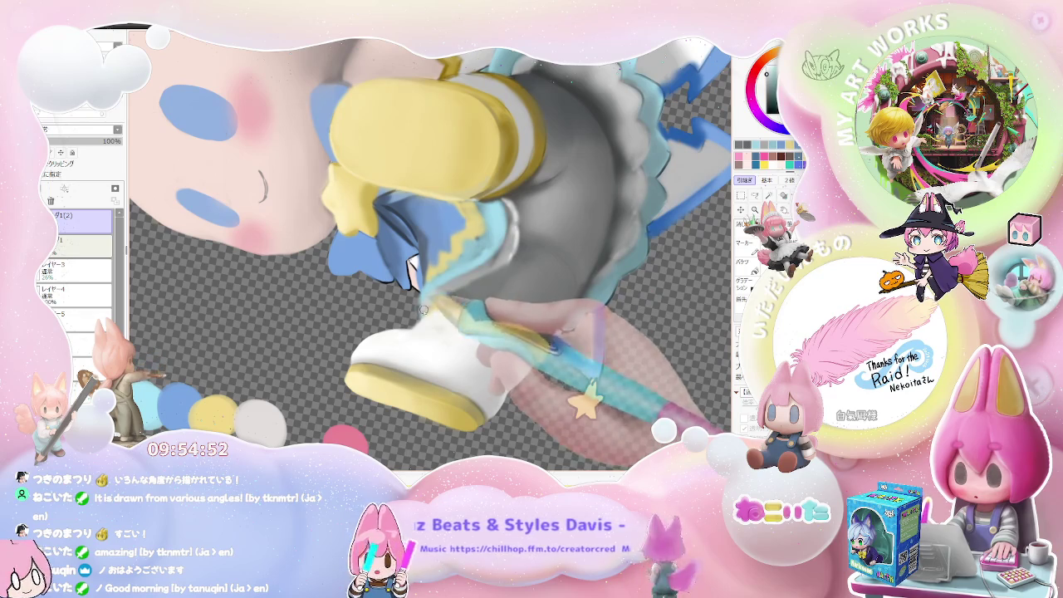
{"action": "key", "text": "minus"}
{"action": "key", "text": "minus"}
{"action": "key", "text": "minus"}
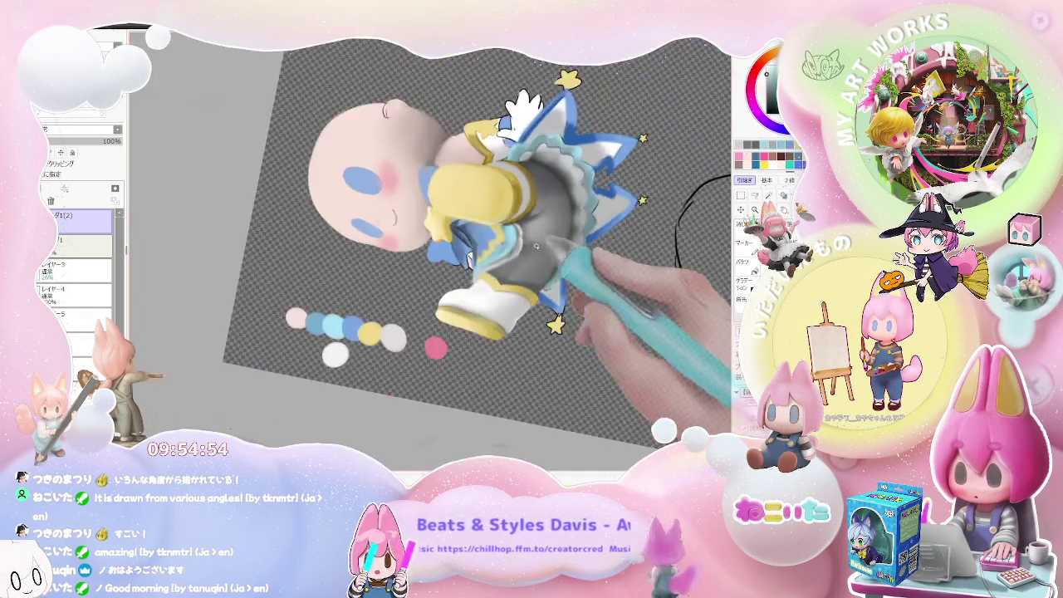
{"action": "key", "text": "Home"}
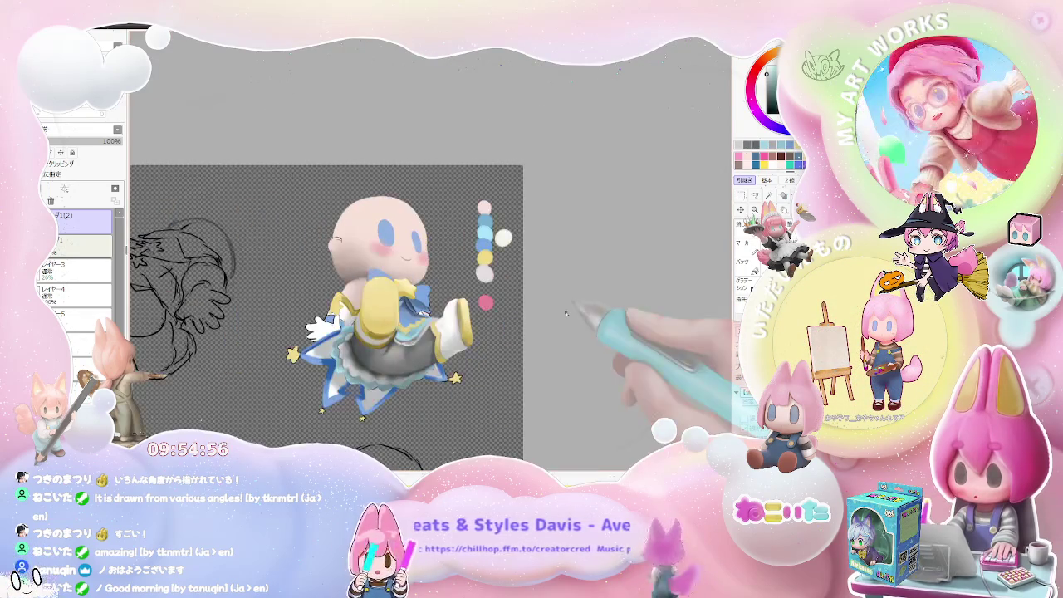
{"action": "key", "text": "plus"}
{"action": "key", "text": "plus"}
{"action": "key", "text": "plus"}
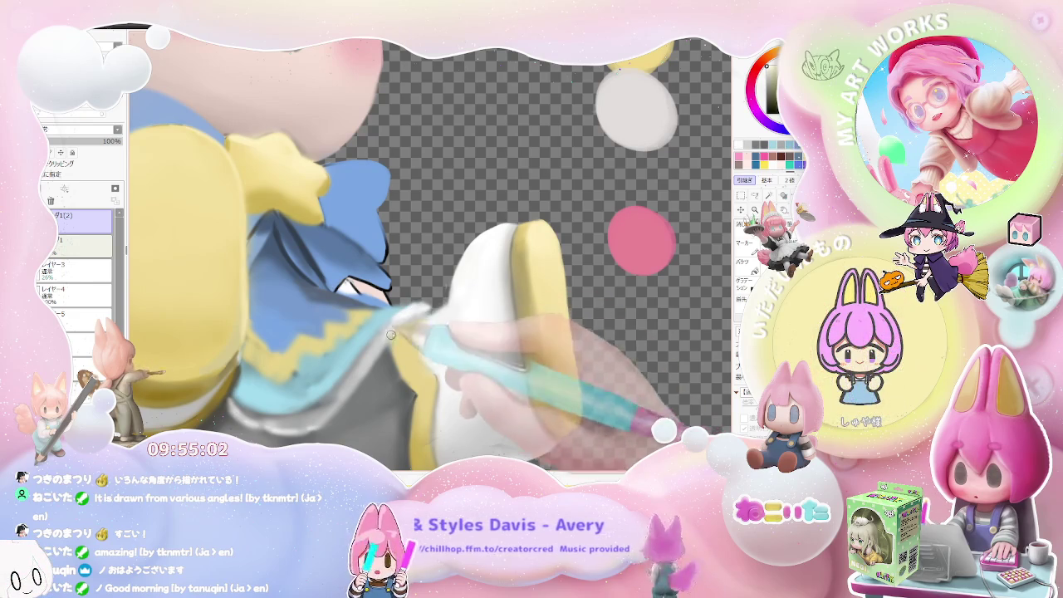
{"action": "key", "text": "minus"}
{"action": "key", "text": "minus"}
{"action": "key", "text": "minus"}
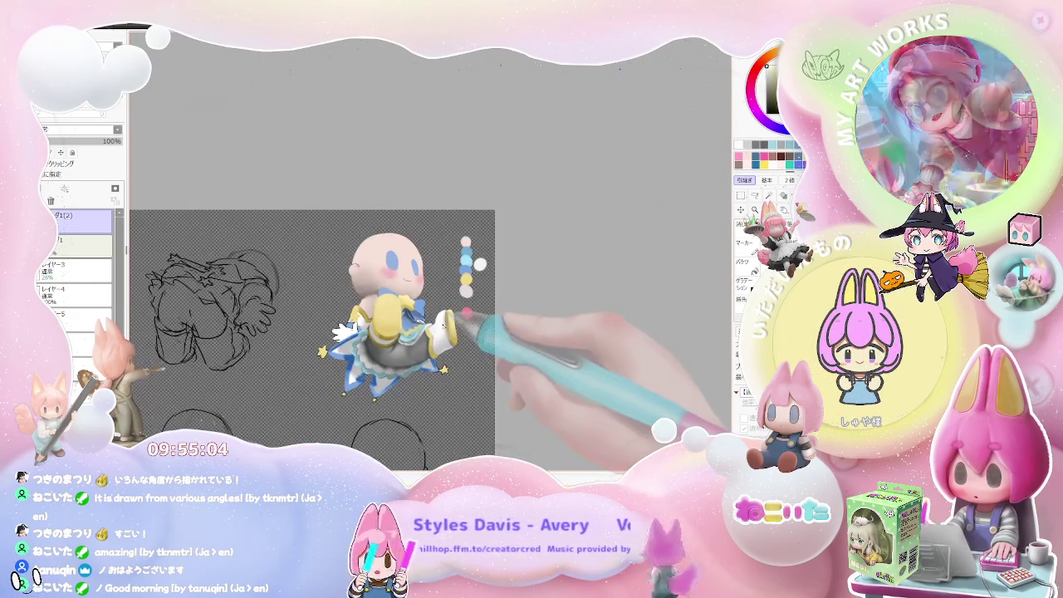
{"action": "scroll", "coordinate": [442, 327], "scroll_direction": "up", "scroll_amount": 1}
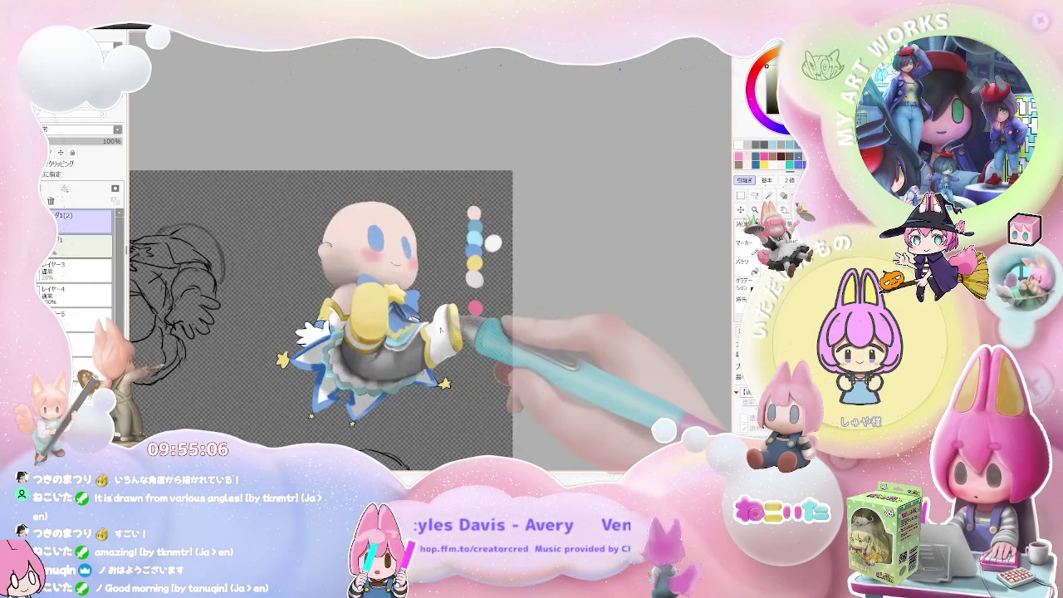
{"action": "scroll", "coordinate": [432, 330], "scroll_direction": "up", "scroll_amount": 2}
{"action": "scroll", "coordinate": [424, 334], "scroll_direction": "up", "scroll_amount": 1}
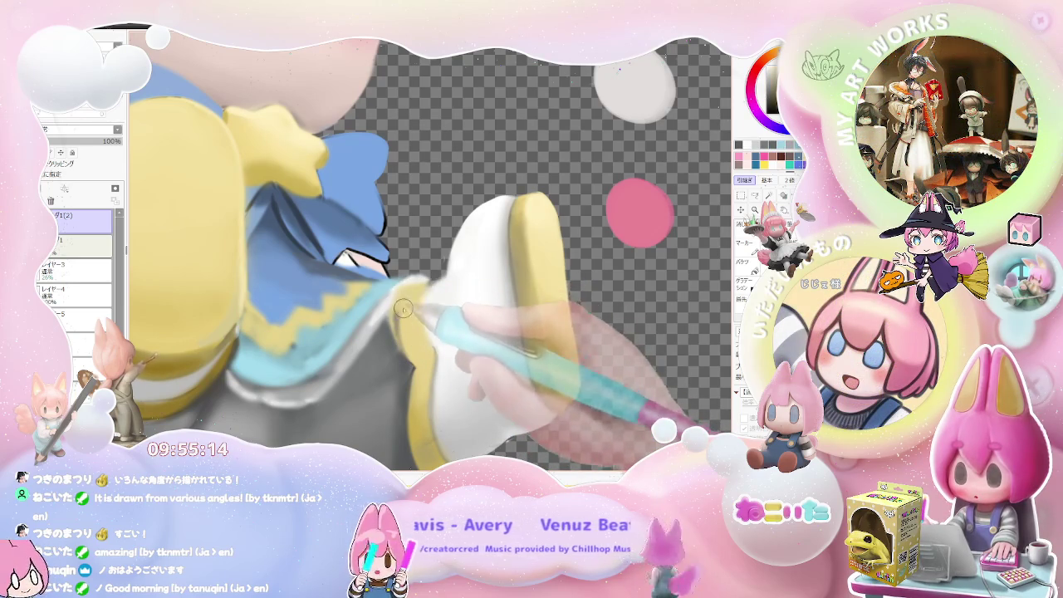
{"action": "scroll", "coordinate": [429, 286], "scroll_direction": "down", "scroll_amount": 2}
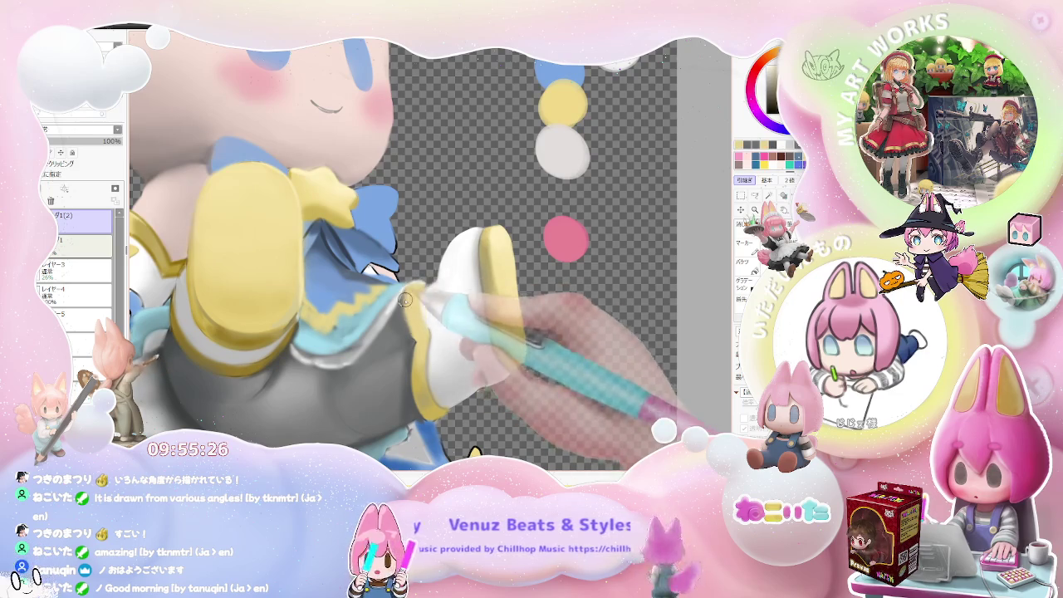
{"action": "scroll", "coordinate": [404, 300], "scroll_direction": "down", "scroll_amount": 3}
{"action": "scroll", "coordinate": [487, 300], "scroll_direction": "down", "scroll_amount": 1}
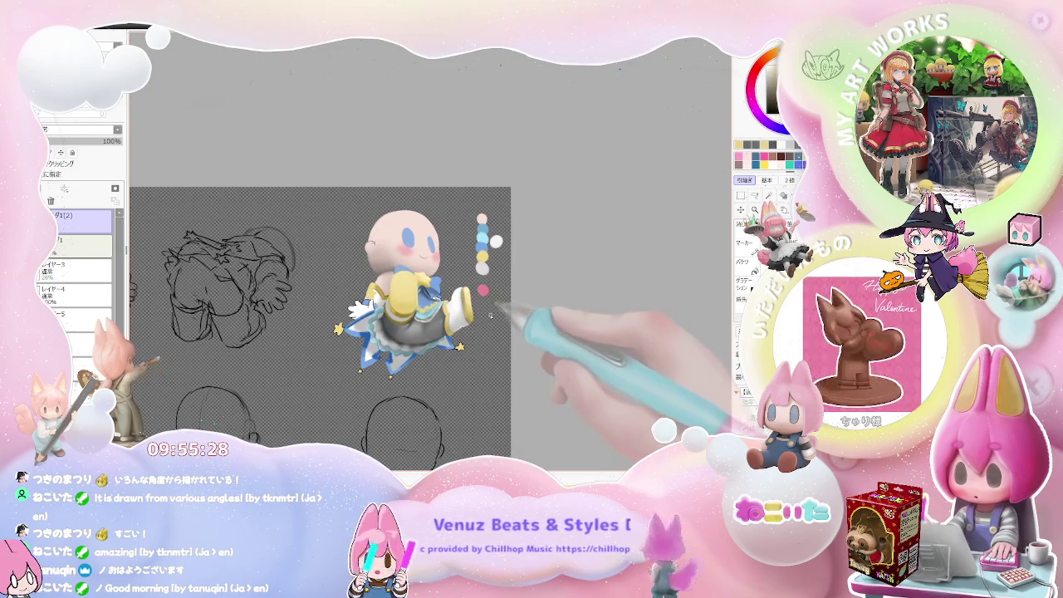
Step: Zoom in on the lower boot and smooth the shading of its white area
{"action": "scroll", "coordinate": [482, 321], "scroll_direction": "up", "scroll_amount": 1}
{"action": "scroll", "coordinate": [461, 326], "scroll_direction": "up", "scroll_amount": 2}
{"action": "scroll", "coordinate": [441, 330], "scroll_direction": "up", "scroll_amount": 2}
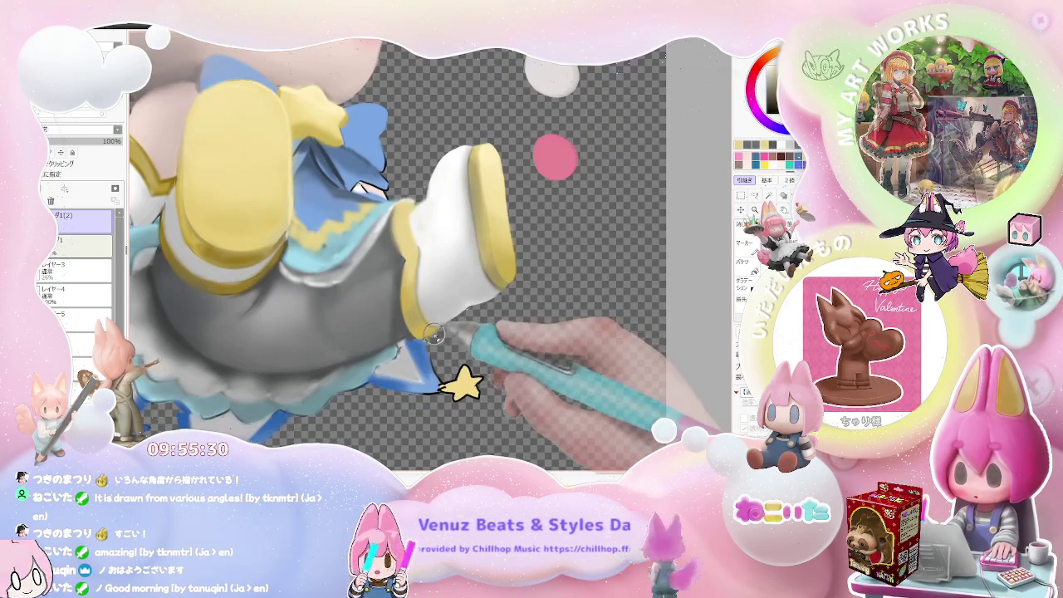
{"action": "scroll", "coordinate": [438, 334], "scroll_direction": "up", "scroll_amount": 1}
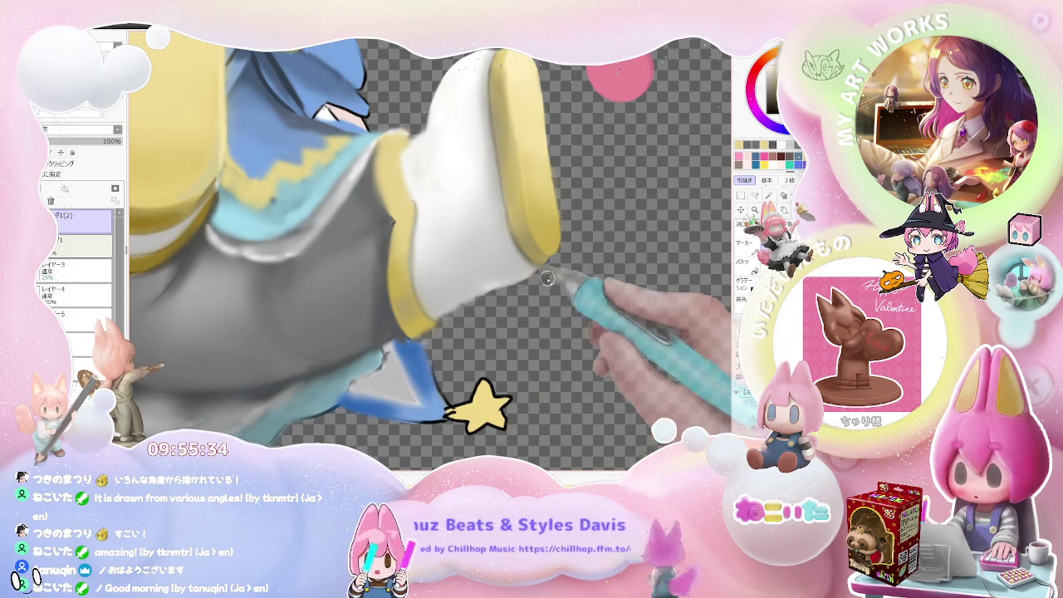
{"action": "scroll", "coordinate": [532, 333], "scroll_direction": "down", "scroll_amount": 2}
{"action": "scroll", "coordinate": [548, 341], "scroll_direction": "down", "scroll_amount": 2}
{"action": "scroll", "coordinate": [560, 324], "scroll_direction": "down", "scroll_amount": 1}
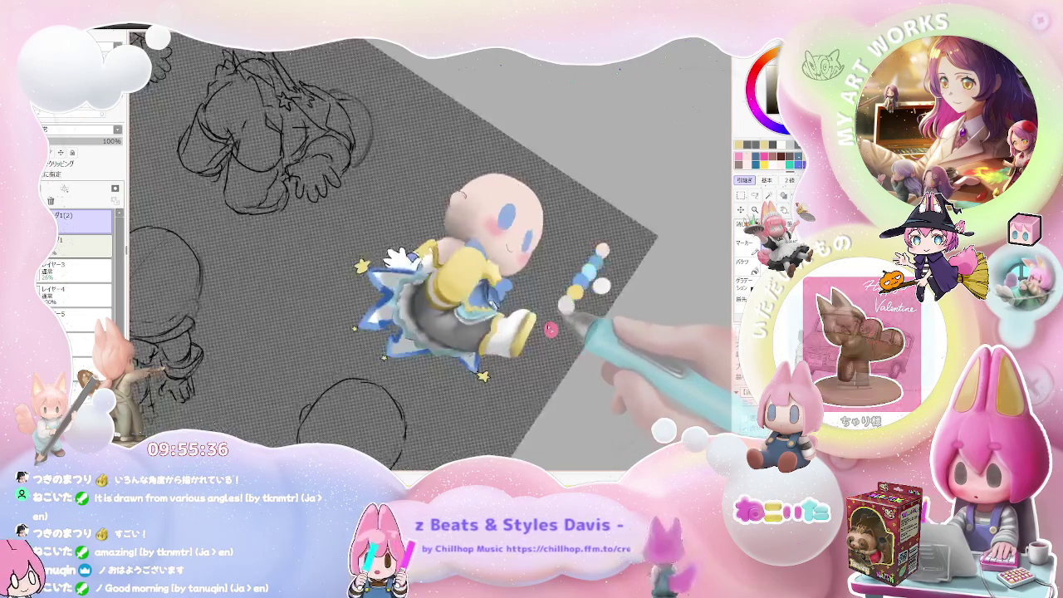
{"action": "scroll", "coordinate": [515, 329], "scroll_direction": "up", "scroll_amount": 2}
{"action": "scroll", "coordinate": [448, 332], "scroll_direction": "up", "scroll_amount": 2}
{"action": "scroll", "coordinate": [405, 337], "scroll_direction": "up", "scroll_amount": 2}
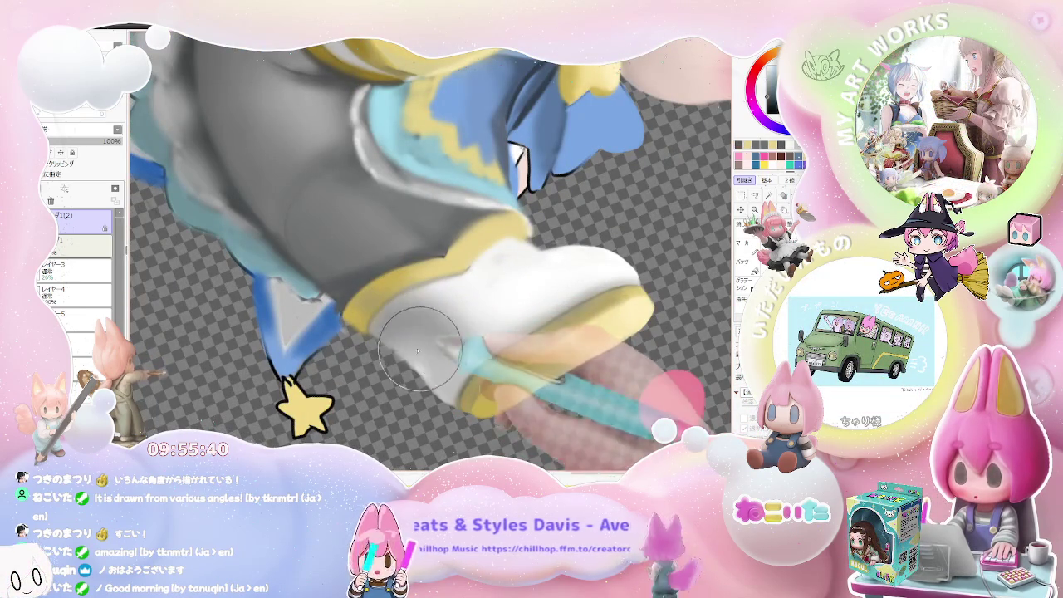
{"action": "scroll", "coordinate": [414, 353], "scroll_direction": "down", "scroll_amount": 1}
{"action": "scroll", "coordinate": [482, 365], "scroll_direction": "down", "scroll_amount": 1}
{"action": "scroll", "coordinate": [546, 378], "scroll_direction": "down", "scroll_amount": 1}
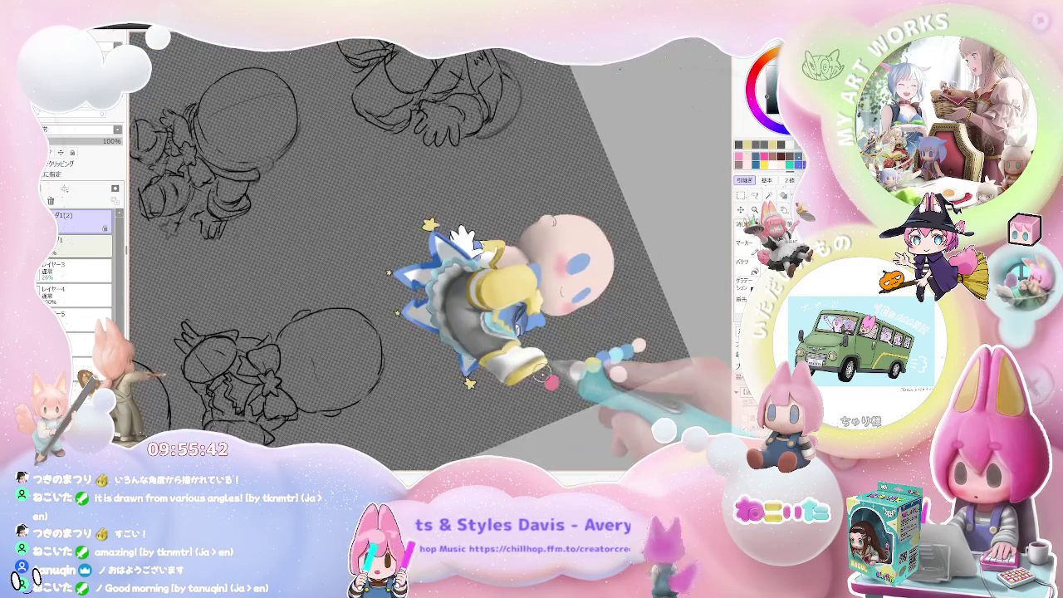
{"action": "scroll", "coordinate": [531, 374], "scroll_direction": "up", "scroll_amount": 1}
{"action": "scroll", "coordinate": [523, 366], "scroll_direction": "up", "scroll_amount": 1}
{"action": "scroll", "coordinate": [532, 332], "scroll_direction": "up", "scroll_amount": 1}
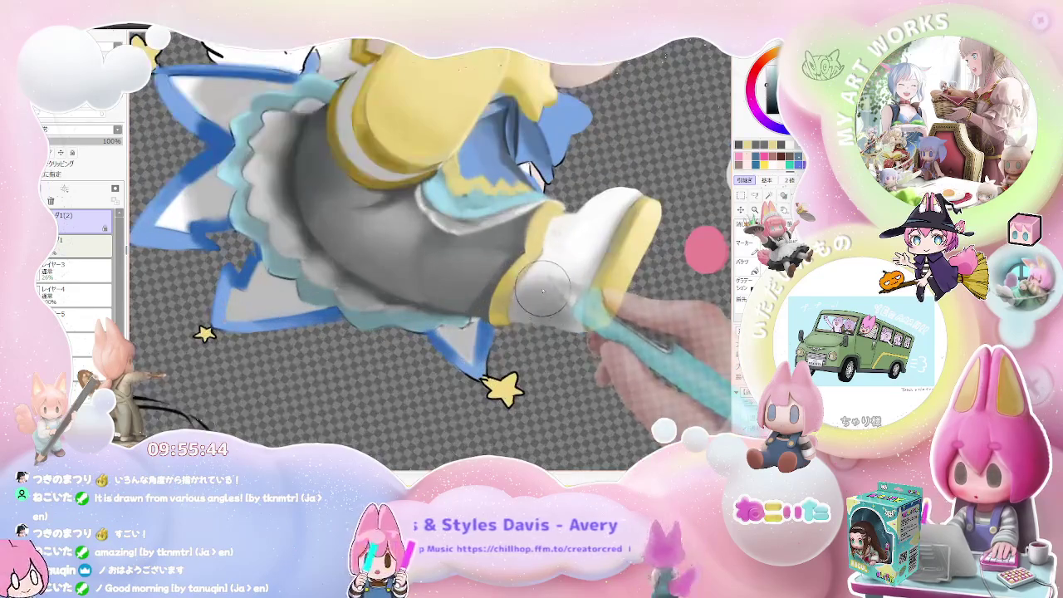
{"action": "left_click_drag", "start_coordinate": [549, 283], "coordinate": [580, 328]}
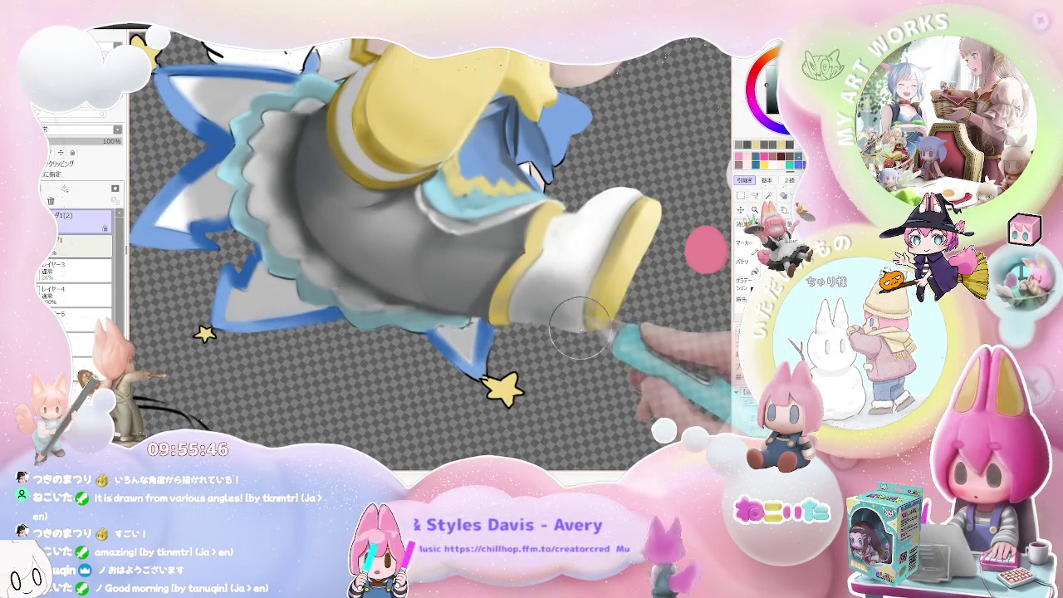
Step: Enlarge the brush considerably and rotate the canvas view clockwise
{"action": "scroll", "coordinate": [581, 326], "scroll_direction": "down", "scroll_amount": 2}
{"action": "scroll", "coordinate": [629, 335], "scroll_direction": "up", "scroll_amount": 1}
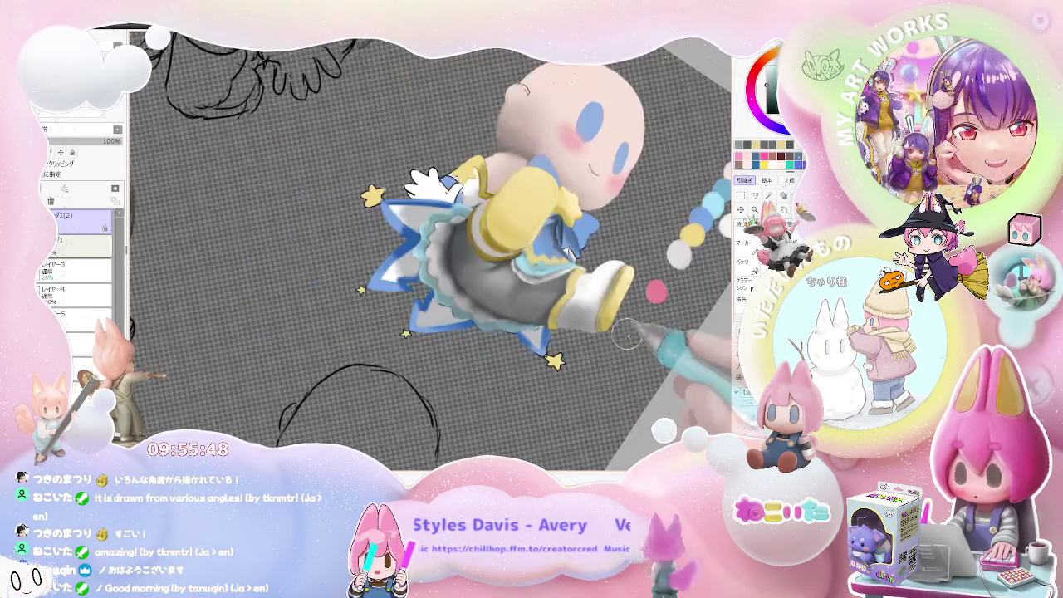
{"action": "scroll", "coordinate": [631, 336], "scroll_direction": "up", "scroll_amount": 1}
{"action": "scroll", "coordinate": [499, 327], "scroll_direction": "up", "scroll_amount": 1}
{"action": "key", "text": "bracketright"}
{"action": "key", "text": "bracketright"}
{"action": "key", "text": "bracketright"}
{"action": "scroll", "coordinate": [506, 334], "scroll_direction": "down", "scroll_amount": 1}
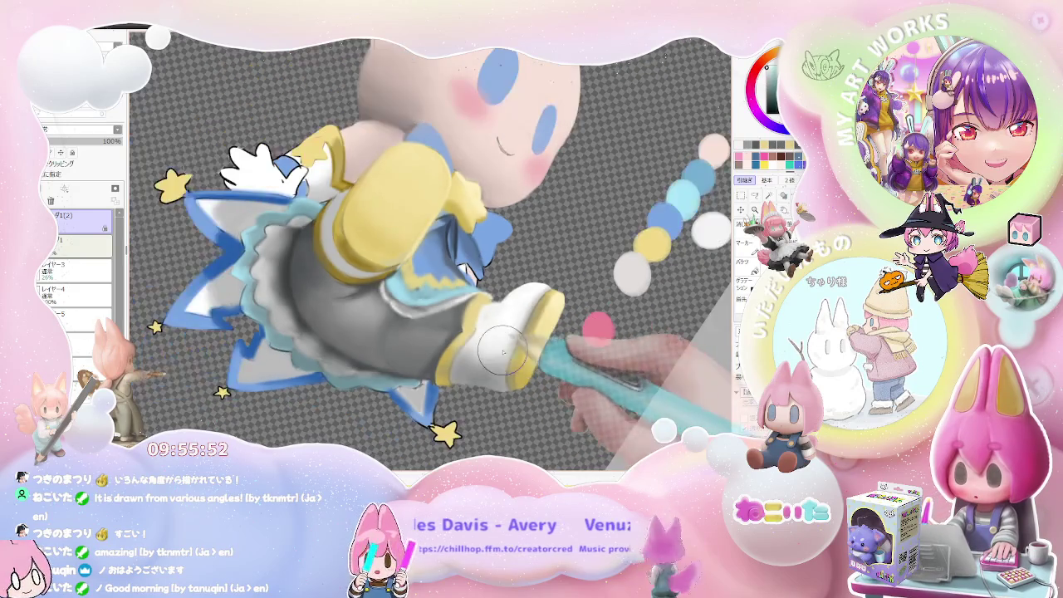
{"action": "scroll", "coordinate": [549, 348], "scroll_direction": "down", "scroll_amount": 1}
{"action": "scroll", "coordinate": [567, 347], "scroll_direction": "down", "scroll_amount": 1}
{"action": "key", "text": "End"}
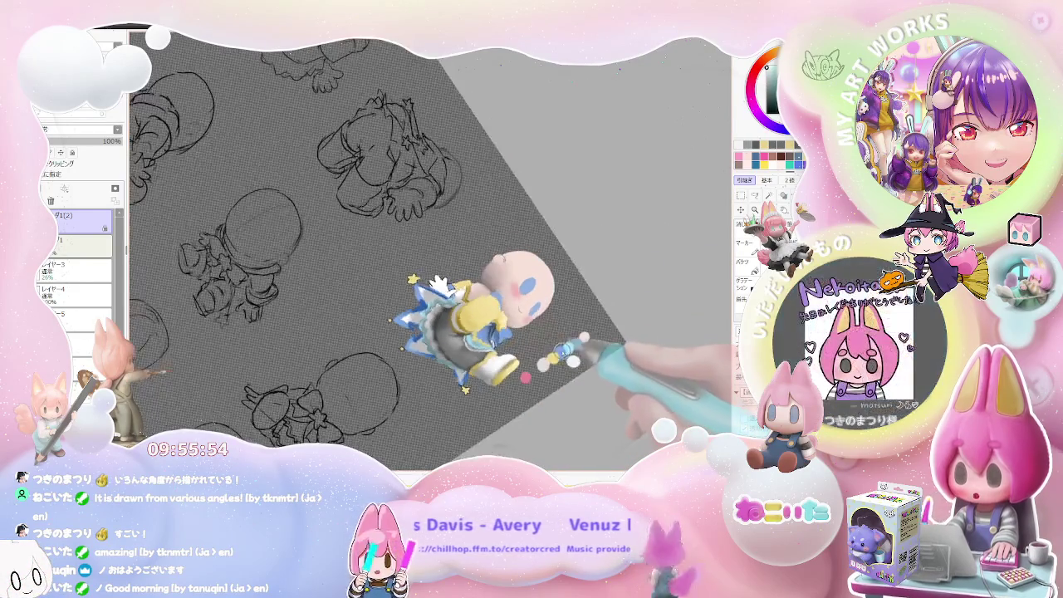
{"action": "key", "text": "End"}
{"action": "scroll", "coordinate": [457, 388], "scroll_direction": "up", "scroll_amount": 1}
{"action": "scroll", "coordinate": [457, 388], "scroll_direction": "up", "scroll_amount": 2}
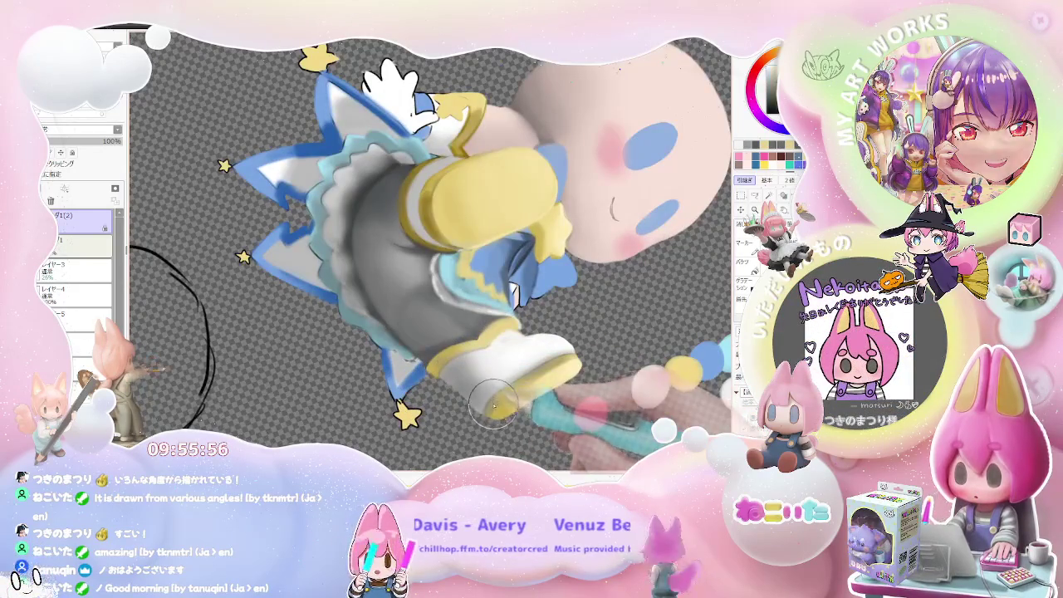
{"action": "scroll", "coordinate": [428, 371], "scroll_direction": "up", "scroll_amount": 1}
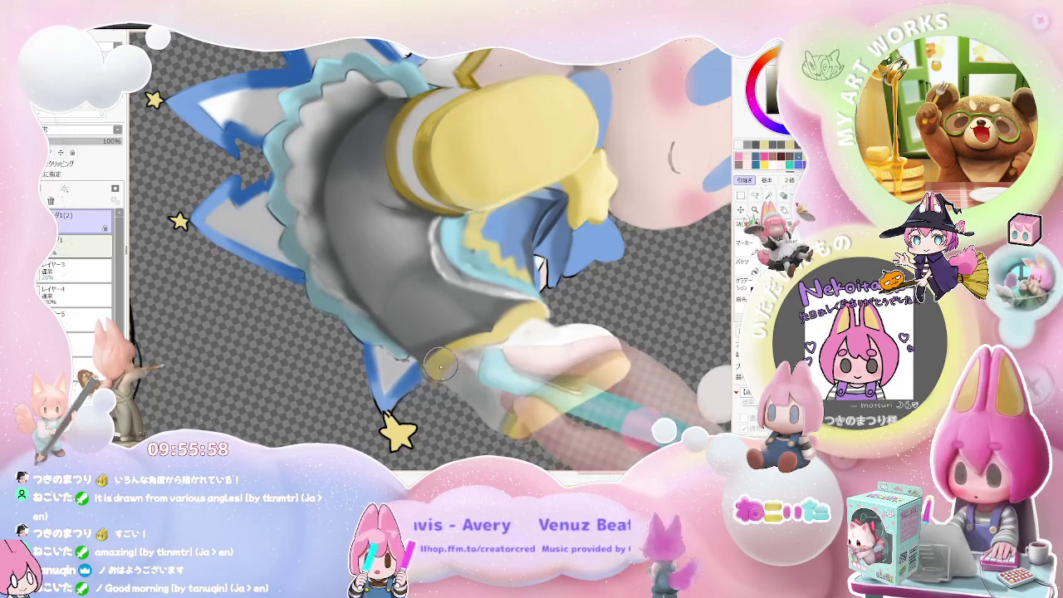
{"action": "scroll", "coordinate": [447, 357], "scroll_direction": "down", "scroll_amount": 1}
{"action": "scroll", "coordinate": [466, 355], "scroll_direction": "down", "scroll_amount": 1}
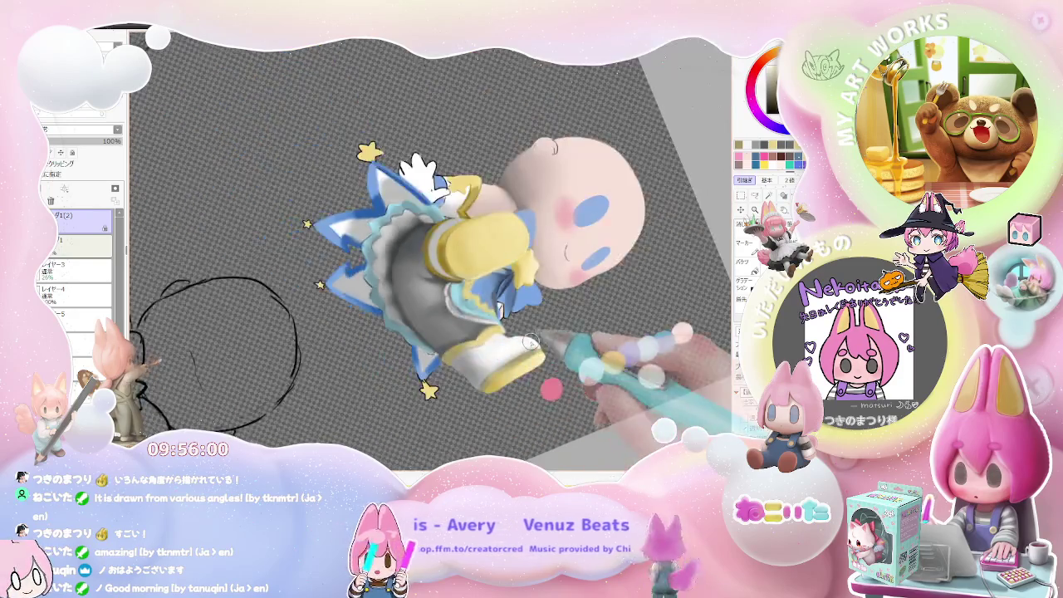
{"action": "scroll", "coordinate": [567, 348], "scroll_direction": "down", "scroll_amount": 2}
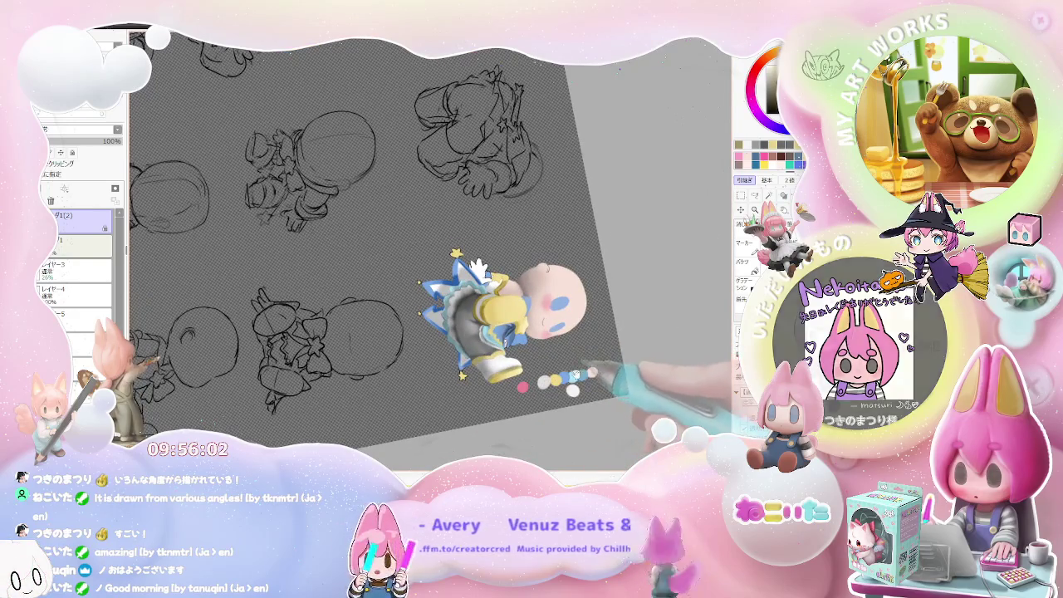
Step: Rotate the view back, increase the brush to size 16 and turn the canvas upright
{"action": "left_click_drag", "start_coordinate": [619, 358], "coordinate": [516, 377]}
{"action": "scroll", "coordinate": [516, 377], "scroll_direction": "up", "scroll_amount": 1}
{"action": "scroll", "coordinate": [448, 372], "scroll_direction": "up", "scroll_amount": 2}
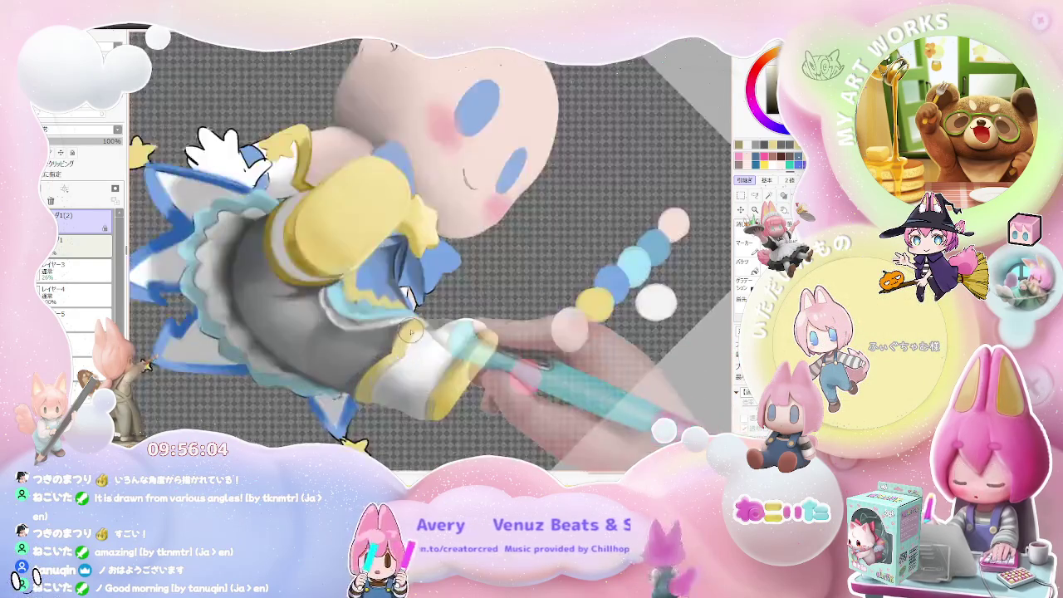
{"action": "scroll", "coordinate": [382, 367], "scroll_direction": "up", "scroll_amount": 2}
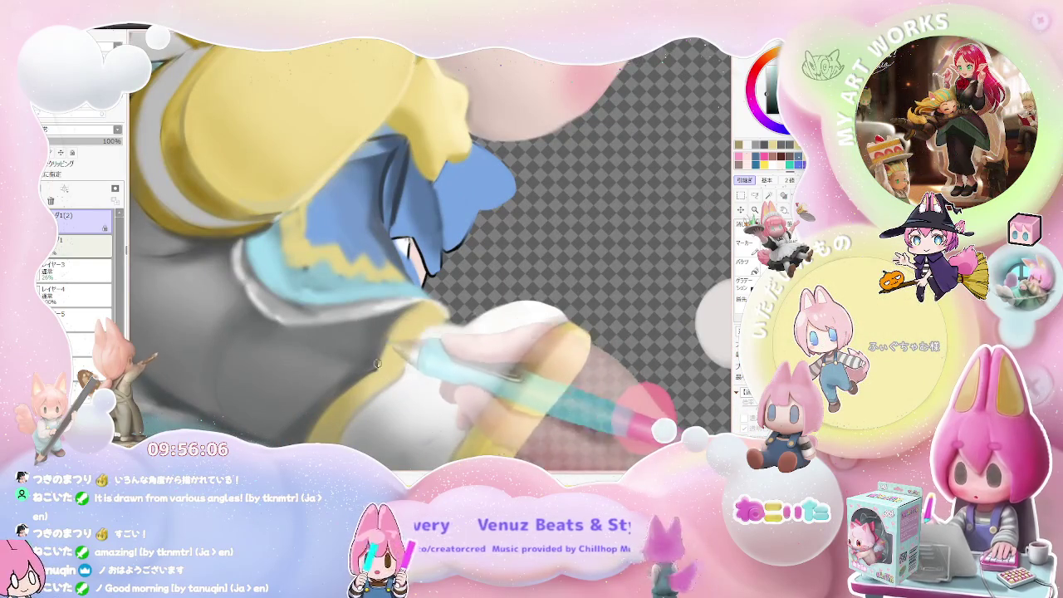
{"action": "scroll", "coordinate": [413, 307], "scroll_direction": "down", "scroll_amount": 2}
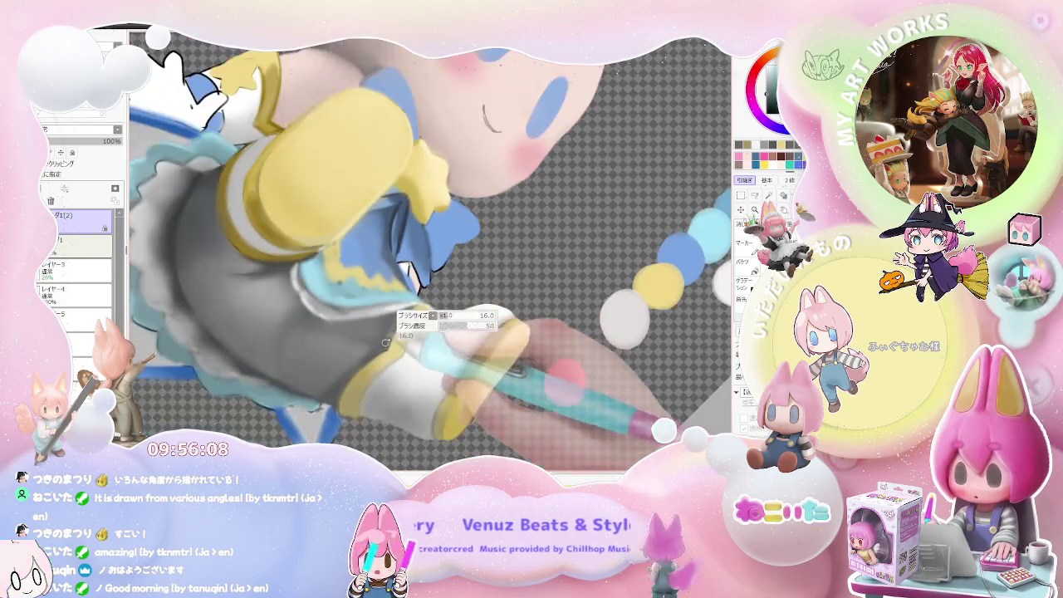
{"action": "key", "text": "bracketright"}
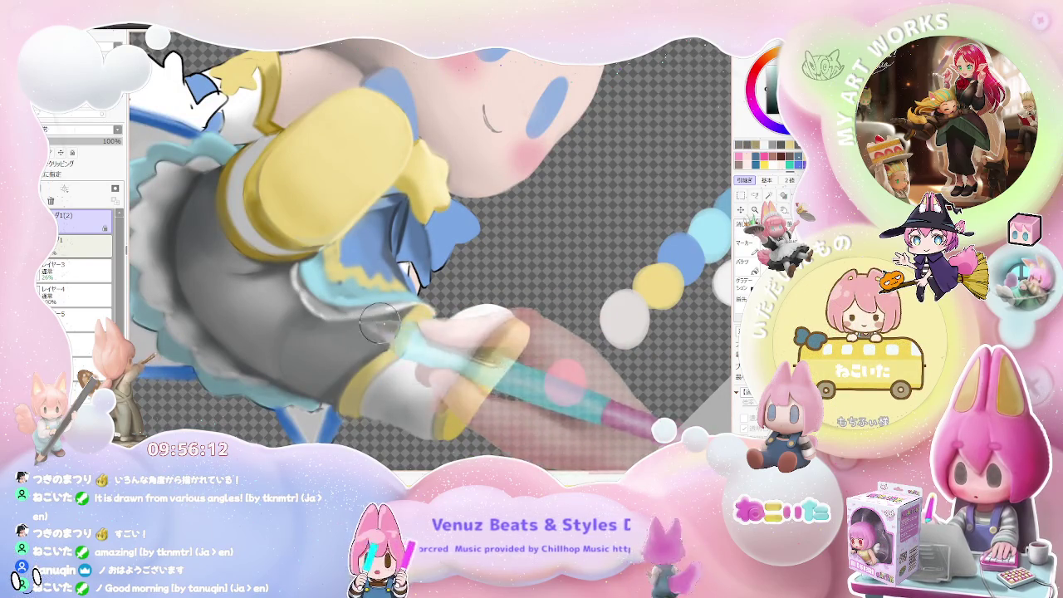
{"action": "scroll", "coordinate": [419, 314], "scroll_direction": "down", "scroll_amount": 1}
{"action": "scroll", "coordinate": [424, 310], "scroll_direction": "down", "scroll_amount": 2}
{"action": "key", "text": "Delete"}
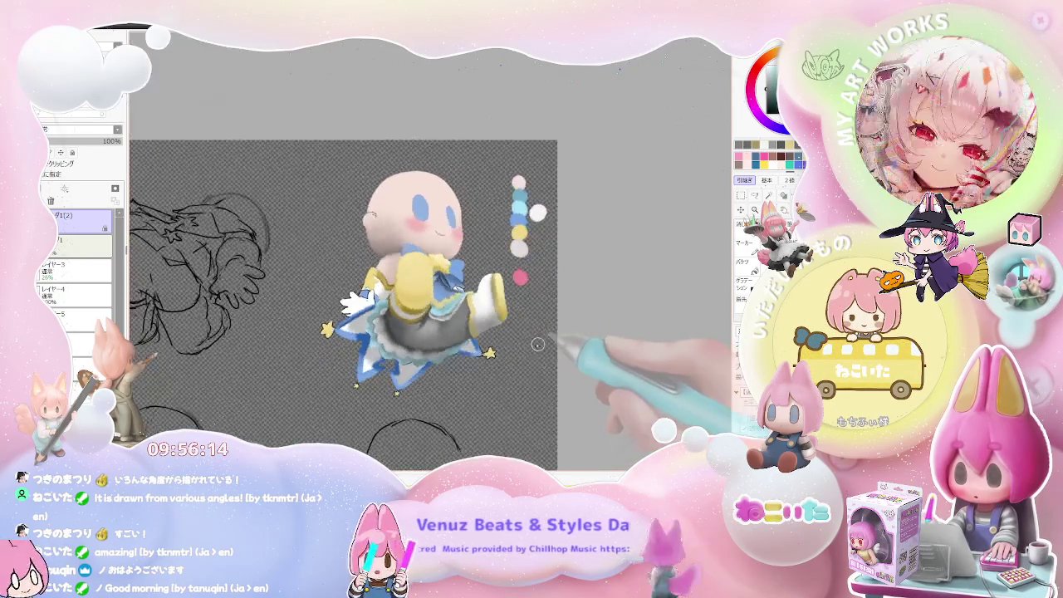
{"action": "scroll", "coordinate": [429, 329], "scroll_direction": "up", "scroll_amount": 2}
{"action": "scroll", "coordinate": [470, 295], "scroll_direction": "up", "scroll_amount": 1}
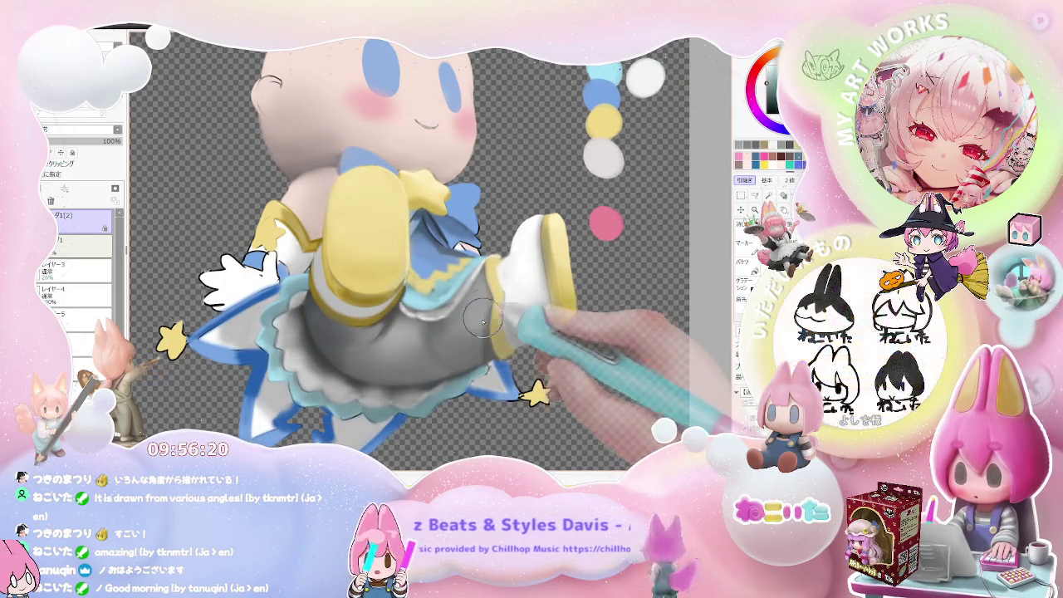
{"action": "scroll", "coordinate": [482, 333], "scroll_direction": "down", "scroll_amount": 1}
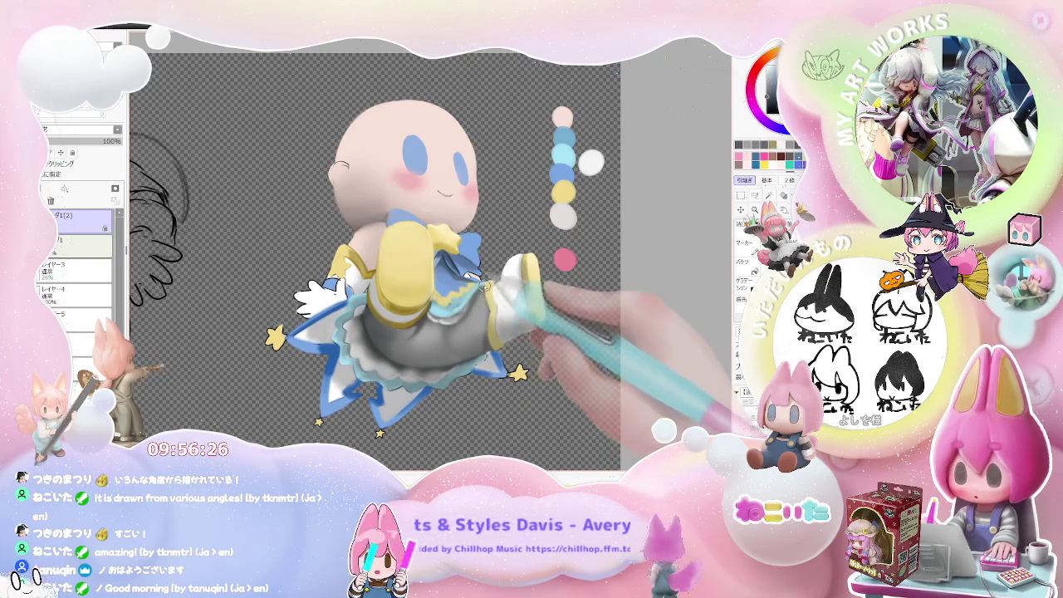
{"action": "scroll", "coordinate": [491, 287], "scroll_direction": "down", "scroll_amount": 1}
{"action": "left_click_drag", "start_coordinate": [316, 341], "coordinate": [499, 340]}
{"action": "left_click_drag", "start_coordinate": [399, 299], "coordinate": [504, 347]}
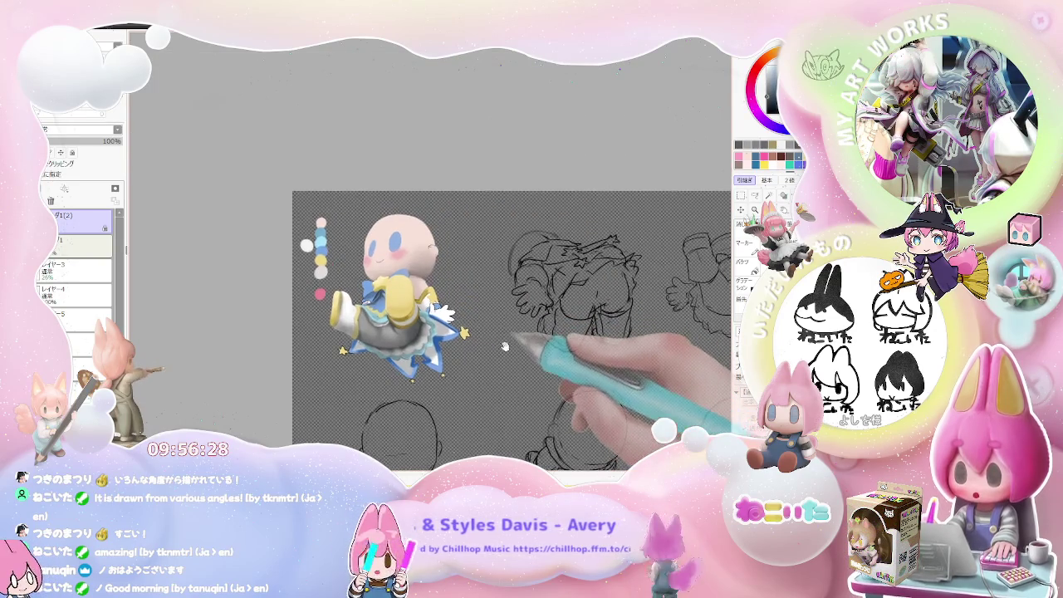
{"action": "scroll", "coordinate": [504, 347], "scroll_direction": "up", "scroll_amount": 2}
{"action": "scroll", "coordinate": [416, 337], "scroll_direction": "up", "scroll_amount": 2}
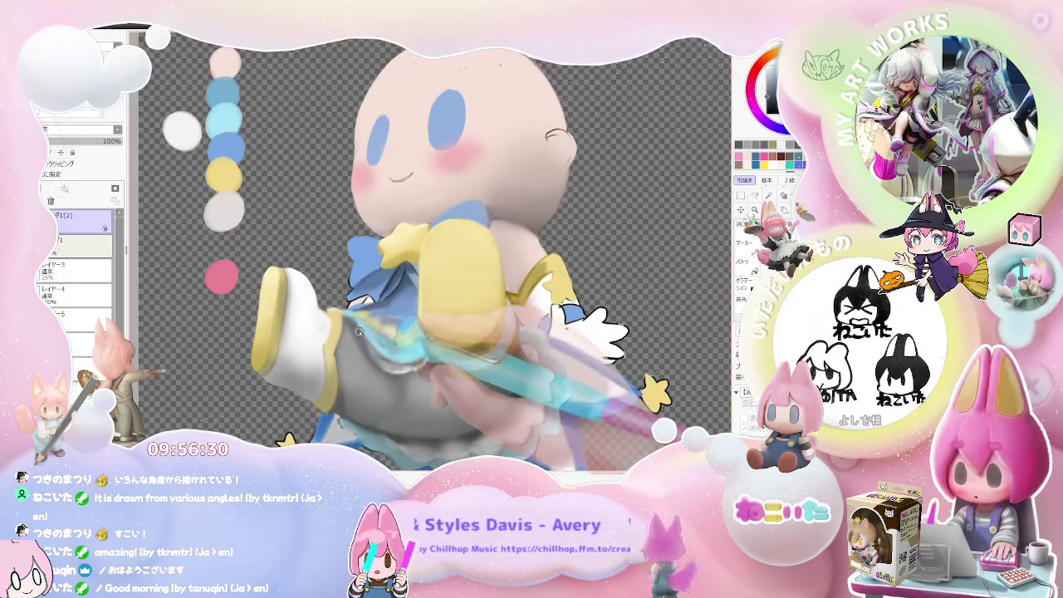
{"action": "scroll", "coordinate": [364, 343], "scroll_direction": "down", "scroll_amount": 1}
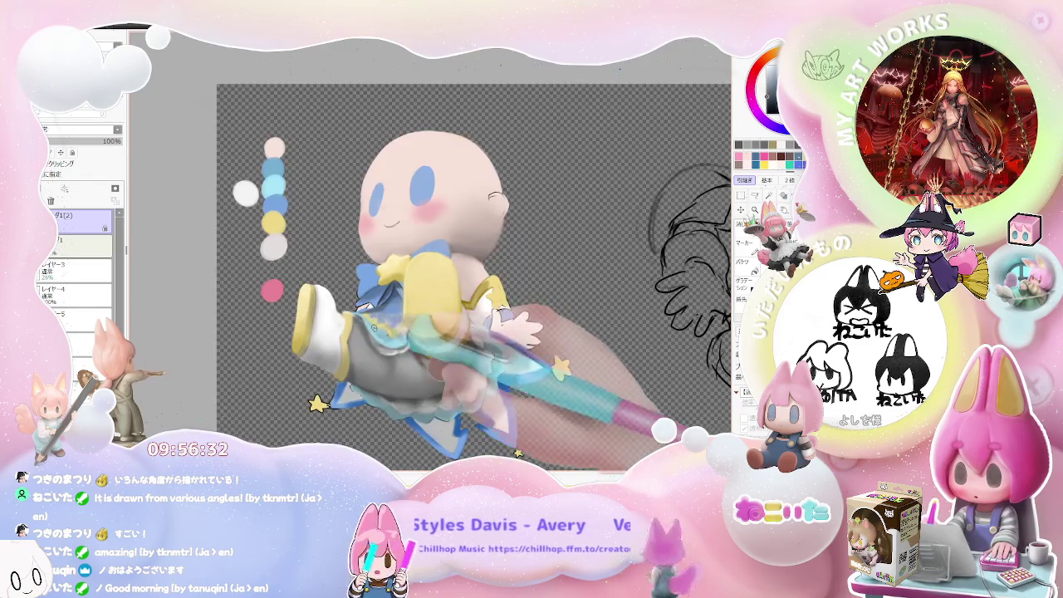
{"action": "scroll", "coordinate": [364, 343], "scroll_direction": "down", "scroll_amount": 2}
{"action": "left_click_drag", "start_coordinate": [490, 349], "coordinate": [541, 358]}
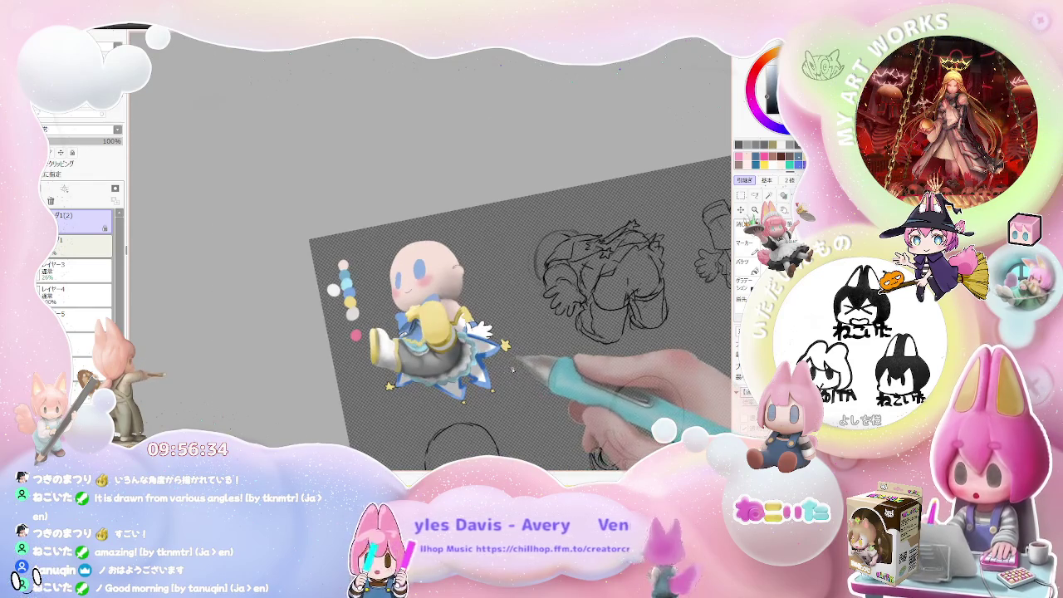
{"action": "scroll", "coordinate": [465, 324], "scroll_direction": "up", "scroll_amount": 2}
{"action": "scroll", "coordinate": [453, 316], "scroll_direction": "up", "scroll_amount": 2}
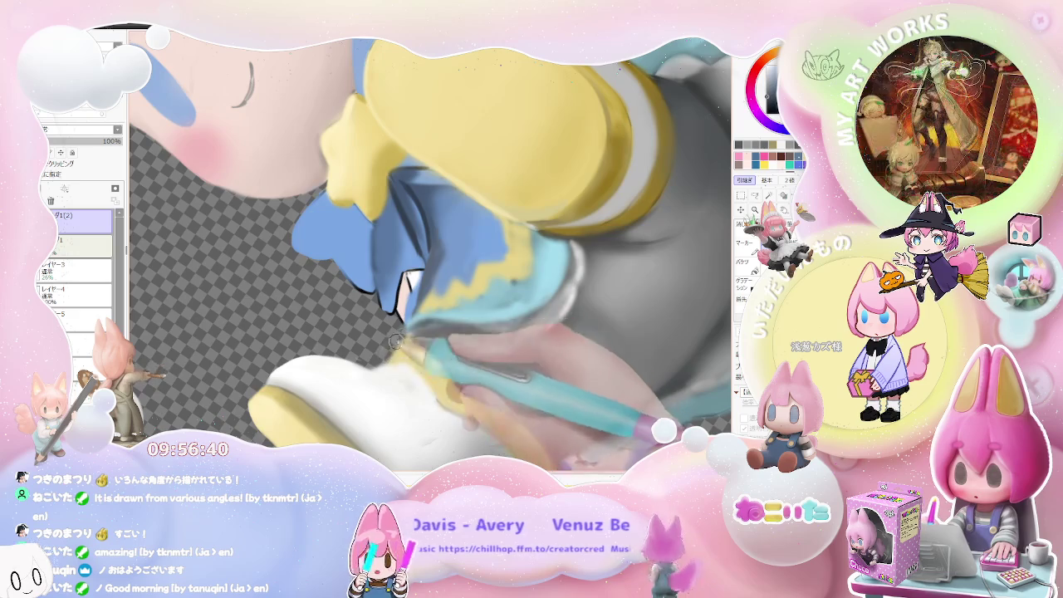
{"action": "scroll", "coordinate": [405, 327], "scroll_direction": "down", "scroll_amount": 3}
{"action": "scroll", "coordinate": [510, 318], "scroll_direction": "down", "scroll_amount": 1}
{"action": "key", "text": "Delete"}
{"action": "key", "text": "Delete"}
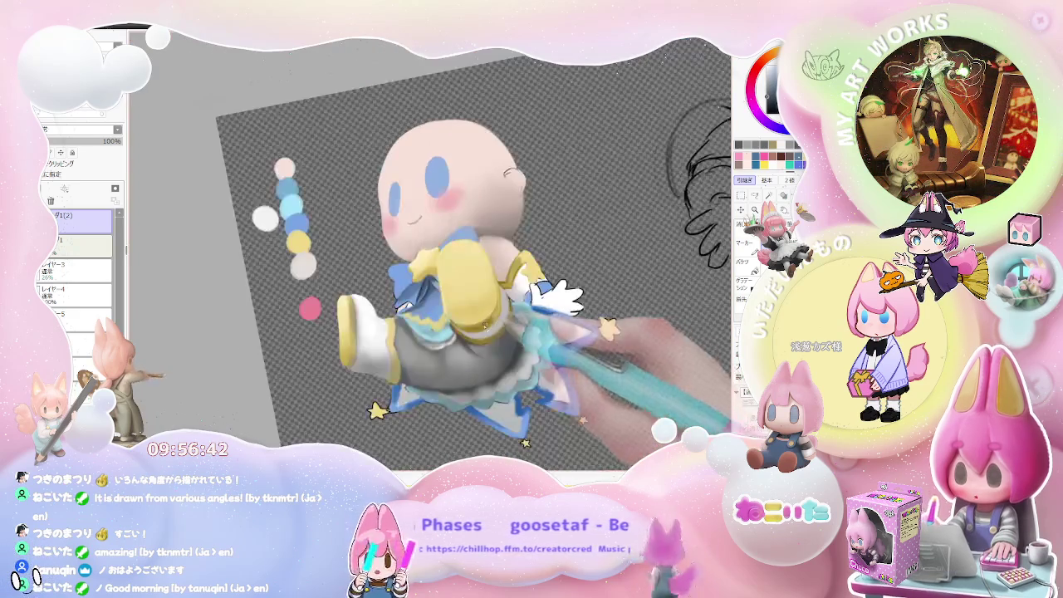
{"action": "scroll", "coordinate": [449, 319], "scroll_direction": "up", "scroll_amount": 2}
{"action": "scroll", "coordinate": [394, 320], "scroll_direction": "up", "scroll_amount": 3}
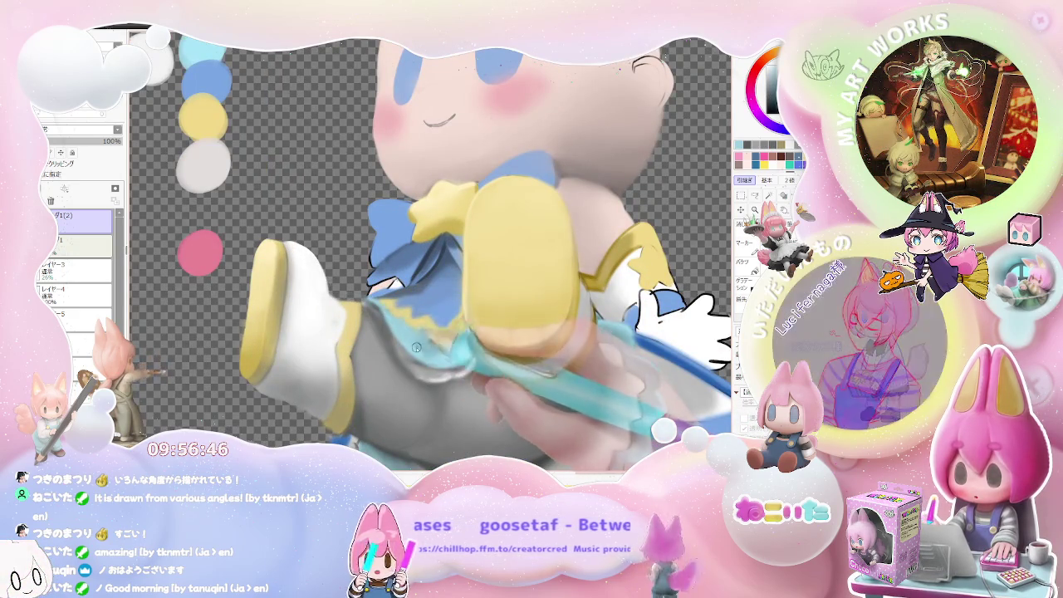
{"action": "scroll", "coordinate": [395, 321], "scroll_direction": "down", "scroll_amount": 1}
{"action": "scroll", "coordinate": [396, 321], "scroll_direction": "down", "scroll_amount": 2}
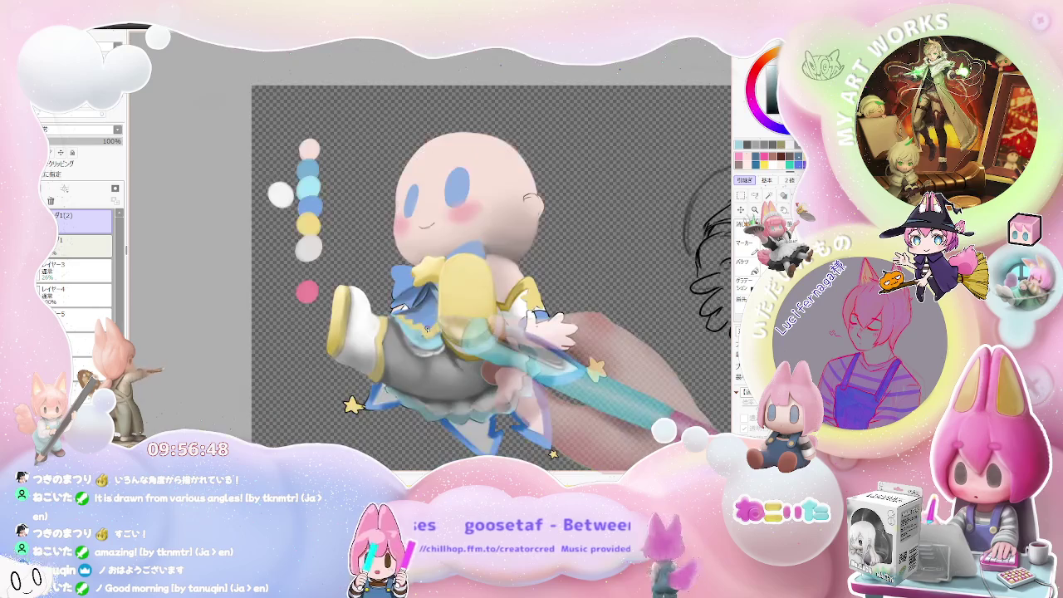
{"action": "scroll", "coordinate": [463, 324], "scroll_direction": "up", "scroll_amount": 5}
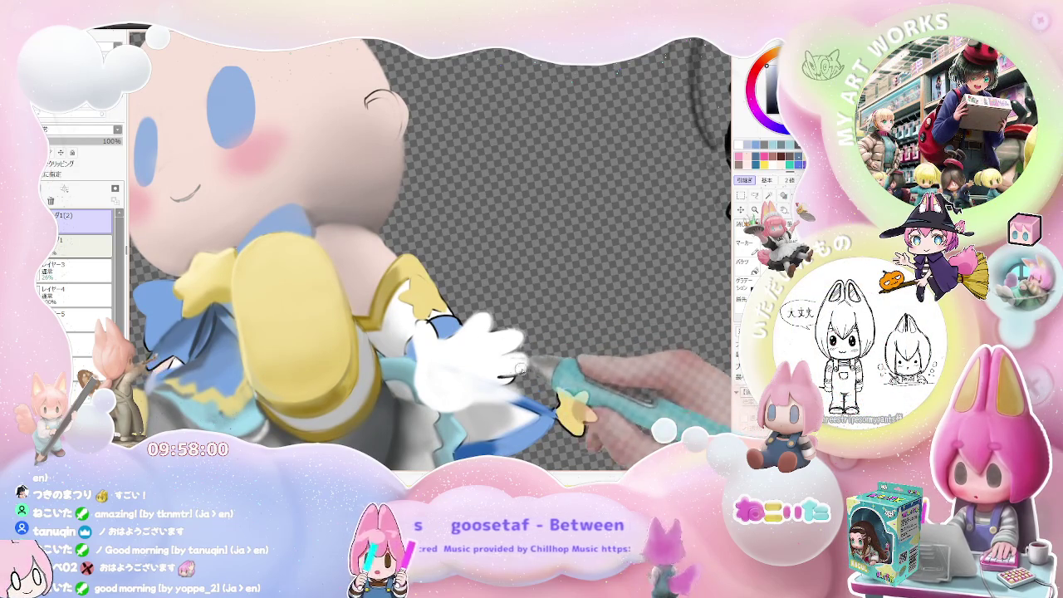
{"action": "scroll", "coordinate": [520, 369], "scroll_direction": "down", "scroll_amount": 1}
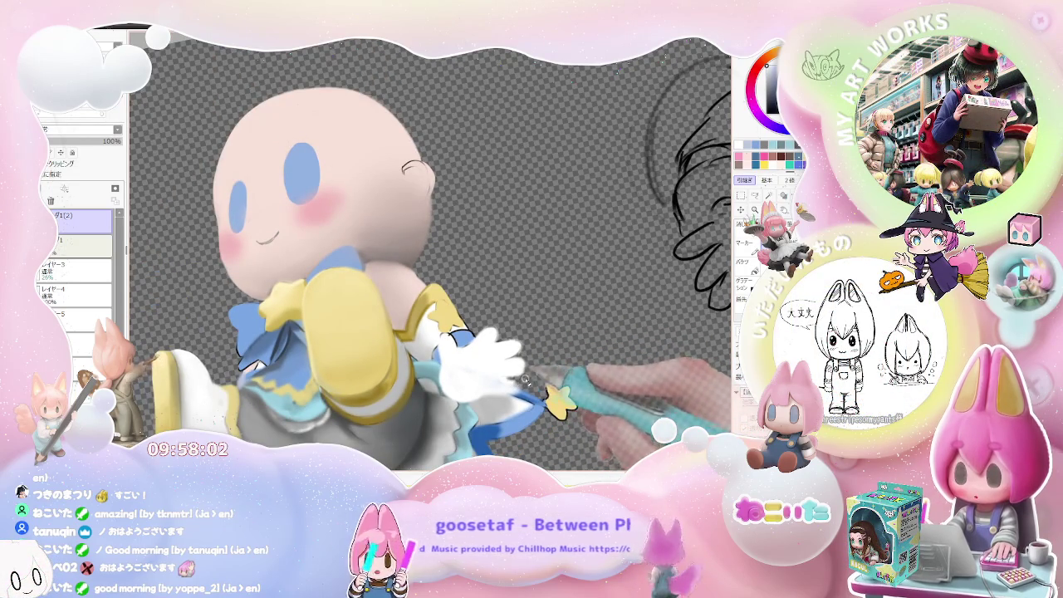
{"action": "scroll", "coordinate": [524, 381], "scroll_direction": "down", "scroll_amount": 2}
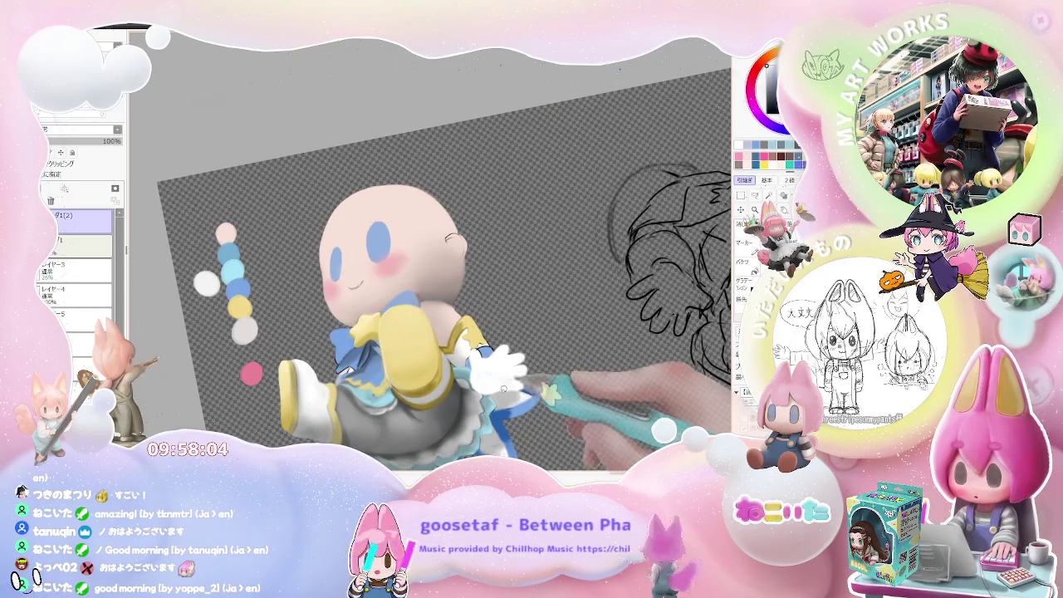
{"action": "mouse_move", "coordinate": [510, 392]}
{"action": "left_mouse_down"}
{"action": "mouse_move", "coordinate": [562, 352]}
{"action": "mouse_move", "coordinate": [570, 380]}
{"action": "left_mouse_up"}
{"action": "scroll", "coordinate": [499, 366], "scroll_direction": "up", "scroll_amount": 2}
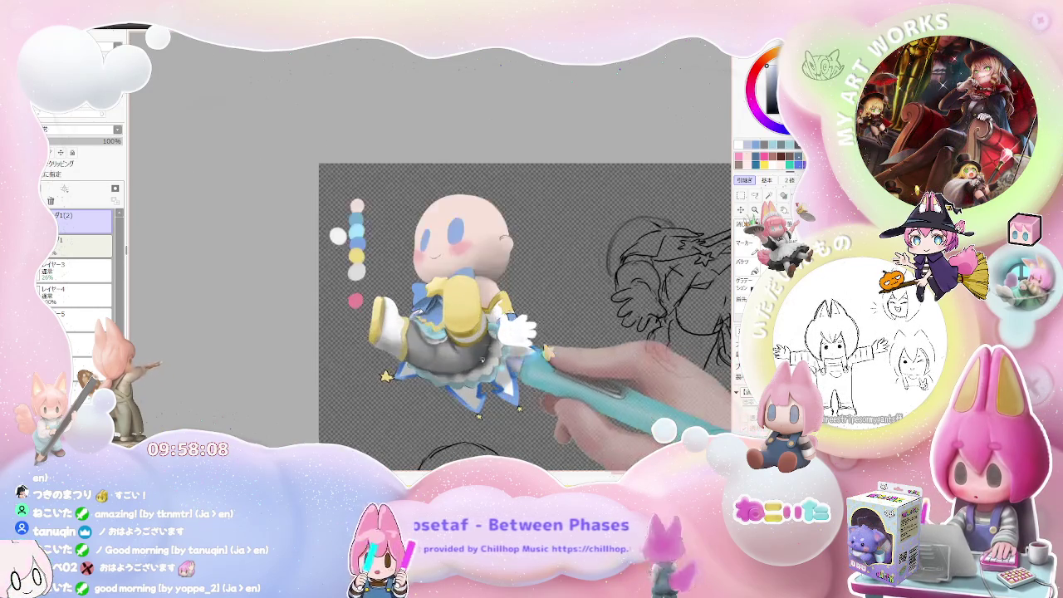
{"action": "scroll", "coordinate": [457, 349], "scroll_direction": "up", "scroll_amount": 3}
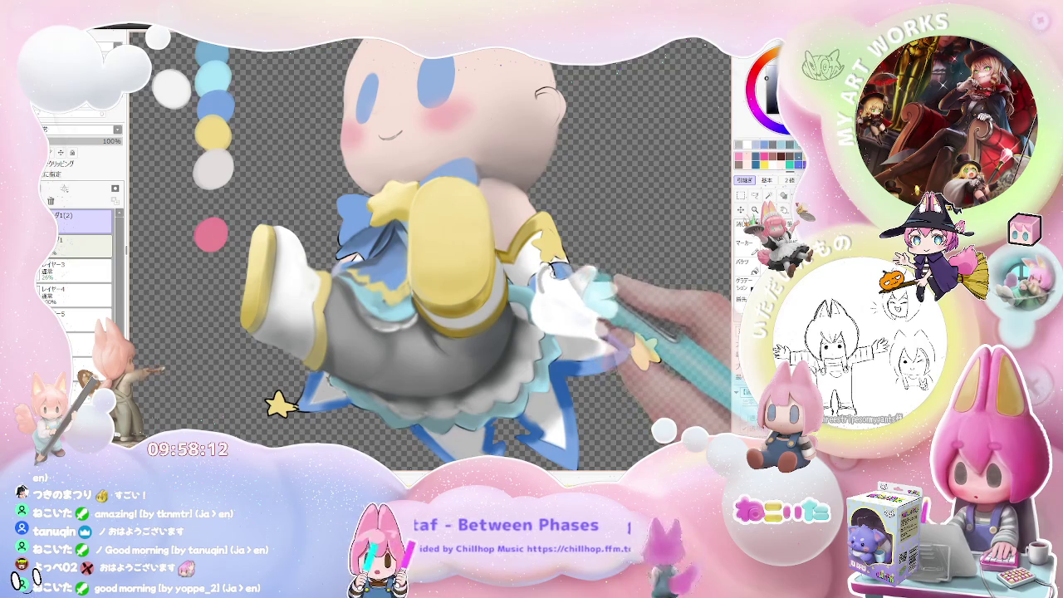
{"action": "scroll", "coordinate": [581, 286], "scroll_direction": "down", "scroll_amount": 2}
{"action": "scroll", "coordinate": [615, 316], "scroll_direction": "down", "scroll_amount": 1}
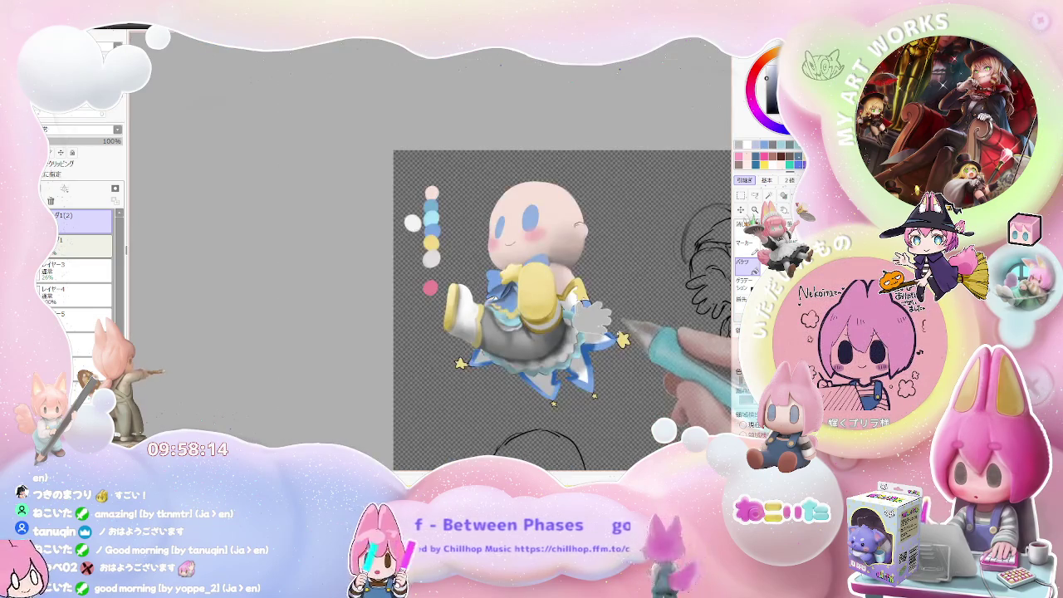
{"action": "left_click_drag", "start_coordinate": [621, 329], "coordinate": [568, 362]}
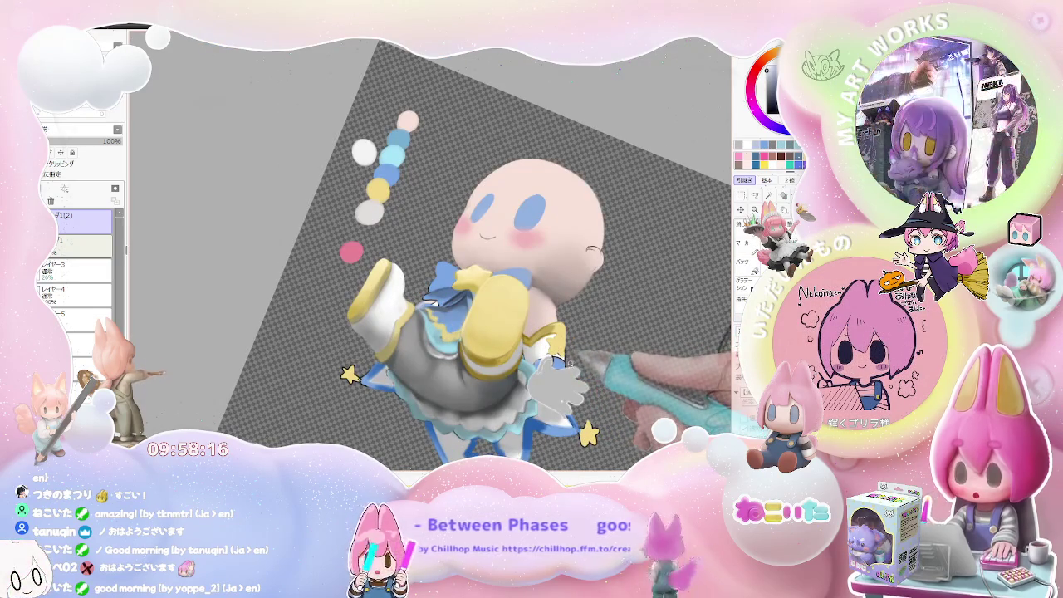
{"action": "scroll", "coordinate": [579, 358], "scroll_direction": "up", "scroll_amount": 1}
{"action": "scroll", "coordinate": [565, 357], "scroll_direction": "up", "scroll_amount": 1}
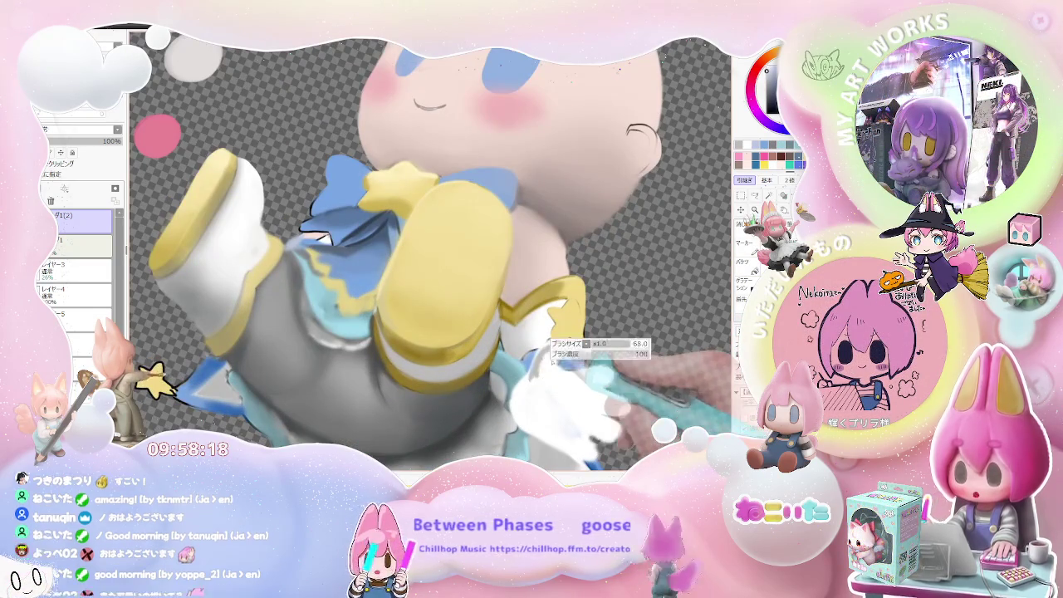
{"action": "scroll", "coordinate": [544, 365], "scroll_direction": "down", "scroll_amount": 1}
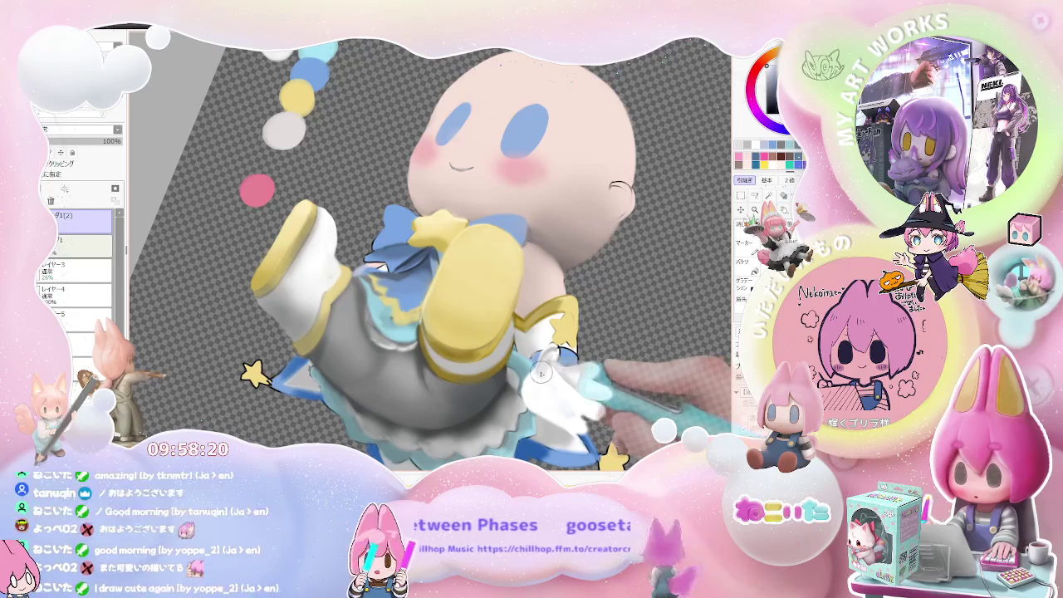
{"action": "scroll", "coordinate": [544, 372], "scroll_direction": "down", "scroll_amount": 1}
{"action": "scroll", "coordinate": [627, 398], "scroll_direction": "down", "scroll_amount": 1}
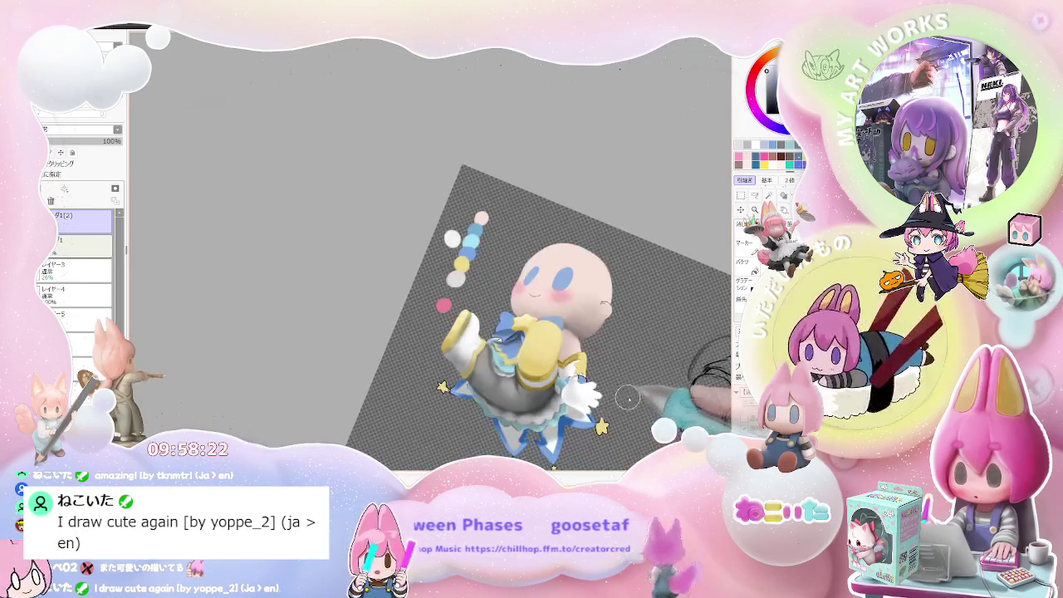
{"action": "scroll", "coordinate": [510, 355], "scroll_direction": "up", "scroll_amount": 1}
{"action": "scroll", "coordinate": [498, 295], "scroll_direction": "up", "scroll_amount": 1}
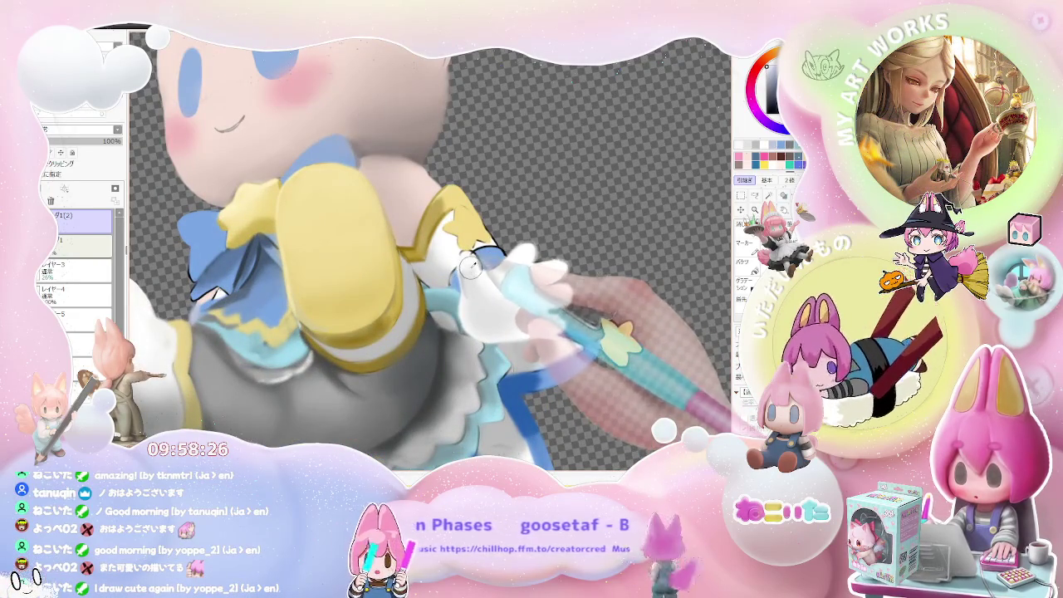
{"action": "left_click_drag", "start_coordinate": [481, 291], "coordinate": [521, 270]}
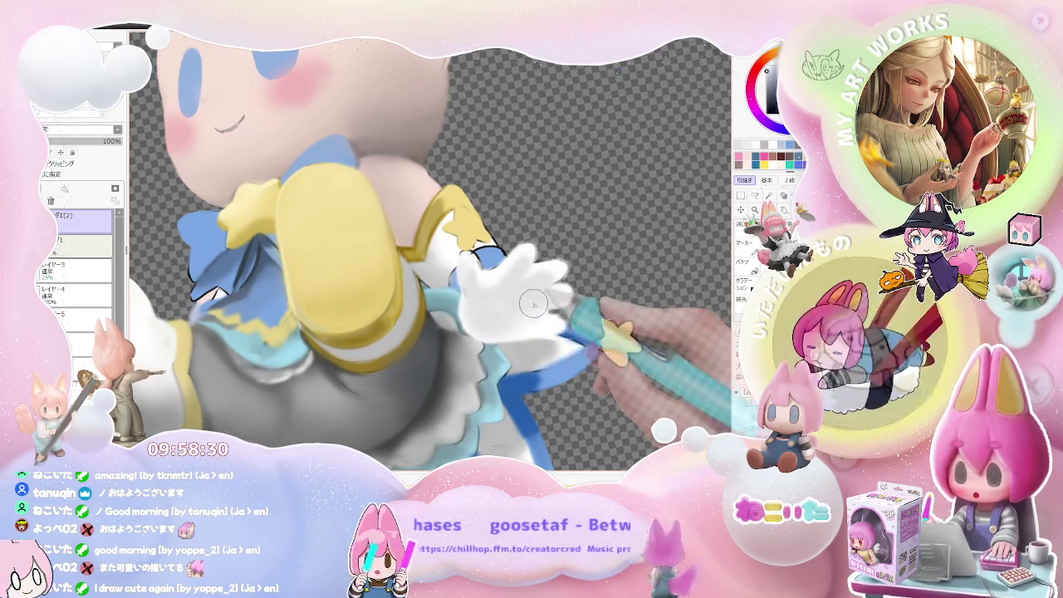
{"action": "key", "text": "ctrl+minus"}
{"action": "key", "text": "End"}
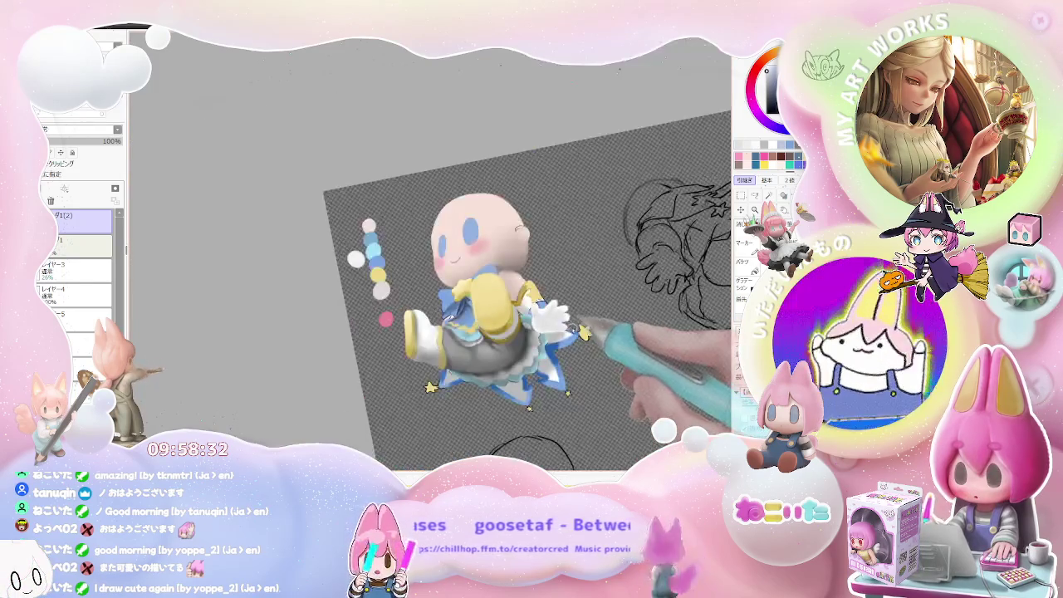
{"action": "key", "text": "End"}
{"action": "key", "text": "End"}
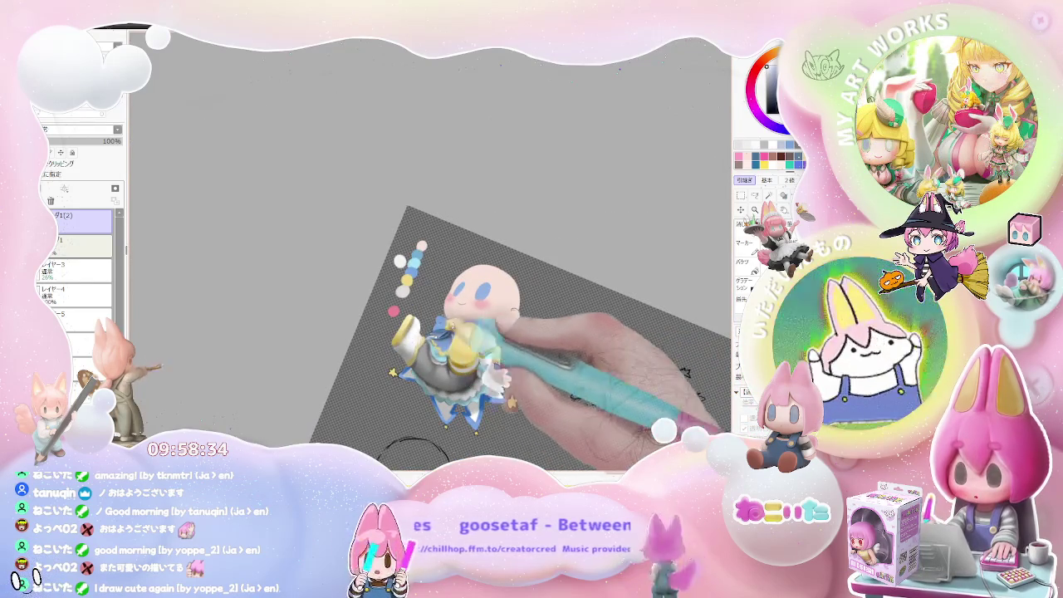
{"action": "key", "text": "ctrl+plus"}
{"action": "key", "text": "Home"}
{"action": "key", "text": "ctrl+plus"}
{"action": "key", "text": "ctrl+plus"}
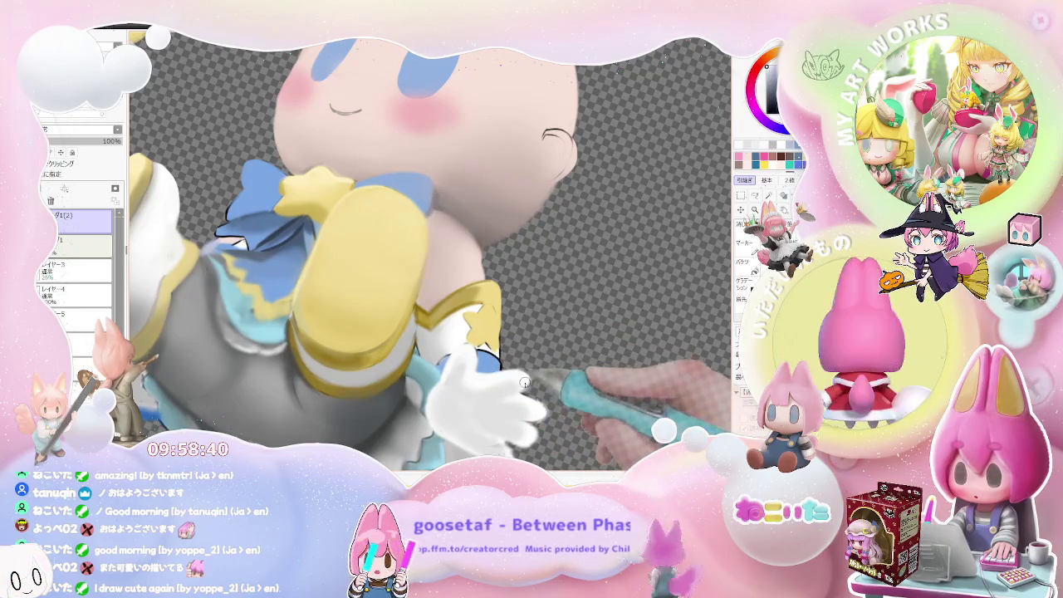
{"action": "key", "text": "ctrl+minus"}
{"action": "key", "text": "ctrl+minus"}
{"action": "key", "text": "ctrl+minus"}
{"action": "key", "text": "End"}
{"action": "key", "text": "End"}
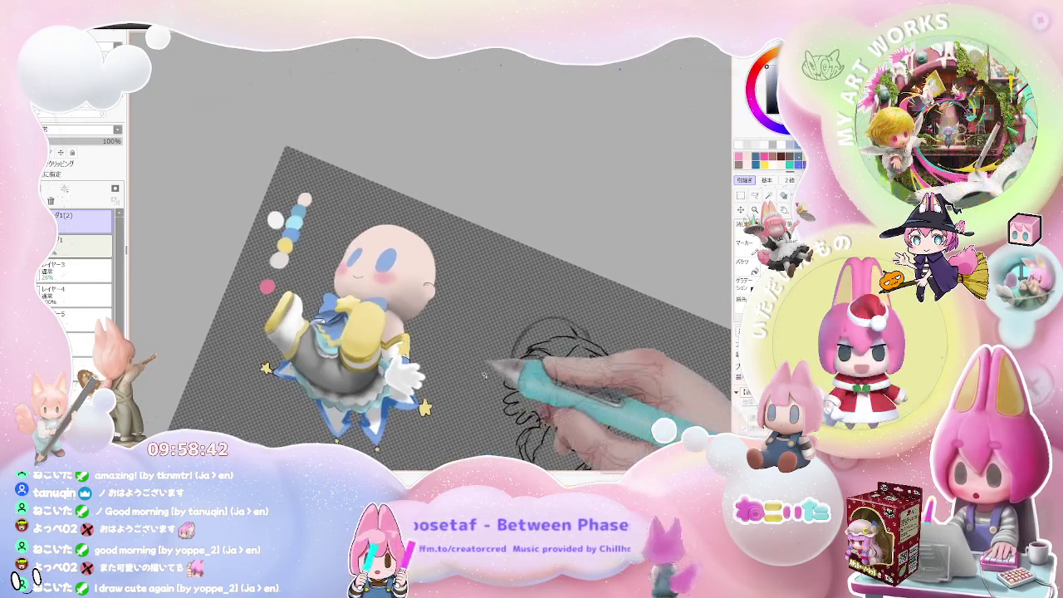
{"action": "key", "text": "ctrl+plus"}
{"action": "key", "text": "Delete"}
{"action": "key", "text": "Delete"}
{"action": "key", "text": "Delete"}
{"action": "key", "text": "ctrl+plus"}
{"action": "key", "text": "ctrl+plus"}
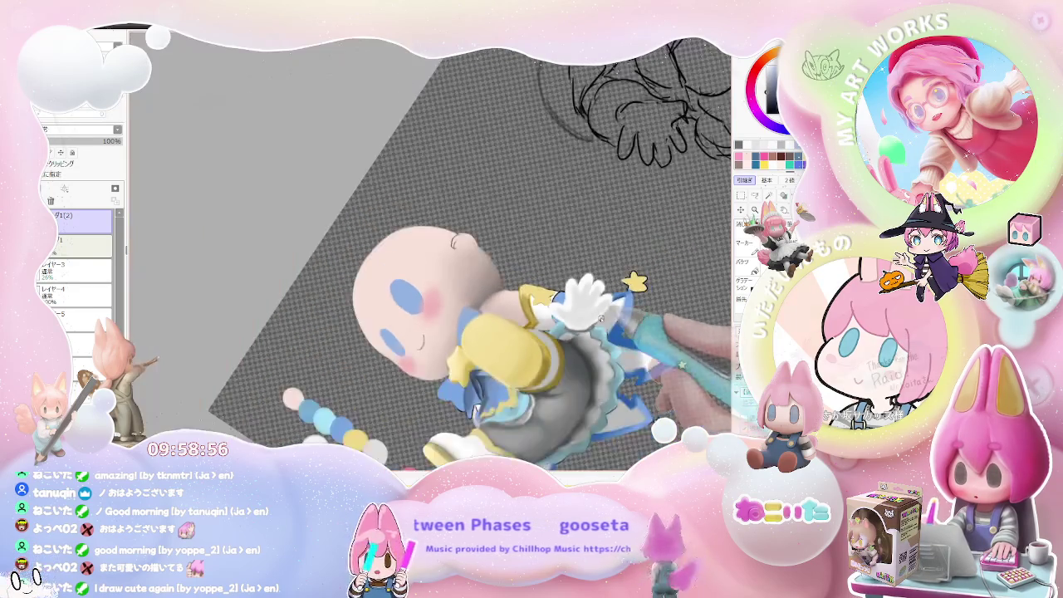
{"action": "left_click_drag", "start_coordinate": [632, 282], "coordinate": [589, 339]}
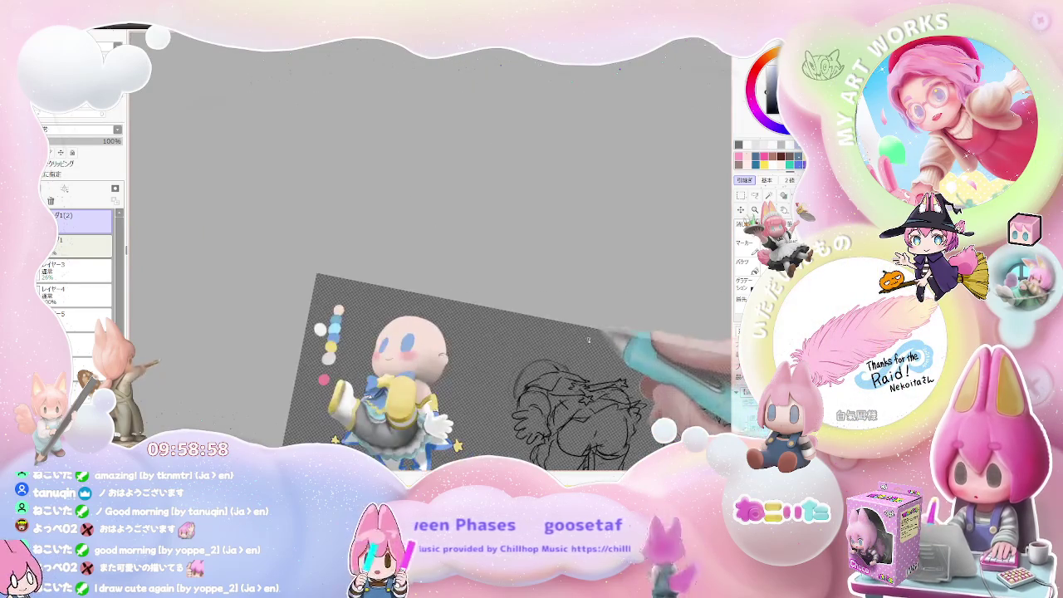
{"action": "scroll", "coordinate": [496, 402], "scroll_direction": "up", "scroll_amount": 5}
{"action": "scroll", "coordinate": [434, 336], "scroll_direction": "up", "scroll_amount": 3}
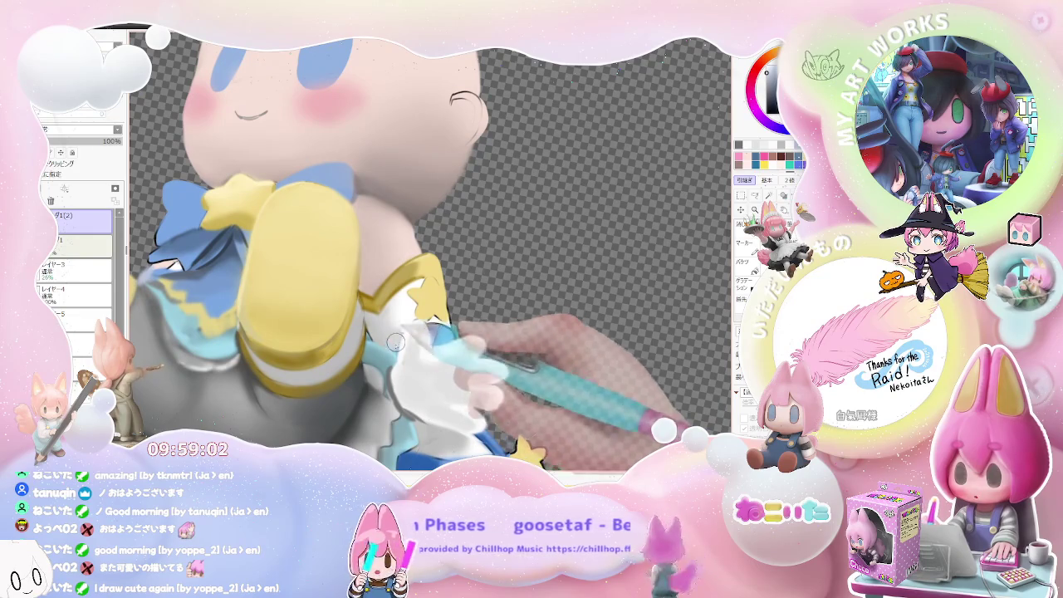
{"action": "scroll", "coordinate": [397, 340], "scroll_direction": "down", "scroll_amount": 3}
{"action": "scroll", "coordinate": [443, 332], "scroll_direction": "up", "scroll_amount": 4}
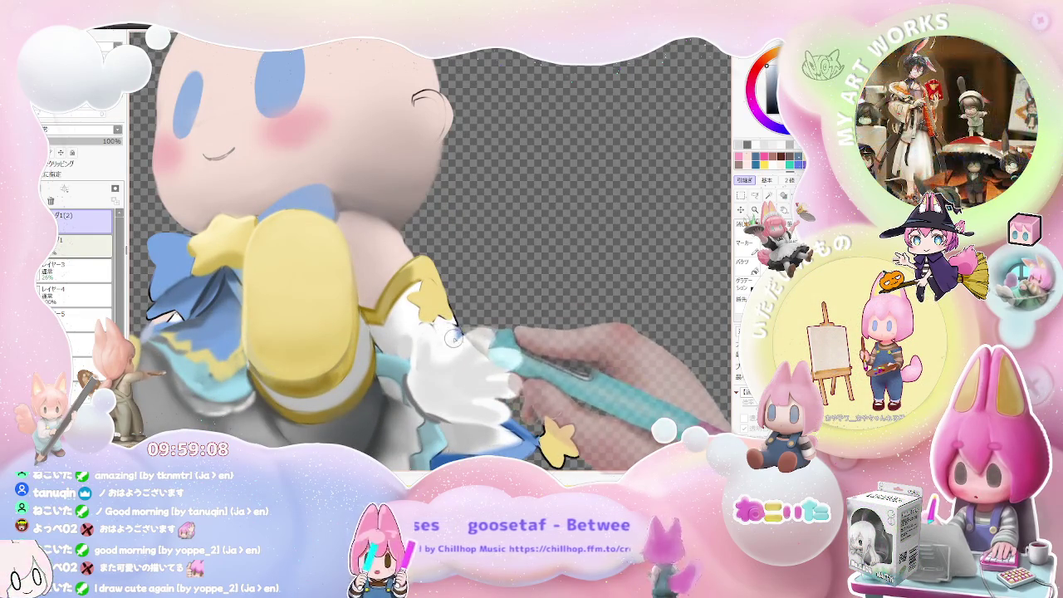
{"action": "scroll", "coordinate": [462, 335], "scroll_direction": "down", "scroll_amount": 3}
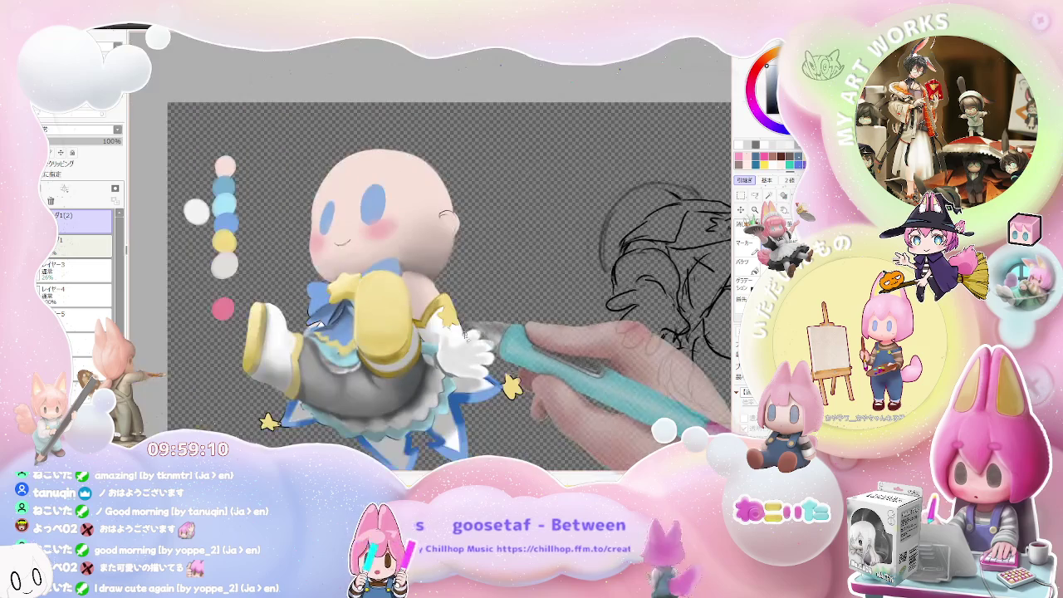
{"action": "scroll", "coordinate": [452, 349], "scroll_direction": "up", "scroll_amount": 2}
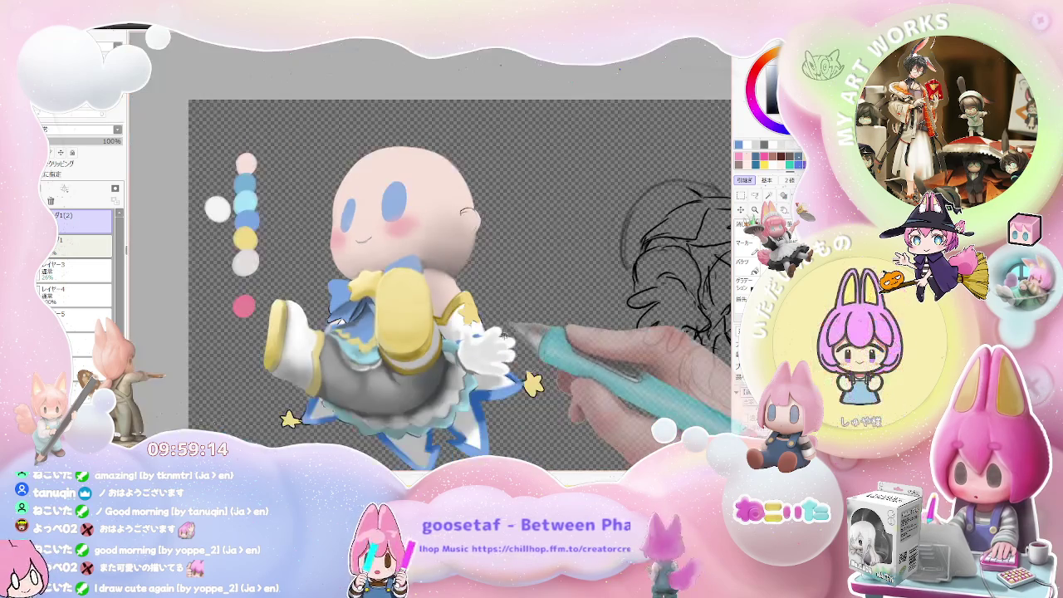
{"action": "scroll", "coordinate": [531, 345], "scroll_direction": "down", "scroll_amount": 3}
{"action": "scroll", "coordinate": [539, 354], "scroll_direction": "up", "scroll_amount": 2}
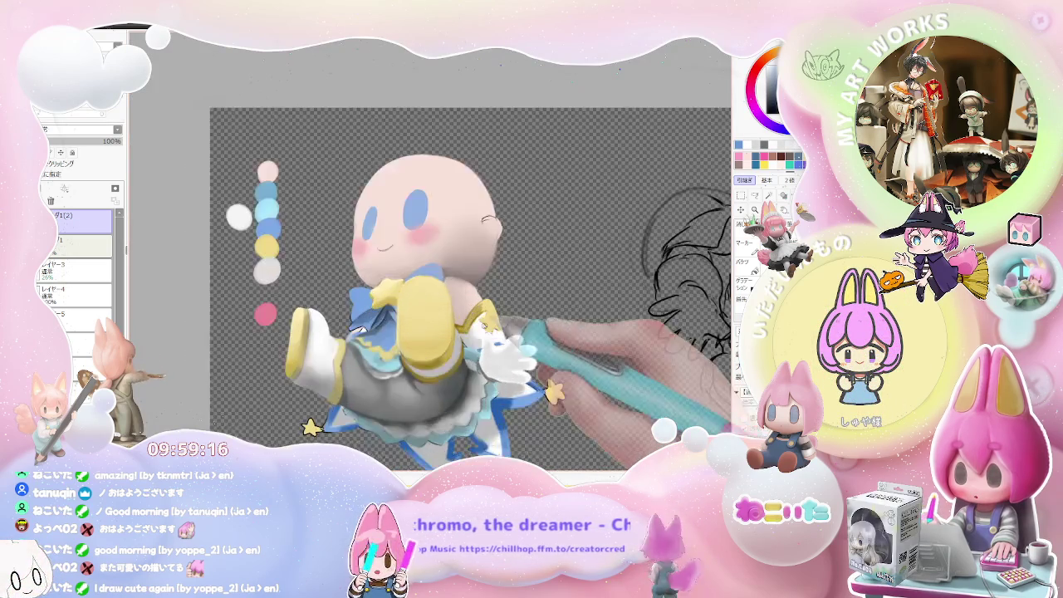
{"action": "scroll", "coordinate": [499, 341], "scroll_direction": "up", "scroll_amount": 2}
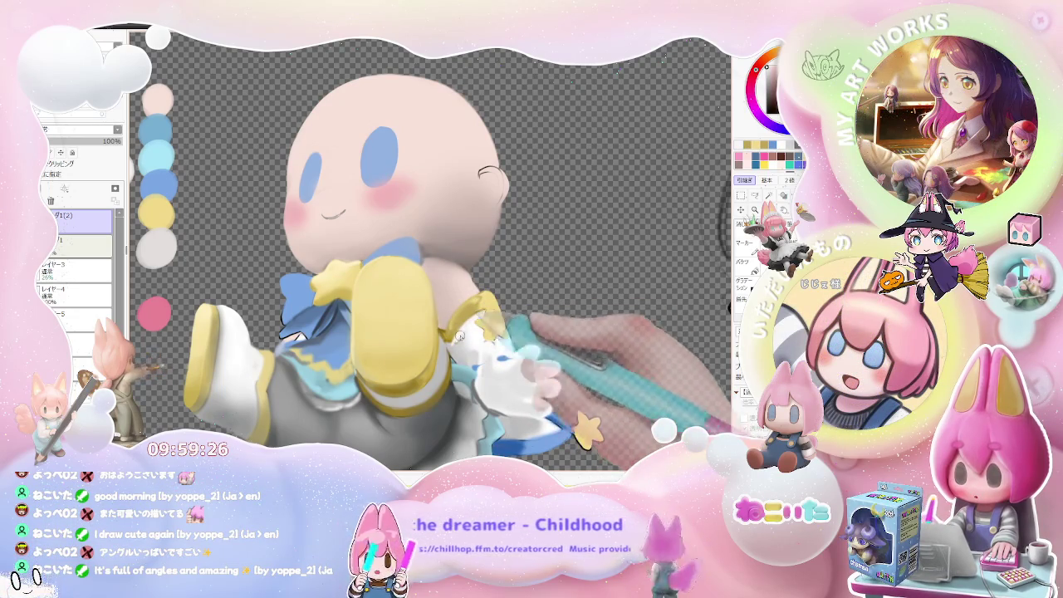
{"action": "scroll", "coordinate": [466, 331], "scroll_direction": "down", "scroll_amount": 2}
{"action": "scroll", "coordinate": [465, 335], "scroll_direction": "up", "scroll_amount": 2}
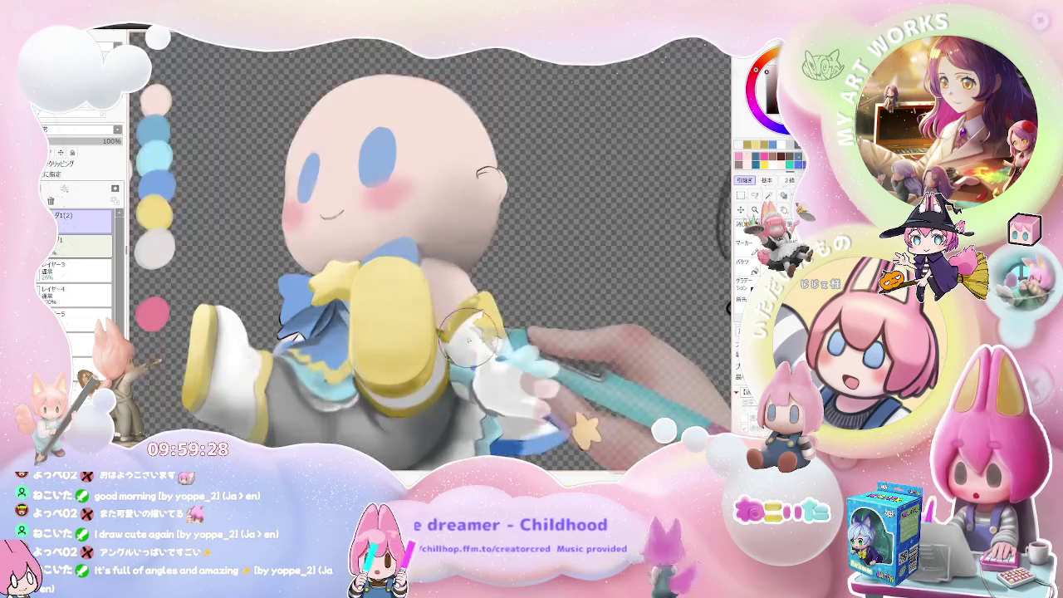
{"action": "scroll", "coordinate": [477, 332], "scroll_direction": "down", "scroll_amount": 3}
{"action": "scroll", "coordinate": [532, 339], "scroll_direction": "down", "scroll_amount": 2}
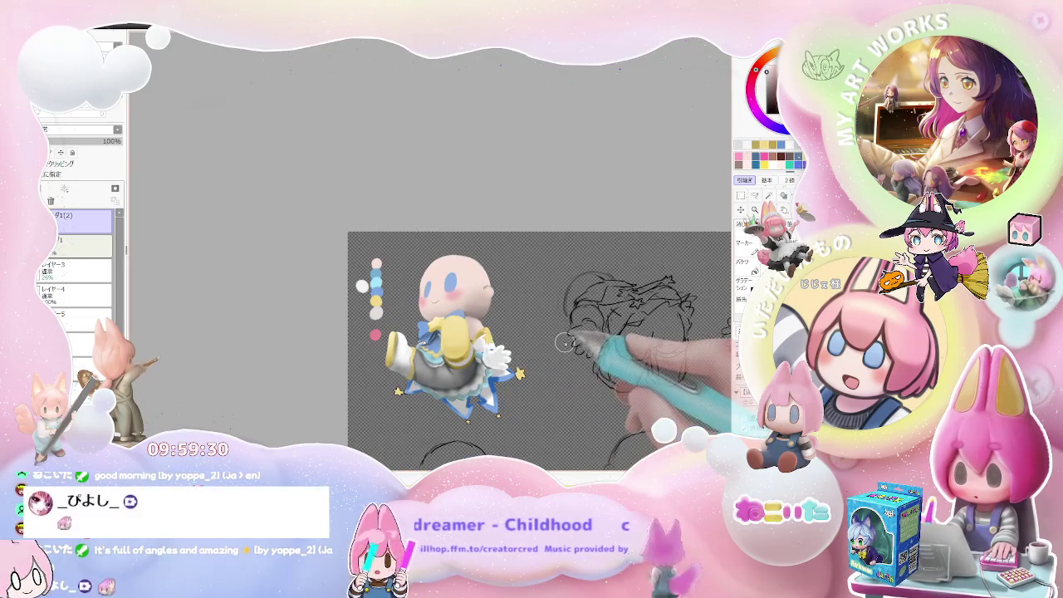
{"action": "key", "text": "h"}
{"action": "scroll", "coordinate": [564, 345], "scroll_direction": "down", "scroll_amount": 1}
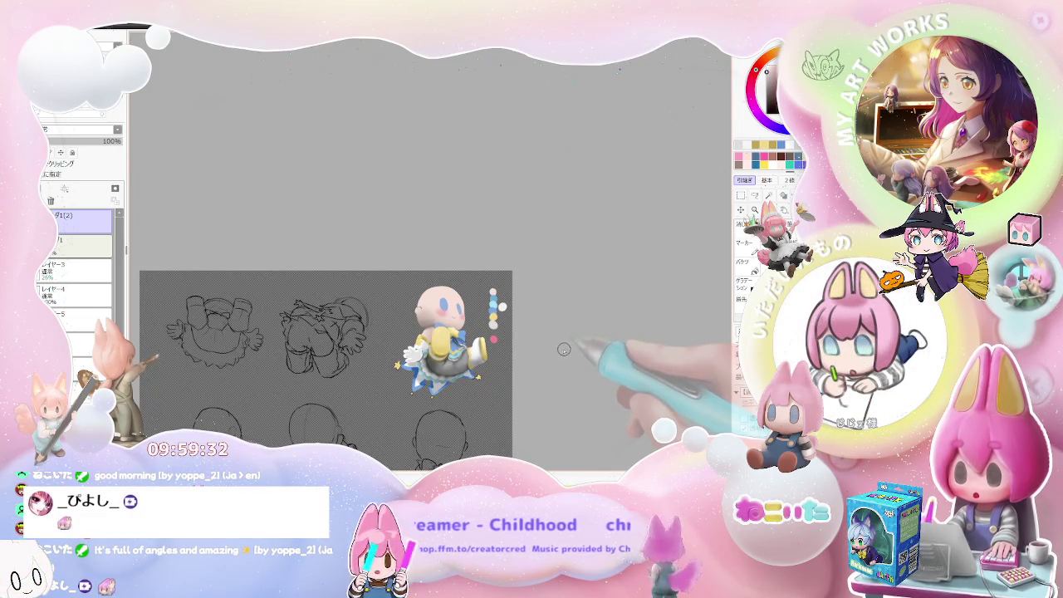
{"action": "scroll", "coordinate": [565, 350], "scroll_direction": "up", "scroll_amount": 1}
{"action": "scroll", "coordinate": [465, 341], "scroll_direction": "up", "scroll_amount": 3}
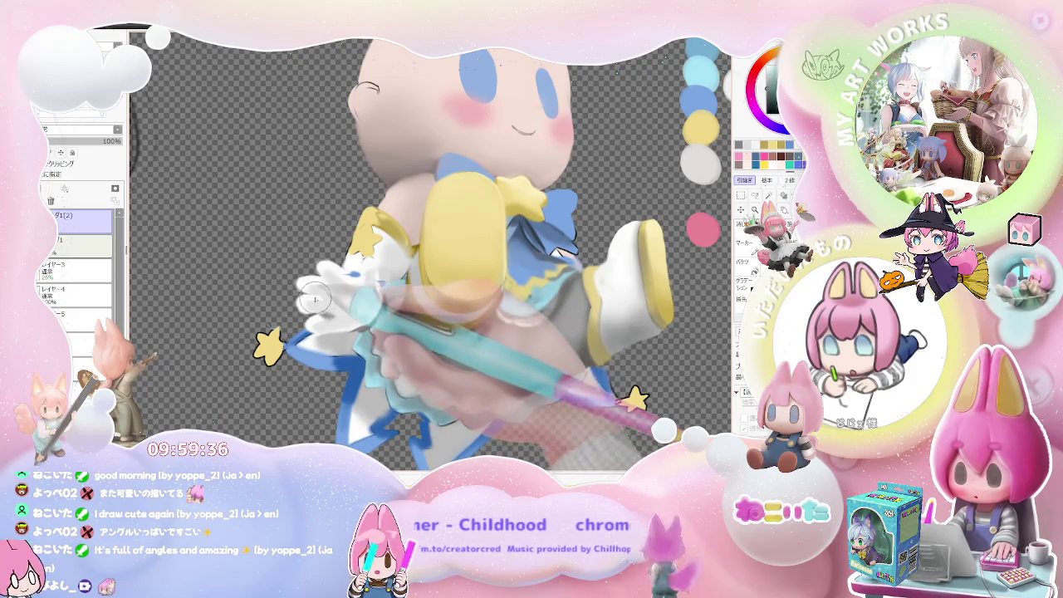
{"action": "scroll", "coordinate": [333, 317], "scroll_direction": "down", "scroll_amount": 2}
{"action": "scroll", "coordinate": [341, 303], "scroll_direction": "down", "scroll_amount": 2}
{"action": "scroll", "coordinate": [354, 289], "scroll_direction": "down", "scroll_amount": 2}
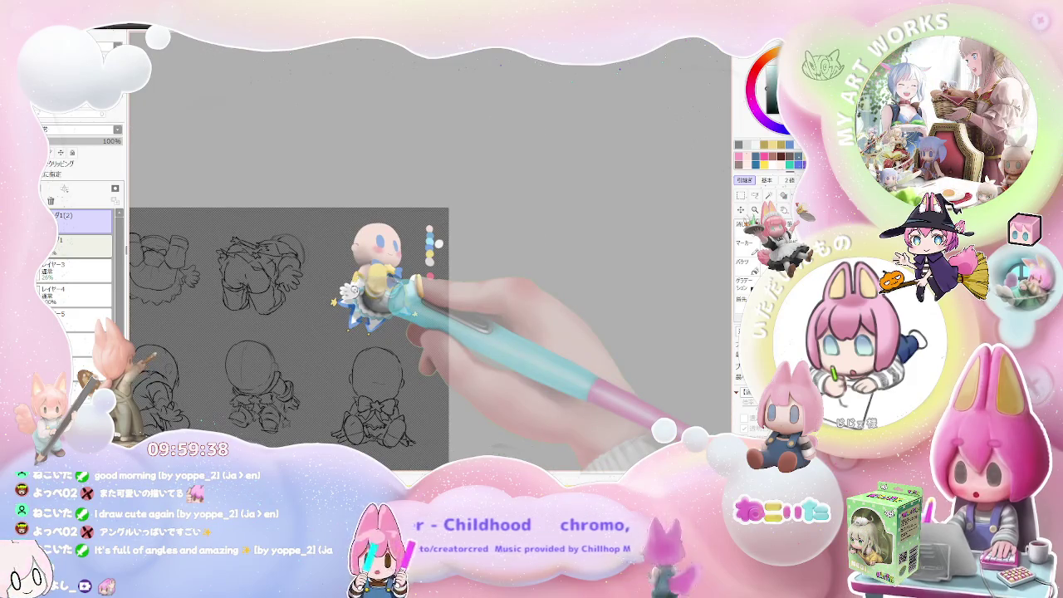
{"action": "scroll", "coordinate": [354, 288], "scroll_direction": "down", "scroll_amount": 1}
{"action": "scroll", "coordinate": [357, 292], "scroll_direction": "down", "scroll_amount": 1}
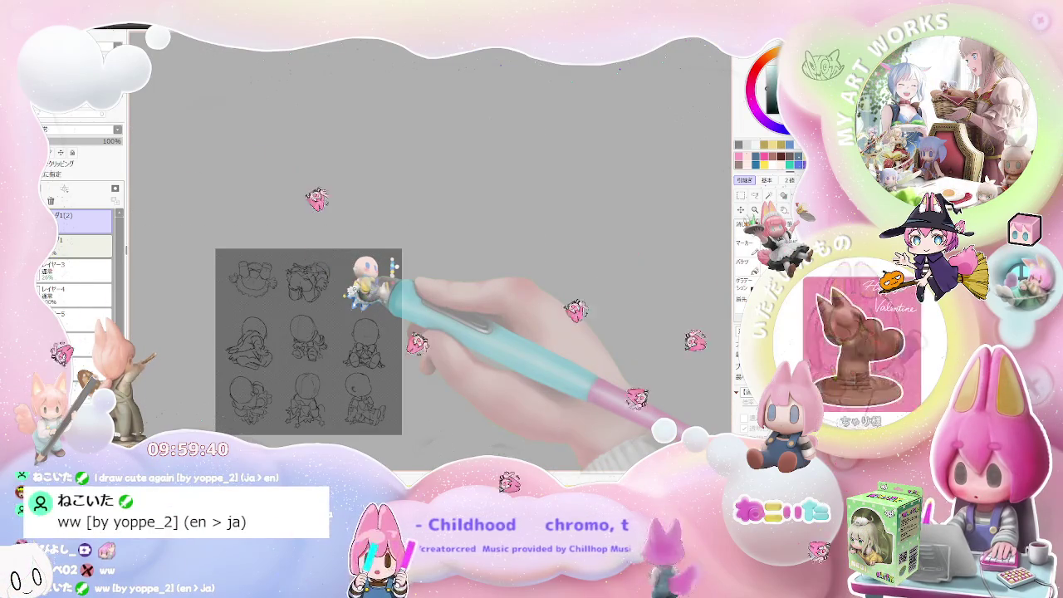
{"action": "scroll", "coordinate": [356, 289], "scroll_direction": "up", "scroll_amount": 1}
{"action": "scroll", "coordinate": [356, 289], "scroll_direction": "up", "scroll_amount": 2}
{"action": "scroll", "coordinate": [356, 288], "scroll_direction": "up", "scroll_amount": 2}
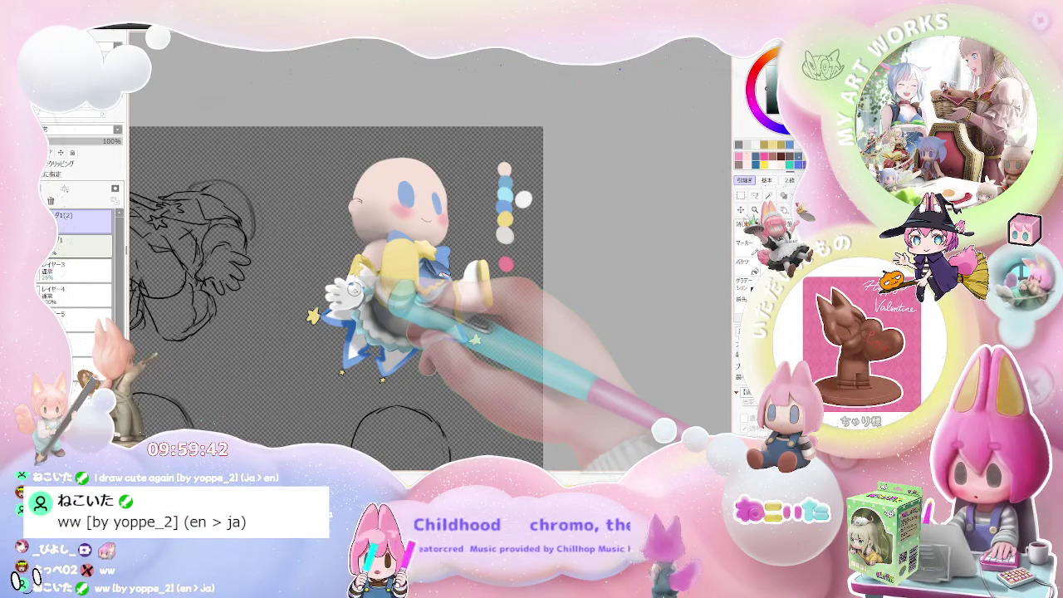
{"action": "scroll", "coordinate": [357, 291], "scroll_direction": "up", "scroll_amount": 2}
{"action": "scroll", "coordinate": [427, 300], "scroll_direction": "up", "scroll_amount": 2}
{"action": "key", "text": "bracketleft"}
{"action": "key", "text": "bracketleft"}
{"action": "key", "text": "bracketleft"}
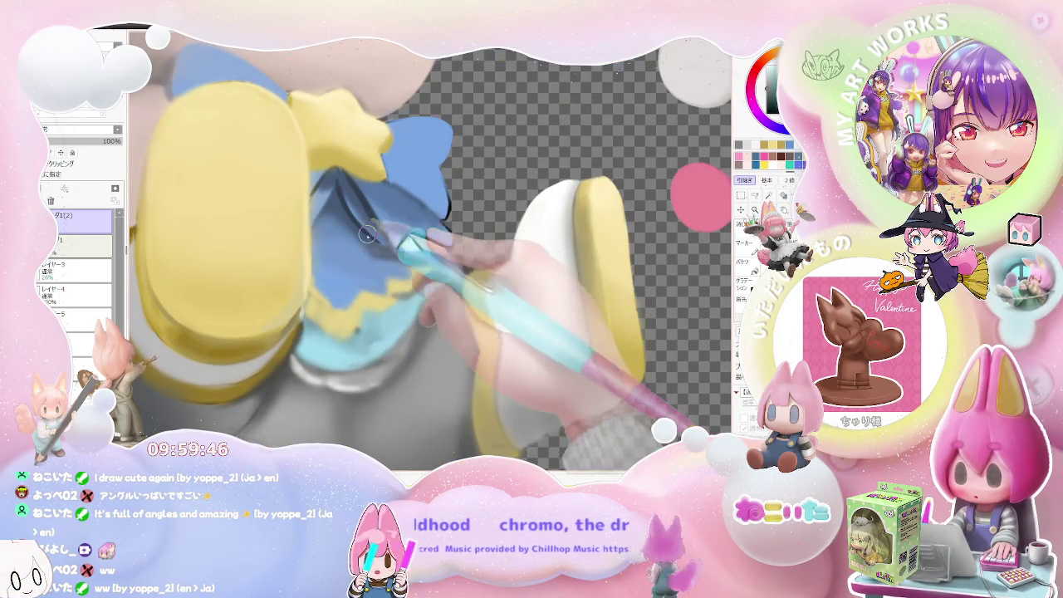
{"action": "scroll", "coordinate": [425, 319], "scroll_direction": "down", "scroll_amount": 1}
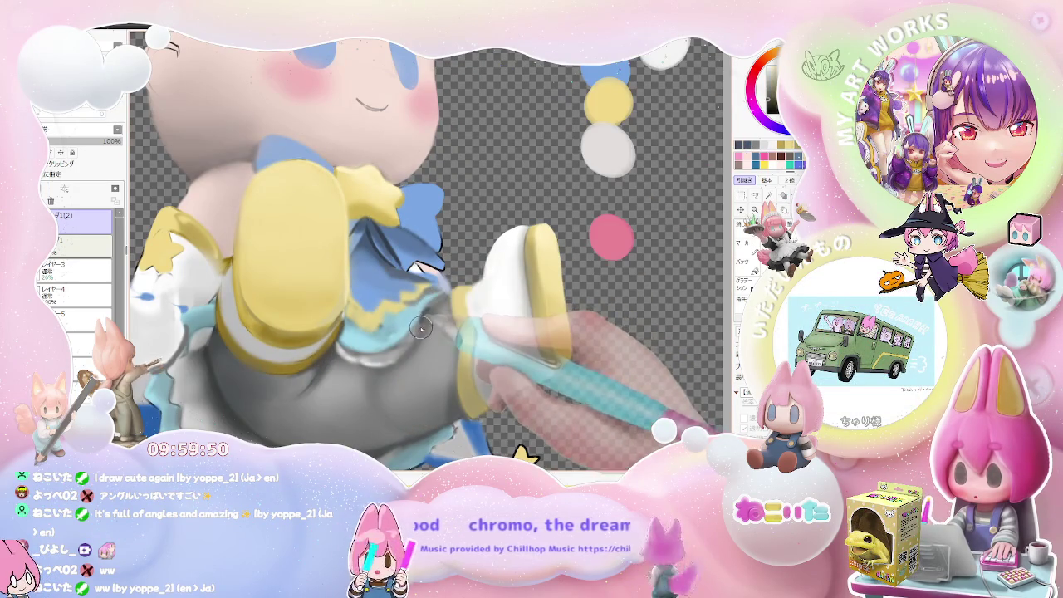
{"action": "scroll", "coordinate": [385, 363], "scroll_direction": "down", "scroll_amount": 1}
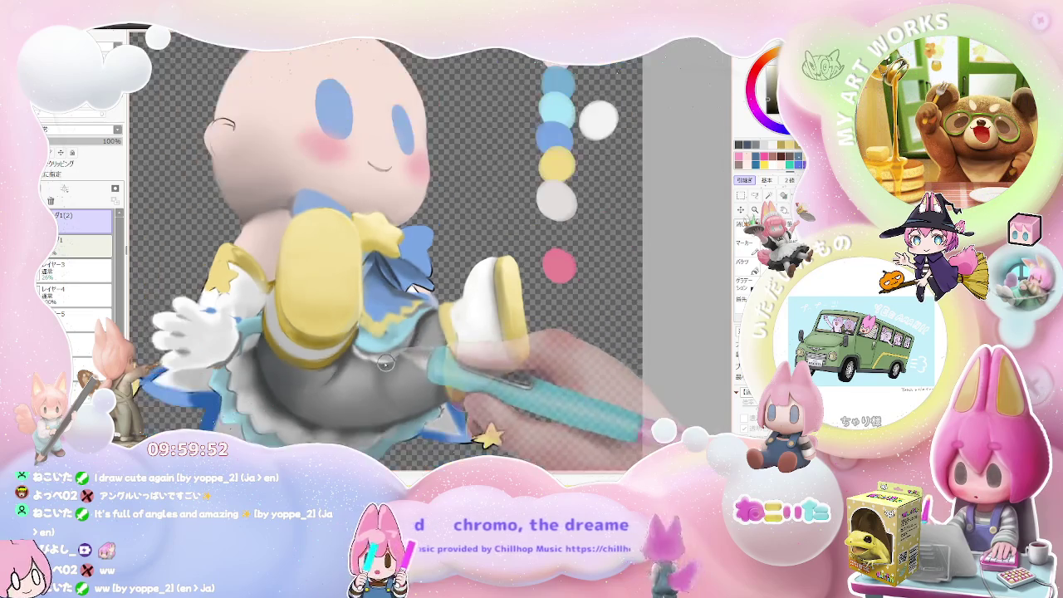
{"action": "scroll", "coordinate": [385, 363], "scroll_direction": "down", "scroll_amount": 2}
{"action": "scroll", "coordinate": [385, 363], "scroll_direction": "down", "scroll_amount": 1}
{"action": "scroll", "coordinate": [399, 349], "scroll_direction": "up", "scroll_amount": 2}
{"action": "scroll", "coordinate": [420, 333], "scroll_direction": "up", "scroll_amount": 1}
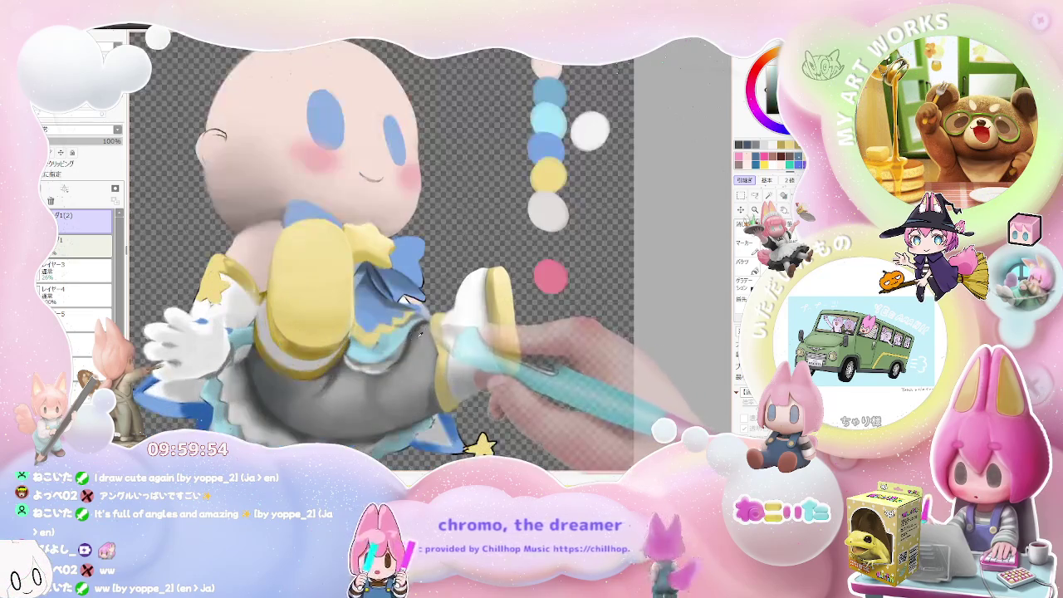
{"action": "scroll", "coordinate": [422, 334], "scroll_direction": "up", "scroll_amount": 1}
{"action": "left_click_drag", "start_coordinate": [410, 339], "coordinate": [397, 357]}
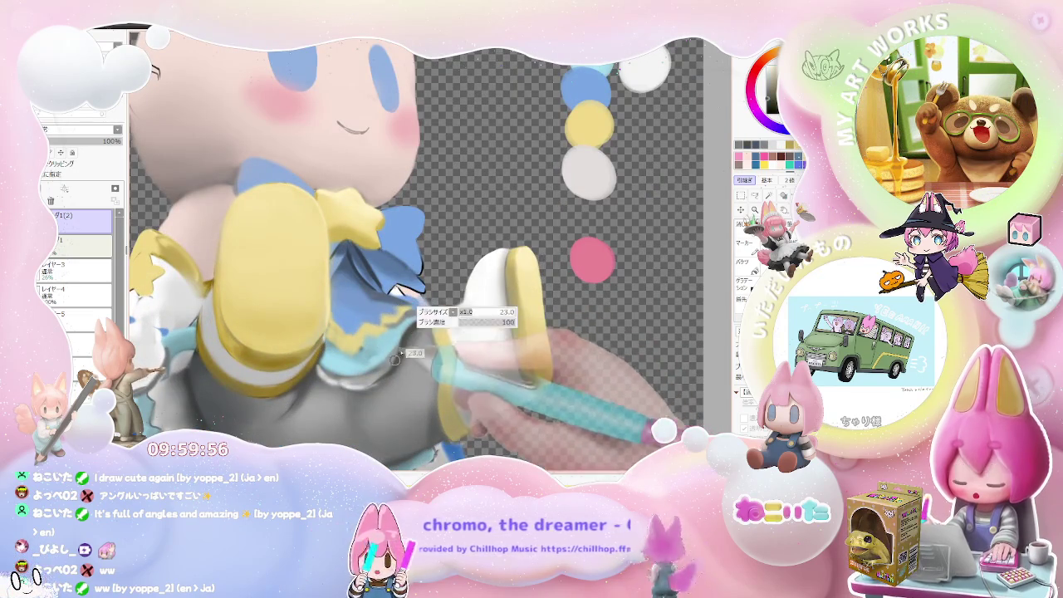
{"action": "scroll", "coordinate": [391, 374], "scroll_direction": "down", "scroll_amount": 1}
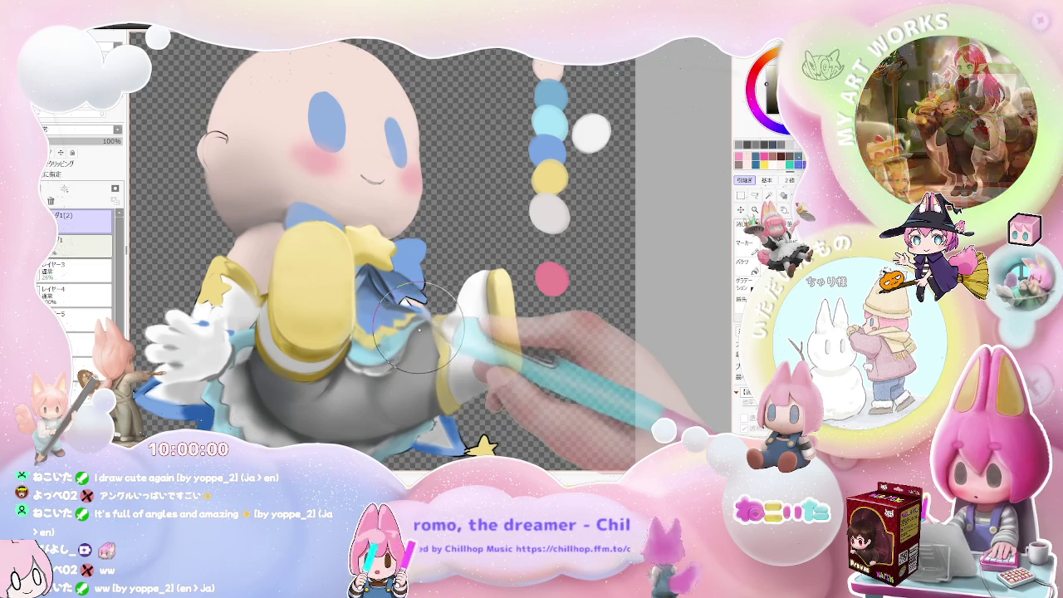
{"action": "scroll", "coordinate": [430, 331], "scroll_direction": "down", "scroll_amount": 2}
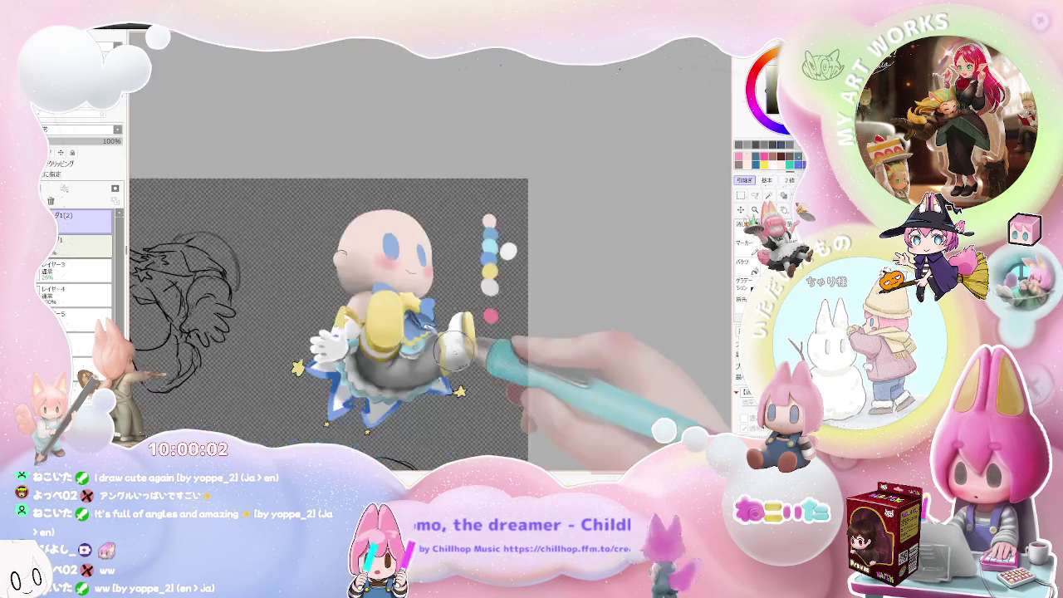
{"action": "key", "text": "End"}
{"action": "key", "text": "End"}
{"action": "key", "text": "End"}
{"action": "key", "text": "Home"}
{"action": "scroll", "coordinate": [412, 336], "scroll_direction": "up", "scroll_amount": 3}
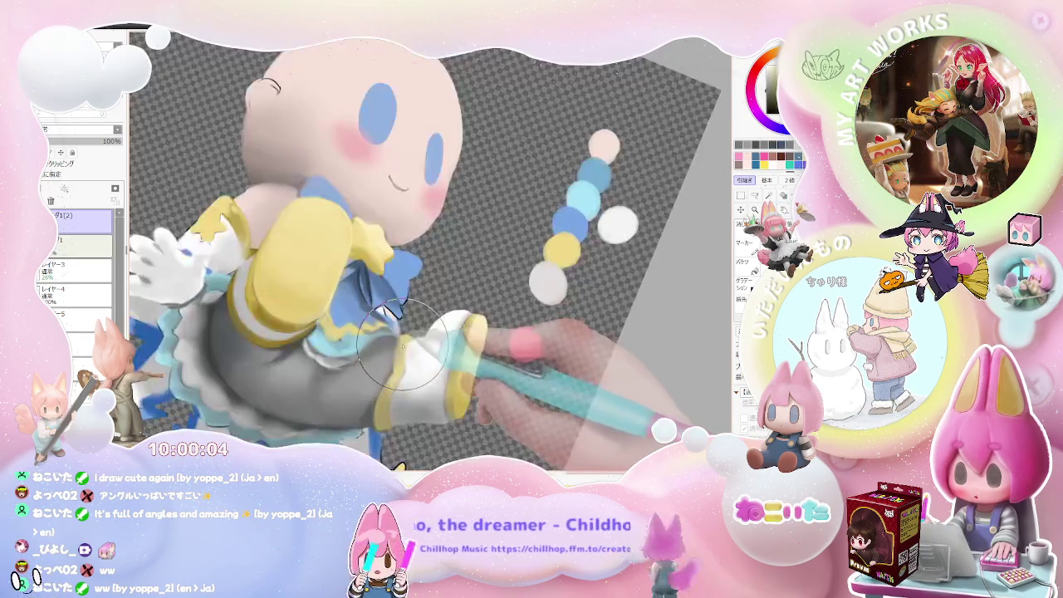
{"action": "scroll", "coordinate": [403, 348], "scroll_direction": "up", "scroll_amount": 1}
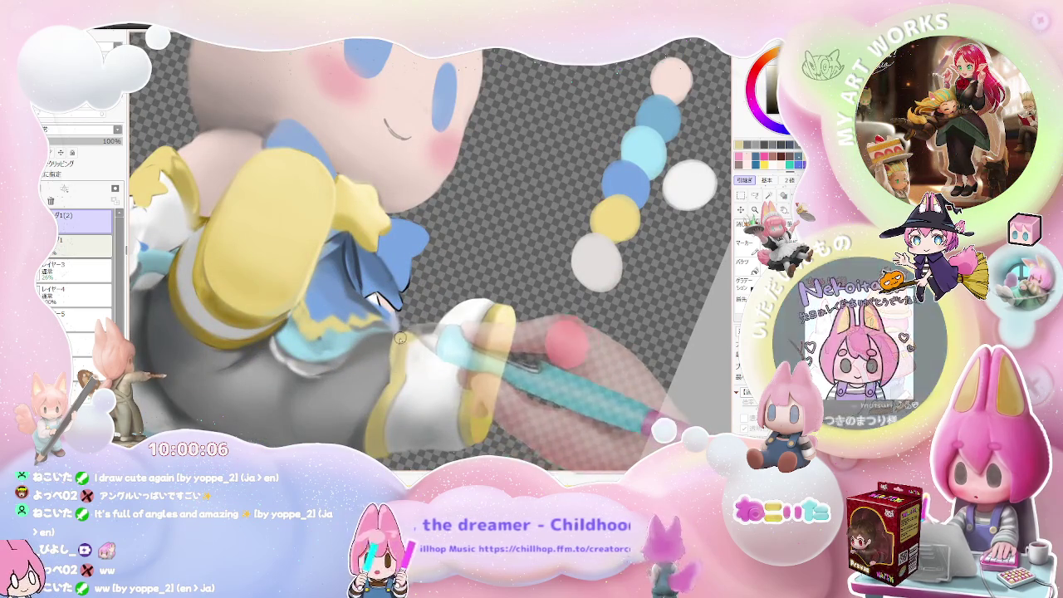
{"action": "scroll", "coordinate": [404, 363], "scroll_direction": "down", "scroll_amount": 2}
{"action": "scroll", "coordinate": [402, 353], "scroll_direction": "up", "scroll_amount": 1}
{"action": "scroll", "coordinate": [414, 352], "scroll_direction": "down", "scroll_amount": 1}
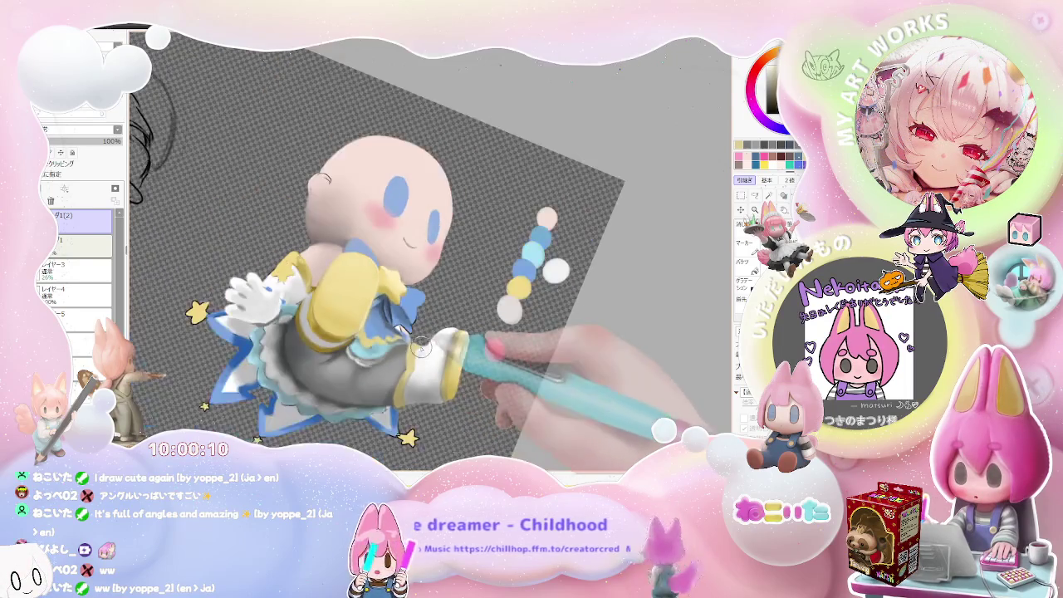
{"action": "scroll", "coordinate": [449, 340], "scroll_direction": "down", "scroll_amount": 1}
{"action": "scroll", "coordinate": [473, 349], "scroll_direction": "down", "scroll_amount": 1}
{"action": "scroll", "coordinate": [487, 362], "scroll_direction": "down", "scroll_amount": 1}
{"action": "key", "text": "Delete"}
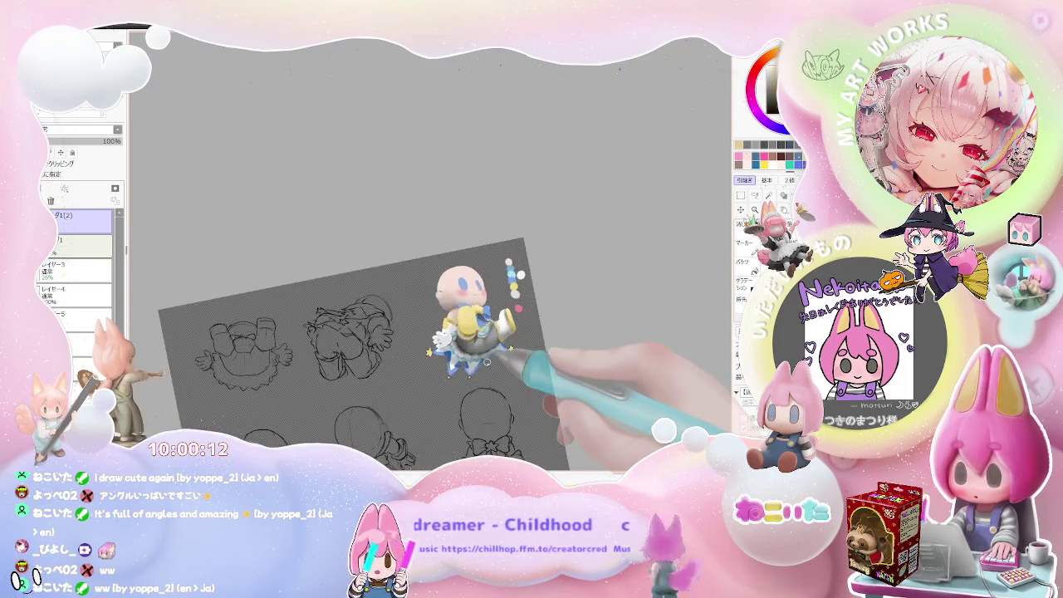
{"action": "key", "text": "Home"}
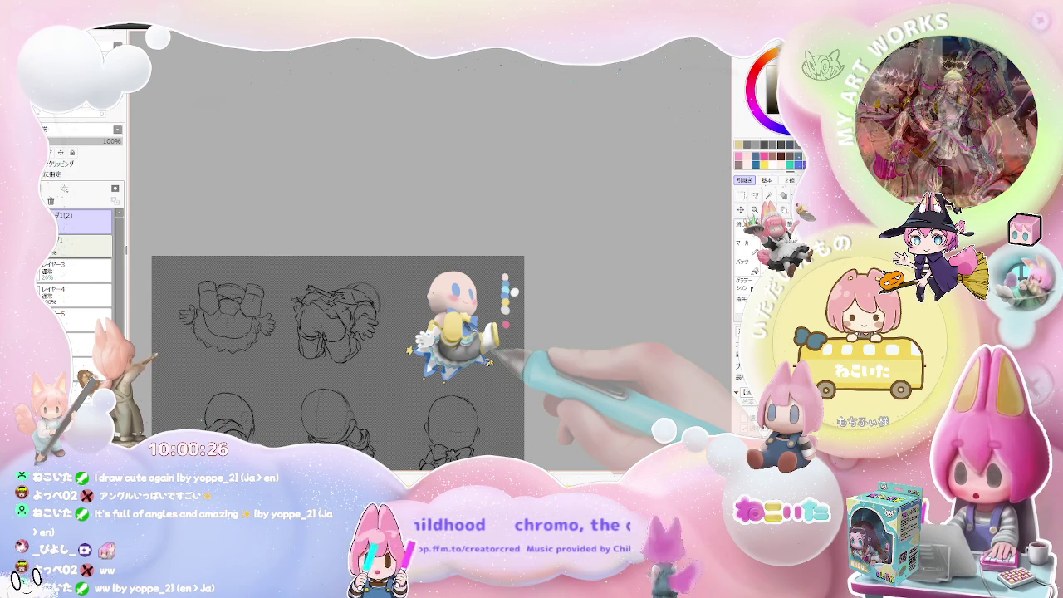
{"action": "scroll", "coordinate": [465, 349], "scroll_direction": "up", "scroll_amount": 2}
{"action": "scroll", "coordinate": [449, 357], "scroll_direction": "up", "scroll_amount": 3}
{"action": "scroll", "coordinate": [428, 364], "scroll_direction": "up", "scroll_amount": 1}
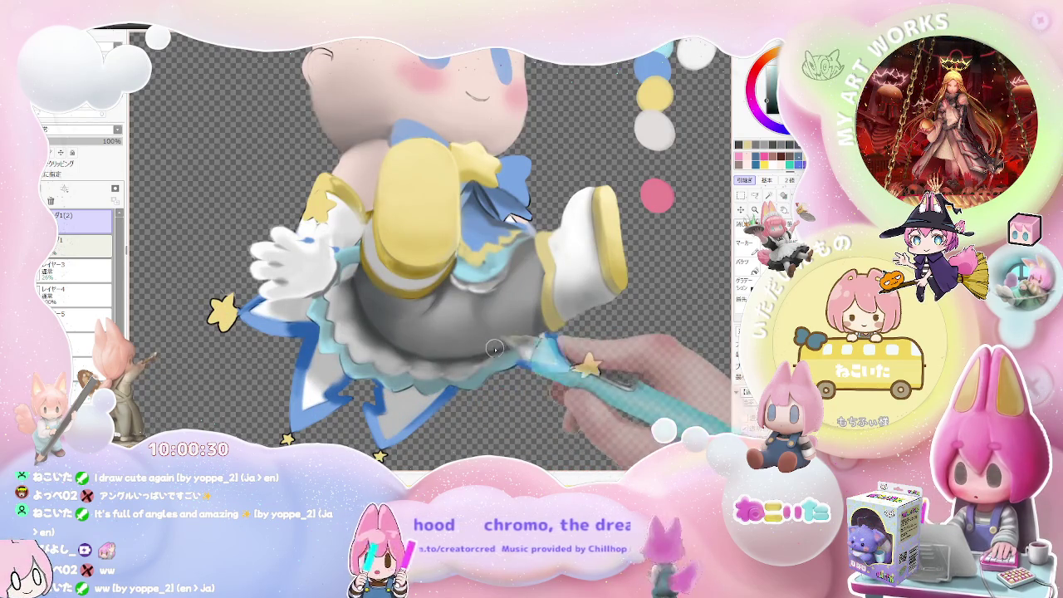
{"action": "scroll", "coordinate": [532, 333], "scroll_direction": "down", "scroll_amount": 2}
{"action": "scroll", "coordinate": [498, 341], "scroll_direction": "down", "scroll_amount": 1}
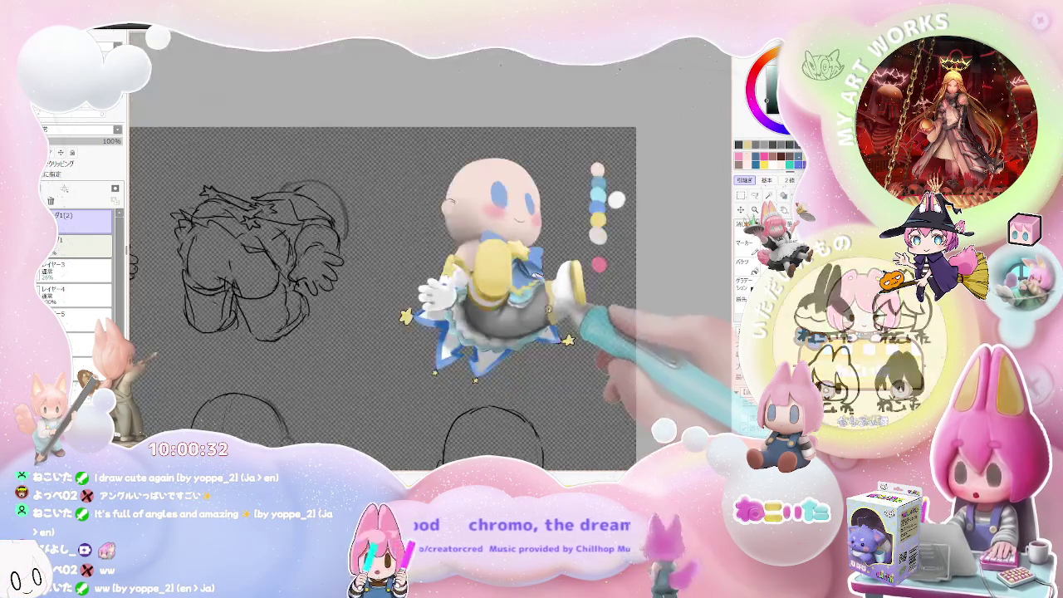
{"action": "scroll", "coordinate": [460, 345], "scroll_direction": "up", "scroll_amount": 3}
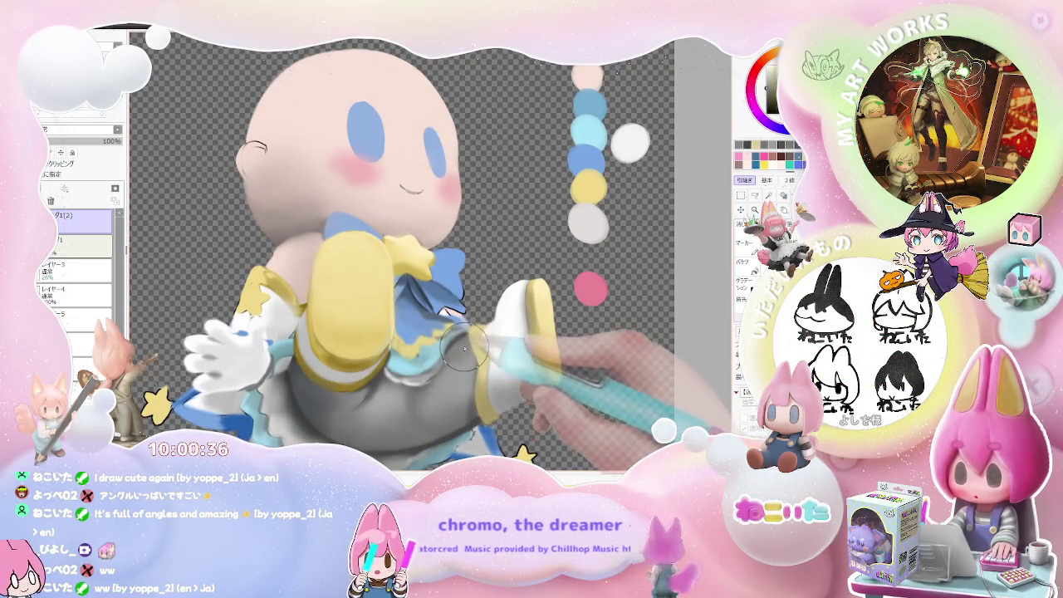
{"action": "scroll", "coordinate": [466, 354], "scroll_direction": "down", "scroll_amount": 1}
{"action": "scroll", "coordinate": [477, 355], "scroll_direction": "down", "scroll_amount": 1}
{"action": "scroll", "coordinate": [478, 355], "scroll_direction": "down", "scroll_amount": 2}
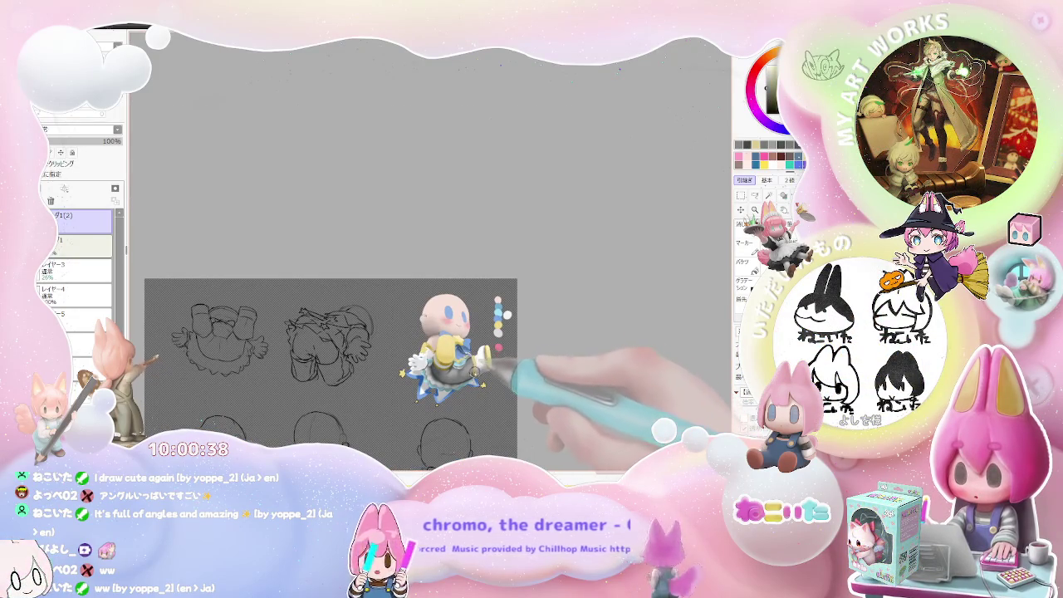
{"action": "scroll", "coordinate": [487, 369], "scroll_direction": "up", "scroll_amount": 2}
{"action": "scroll", "coordinate": [411, 351], "scroll_direction": "up", "scroll_amount": 2}
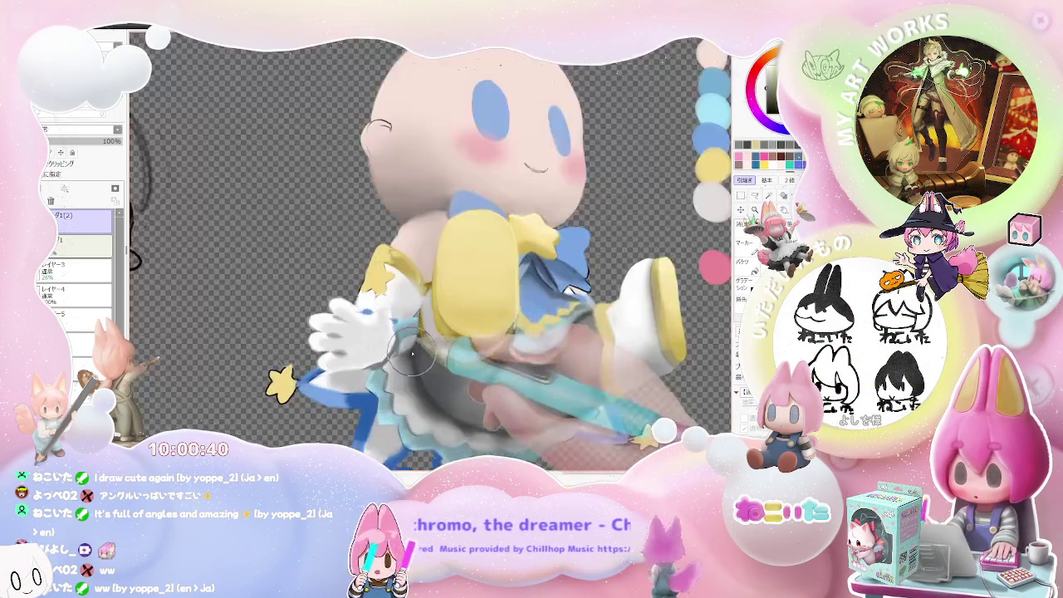
{"action": "scroll", "coordinate": [413, 354], "scroll_direction": "up", "scroll_amount": 1}
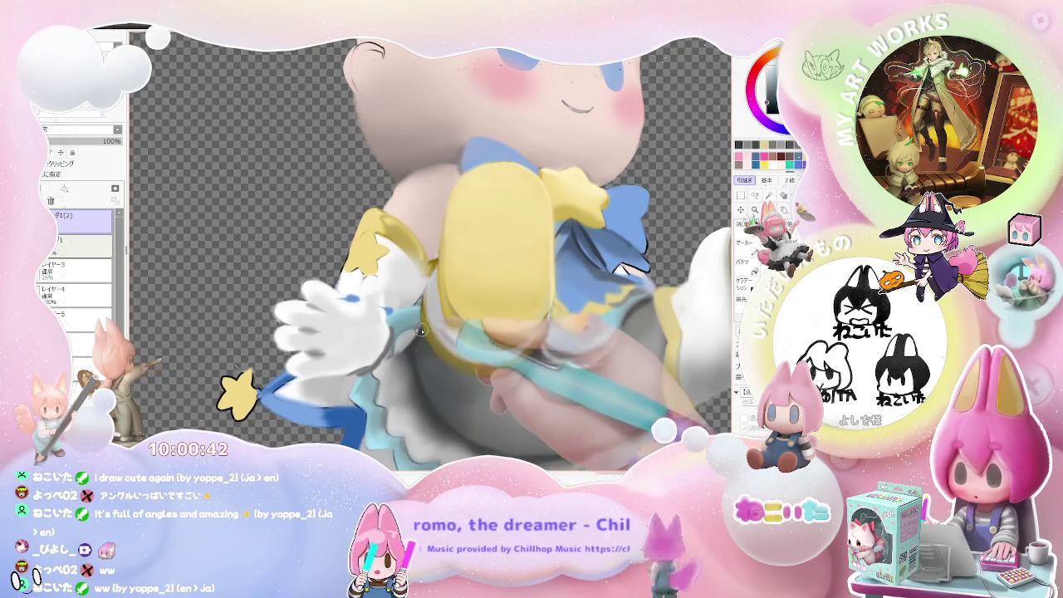
{"action": "scroll", "coordinate": [420, 355], "scroll_direction": "down", "scroll_amount": 2}
{"action": "scroll", "coordinate": [421, 355], "scroll_direction": "down", "scroll_amount": 2}
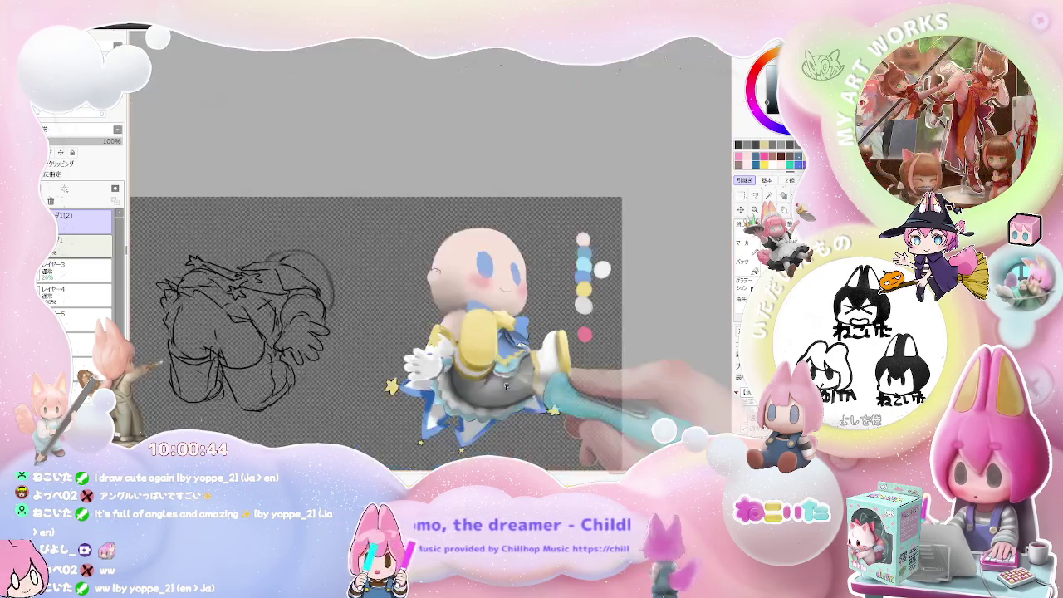
{"action": "scroll", "coordinate": [558, 364], "scroll_direction": "down", "scroll_amount": 2}
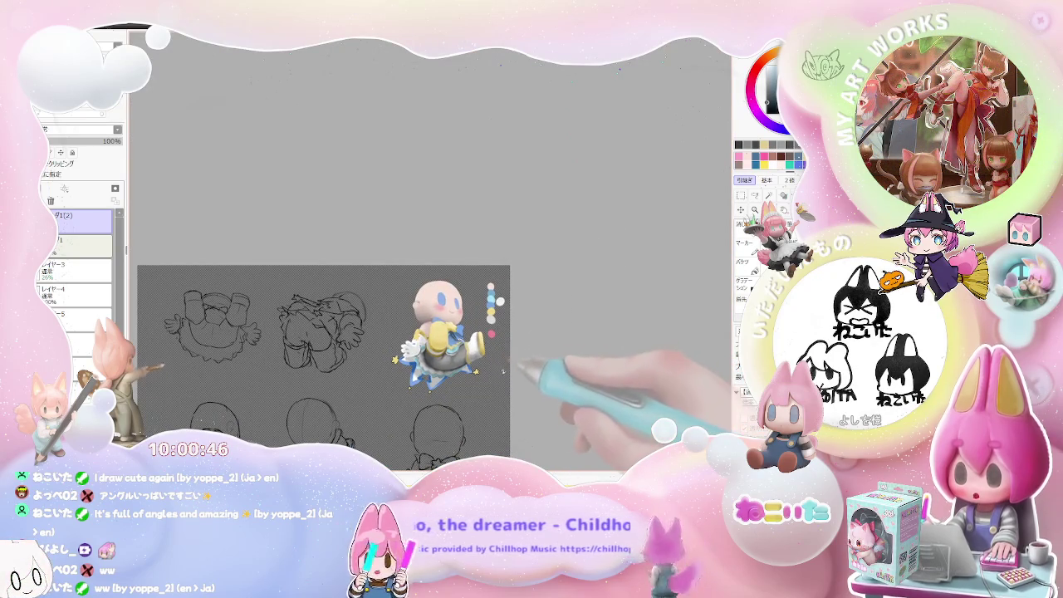
{"action": "scroll", "coordinate": [503, 372], "scroll_direction": "up", "scroll_amount": 2}
{"action": "scroll", "coordinate": [423, 335], "scroll_direction": "up", "scroll_amount": 3}
{"action": "scroll", "coordinate": [403, 335], "scroll_direction": "up", "scroll_amount": 1}
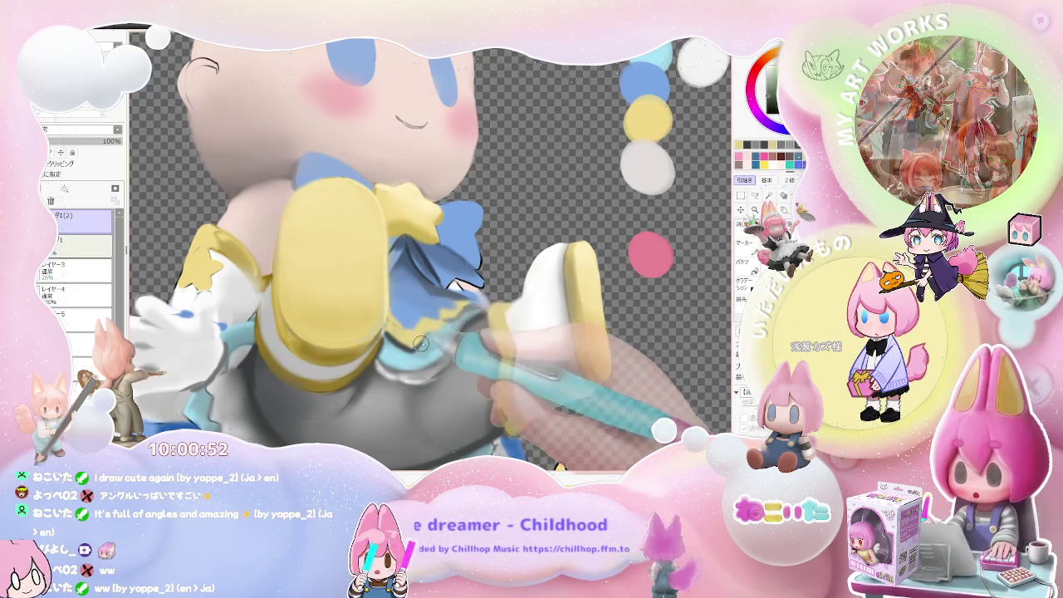
{"action": "scroll", "coordinate": [444, 322], "scroll_direction": "down", "scroll_amount": 1}
{"action": "scroll", "coordinate": [444, 321], "scroll_direction": "down", "scroll_amount": 1}
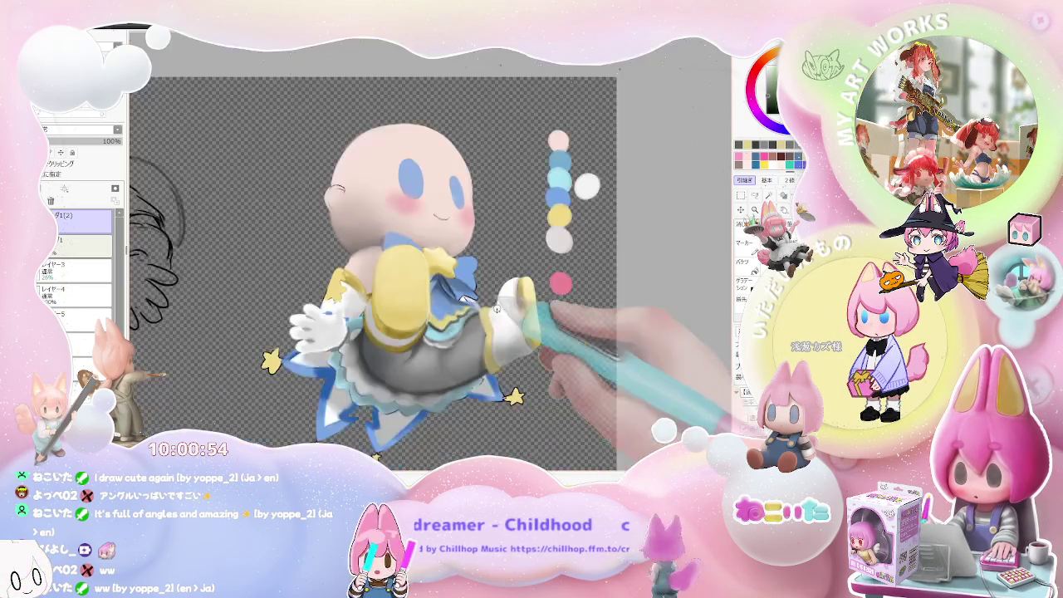
{"action": "scroll", "coordinate": [445, 322], "scroll_direction": "down", "scroll_amount": 1}
{"action": "scroll", "coordinate": [445, 321], "scroll_direction": "down", "scroll_amount": 1}
{"action": "scroll", "coordinate": [509, 326], "scroll_direction": "down", "scroll_amount": 1}
{"action": "scroll", "coordinate": [508, 325], "scroll_direction": "down", "scroll_amount": 1}
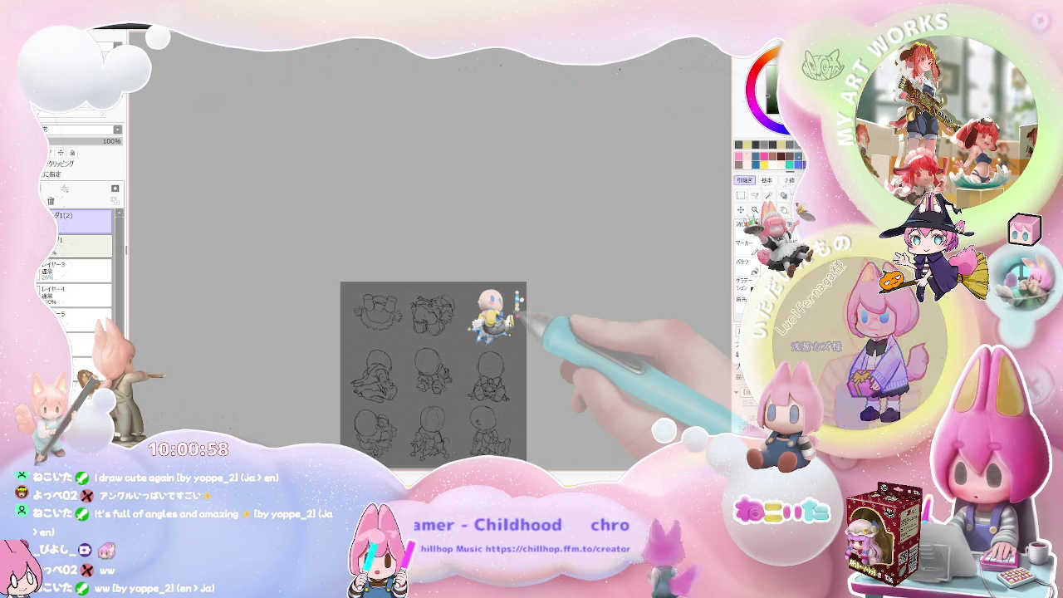
{"action": "scroll", "coordinate": [522, 316], "scroll_direction": "up", "scroll_amount": 2}
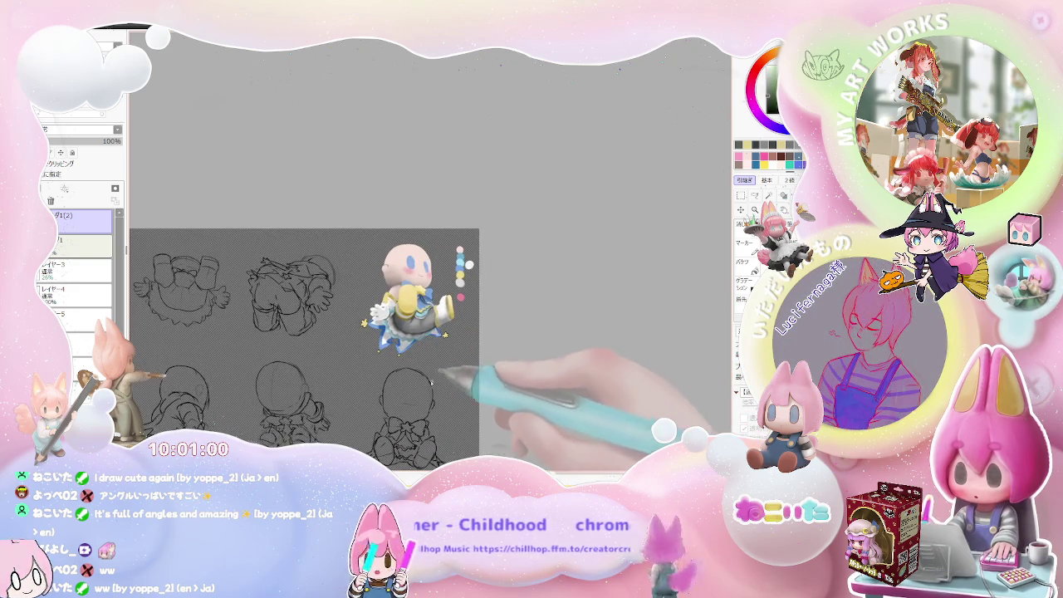
{"action": "scroll", "coordinate": [419, 240], "scroll_direction": "up", "scroll_amount": 2}
{"action": "scroll", "coordinate": [362, 293], "scroll_direction": "up", "scroll_amount": 2}
{"action": "scroll", "coordinate": [360, 290], "scroll_direction": "up", "scroll_amount": 1}
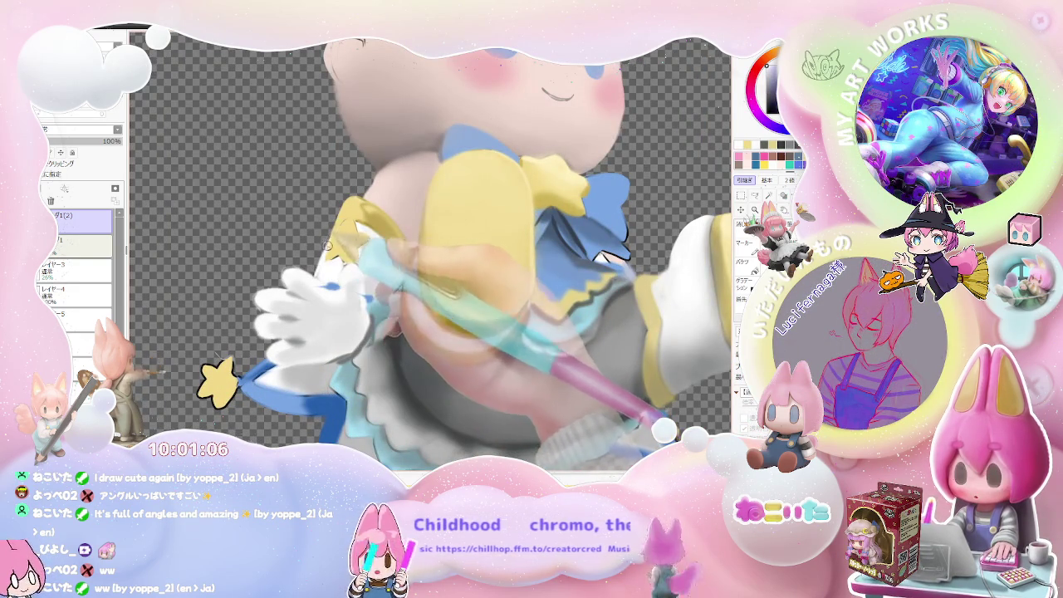
{"action": "scroll", "coordinate": [318, 264], "scroll_direction": "down", "scroll_amount": 5}
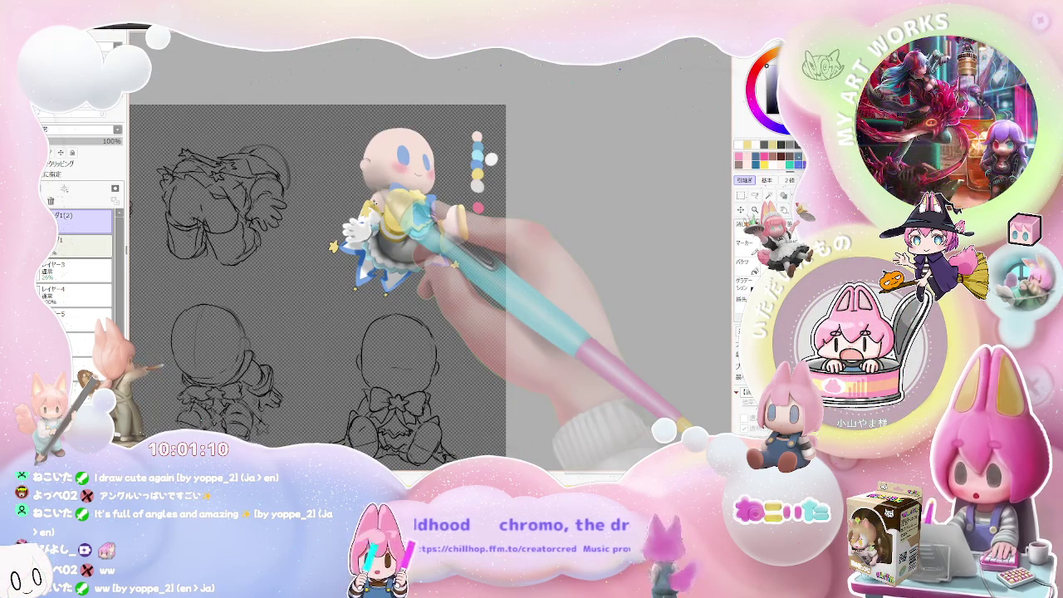
{"action": "scroll", "coordinate": [433, 244], "scroll_direction": "up", "scroll_amount": 2}
{"action": "scroll", "coordinate": [432, 243], "scroll_direction": "up", "scroll_amount": 3}
{"action": "scroll", "coordinate": [486, 300], "scroll_direction": "up", "scroll_amount": 1}
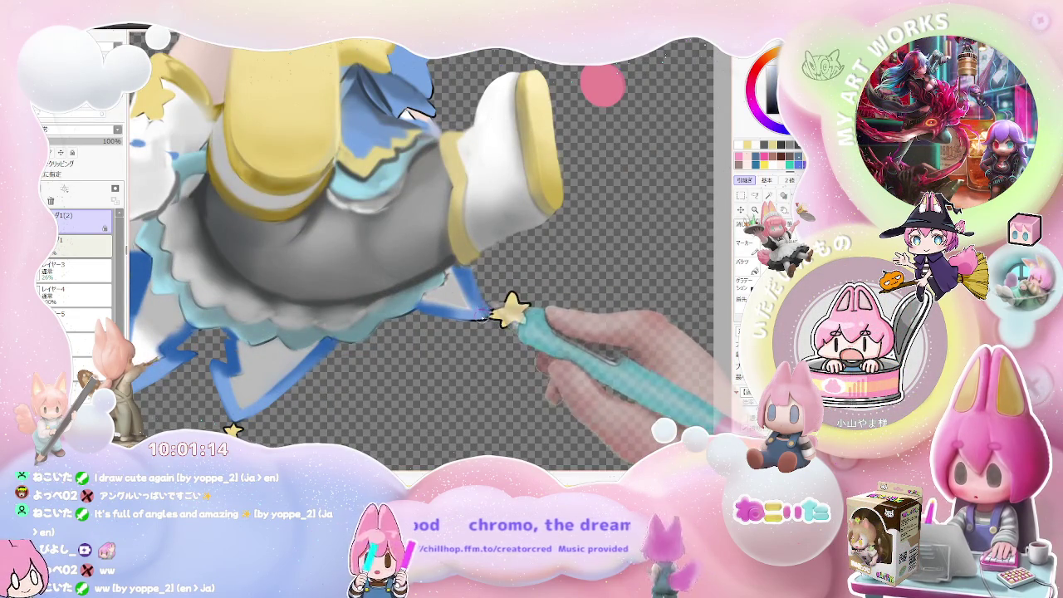
{"action": "scroll", "coordinate": [482, 317], "scroll_direction": "down", "scroll_amount": 1}
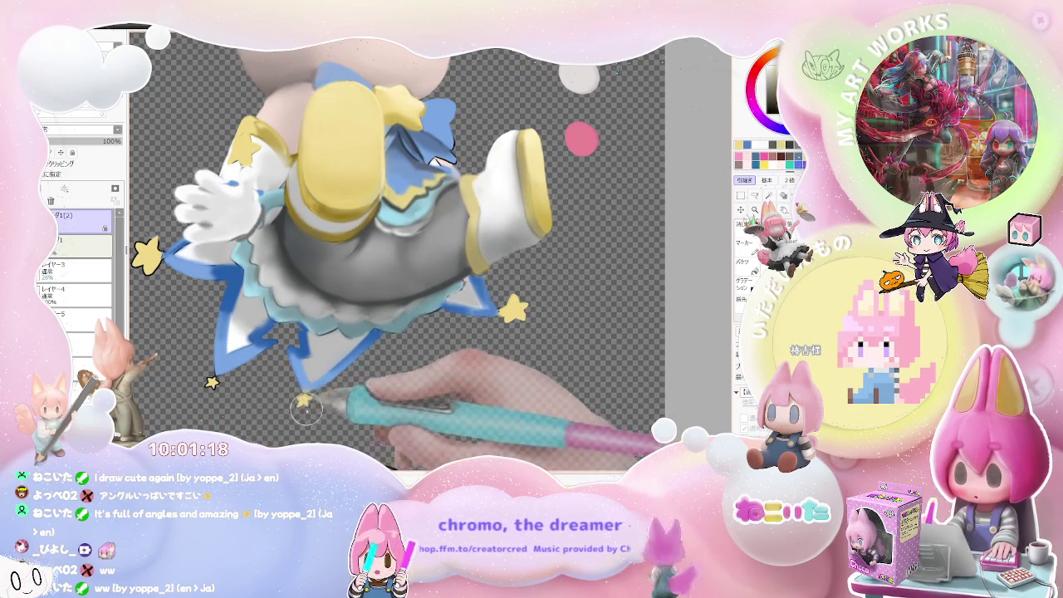
{"action": "left_click_drag", "start_coordinate": [157, 287], "coordinate": [221, 339]}
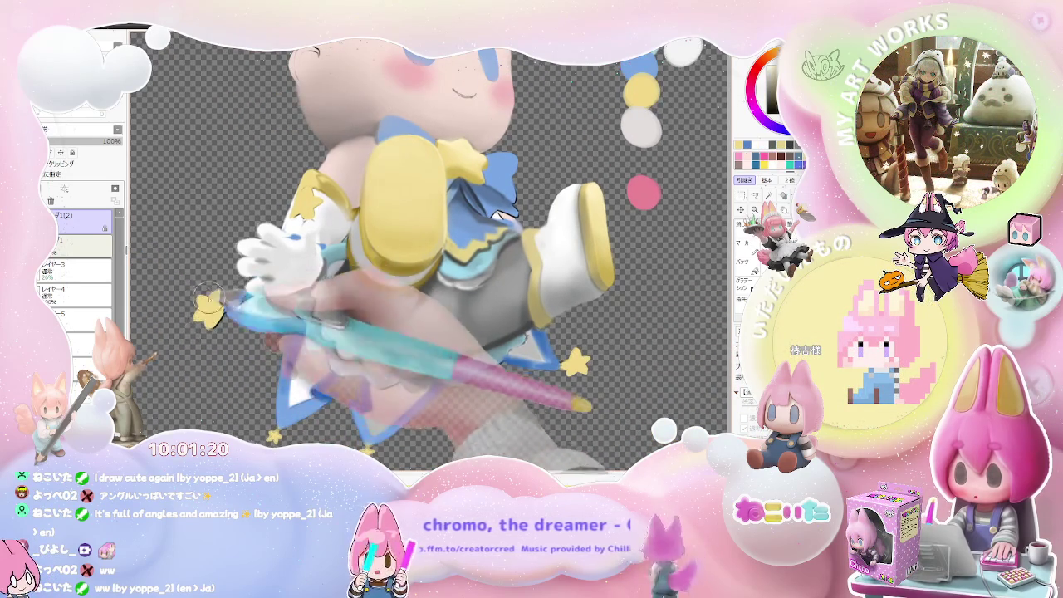
Step: Expand the layer group, hide the finished chibi's grey shading and select layer 1
{"action": "scroll", "coordinate": [222, 339], "scroll_direction": "down", "scroll_amount": 3}
{"action": "scroll", "coordinate": [487, 363], "scroll_direction": "down", "scroll_amount": 2}
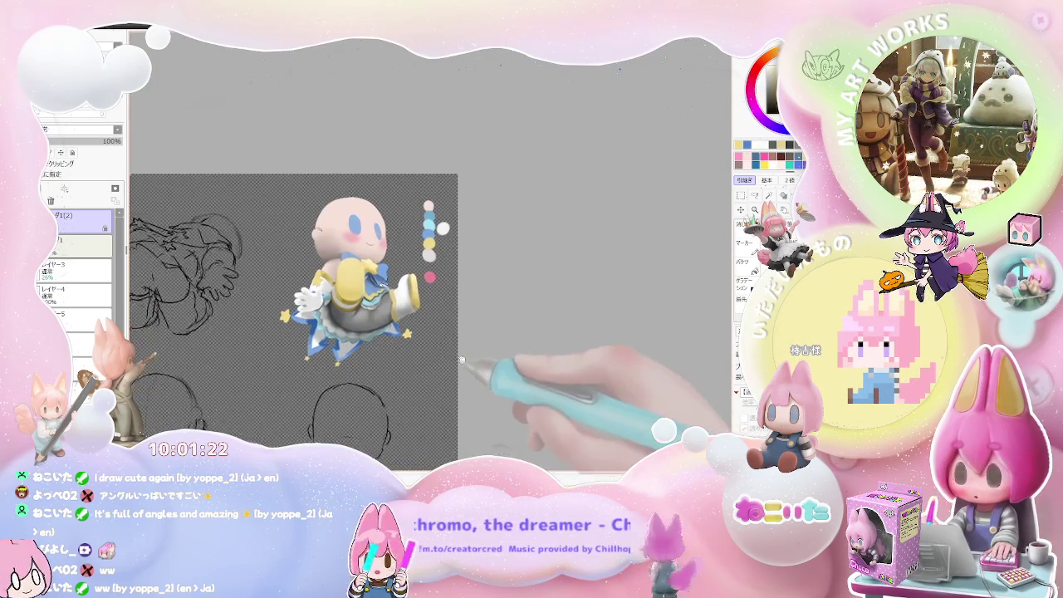
{"action": "scroll", "coordinate": [510, 333], "scroll_direction": "down", "scroll_amount": 2}
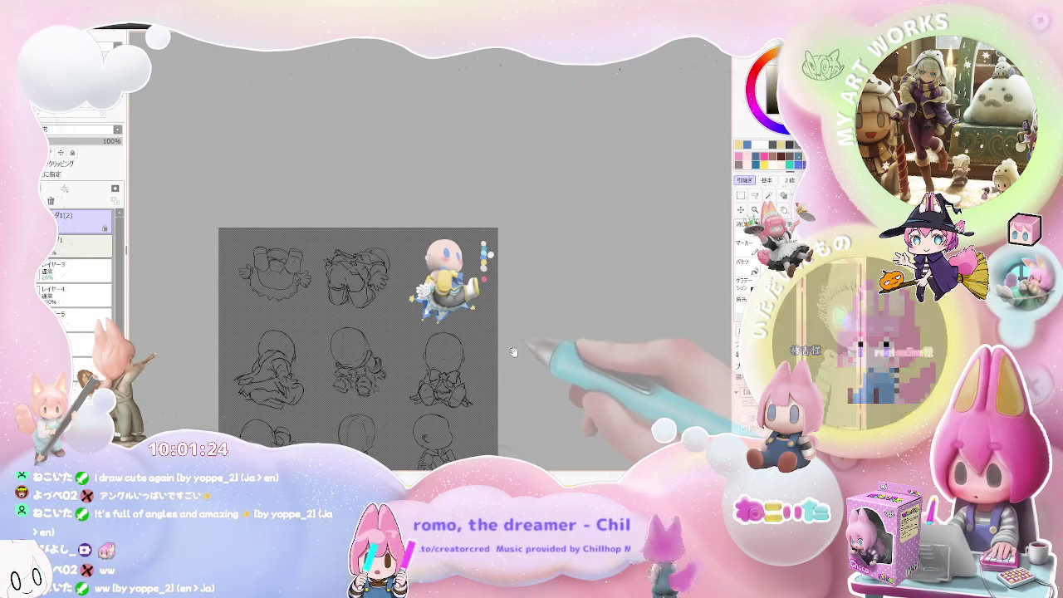
{"action": "scroll", "coordinate": [506, 361], "scroll_direction": "up", "scroll_amount": 2}
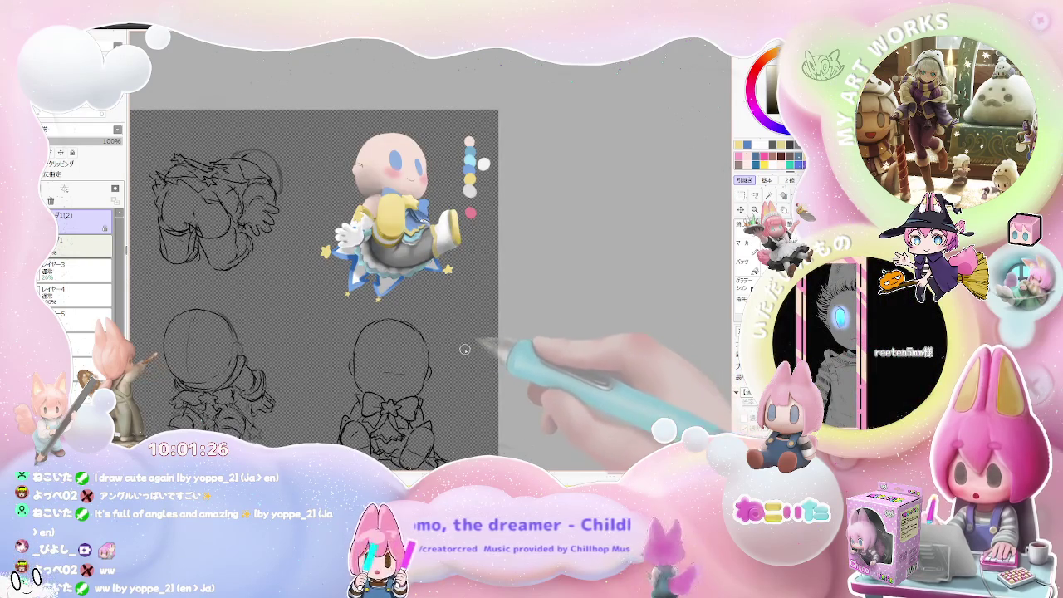
{"action": "scroll", "coordinate": [425, 339], "scroll_direction": "up", "scroll_amount": 2}
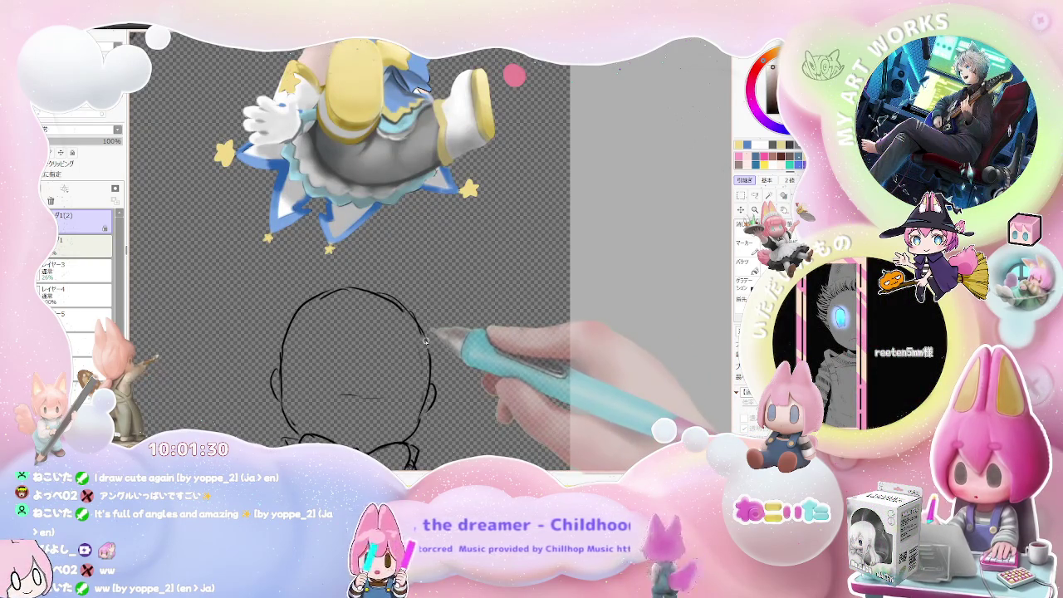
{"action": "left_click", "coordinate": [77, 272]}
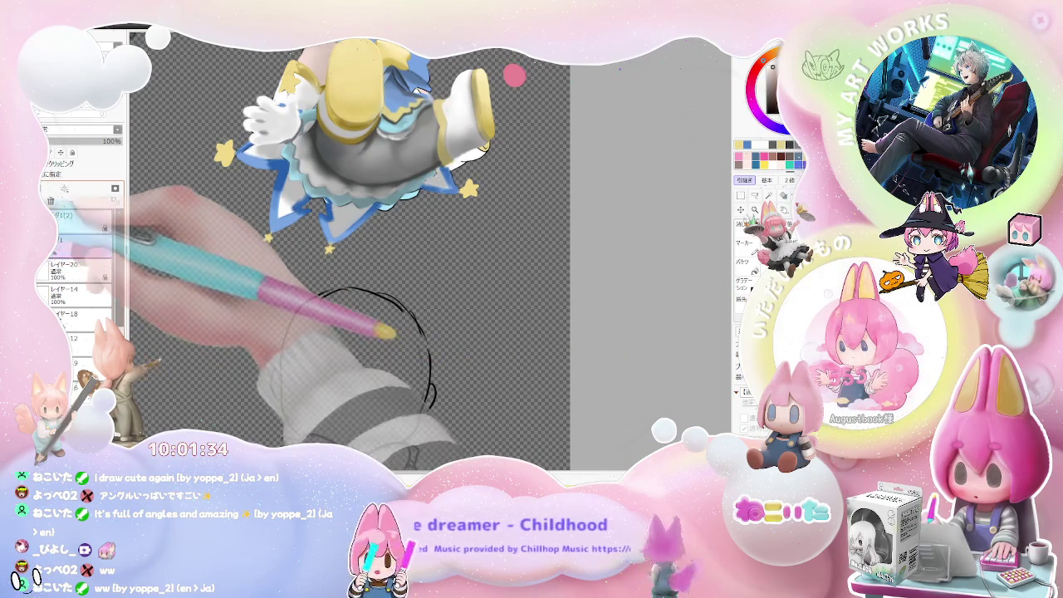
{"action": "left_click", "coordinate": [55, 215]}
{"action": "left_click", "coordinate": [79, 240]}
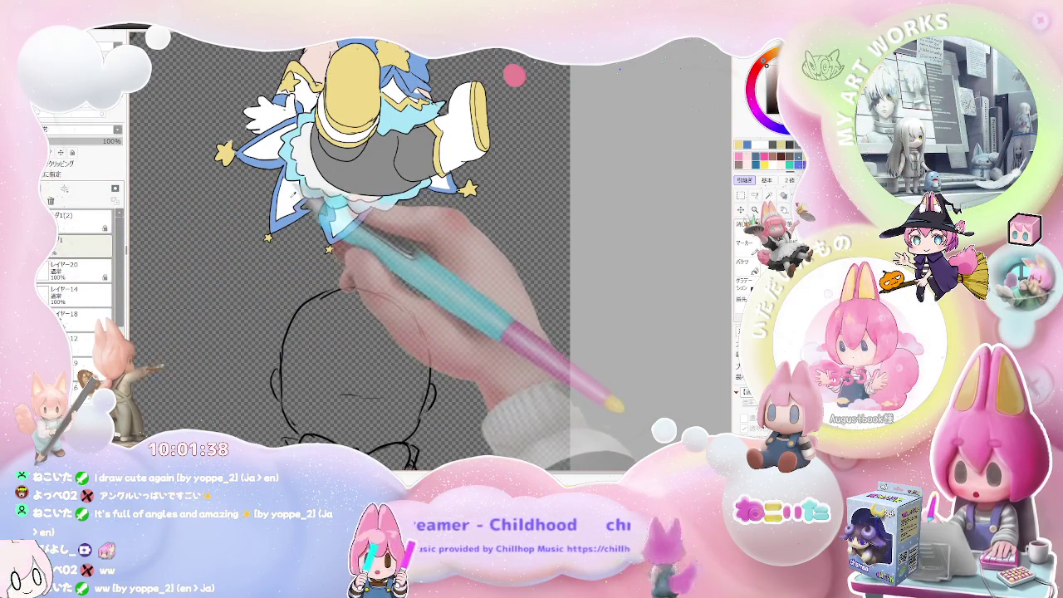
Step: Bucket-fill the lower head sketch with the pale peach skin colour
{"action": "scroll", "coordinate": [359, 249], "scroll_direction": "down", "scroll_amount": 3}
{"action": "scroll", "coordinate": [357, 285], "scroll_direction": "up", "scroll_amount": 3}
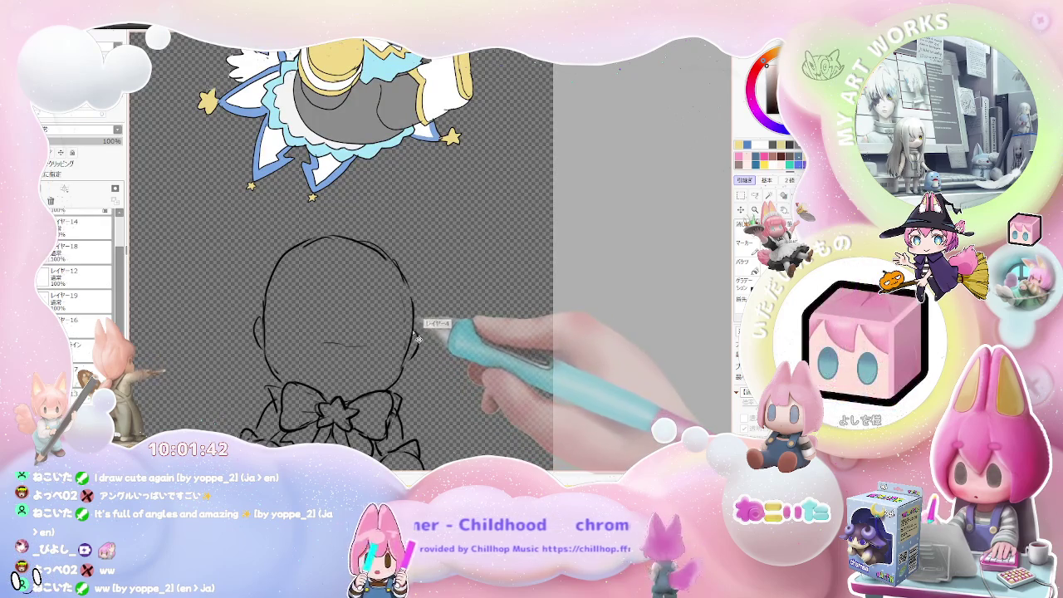
{"action": "scroll", "coordinate": [410, 333], "scroll_direction": "down", "scroll_amount": 2}
{"action": "scroll", "coordinate": [379, 316], "scroll_direction": "down", "scroll_amount": 1}
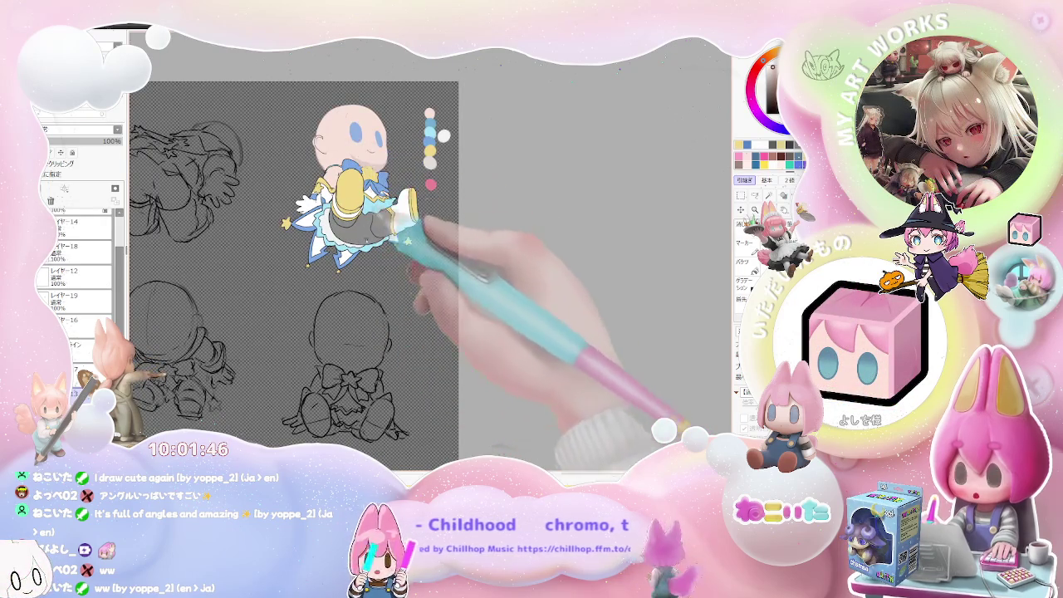
{"action": "key", "text": "b"}
{"action": "left_click", "coordinate": [345, 333]}
{"action": "scroll", "coordinate": [357, 333], "scroll_direction": "up", "scroll_amount": 2}
{"action": "scroll", "coordinate": [396, 332], "scroll_direction": "up", "scroll_amount": 2}
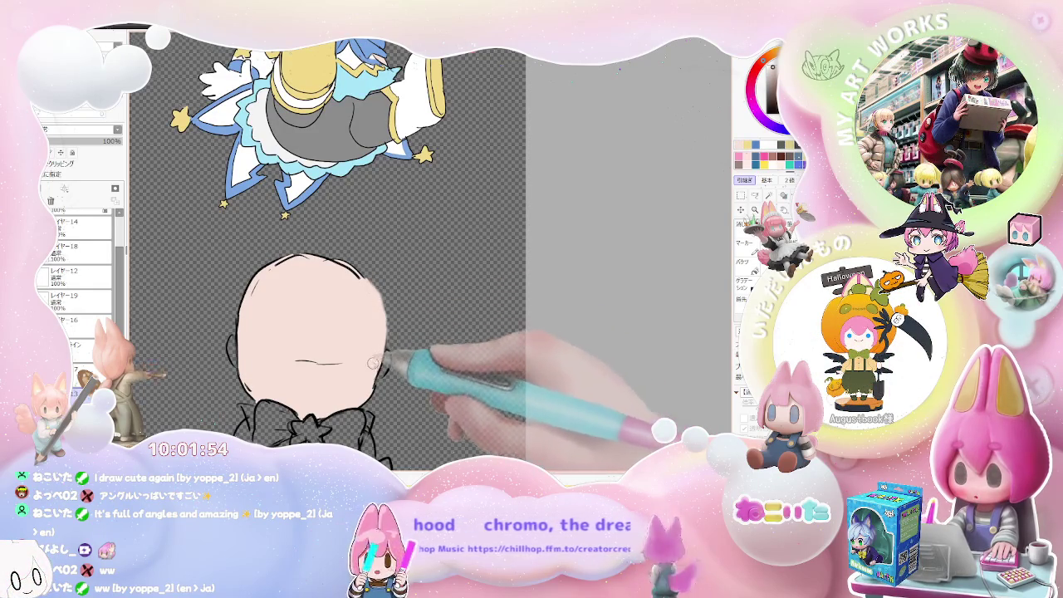
Step: Zoom out and tilt the canvas to view the whole sketch sheet
{"action": "key", "text": "minus"}
{"action": "scroll", "coordinate": [391, 364], "scroll_direction": "up", "scroll_amount": 2}
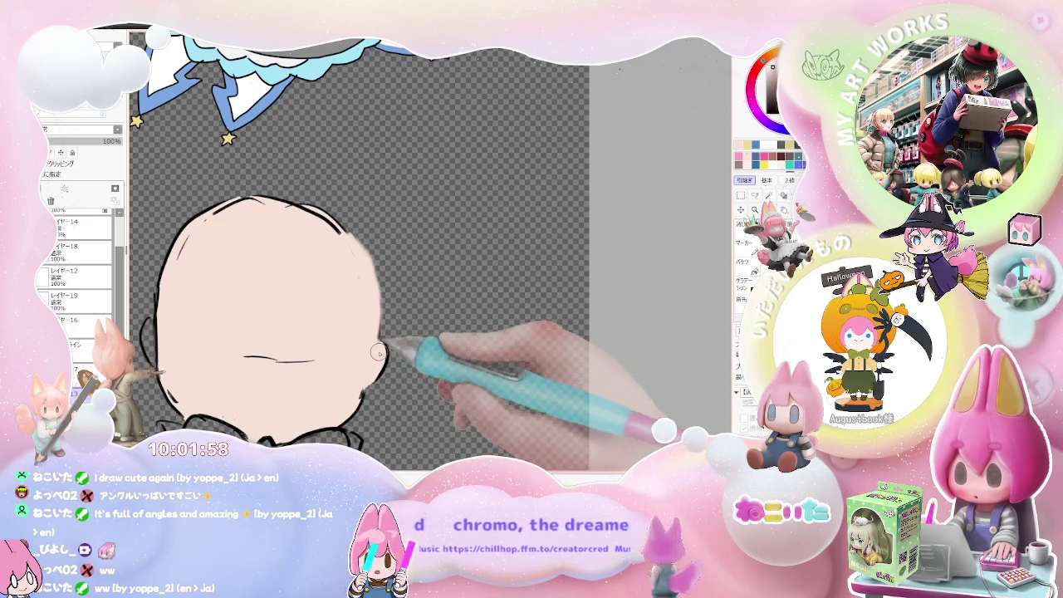
{"action": "scroll", "coordinate": [378, 353], "scroll_direction": "down", "scroll_amount": 1}
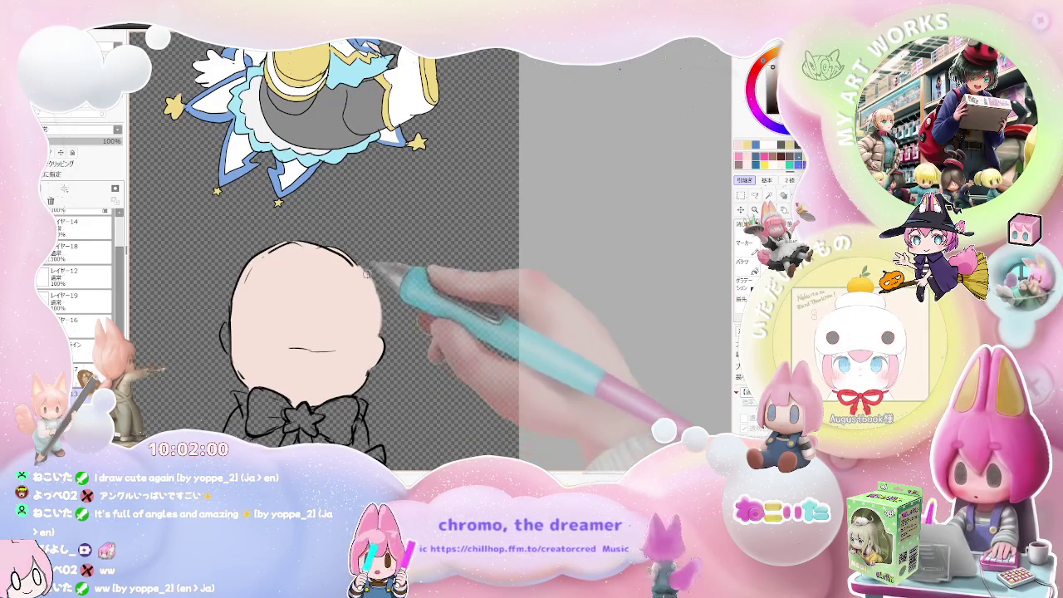
{"action": "scroll", "coordinate": [365, 274], "scroll_direction": "down", "scroll_amount": 2}
{"action": "left_click_drag", "start_coordinate": [249, 332], "coordinate": [457, 352]}
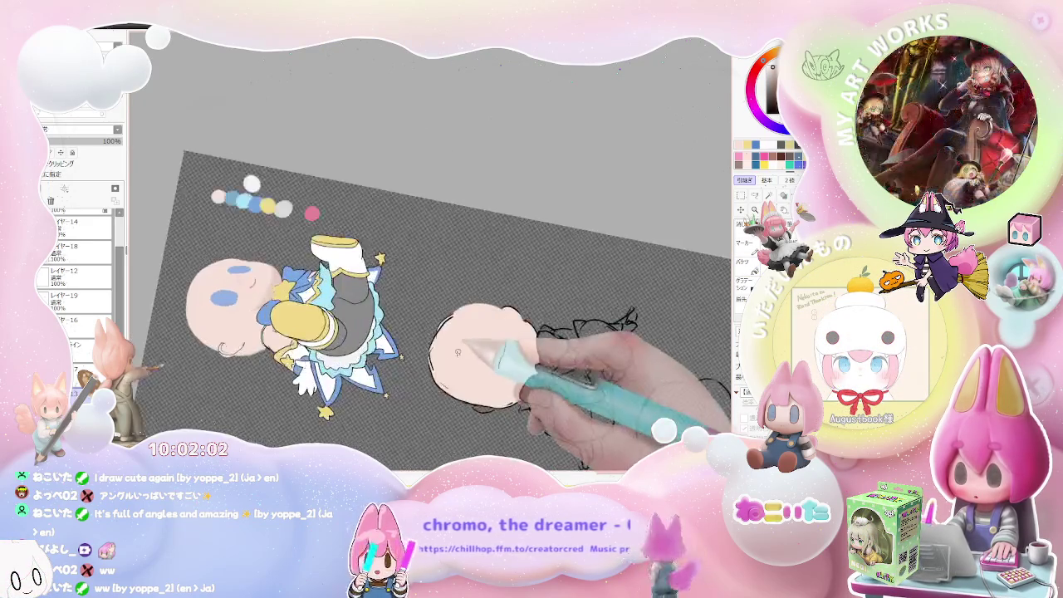
{"action": "scroll", "coordinate": [458, 353], "scroll_direction": "up", "scroll_amount": 1}
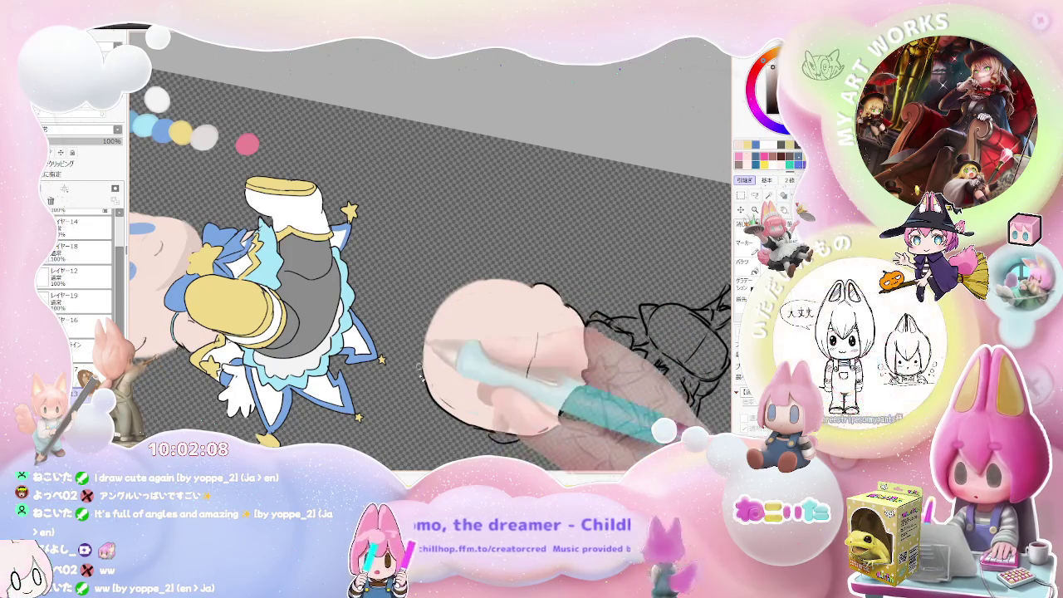
{"action": "key", "text": "minus"}
{"action": "key", "text": "minus"}
{"action": "key", "text": "End"}
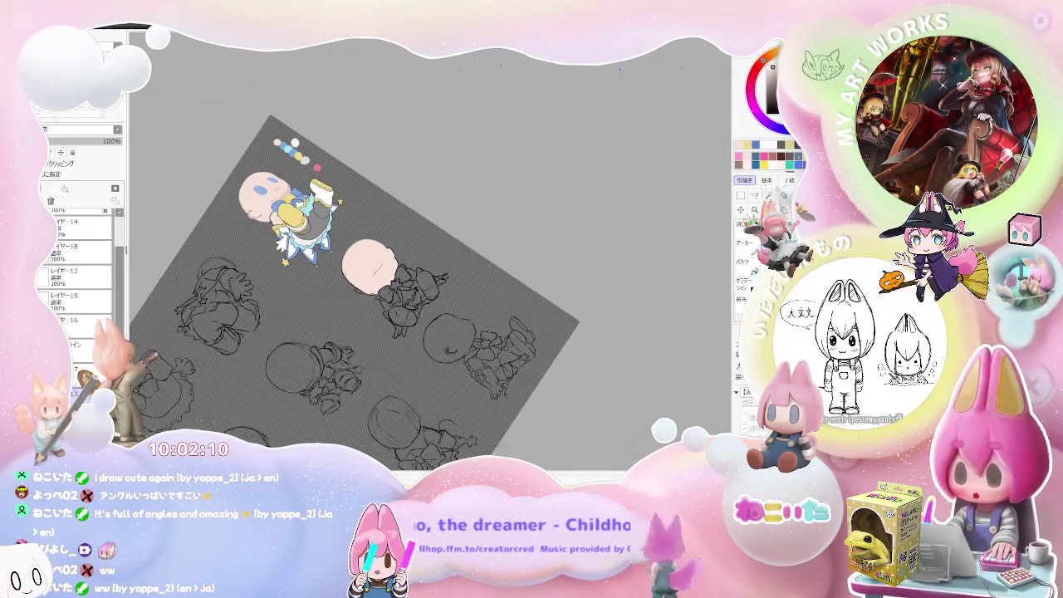
Step: Select all figures by magic-wanding the background and inverting, showing the selection as an outline
{"action": "left_click", "coordinate": [541, 309]}
{"action": "key", "text": "plus"}
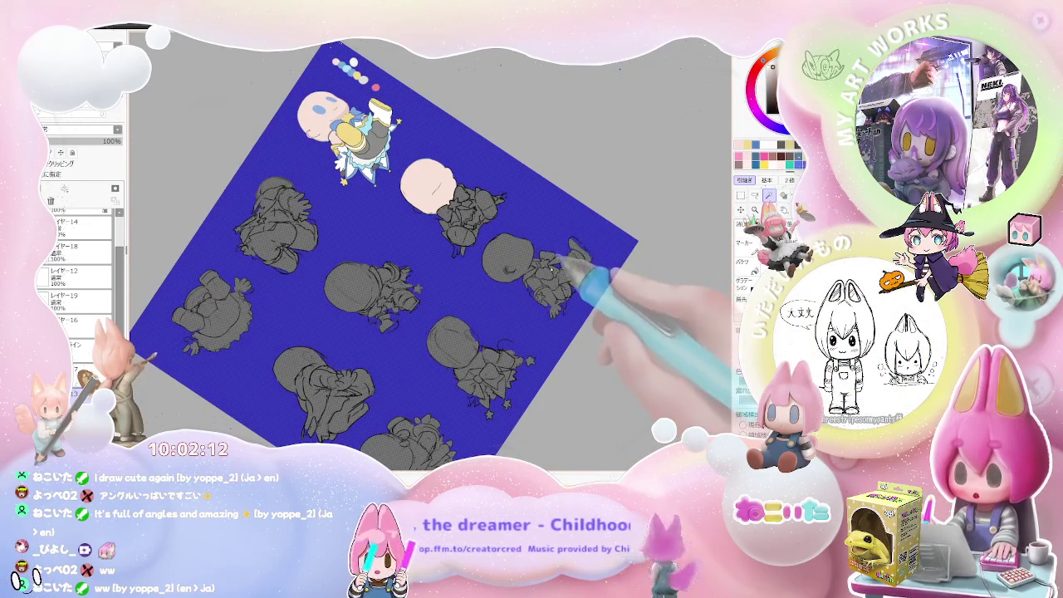
{"action": "key", "text": "ctrl+i"}
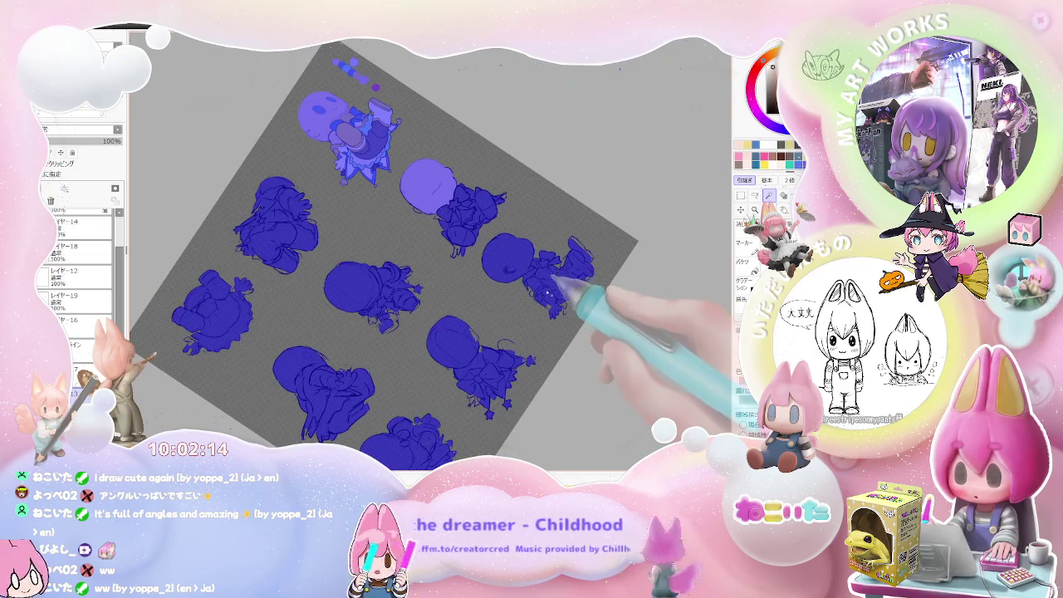
{"action": "key", "text": "b"}
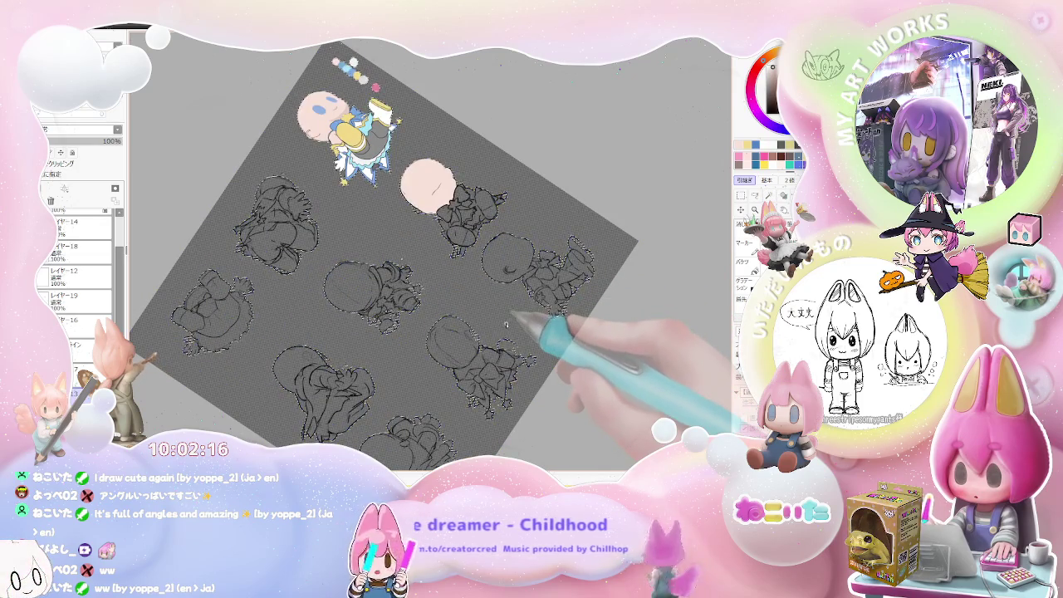
Step: Paint pale peach skin tone over all selected figures with a large brush
{"action": "scroll", "coordinate": [508, 324], "scroll_direction": "down", "scroll_amount": 1}
{"action": "mouse_move", "coordinate": [557, 308]}
{"action": "left_mouse_down"}
{"action": "mouse_move", "coordinate": [534, 280]}
{"action": "mouse_move", "coordinate": [519, 307]}
{"action": "left_mouse_up"}
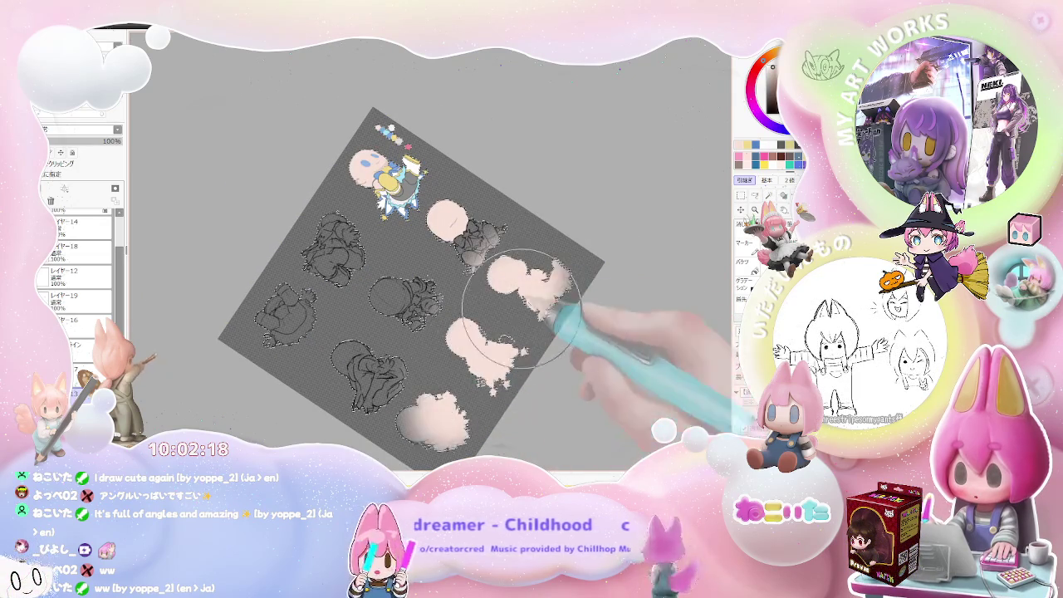
{"action": "key", "text": "ctrl+z"}
{"action": "key", "text": "ctrl+z"}
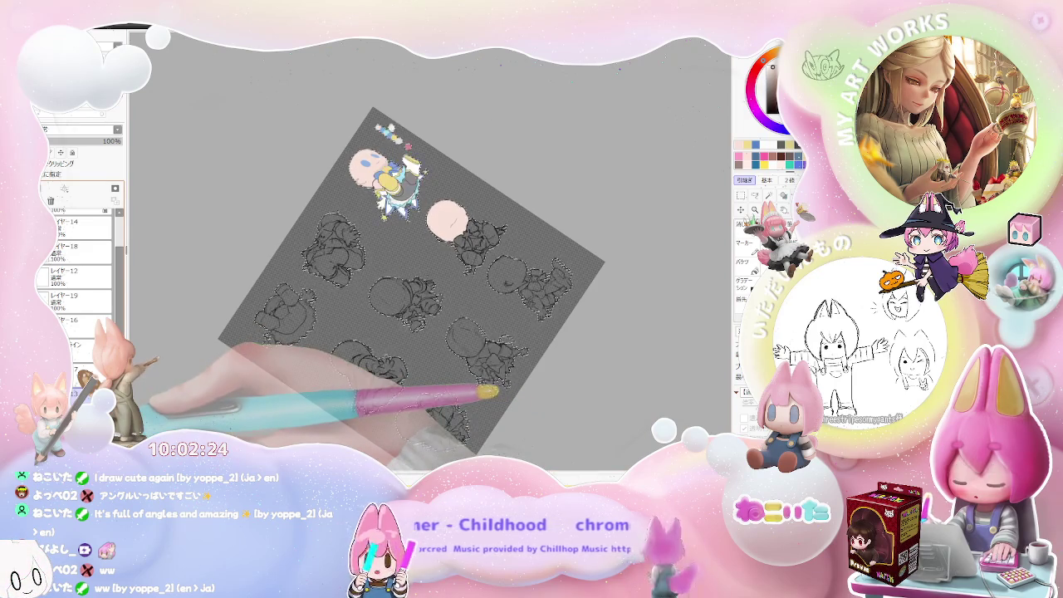
{"action": "mouse_move", "coordinate": [433, 416]}
{"action": "left_mouse_down"}
{"action": "mouse_move", "coordinate": [453, 303]}
{"action": "mouse_move", "coordinate": [368, 357]}
{"action": "mouse_move", "coordinate": [309, 237]}
{"action": "mouse_move", "coordinate": [316, 395]}
{"action": "mouse_move", "coordinate": [482, 332]}
{"action": "mouse_move", "coordinate": [546, 285]}
{"action": "left_mouse_up"}
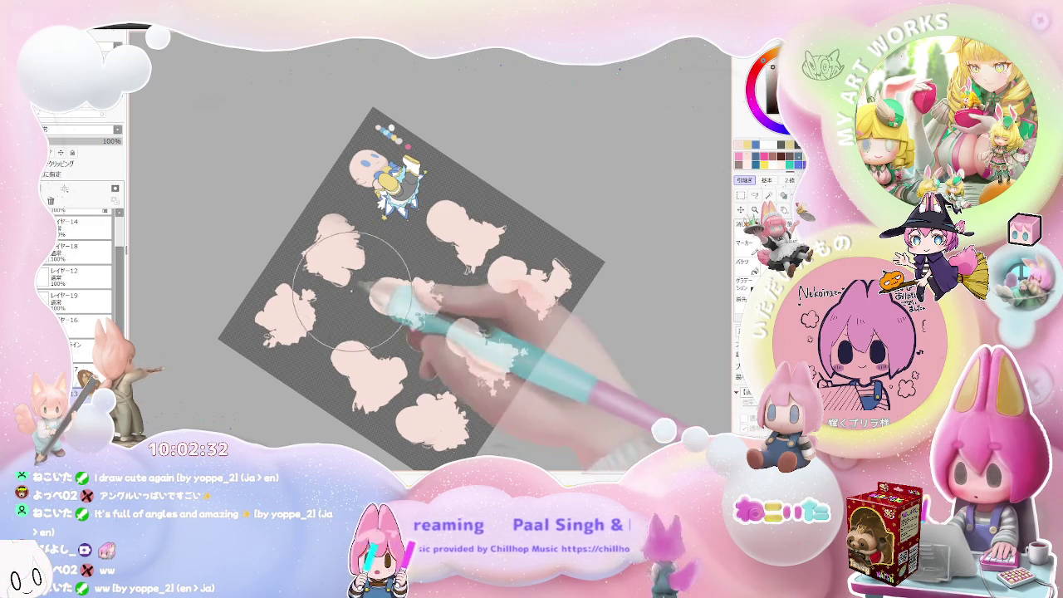
{"action": "left_click_drag", "start_coordinate": [119, 249], "coordinate": [119, 268]}
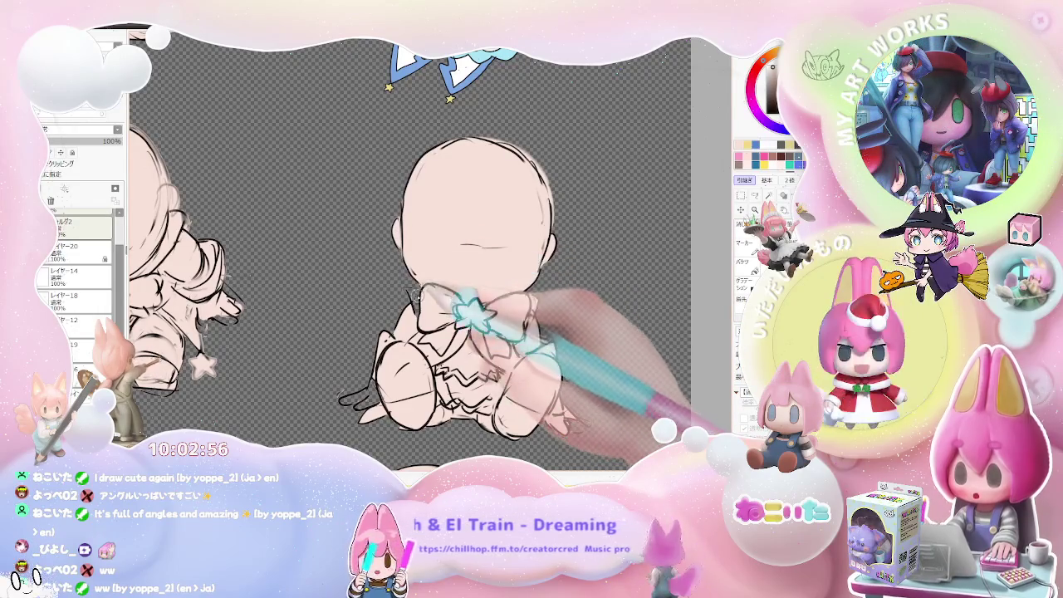
{"action": "key", "text": "ctrl+minus"}
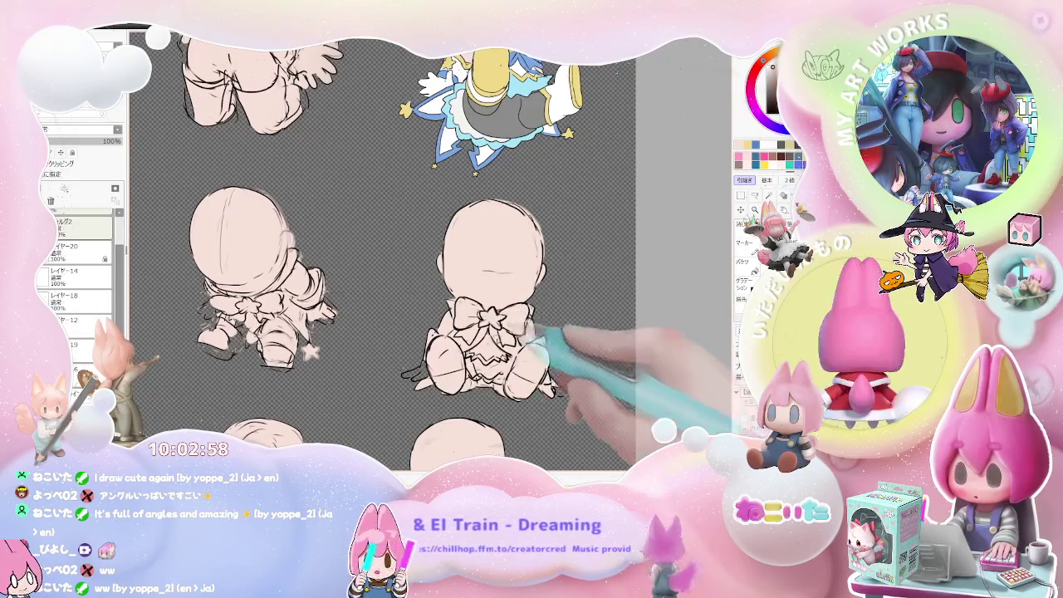
{"action": "key", "text": "ctrl+plus"}
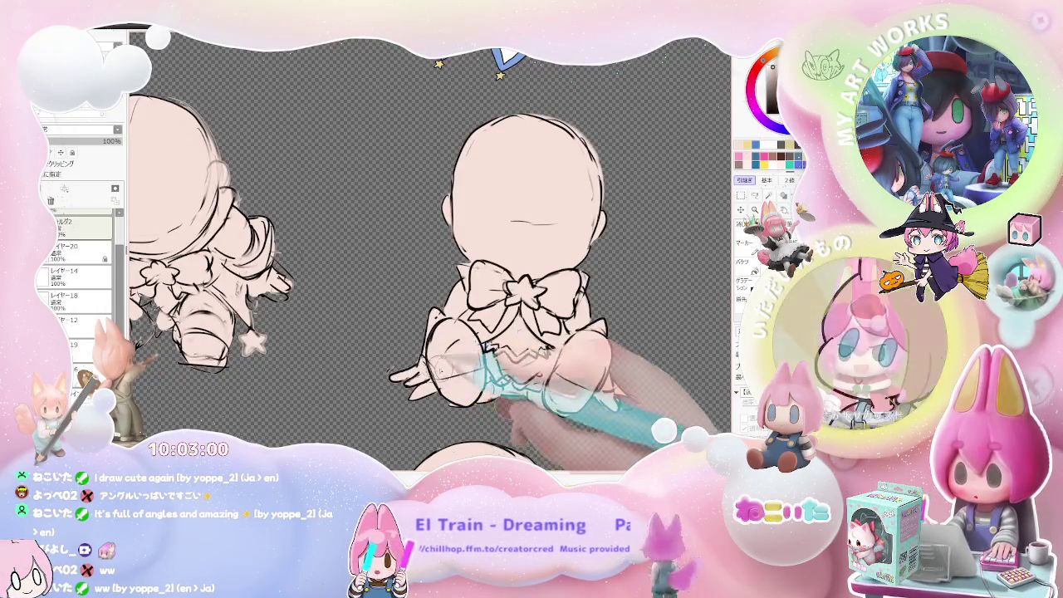
{"action": "key", "text": "ctrl+minus"}
{"action": "key", "text": "ctrl+plus"}
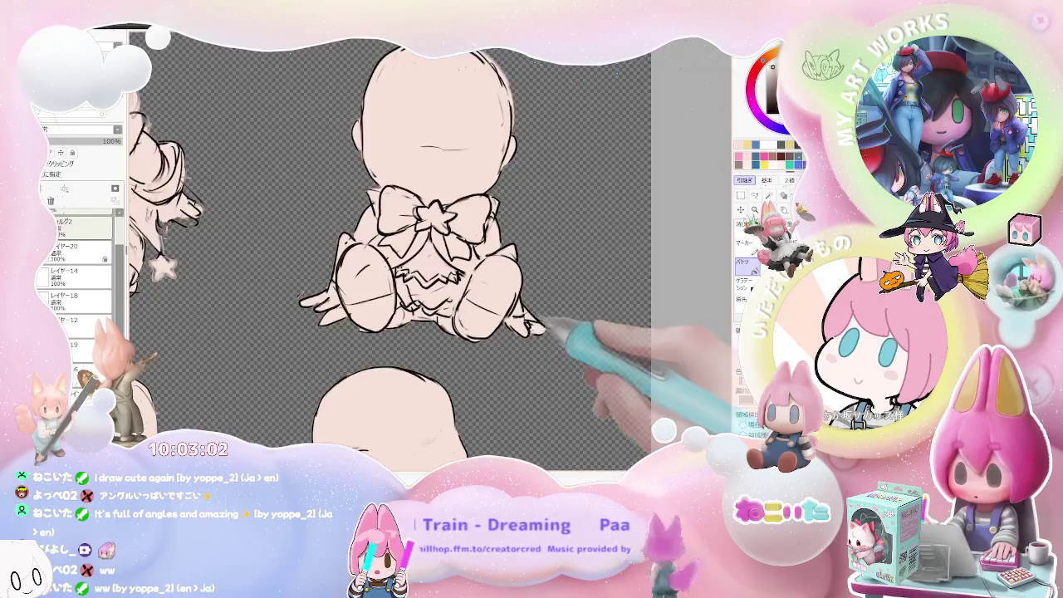
{"action": "key", "text": "ctrl+minus"}
{"action": "key", "text": "ctrl+plus"}
{"action": "key", "text": "ctrl+plus"}
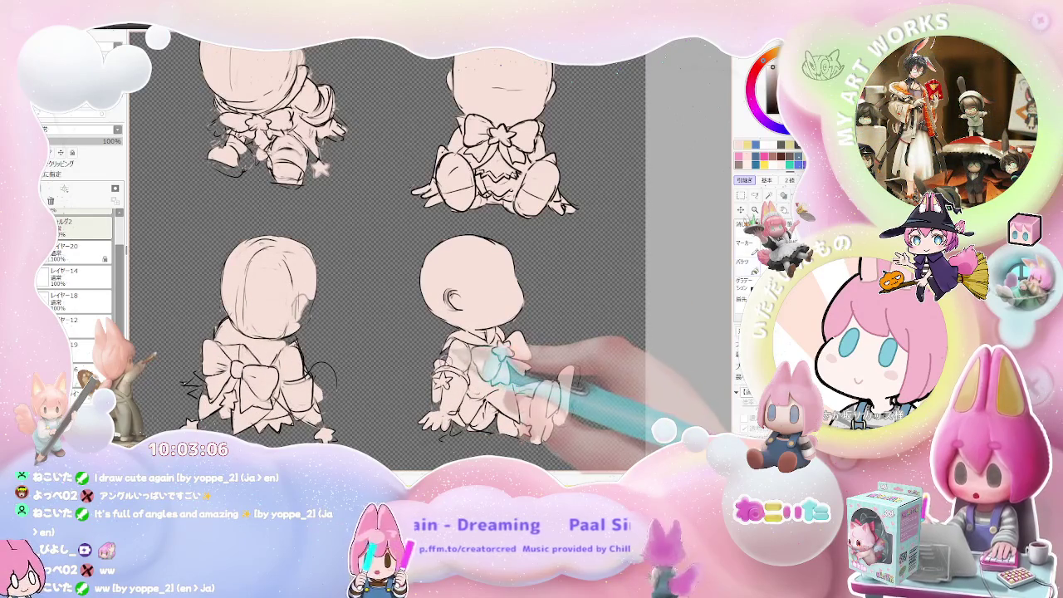
{"action": "left_click_drag", "start_coordinate": [506, 364], "coordinate": [490, 327]}
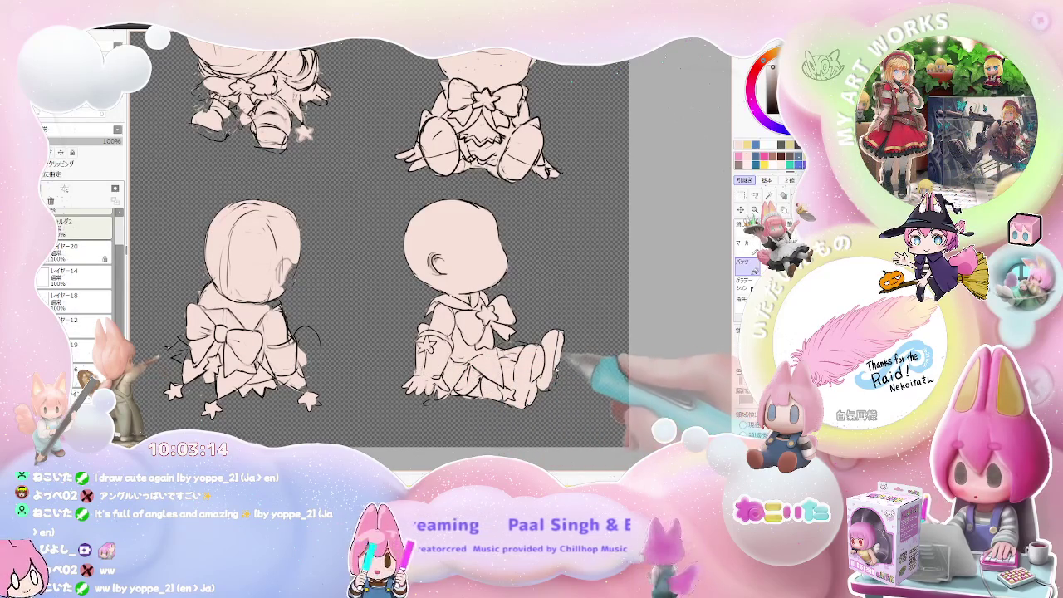
{"action": "scroll", "coordinate": [561, 386], "scroll_direction": "down", "scroll_amount": 1}
{"action": "scroll", "coordinate": [431, 247], "scroll_direction": "down", "scroll_amount": 1}
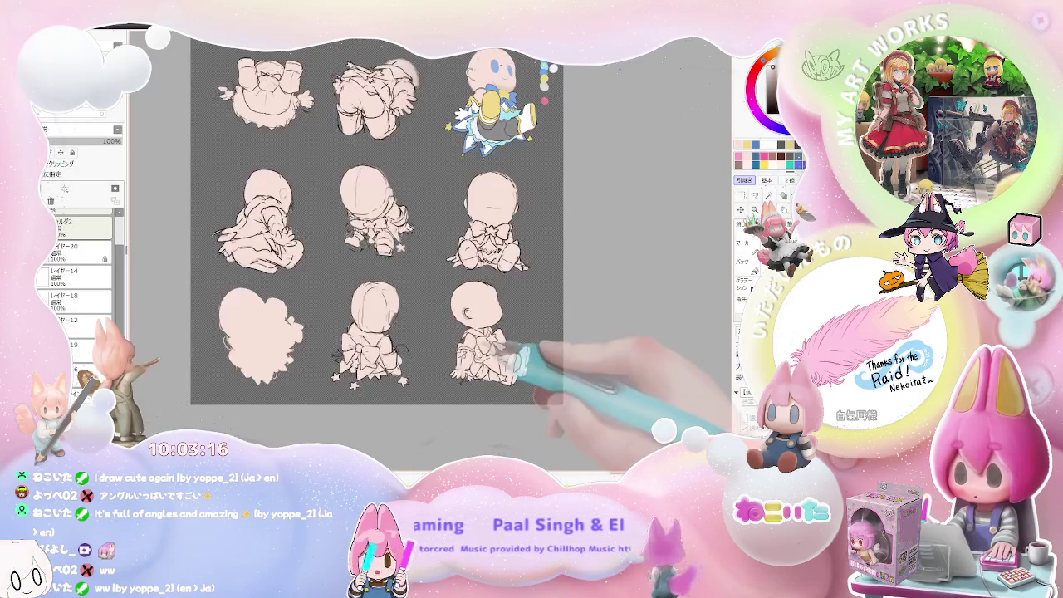
{"action": "scroll", "coordinate": [431, 247], "scroll_direction": "up", "scroll_amount": 2}
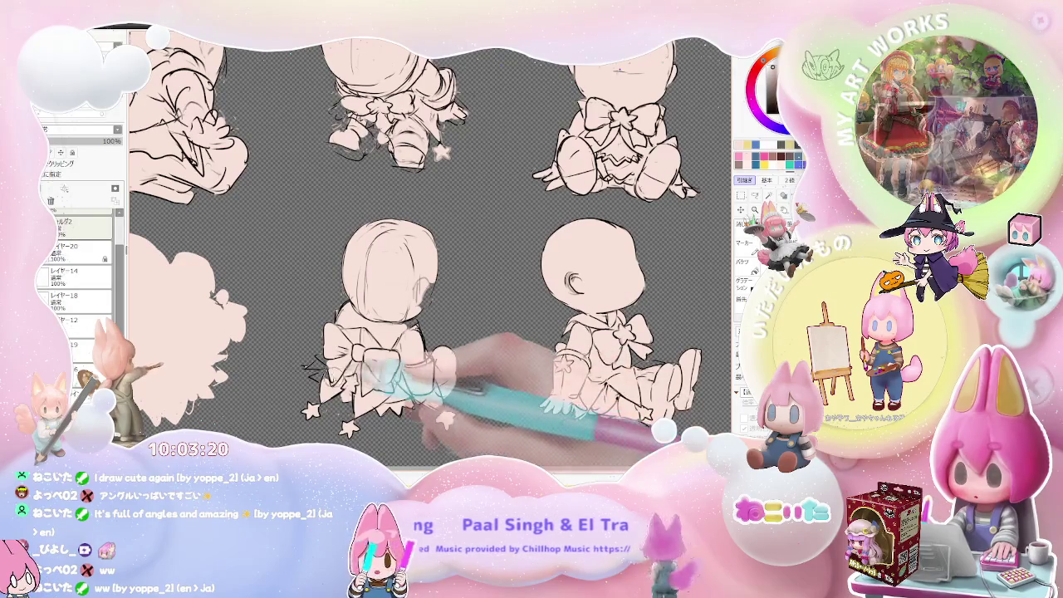
{"action": "key", "text": "g"}
{"action": "scroll", "coordinate": [428, 249], "scroll_direction": "down", "scroll_amount": 1}
{"action": "scroll", "coordinate": [428, 249], "scroll_direction": "down", "scroll_amount": 1}
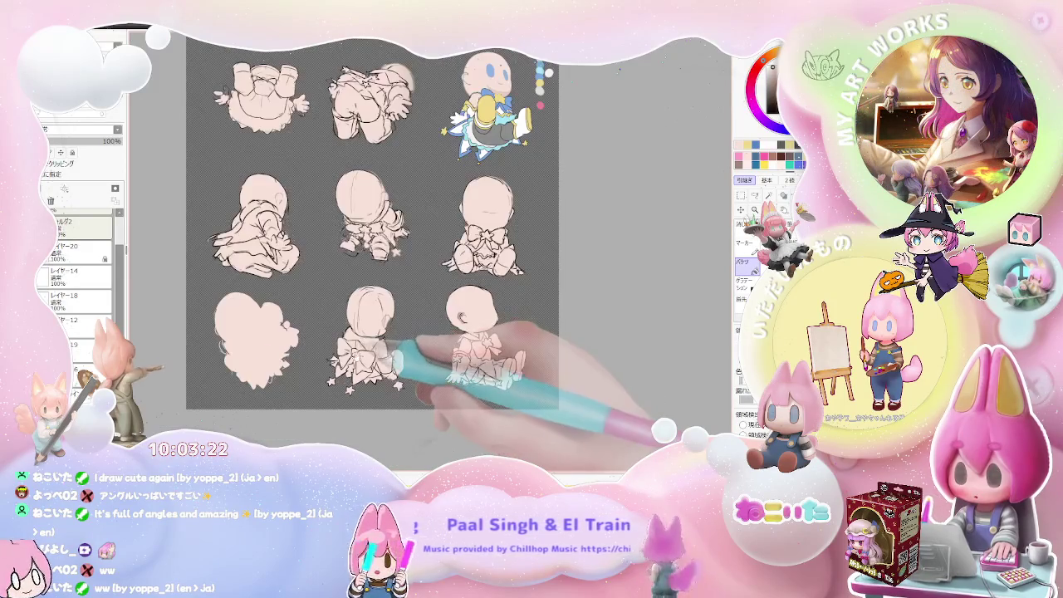
{"action": "scroll", "coordinate": [361, 382], "scroll_direction": "up", "scroll_amount": 1}
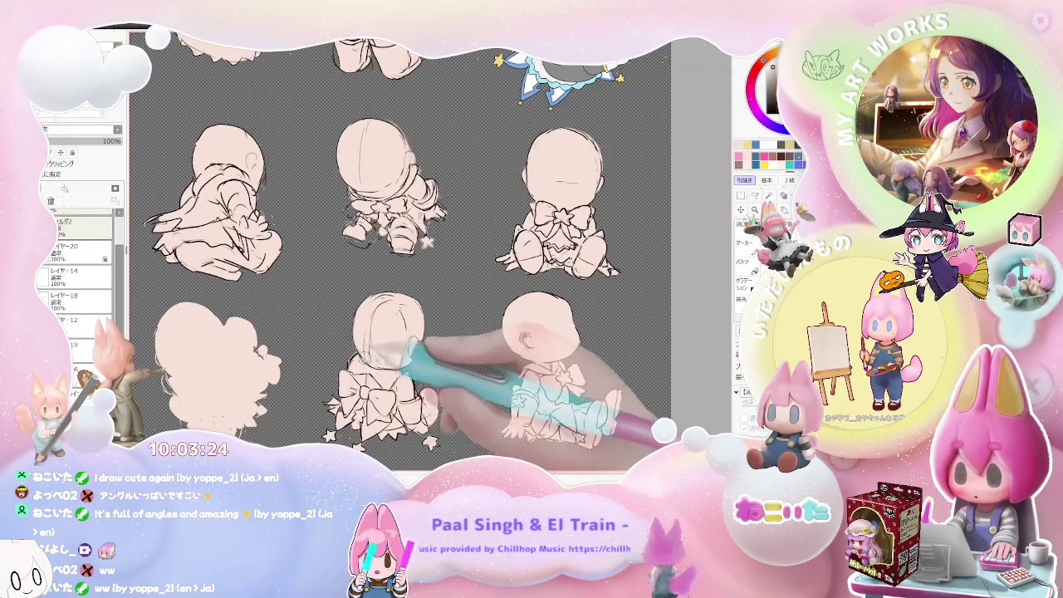
{"action": "scroll", "coordinate": [79, 274], "scroll_direction": "down", "scroll_amount": 1}
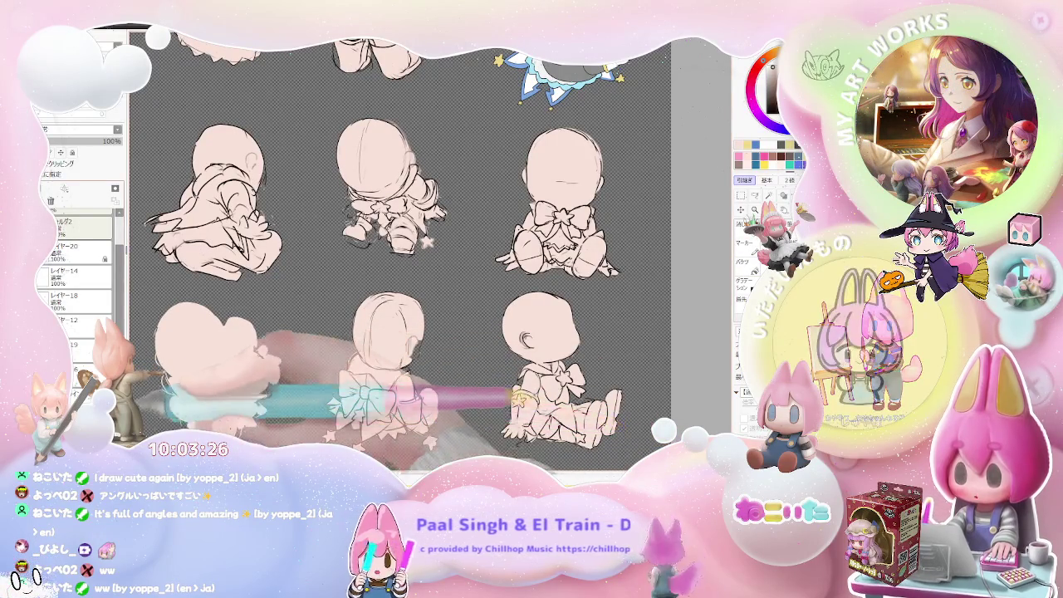
{"action": "scroll", "coordinate": [75, 266], "scroll_direction": "down", "scroll_amount": 2}
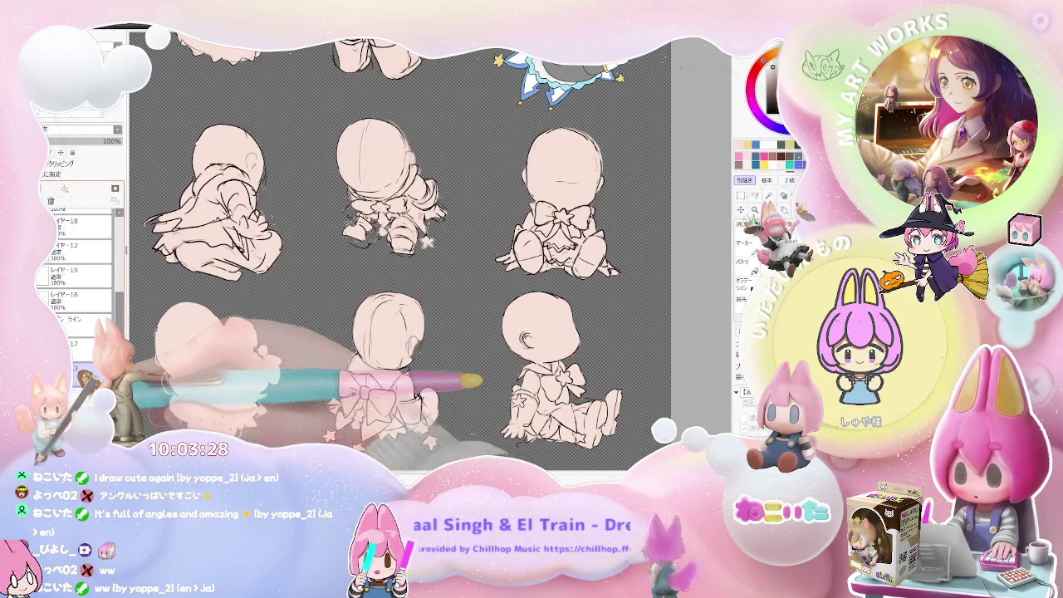
{"action": "scroll", "coordinate": [79, 249], "scroll_direction": "up", "scroll_amount": 3}
{"action": "scroll", "coordinate": [91, 275], "scroll_direction": "up", "scroll_amount": 1}
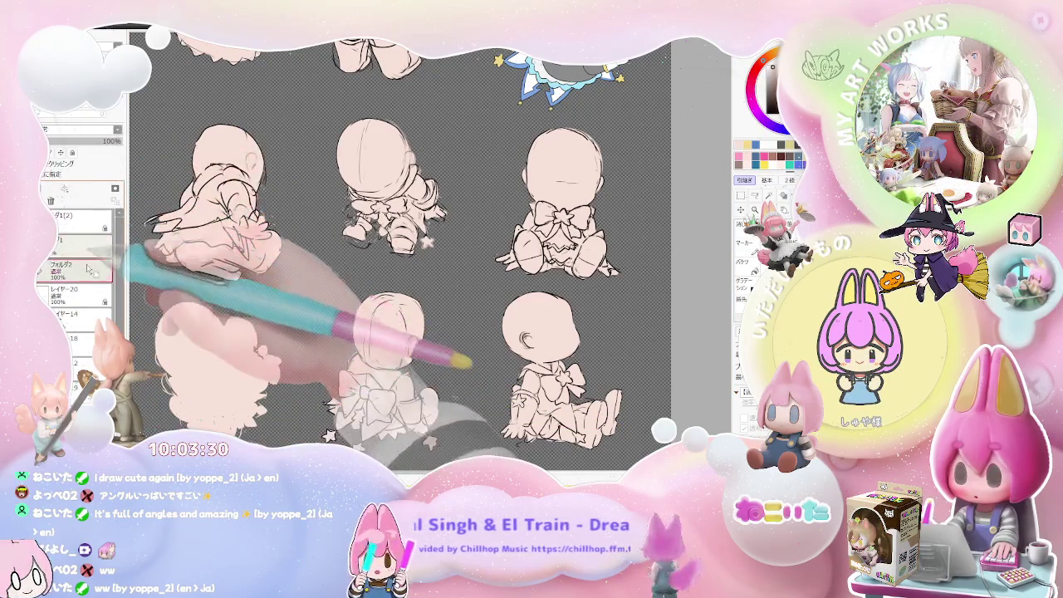
{"action": "scroll", "coordinate": [91, 274], "scroll_direction": "down", "scroll_amount": 2}
{"action": "key", "text": "ctrl+plus"}
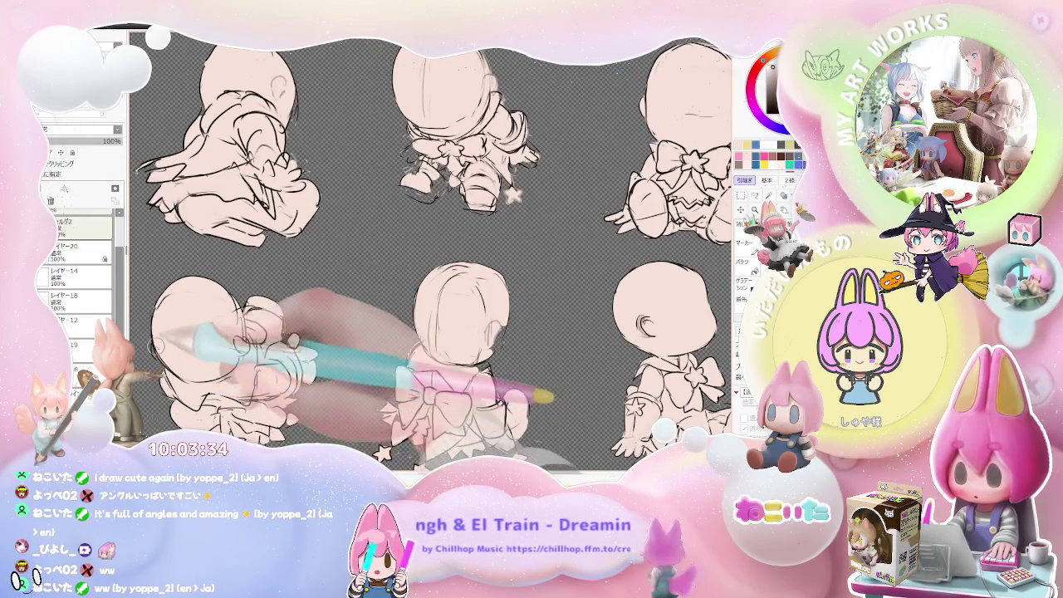
{"action": "key", "text": "ctrl+minus"}
{"action": "key", "text": "ctrl+plus"}
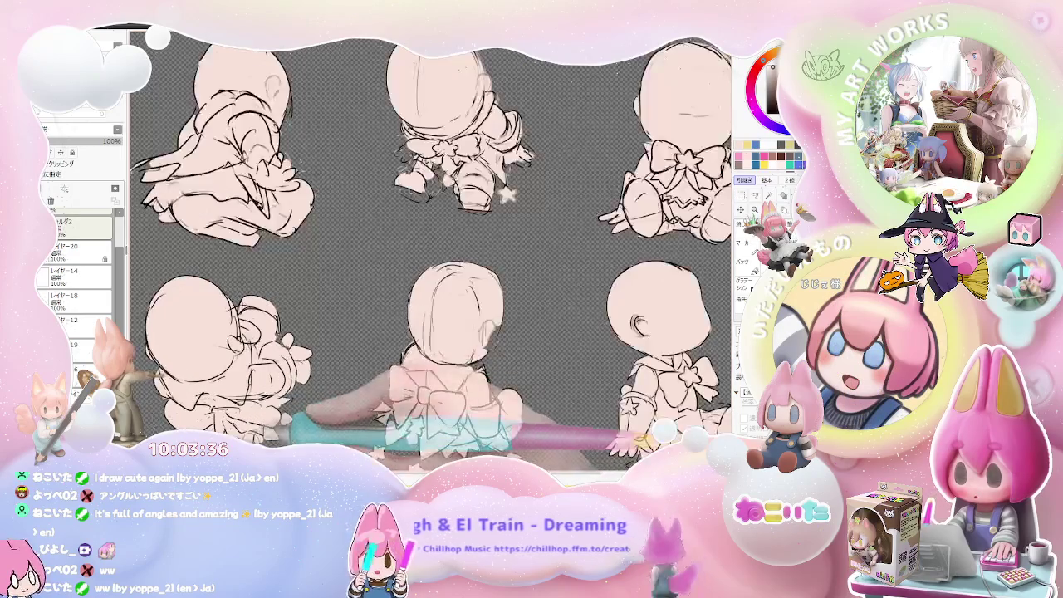
{"action": "key", "text": "ctrl+minus"}
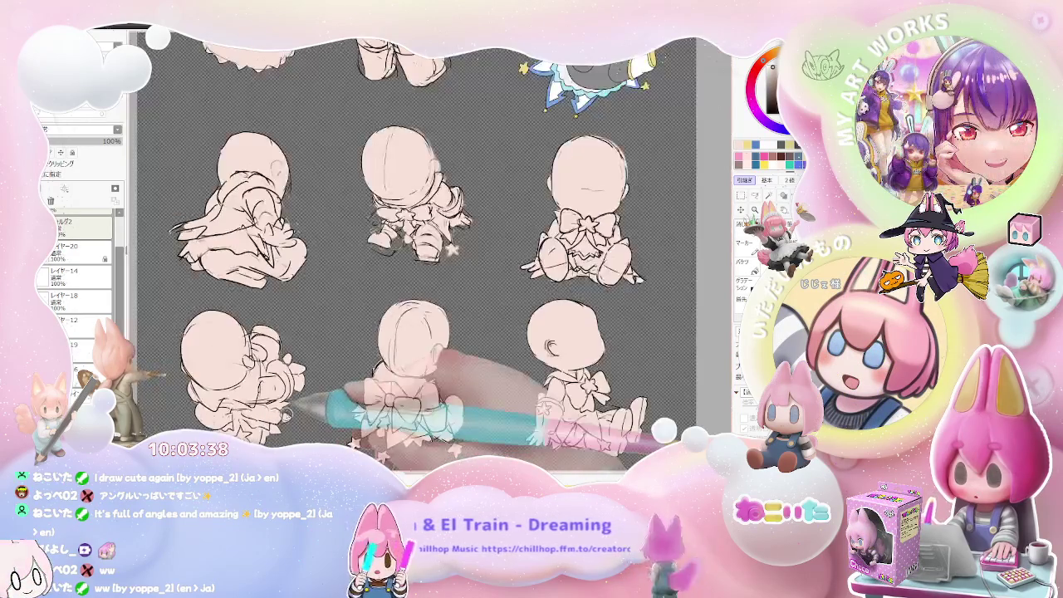
{"action": "key", "text": "ctrl+minus"}
{"action": "key", "text": "ctrl+plus"}
{"action": "key", "text": "ctrl+plus"}
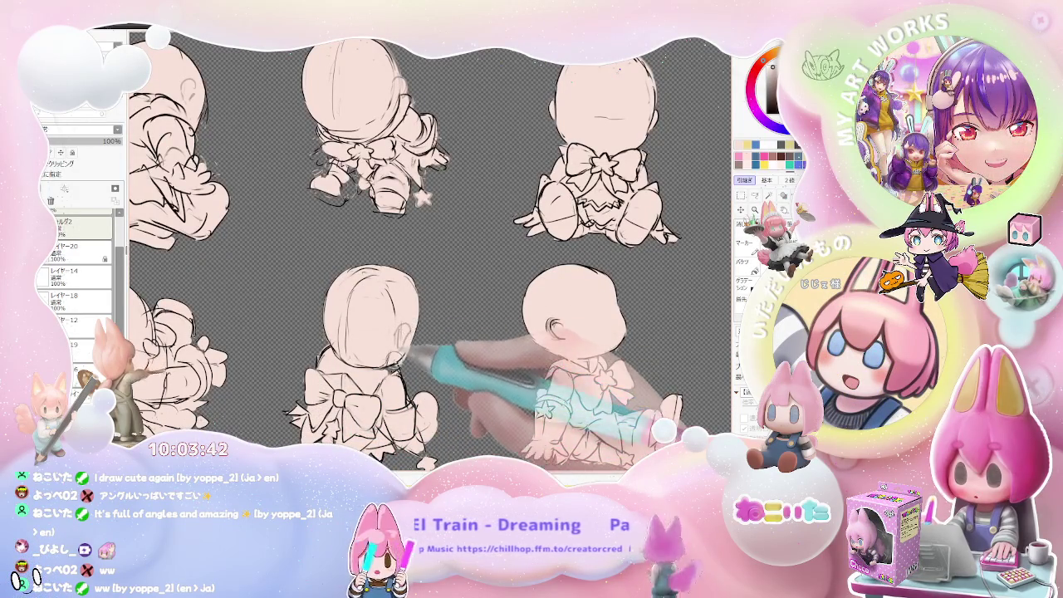
{"action": "key", "text": "ctrl+minus"}
{"action": "key", "text": "ctrl+minus"}
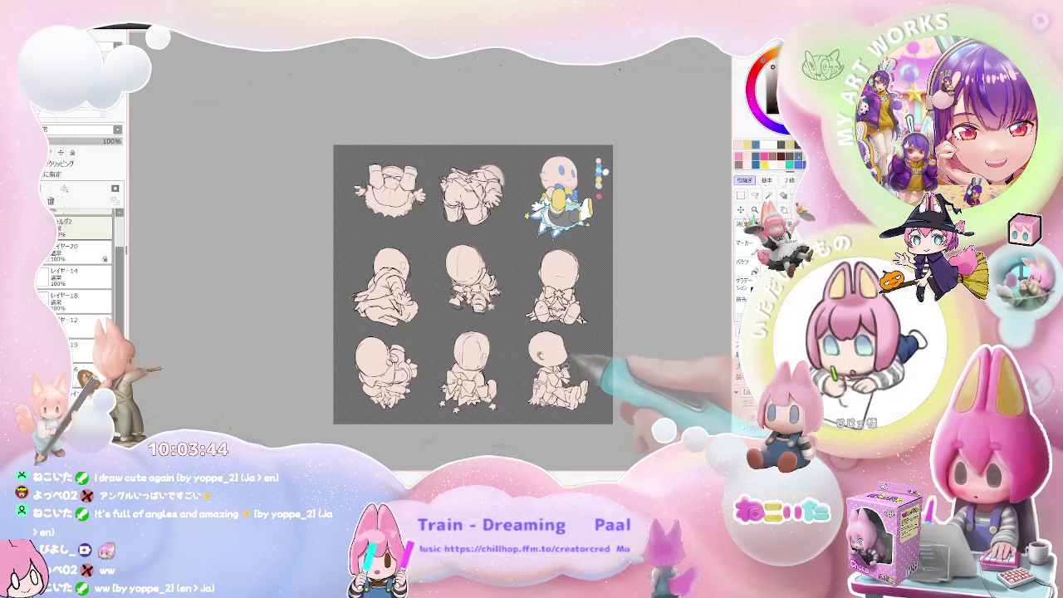
Step: Zoom to the seated middle-right figure and bucket-fill both halves of its bow blue
{"action": "left_click_drag", "start_coordinate": [570, 346], "coordinate": [535, 405]}
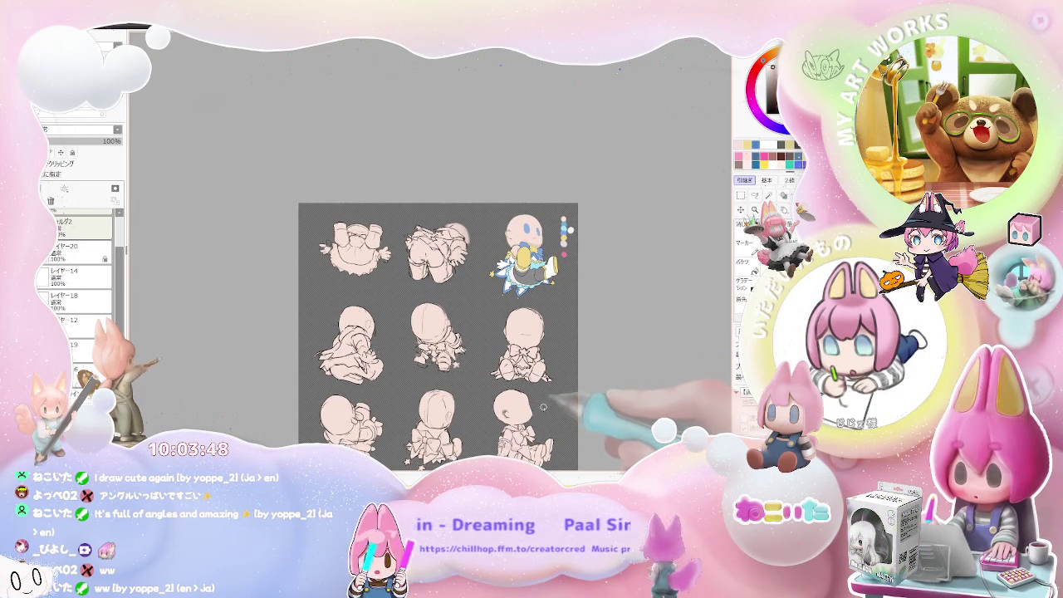
{"action": "key", "text": "ctrl+plus"}
{"action": "key", "text": "ctrl+plus"}
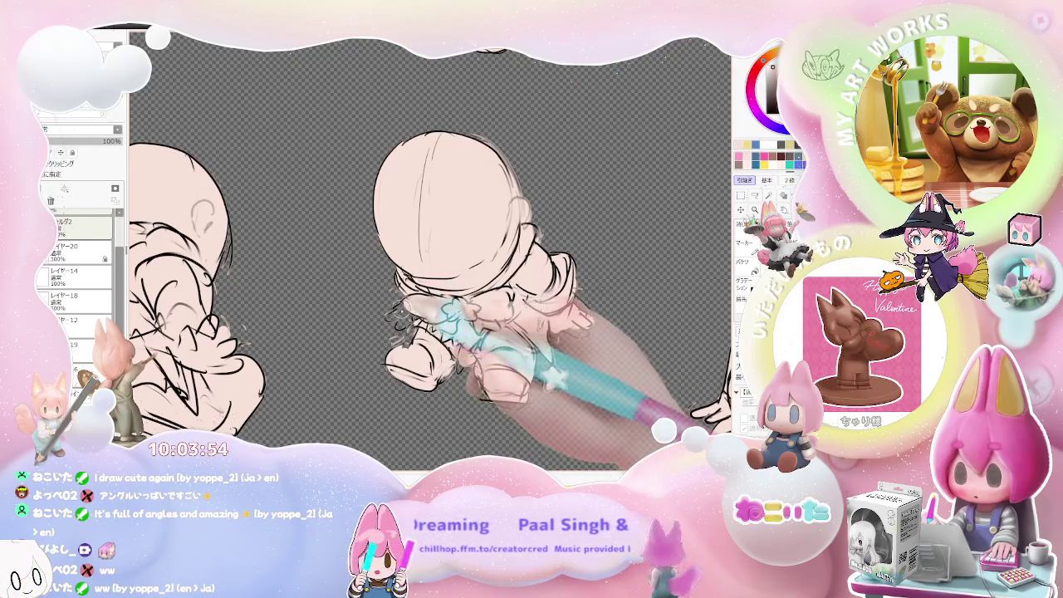
{"action": "key", "text": "ctrl+minus"}
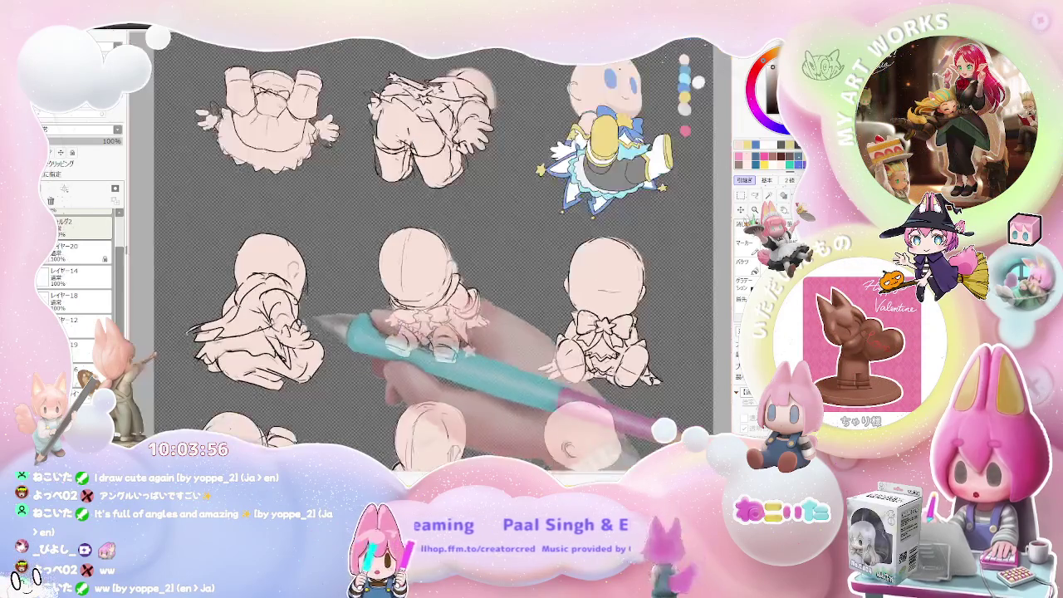
{"action": "key", "text": "ctrl+minus"}
{"action": "key", "text": "ctrl+plus"}
{"action": "key", "text": "ctrl+plus"}
{"action": "key", "text": "ctrl+plus"}
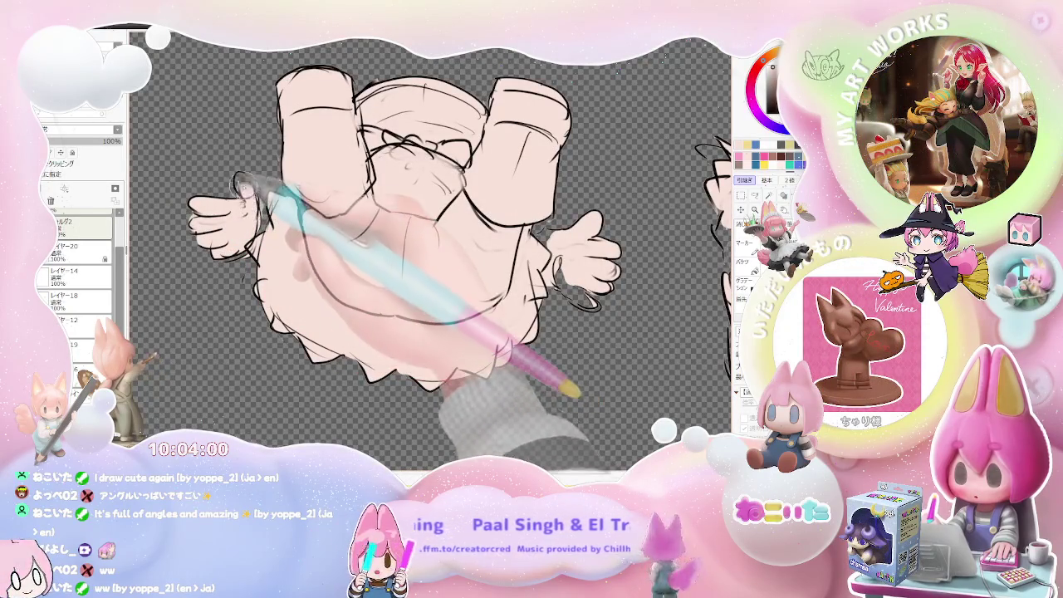
{"action": "key", "text": "ctrl+minus"}
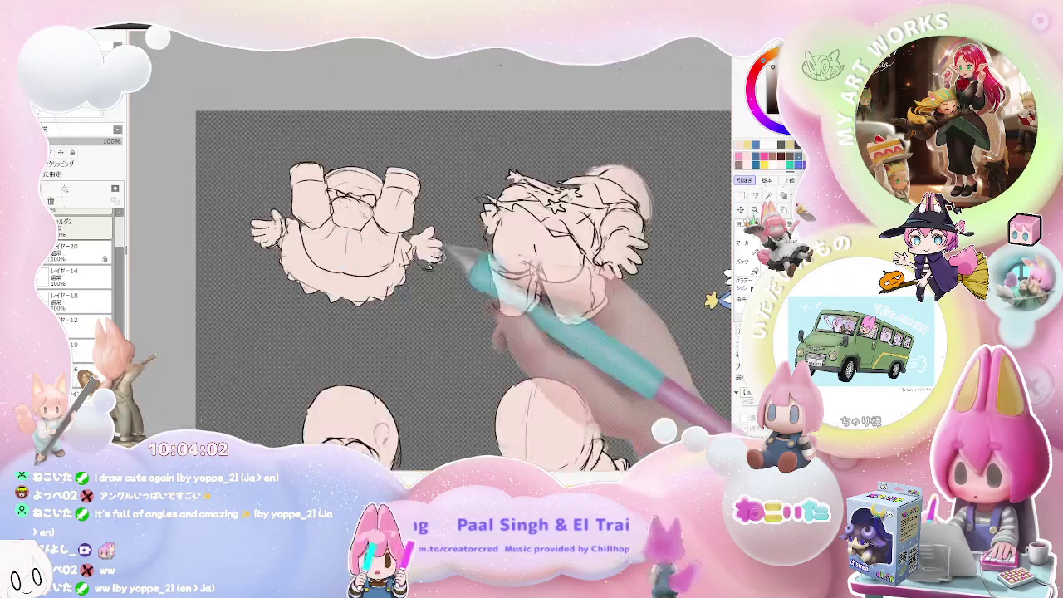
{"action": "key", "text": "ctrl+plus"}
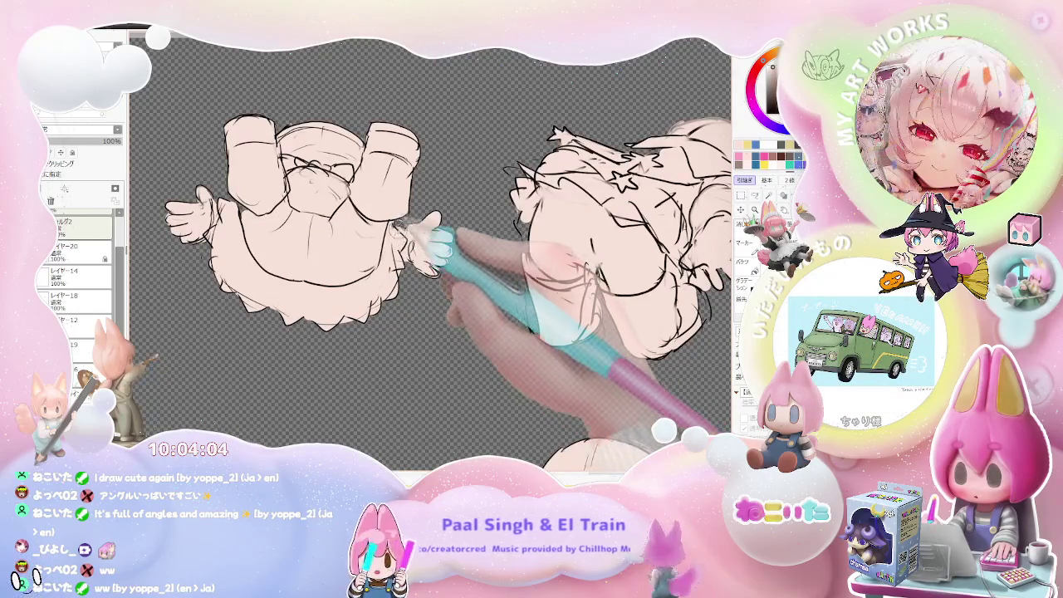
{"action": "key", "text": "ctrl+minus"}
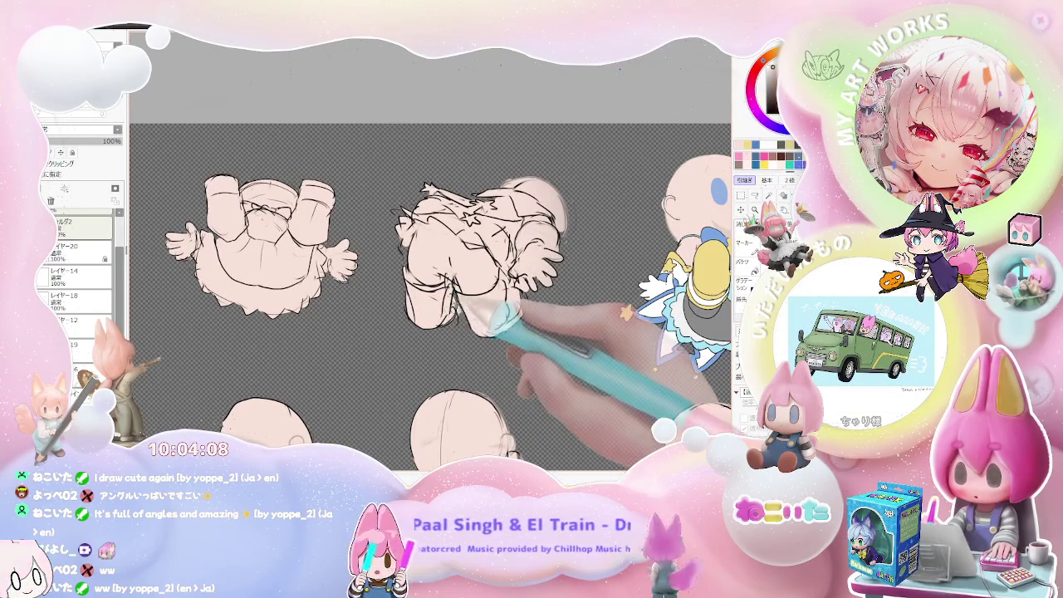
{"action": "key", "text": "ctrl+minus"}
{"action": "key", "text": "ctrl+minus"}
{"action": "key", "text": "ctrl+minus"}
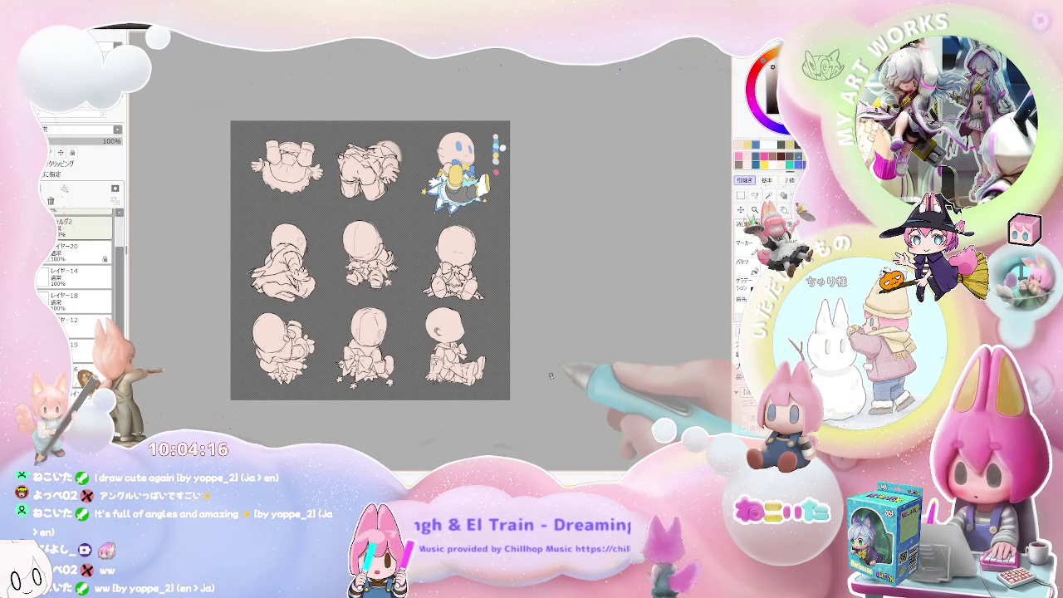
{"action": "scroll", "coordinate": [482, 145], "scroll_direction": "up", "scroll_amount": 2}
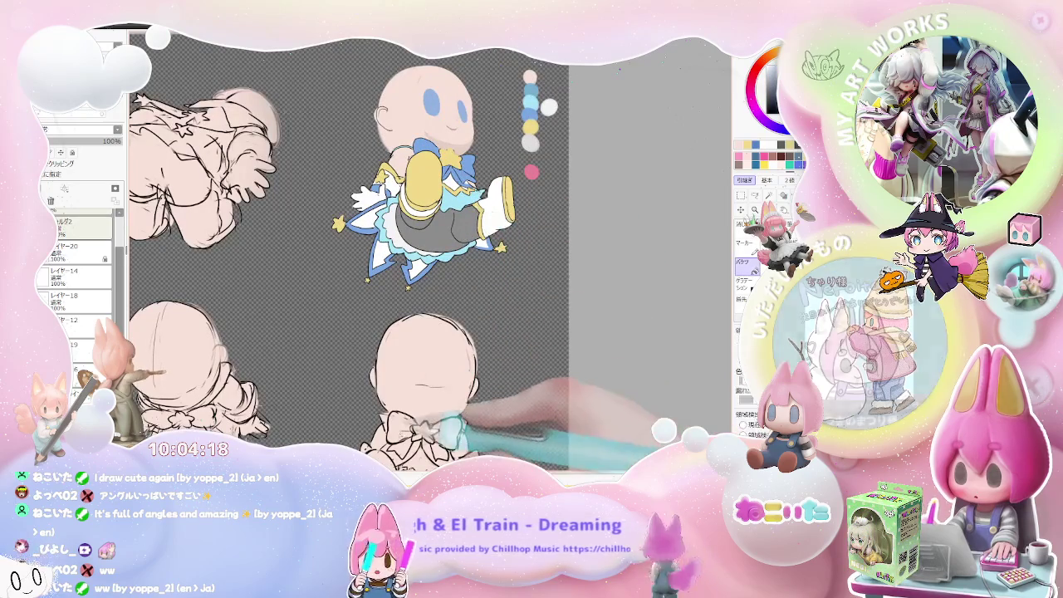
{"action": "left_click", "coordinate": [402, 427]}
{"action": "left_click", "coordinate": [449, 428]}
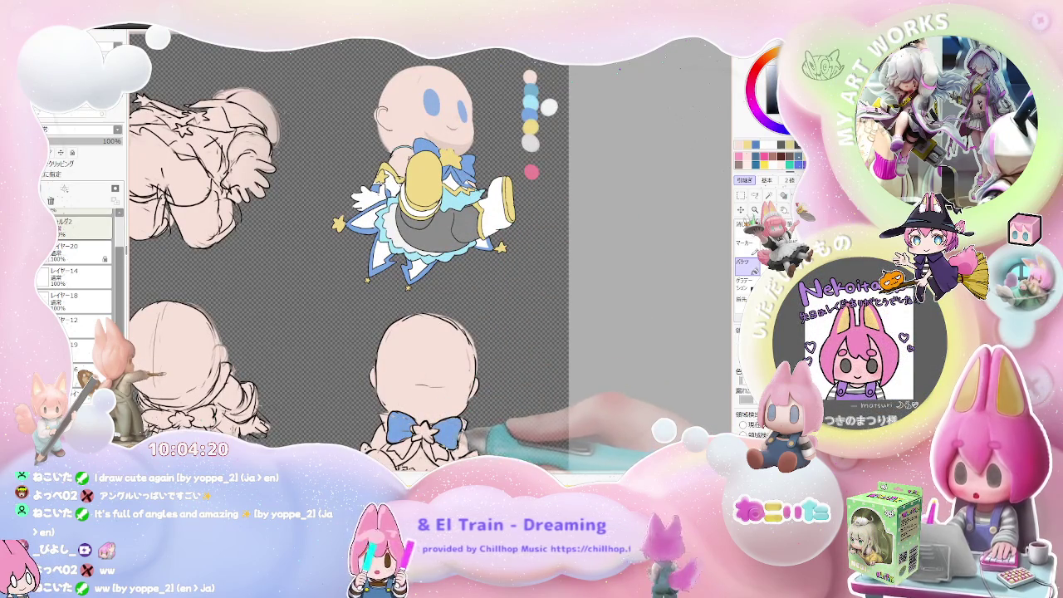
Step: Undo the first bow fill and refill the bow's left and right loops in blue
{"action": "scroll", "coordinate": [415, 249], "scroll_direction": "down", "scroll_amount": 2}
{"action": "key", "text": "ctrl+z"}
{"action": "key", "text": "ctrl+z"}
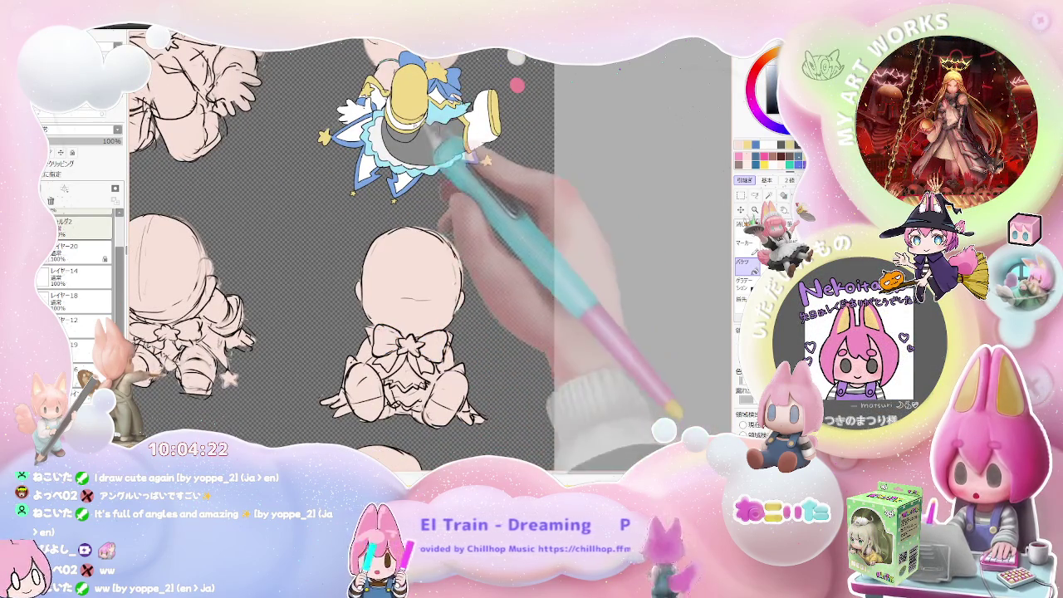
{"action": "left_click", "coordinate": [387, 341]}
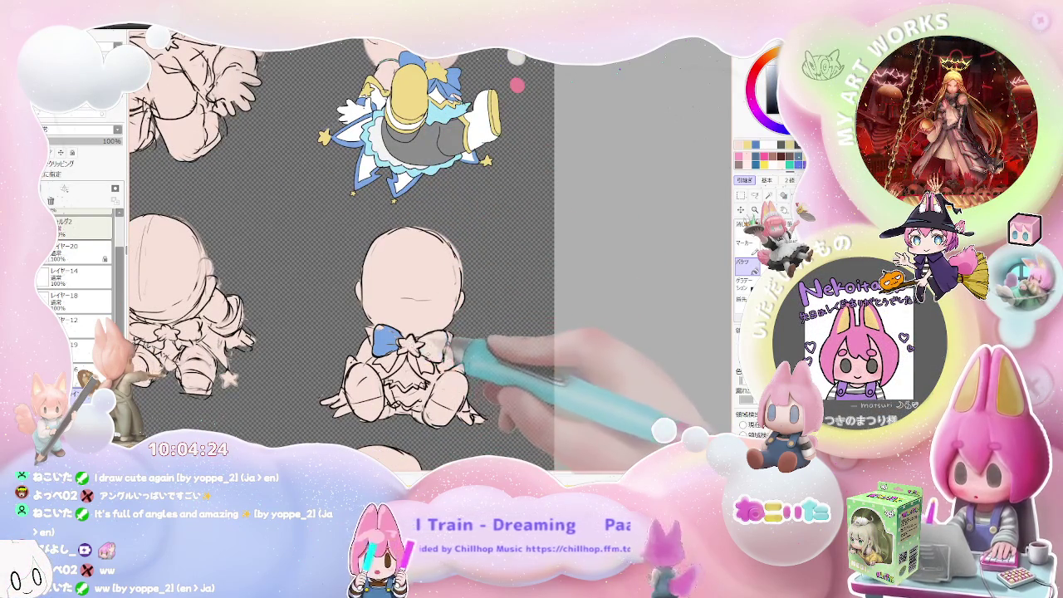
{"action": "left_click", "coordinate": [436, 343]}
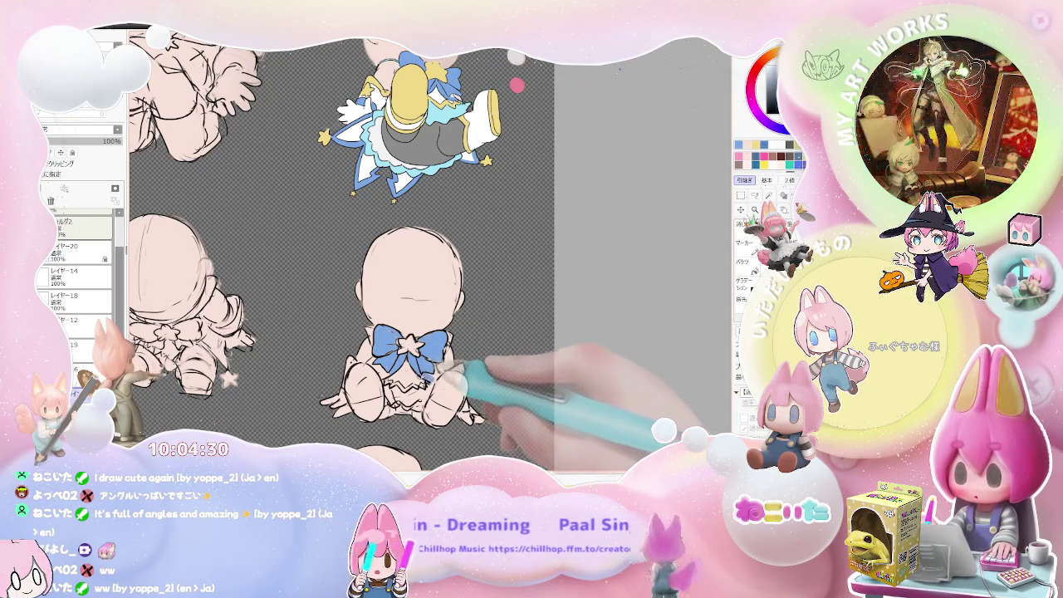
{"action": "key", "text": "g"}
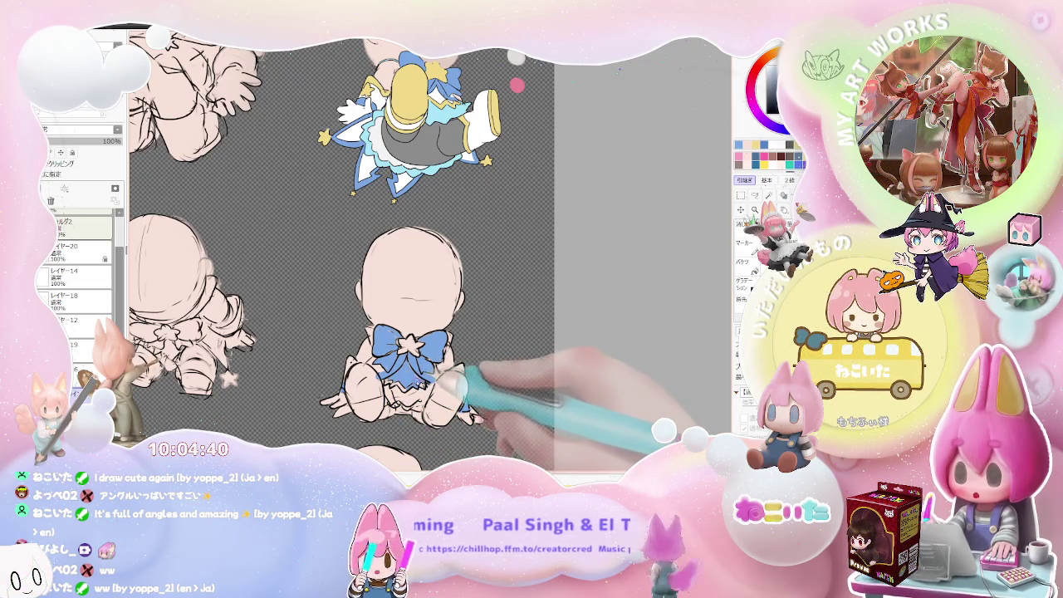
{"action": "key", "text": "g"}
Step: Make レイヤー18 the active layer and bucket-fill the figure's knee yellow
{"action": "scroll", "coordinate": [465, 365], "scroll_direction": "down", "scroll_amount": 3}
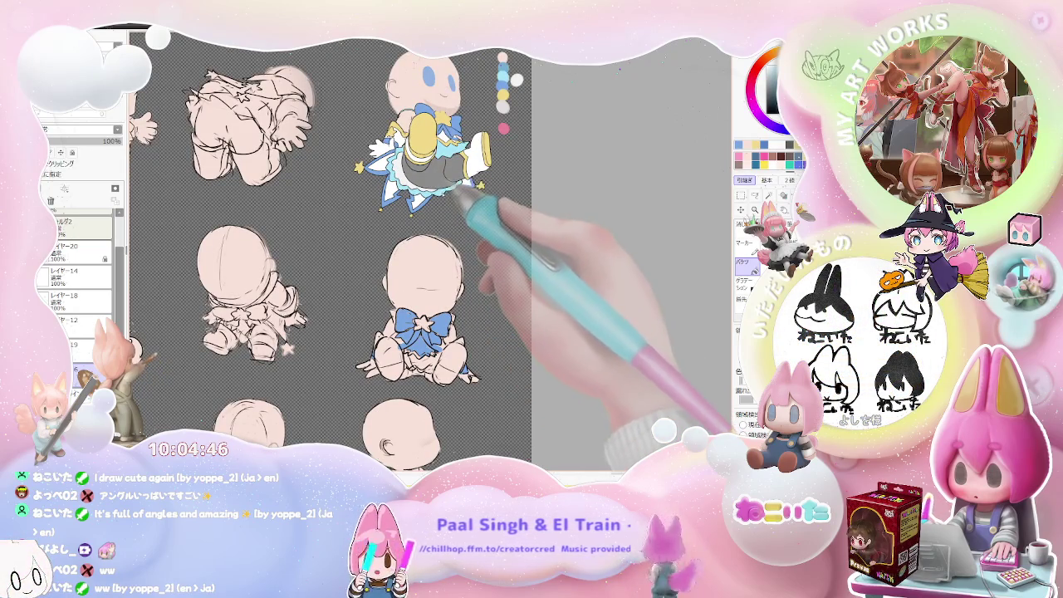
{"action": "scroll", "coordinate": [424, 332], "scroll_direction": "up", "scroll_amount": 2}
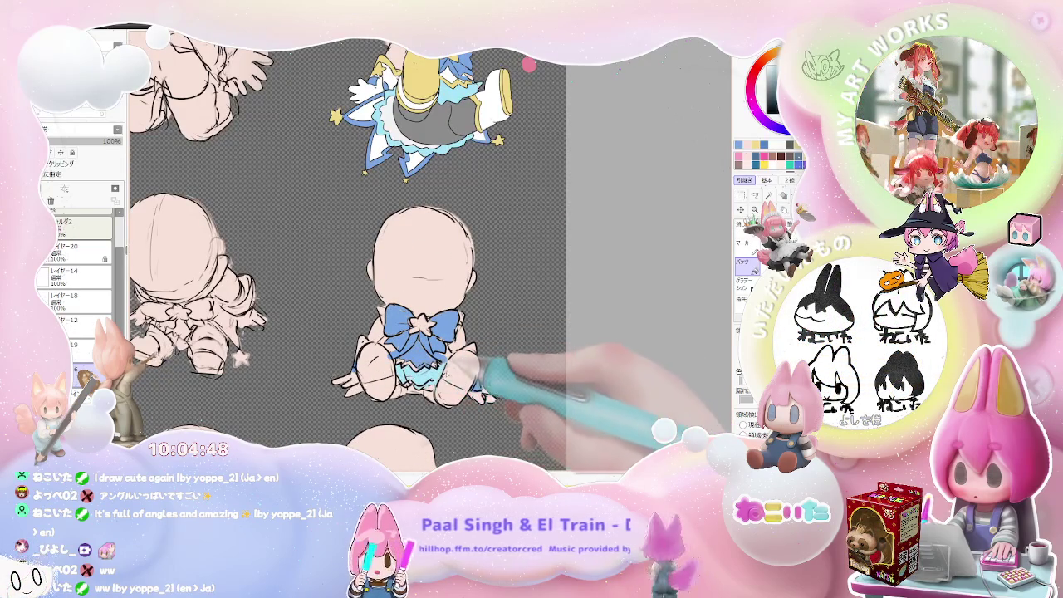
{"action": "scroll", "coordinate": [432, 316], "scroll_direction": "down", "scroll_amount": 1}
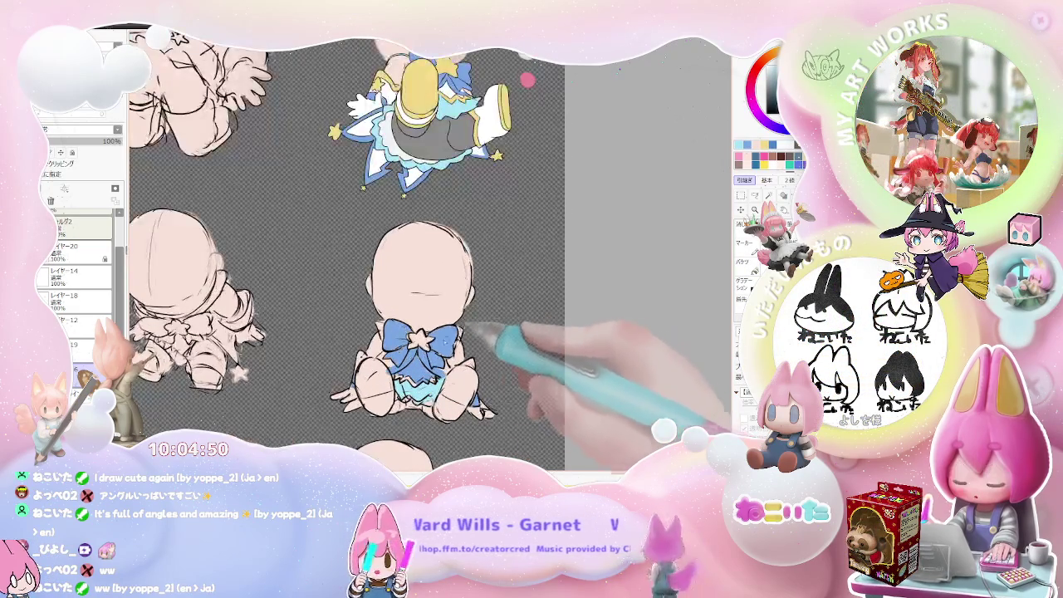
{"action": "scroll", "coordinate": [498, 320], "scroll_direction": "up", "scroll_amount": 2}
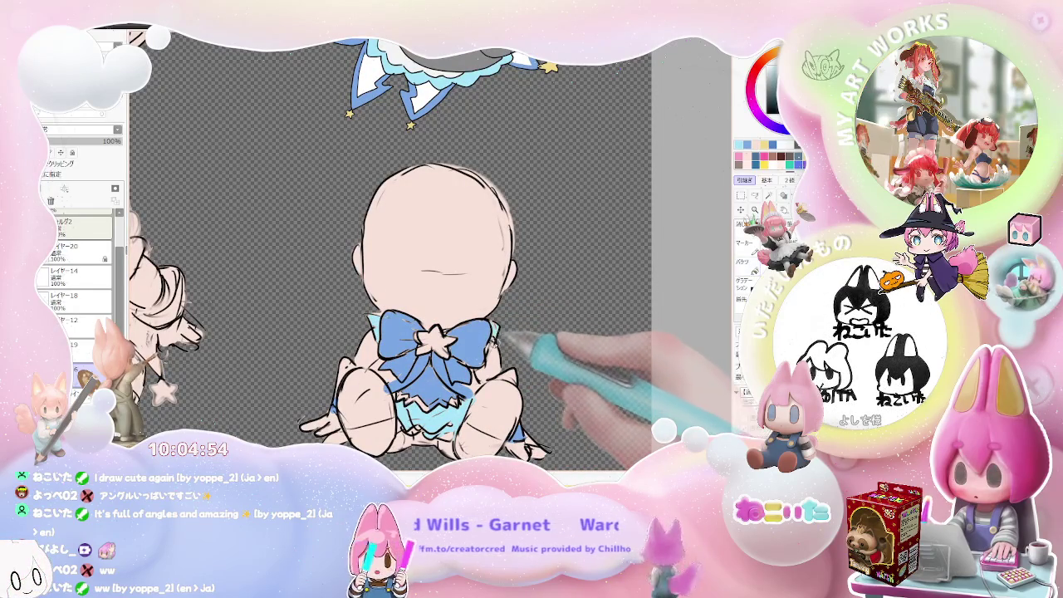
{"action": "scroll", "coordinate": [516, 341], "scroll_direction": "down", "scroll_amount": 2}
{"action": "scroll", "coordinate": [515, 332], "scroll_direction": "down", "scroll_amount": 1}
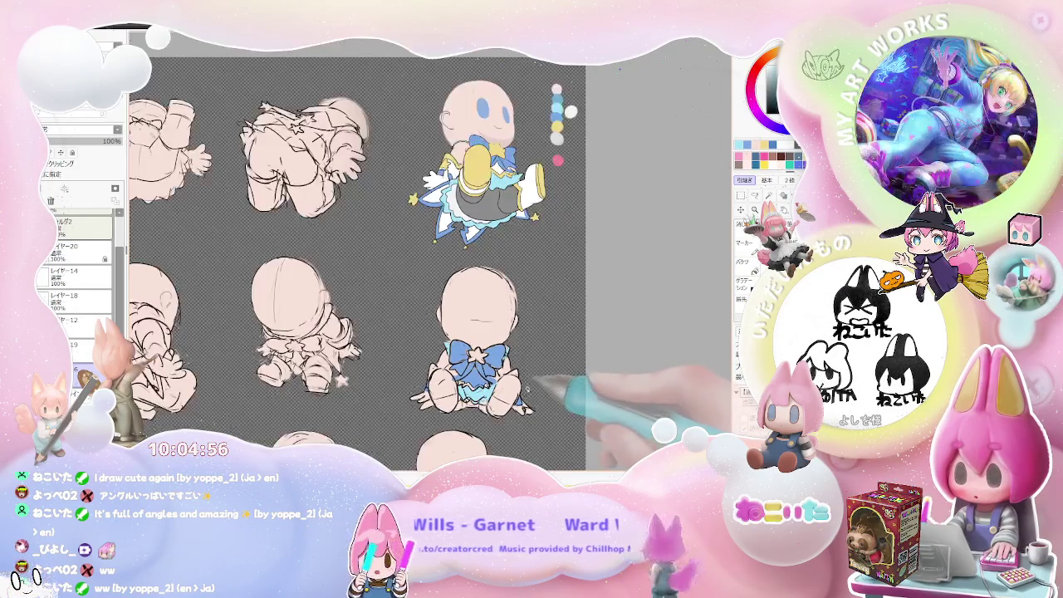
{"action": "scroll", "coordinate": [498, 150], "scroll_direction": "up", "scroll_amount": 2}
{"action": "left_click", "coordinate": [75, 301]}
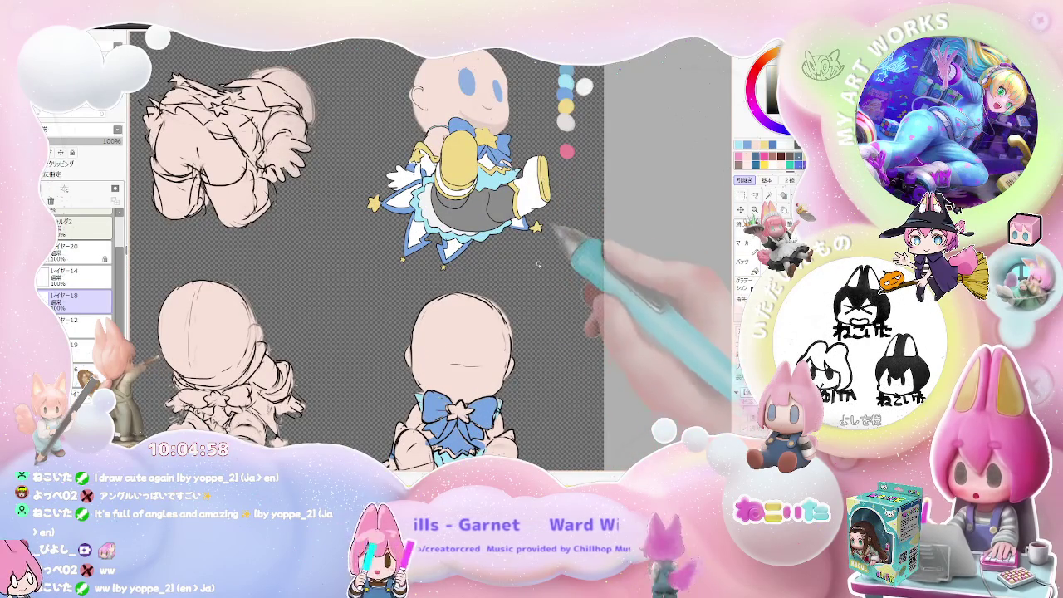
{"action": "scroll", "coordinate": [365, 249], "scroll_direction": "down", "scroll_amount": 3}
{"action": "scroll", "coordinate": [453, 282], "scroll_direction": "up", "scroll_amount": 1}
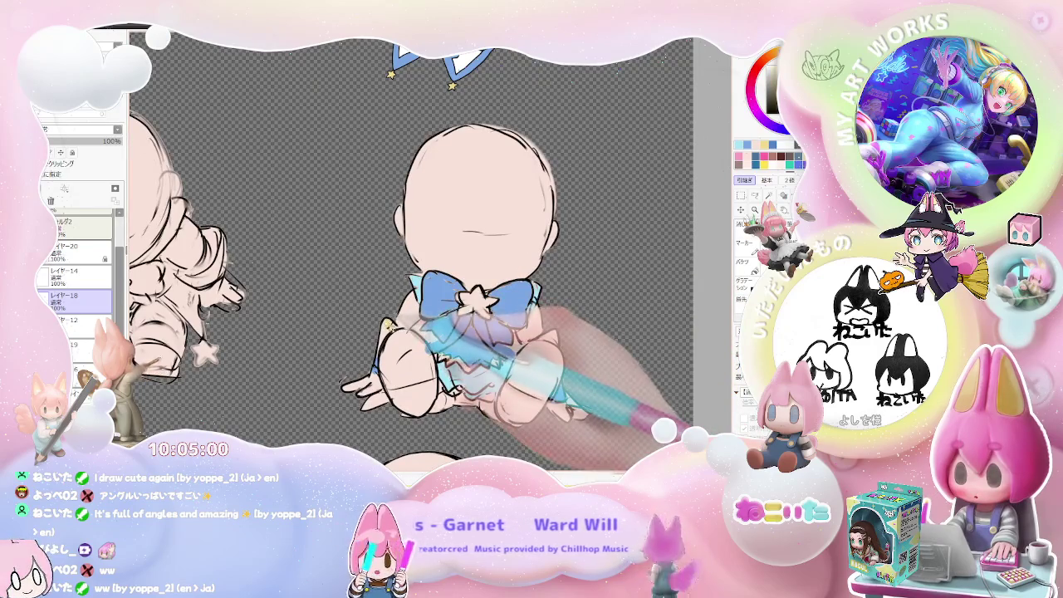
{"action": "key", "text": "b"}
{"action": "left_click", "coordinate": [538, 361]}
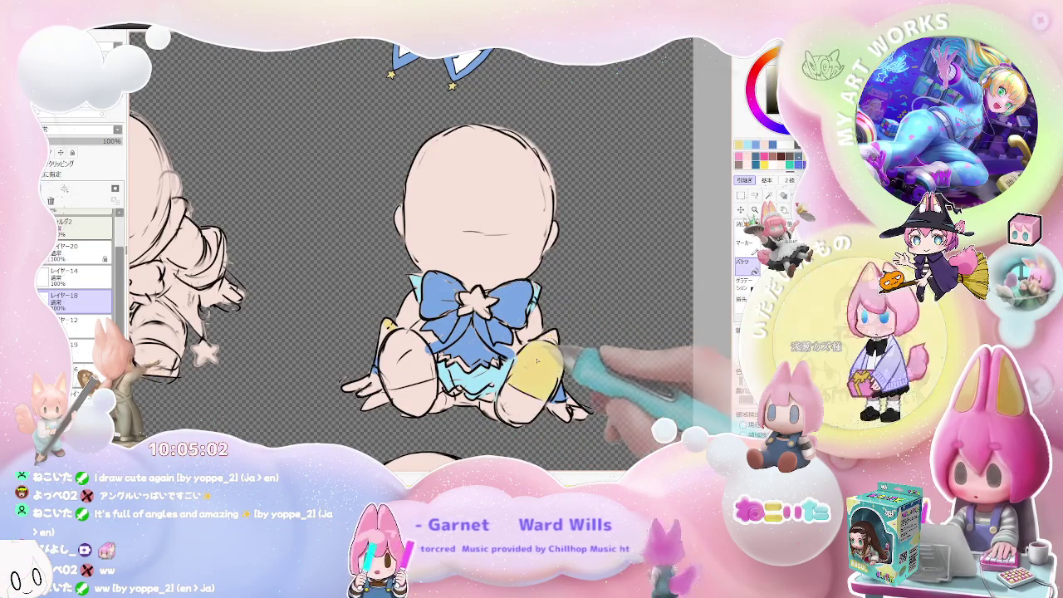
Step: Fill the figure's other leg and the small area beside the bow yellow
{"action": "left_click", "coordinate": [403, 370]}
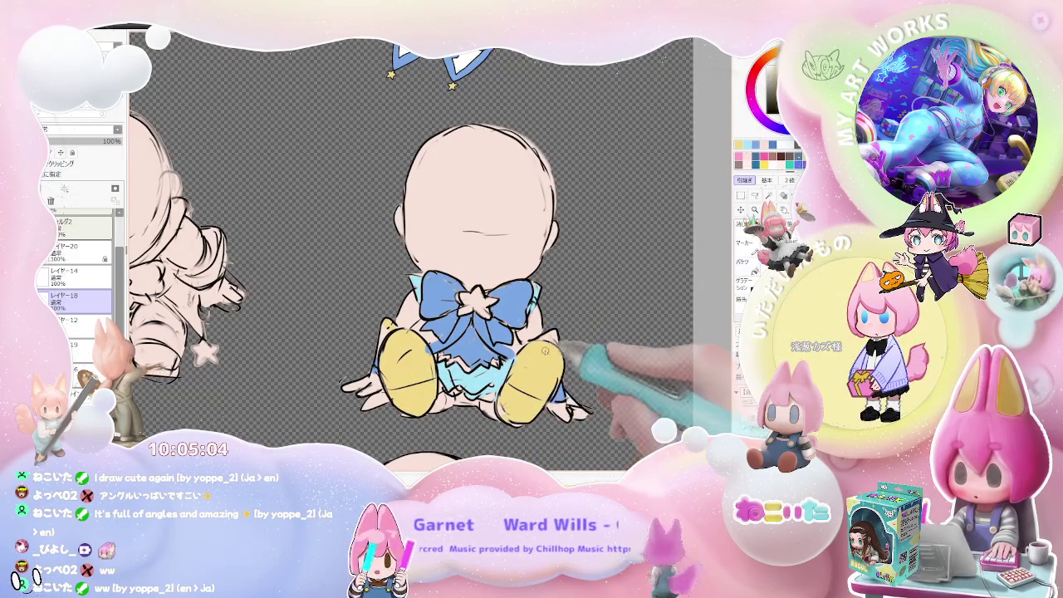
{"action": "left_click", "coordinate": [550, 336]}
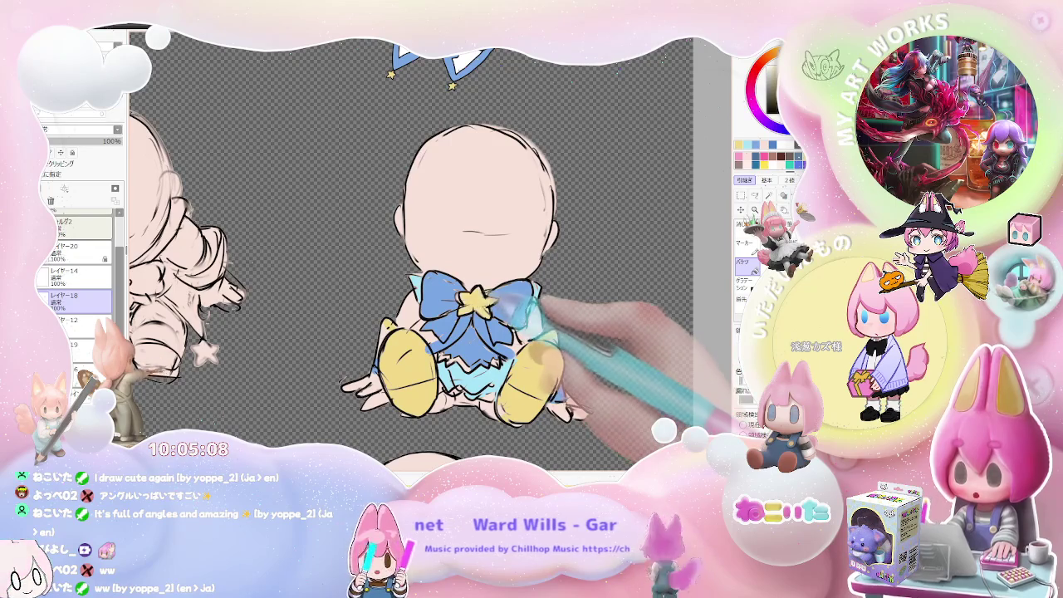
{"action": "key", "text": "n"}
{"action": "scroll", "coordinate": [515, 333], "scroll_direction": "down", "scroll_amount": 2}
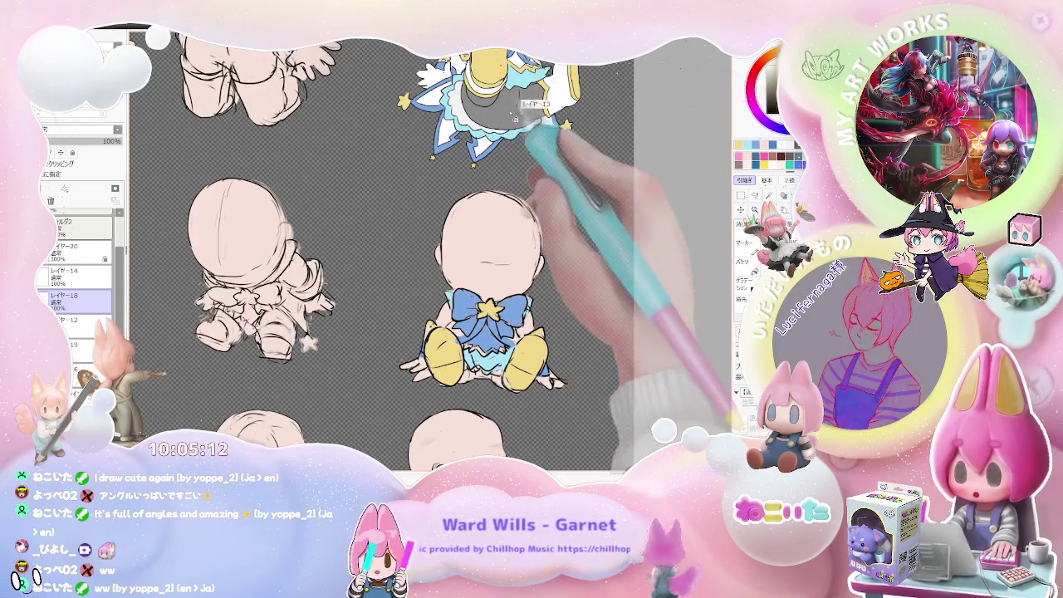
{"action": "key", "text": "g"}
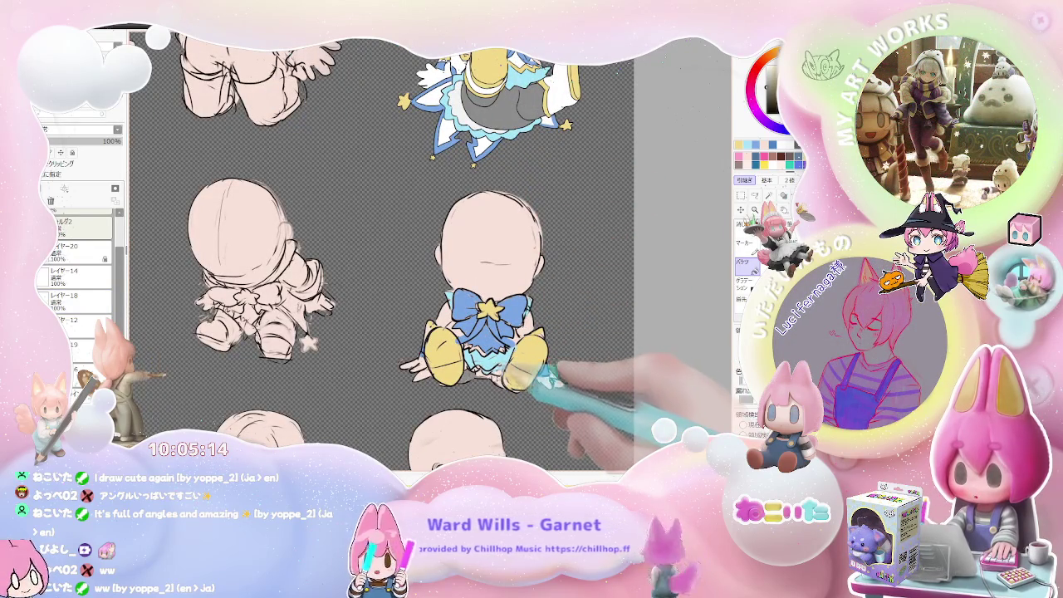
Step: Select the layer the blue bow is drawn on
{"action": "scroll", "coordinate": [548, 378], "scroll_direction": "down", "scroll_amount": 1}
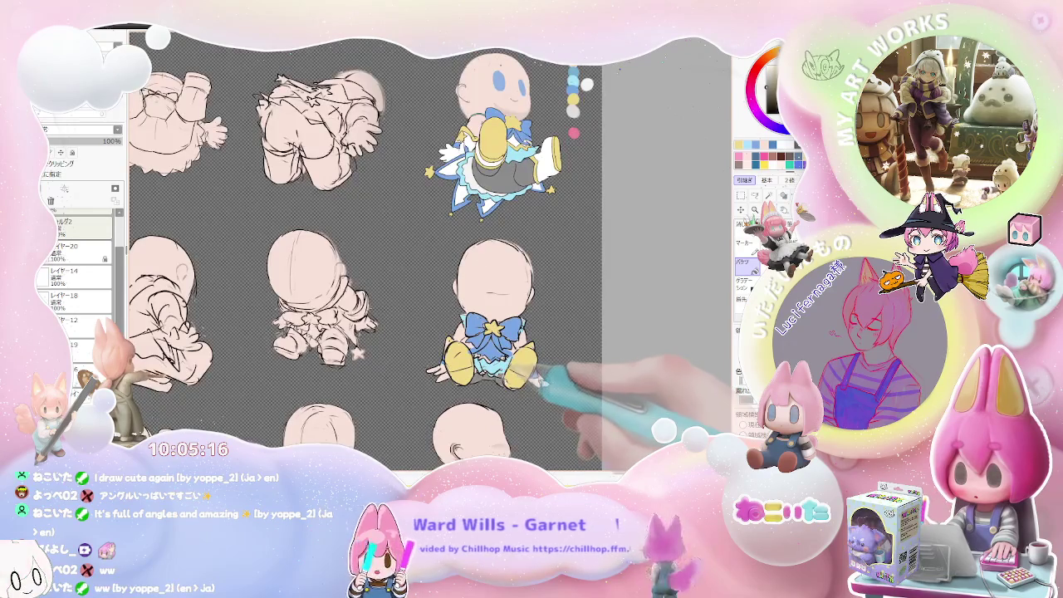
{"action": "scroll", "coordinate": [540, 378], "scroll_direction": "down", "scroll_amount": 2}
{"action": "scroll", "coordinate": [515, 358], "scroll_direction": "up", "scroll_amount": 2}
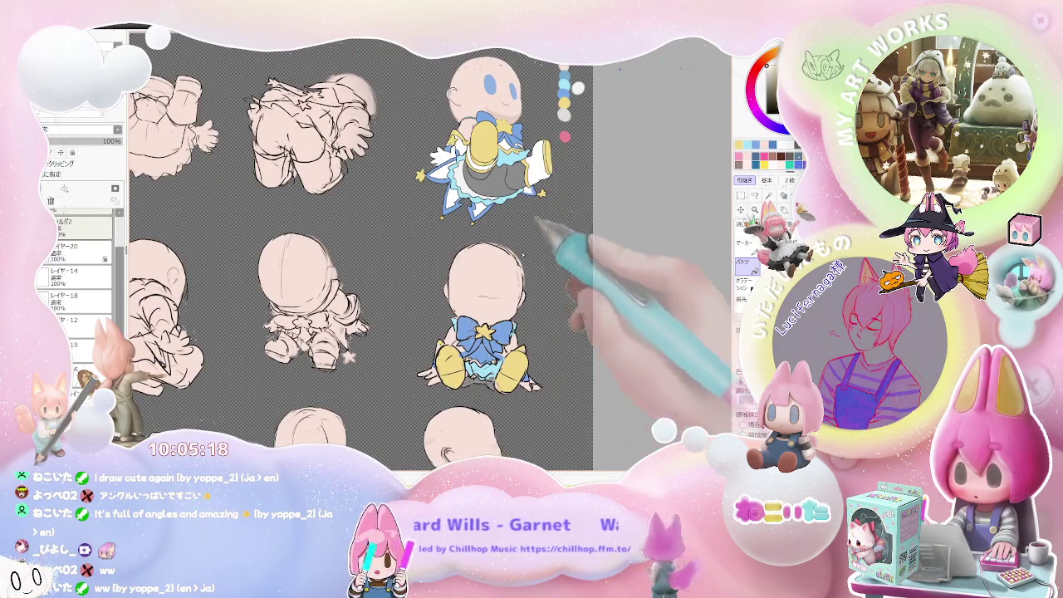
{"action": "scroll", "coordinate": [465, 365], "scroll_direction": "up", "scroll_amount": 1}
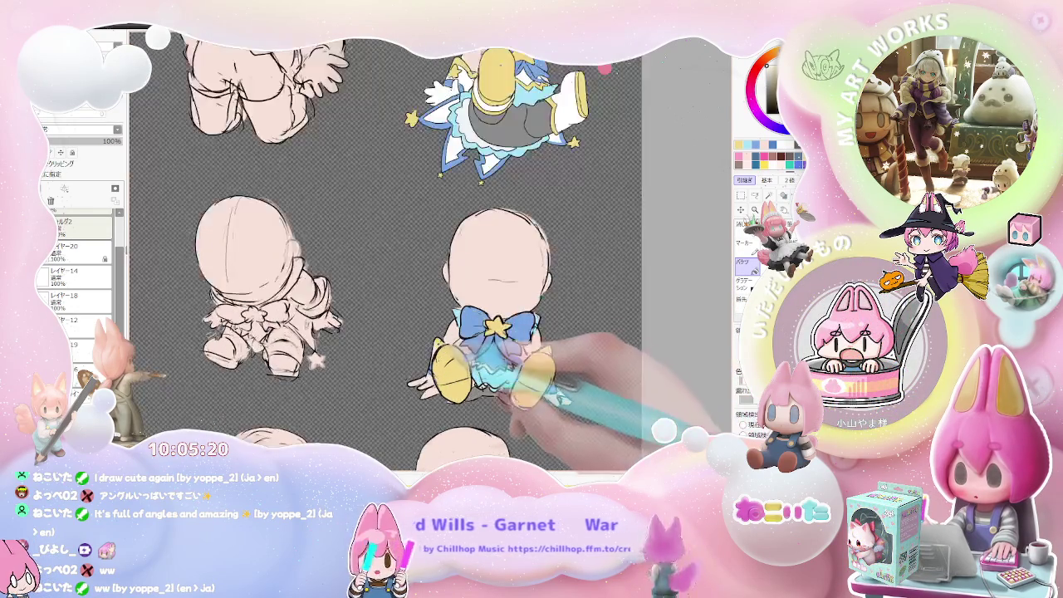
{"action": "scroll", "coordinate": [433, 366], "scroll_direction": "up", "scroll_amount": 1}
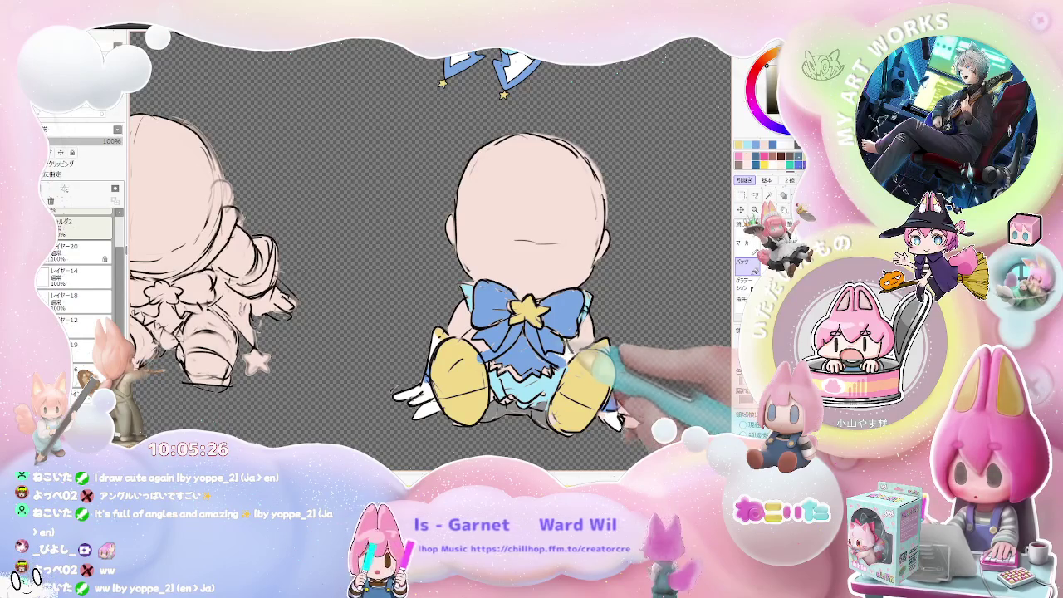
{"action": "scroll", "coordinate": [523, 357], "scroll_direction": "down", "scroll_amount": 1}
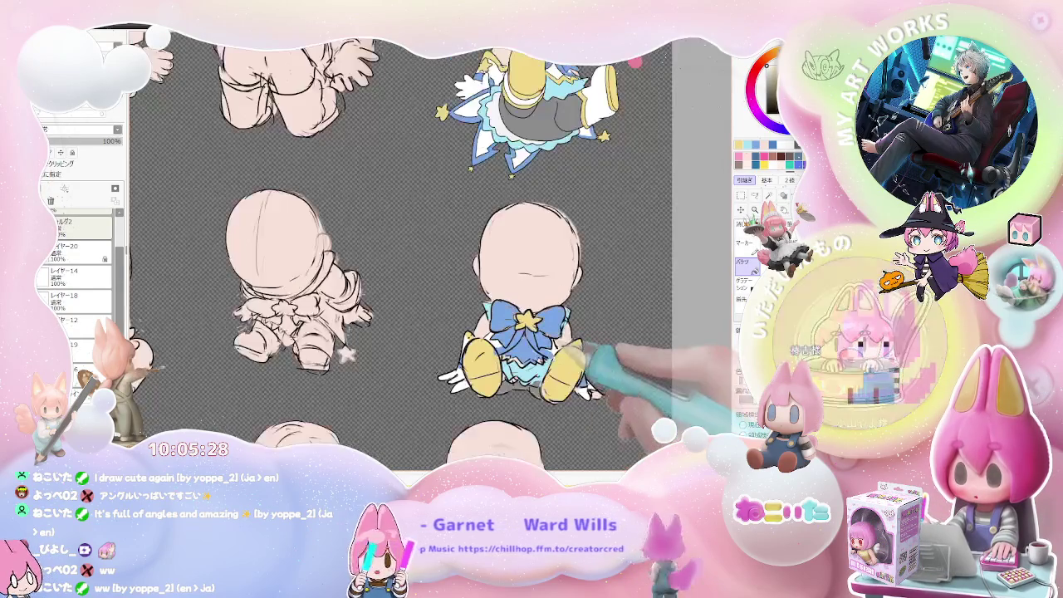
{"action": "scroll", "coordinate": [532, 353], "scroll_direction": "up", "scroll_amount": 1}
{"action": "left_click", "coordinate": [540, 297], "text": "ctrl+shift"}
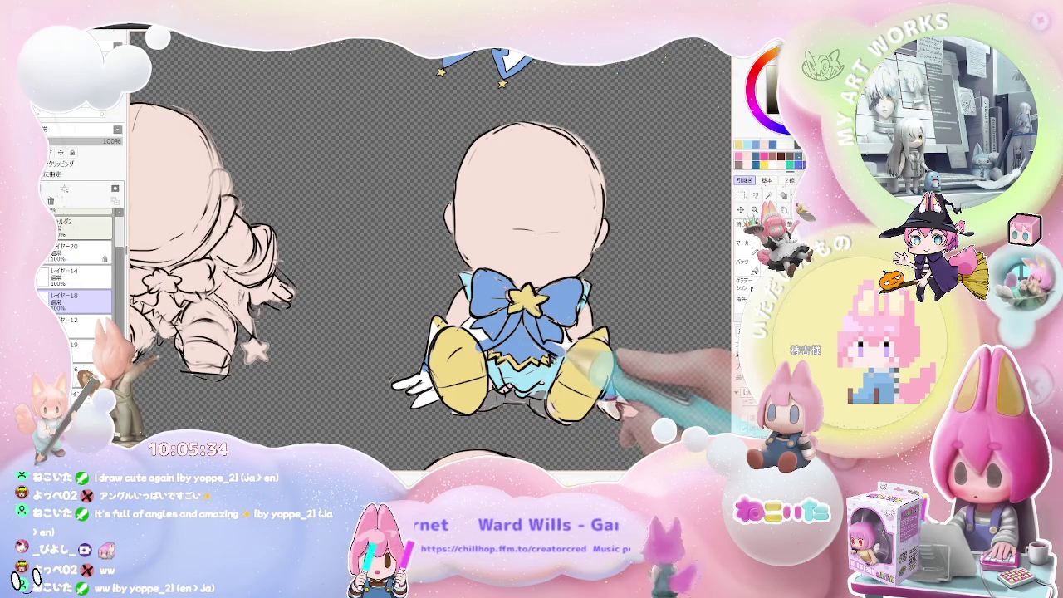
Step: Pan the view across the sheet of figures
{"action": "scroll", "coordinate": [531, 291], "scroll_direction": "down", "scroll_amount": 1}
{"action": "scroll", "coordinate": [532, 291], "scroll_direction": "down", "scroll_amount": 1}
{"action": "scroll", "coordinate": [532, 290], "scroll_direction": "down", "scroll_amount": 1}
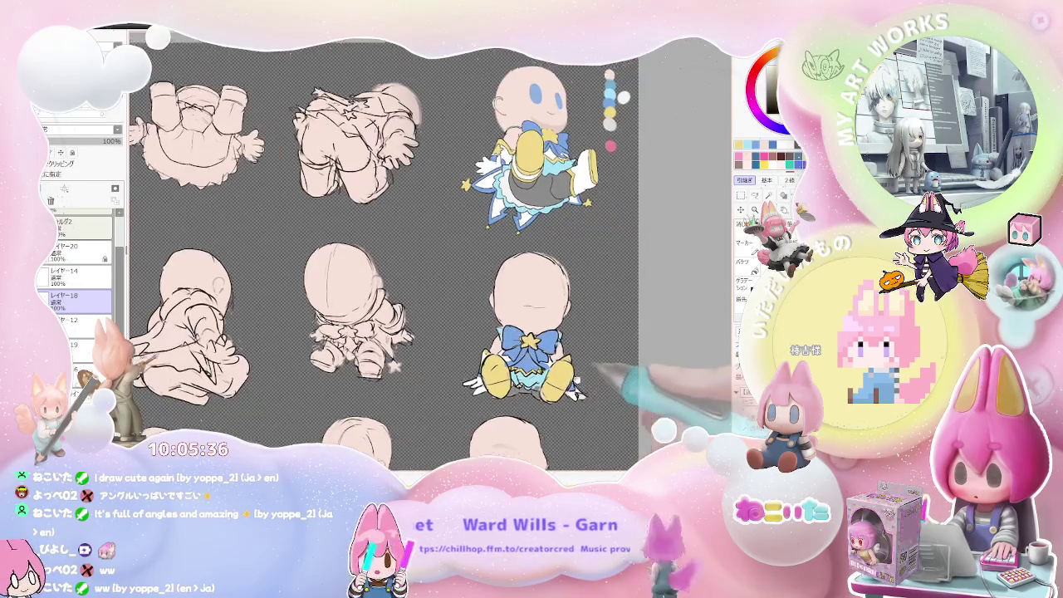
{"action": "left_click_drag", "start_coordinate": [532, 290], "coordinate": [465, 329]}
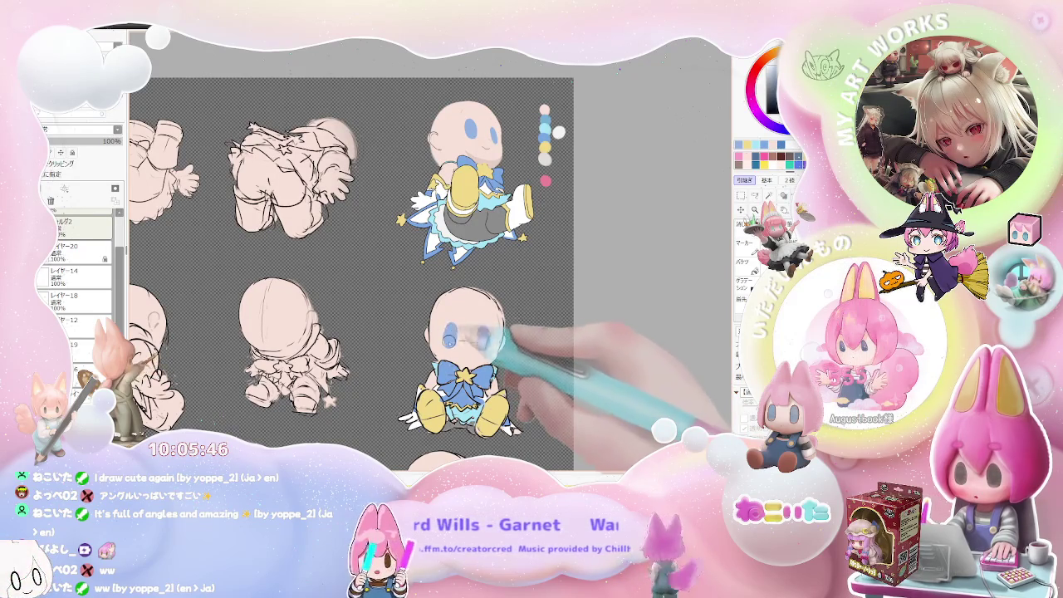
{"action": "scroll", "coordinate": [507, 345], "scroll_direction": "down", "scroll_amount": 2}
Step: Reselect the blue-bow figure's layer and fill the lower figure's chest star yellow
{"action": "scroll", "coordinate": [531, 361], "scroll_direction": "down", "scroll_amount": 1}
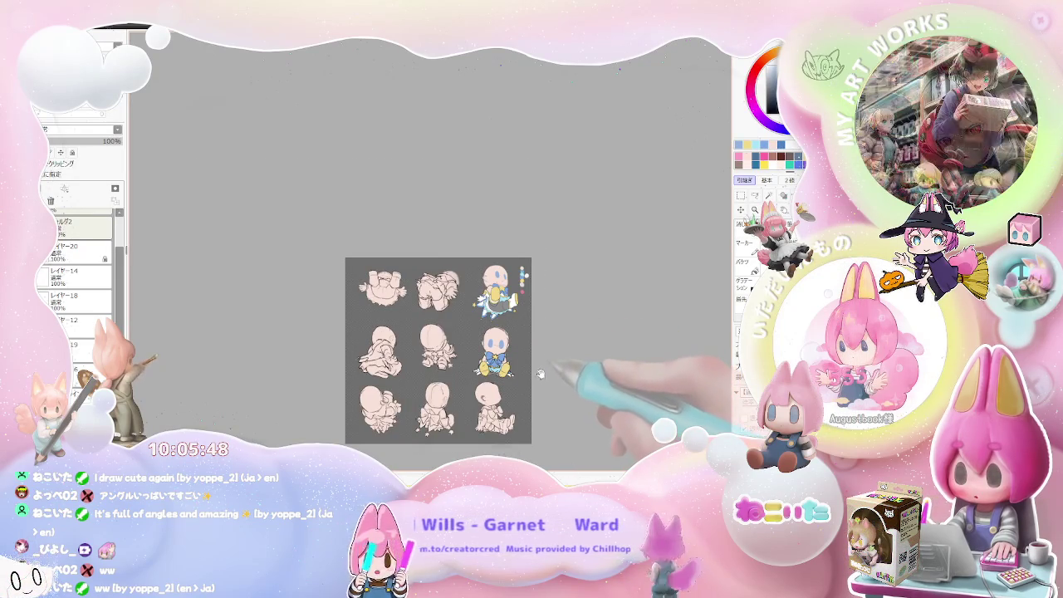
{"action": "scroll", "coordinate": [507, 374], "scroll_direction": "up", "scroll_amount": 2}
{"action": "scroll", "coordinate": [449, 357], "scroll_direction": "up", "scroll_amount": 1}
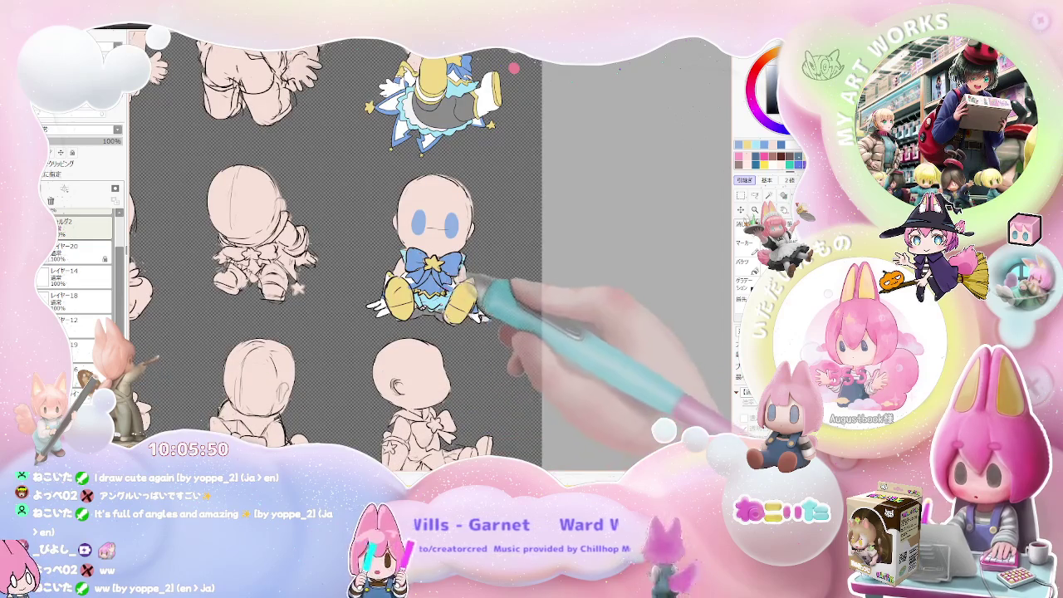
{"action": "left_click", "coordinate": [462, 299], "text": "ctrl+shift"}
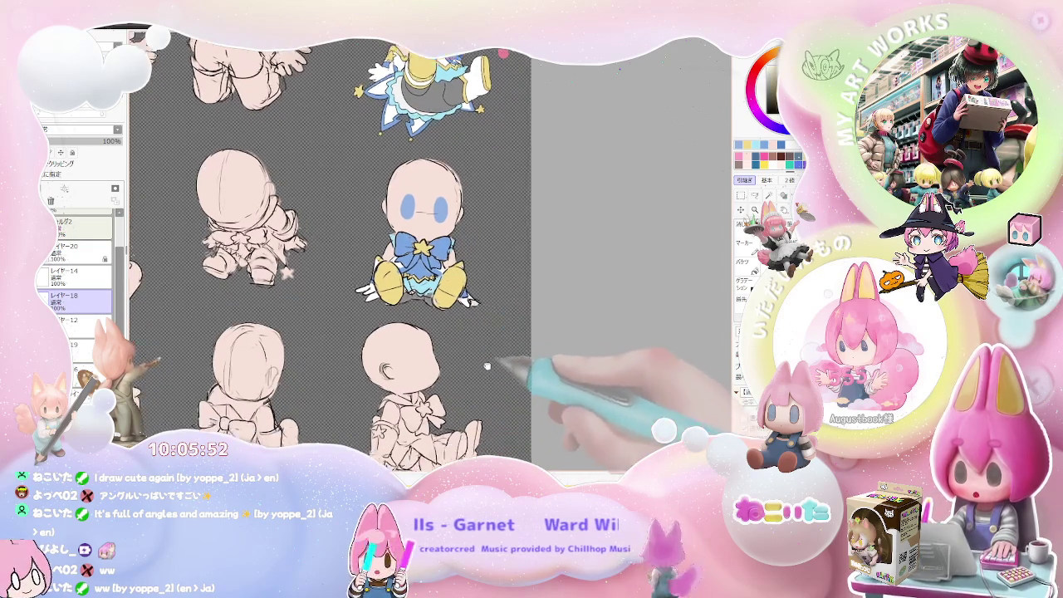
{"action": "scroll", "coordinate": [466, 370], "scroll_direction": "down", "scroll_amount": 2}
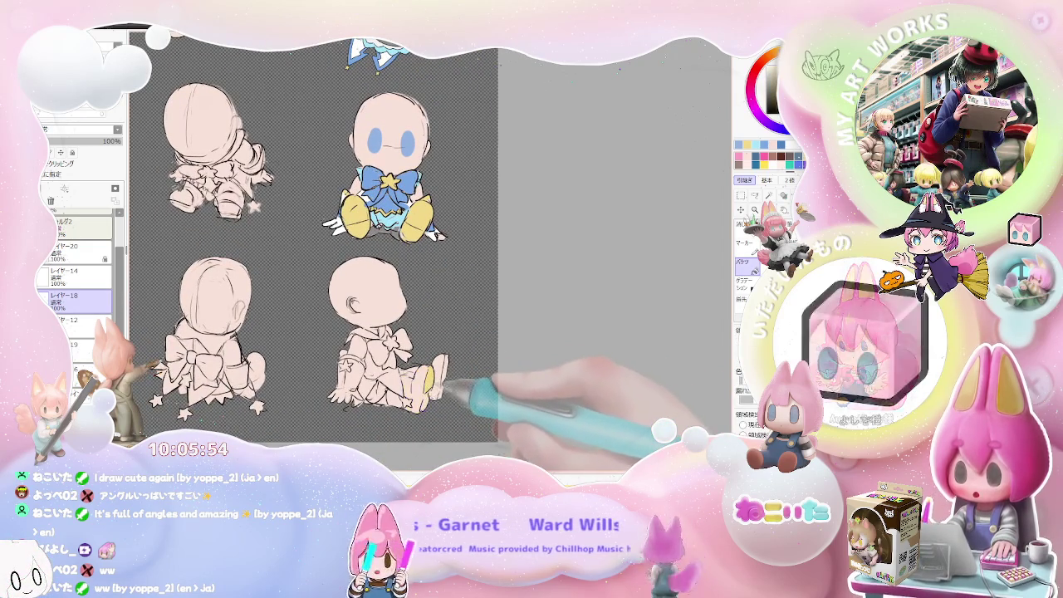
{"action": "scroll", "coordinate": [444, 384], "scroll_direction": "up", "scroll_amount": 1}
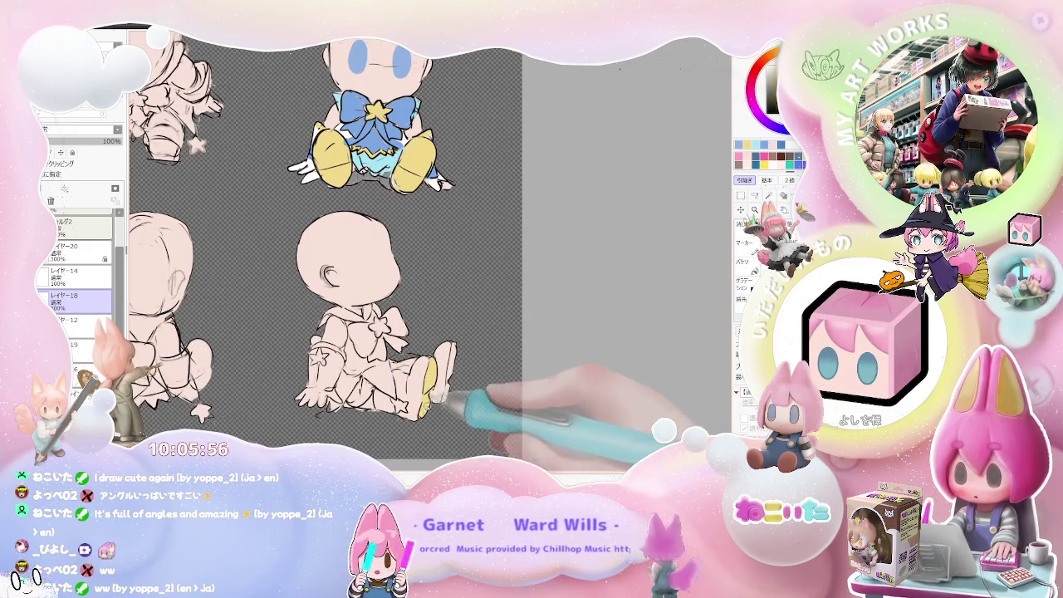
{"action": "key", "text": "g"}
{"action": "key", "text": "g"}
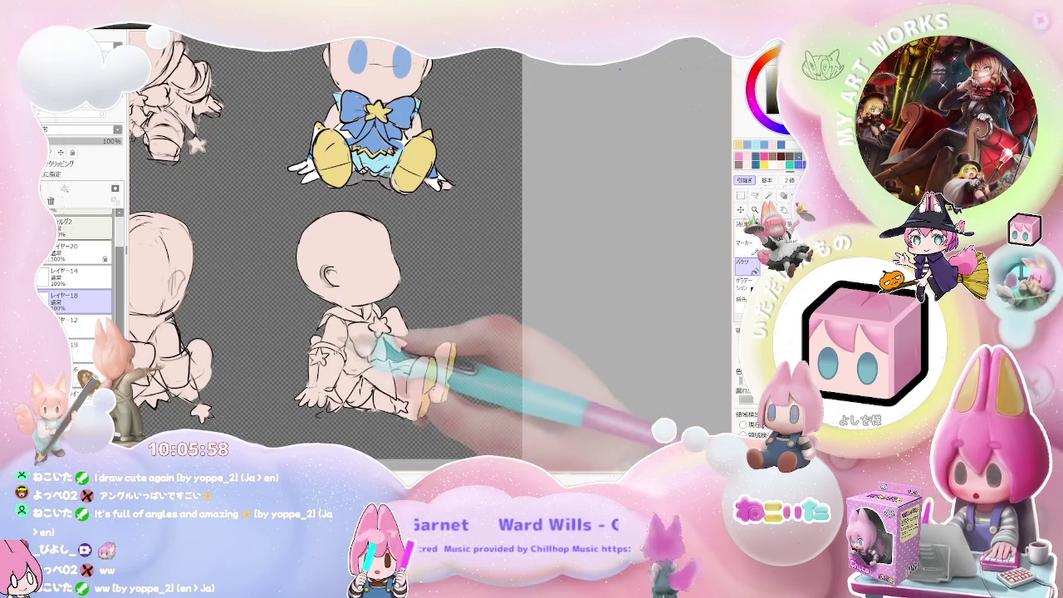
{"action": "left_click", "coordinate": [381, 327]}
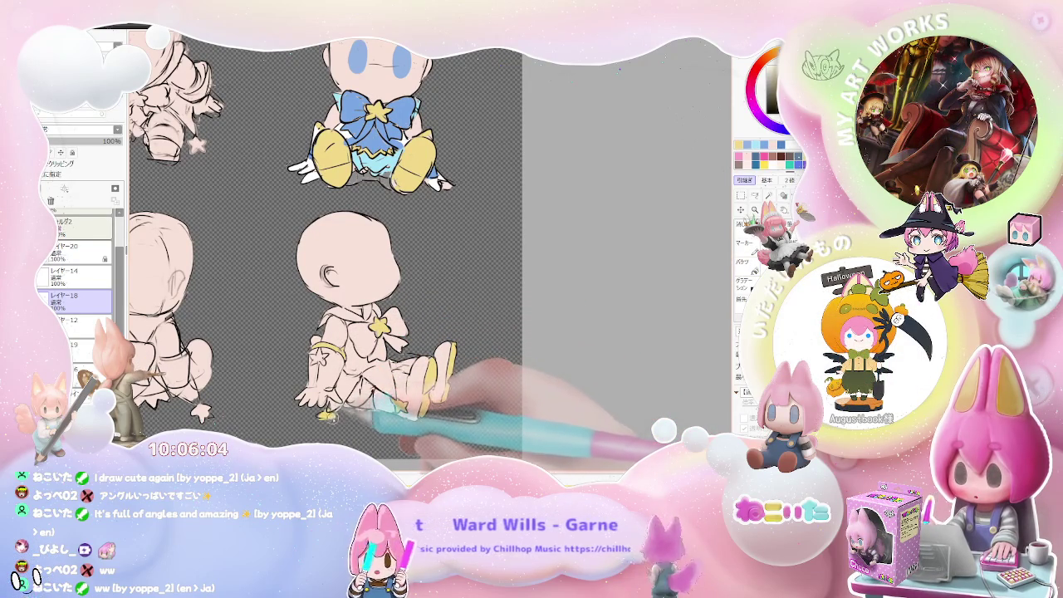
Step: On レイヤー4, copy the blue bow and place the duplicate on the bottom-right figure's chest
{"action": "scroll", "coordinate": [324, 241], "scroll_direction": "down", "scroll_amount": 1}
{"action": "scroll", "coordinate": [324, 241], "scroll_direction": "down", "scroll_amount": 1}
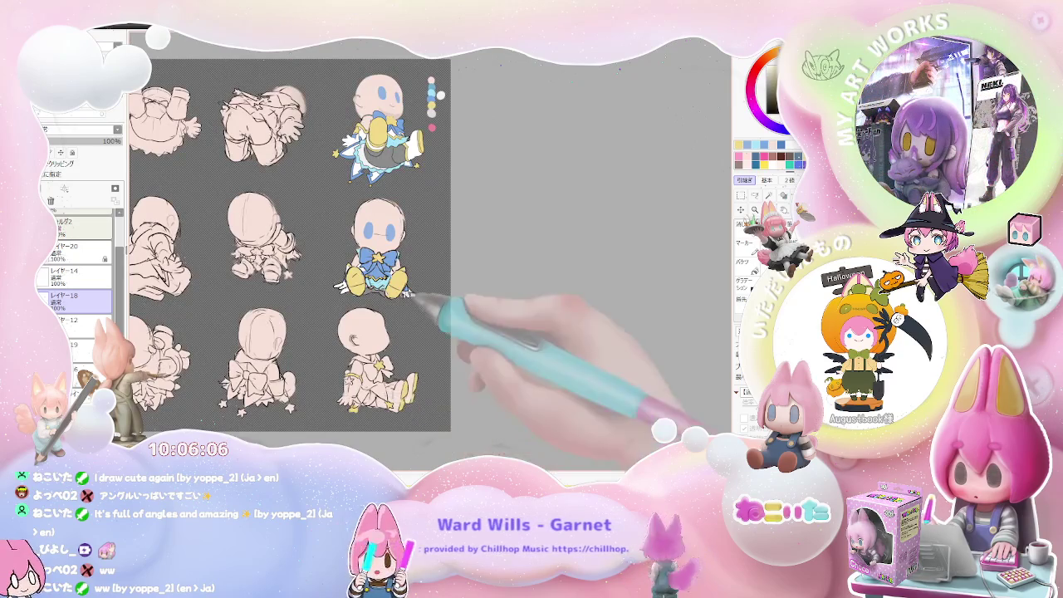
{"action": "scroll", "coordinate": [324, 241], "scroll_direction": "up", "scroll_amount": 2}
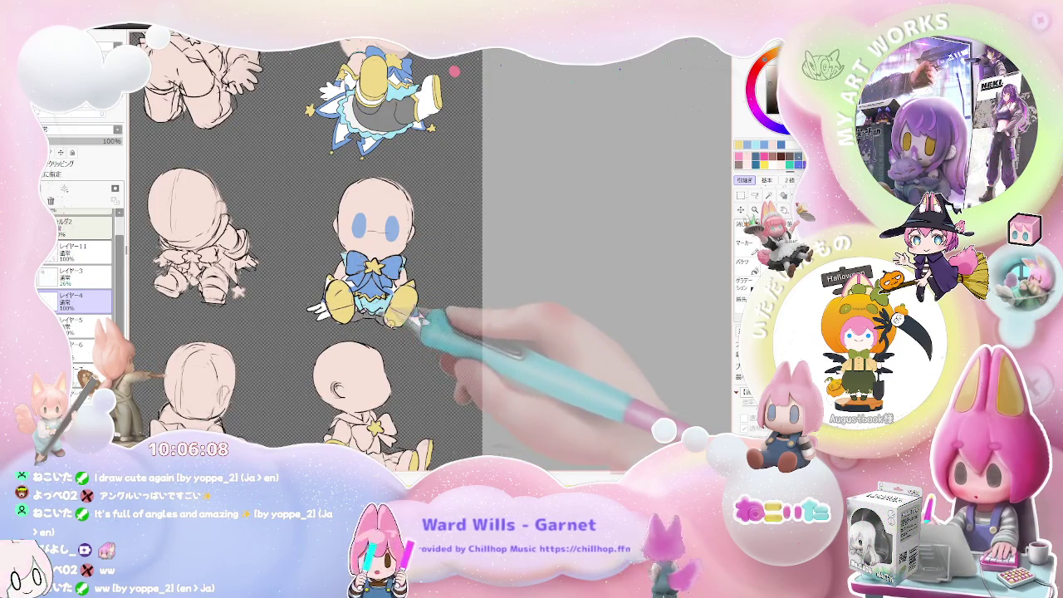
{"action": "left_click", "coordinate": [426, 409], "text": "ctrl"}
{"action": "scroll", "coordinate": [426, 409], "scroll_direction": "down", "scroll_amount": 1}
{"action": "scroll", "coordinate": [391, 384], "scroll_direction": "up", "scroll_amount": 2}
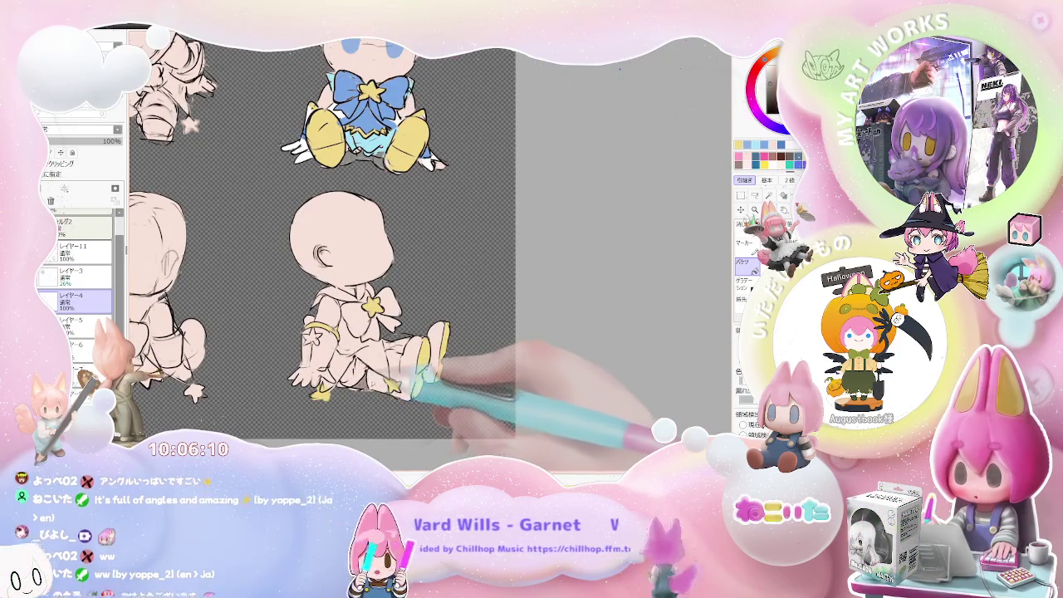
{"action": "scroll", "coordinate": [416, 398], "scroll_direction": "down", "scroll_amount": 1}
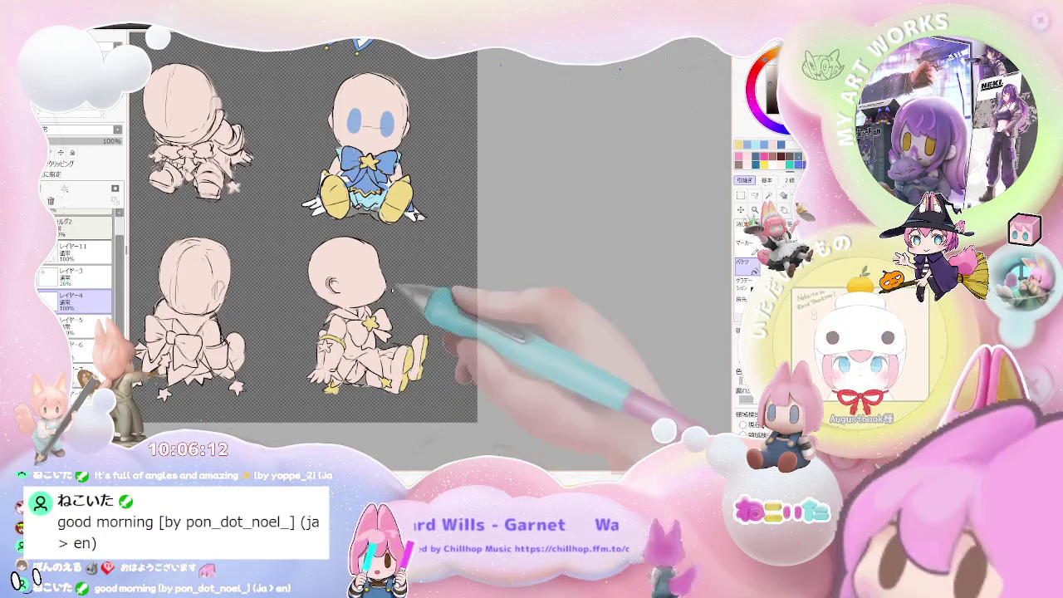
{"action": "key", "text": "ctrl+c"}
{"action": "key", "text": "ctrl+v"}
{"action": "left_click_drag", "start_coordinate": [412, 171], "coordinate": [392, 320]}
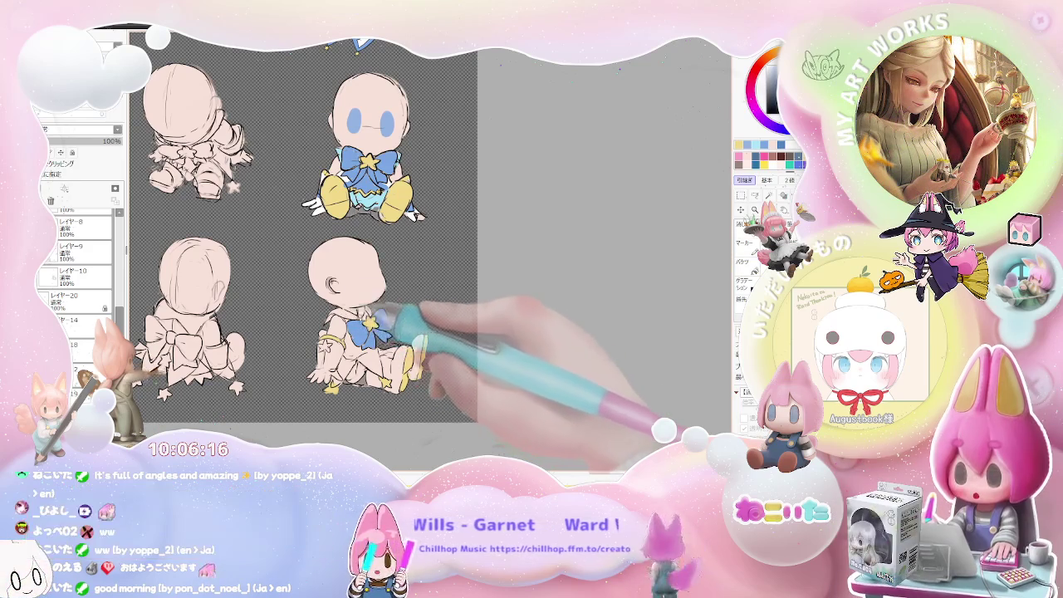
Step: Scroll around the bottom-right figure to inspect the pasted bow
{"action": "scroll", "coordinate": [368, 340], "scroll_direction": "up", "scroll_amount": 1}
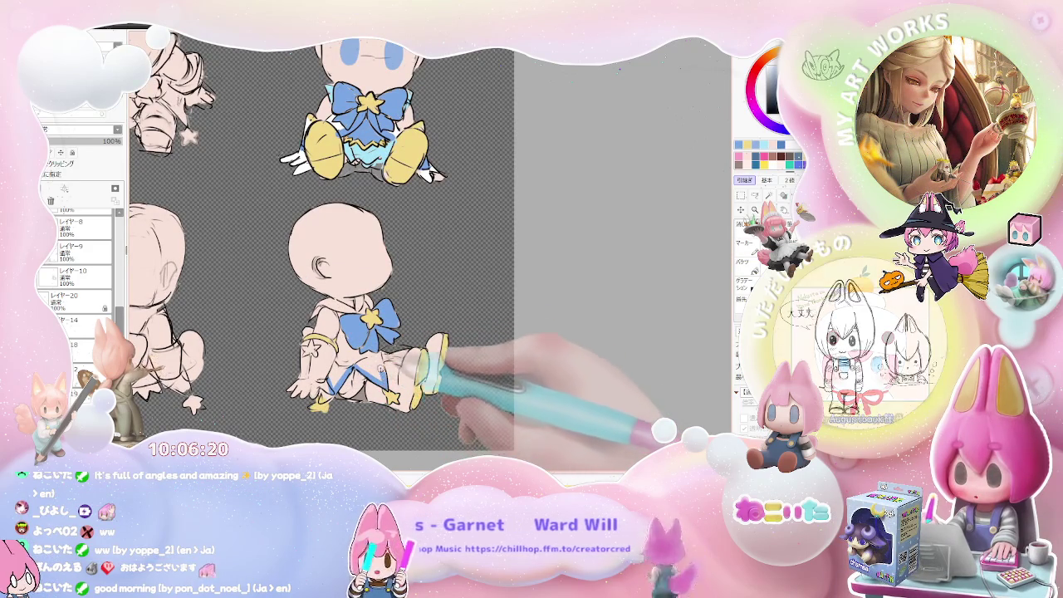
{"action": "scroll", "coordinate": [428, 384], "scroll_direction": "up", "scroll_amount": 1}
{"action": "scroll", "coordinate": [378, 339], "scroll_direction": "up", "scroll_amount": 1}
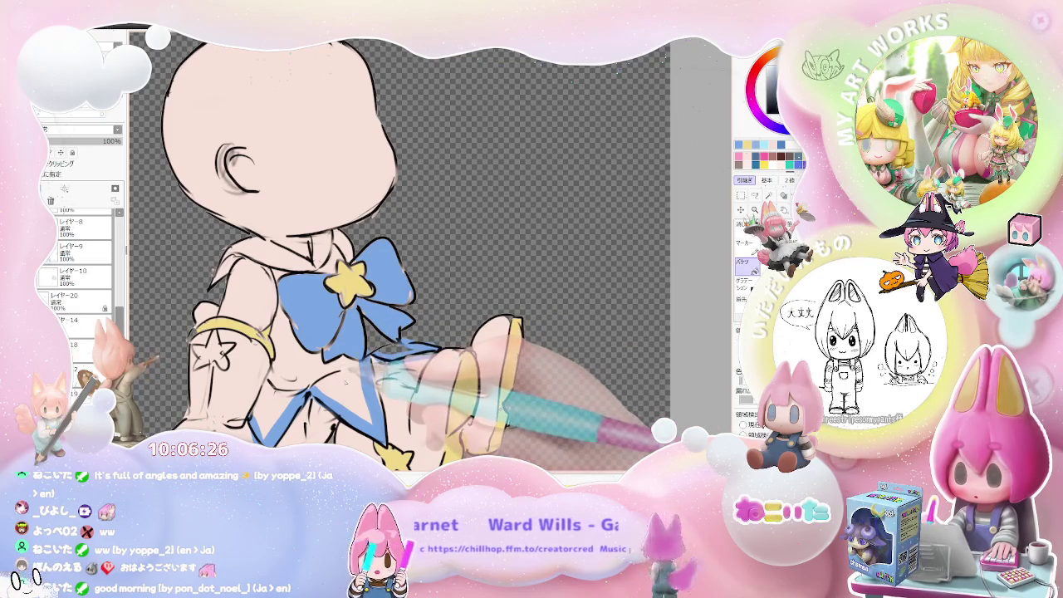
{"action": "scroll", "coordinate": [345, 382], "scroll_direction": "down", "scroll_amount": 2}
{"action": "scroll", "coordinate": [389, 161], "scroll_direction": "up", "scroll_amount": 1}
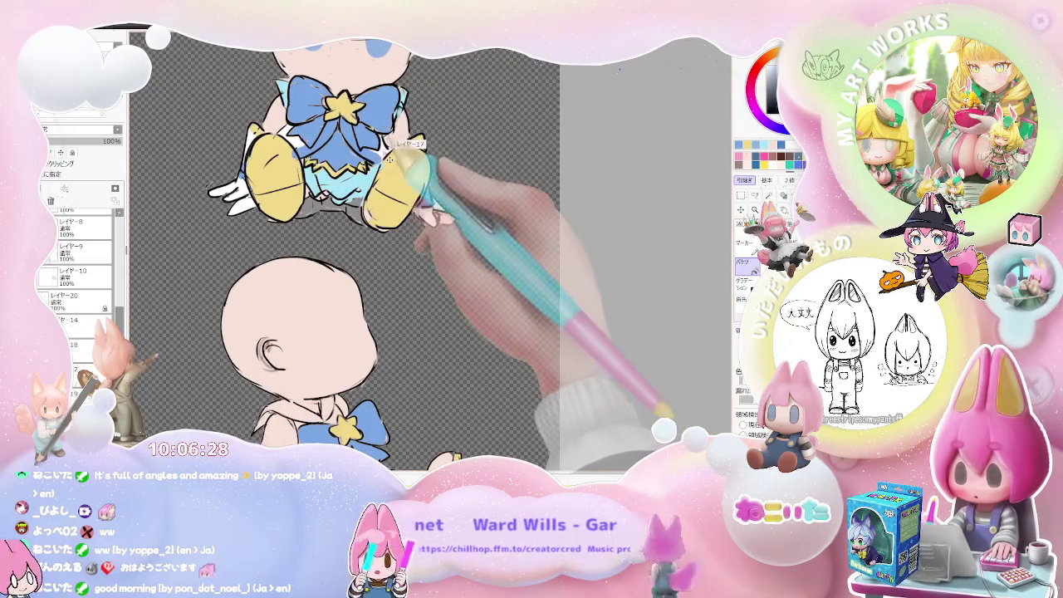
{"action": "scroll", "coordinate": [389, 159], "scroll_direction": "down", "scroll_amount": 1}
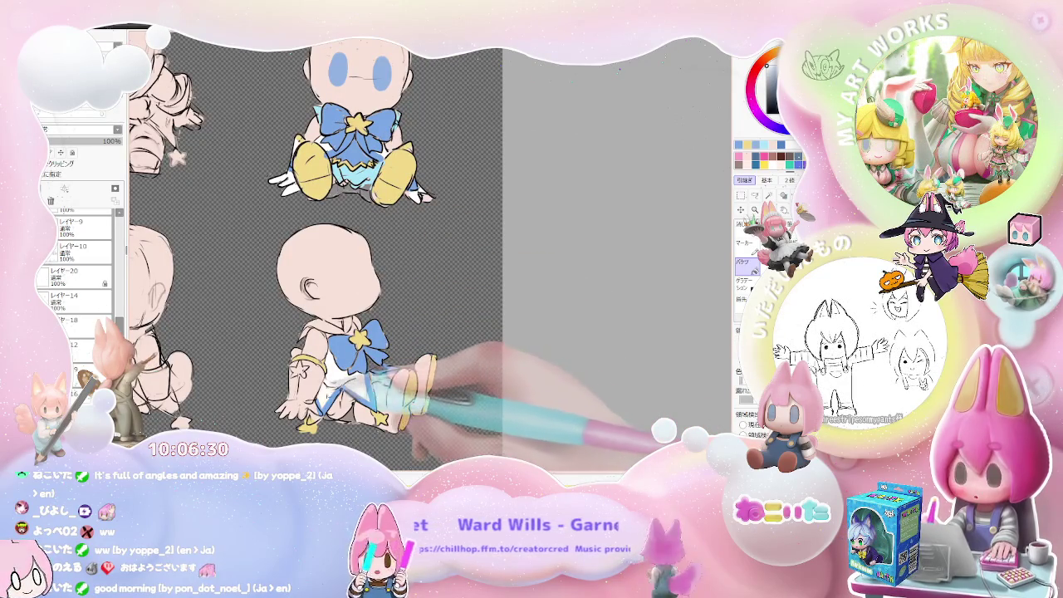
{"action": "scroll", "coordinate": [349, 357], "scroll_direction": "up", "scroll_amount": 1}
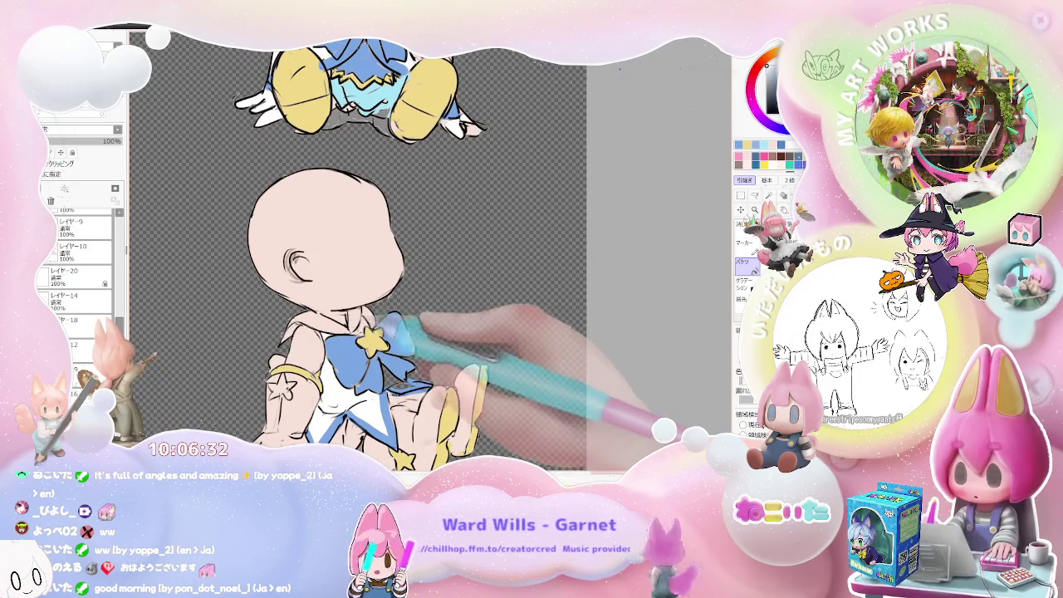
{"action": "scroll", "coordinate": [397, 326], "scroll_direction": "down", "scroll_amount": 2}
{"action": "scroll", "coordinate": [397, 324], "scroll_direction": "up", "scroll_amount": 1}
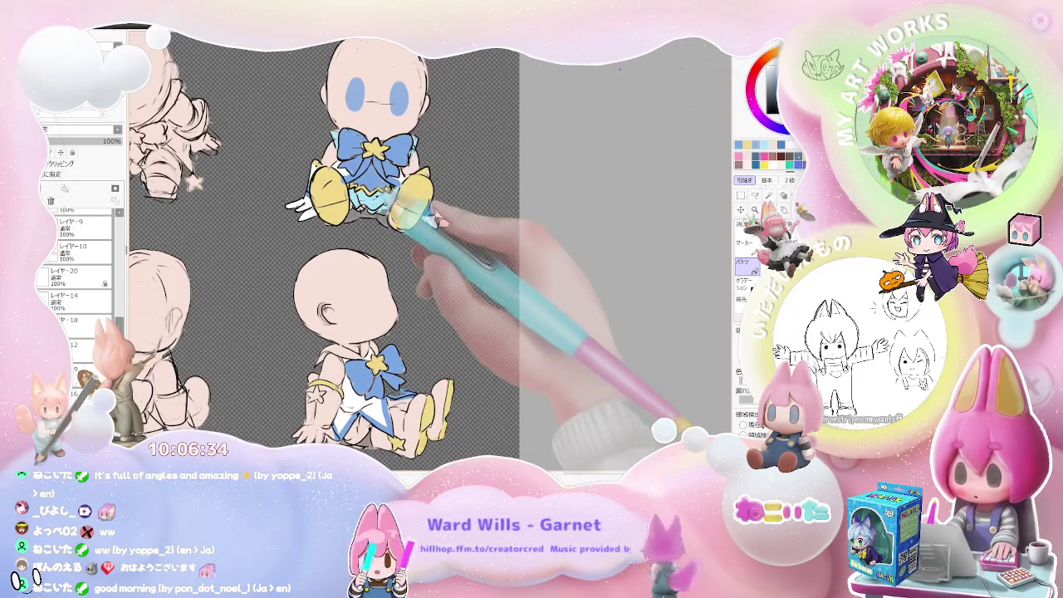
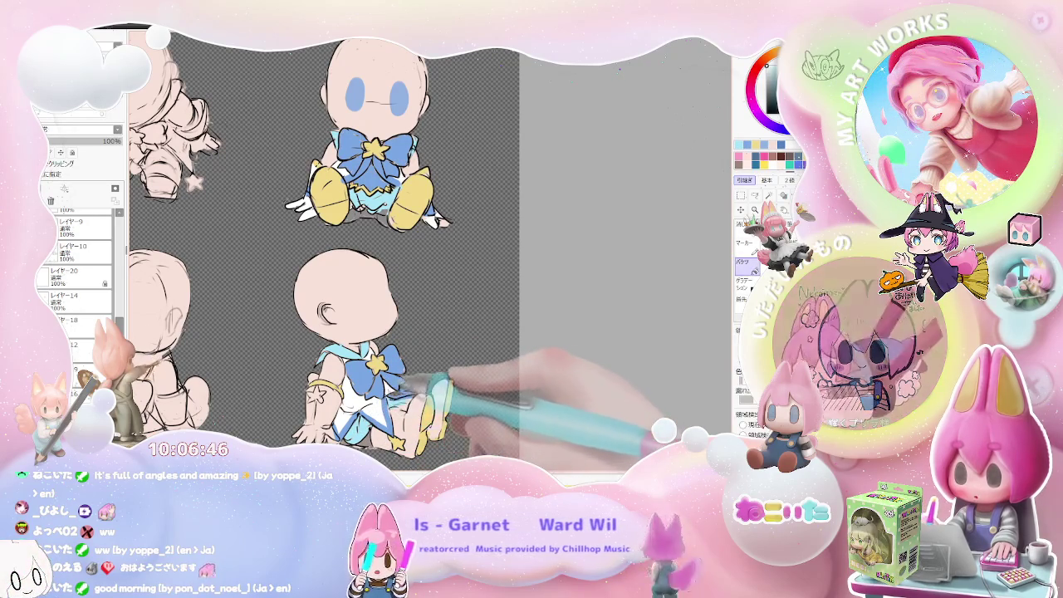
Step: Zoom out and back in to review the bottom-right chibi's costume colouring
{"action": "key", "text": "ctrl+minus"}
{"action": "key", "text": "ctrl+plus"}
{"action": "key", "text": "ctrl+minus"}
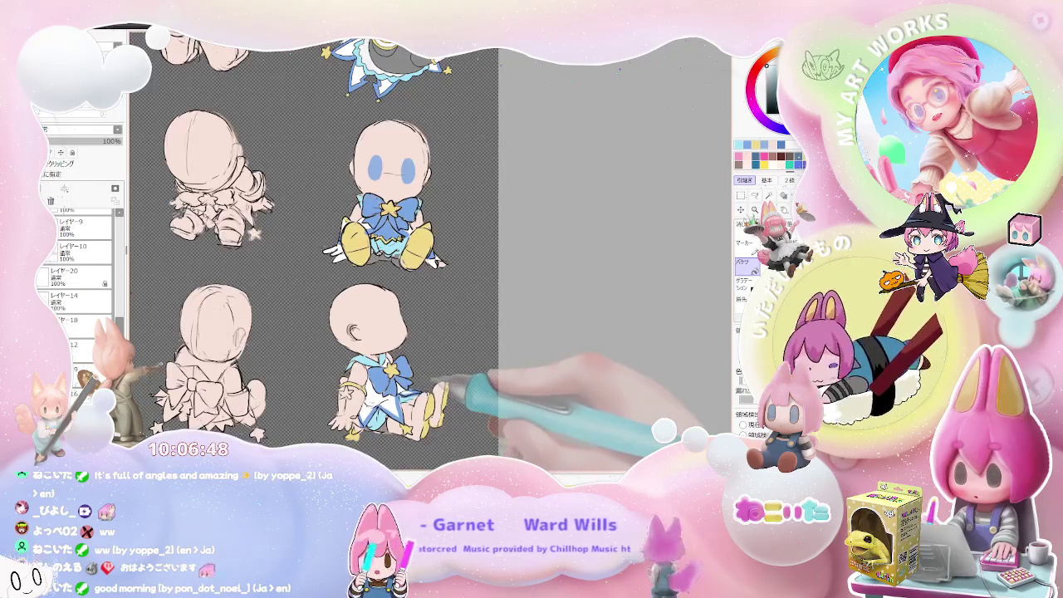
{"action": "key", "text": "ctrl+minus"}
{"action": "key", "text": "ctrl+plus"}
{"action": "key", "text": "ctrl+plus"}
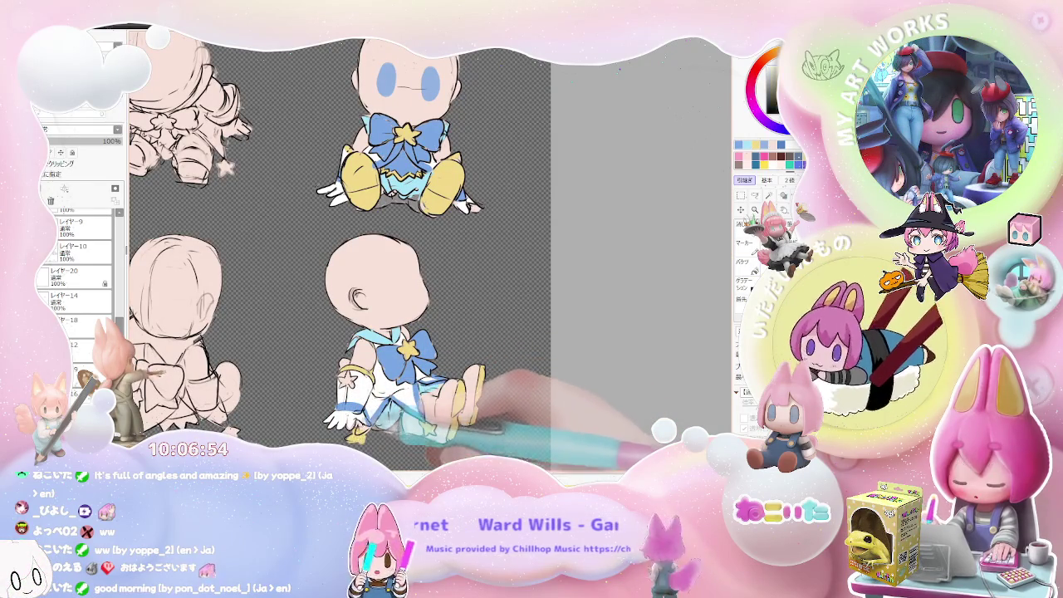
Step: Switch to the Bucket tool, then scroll and pan across the figures to check them
{"action": "key", "text": "g"}
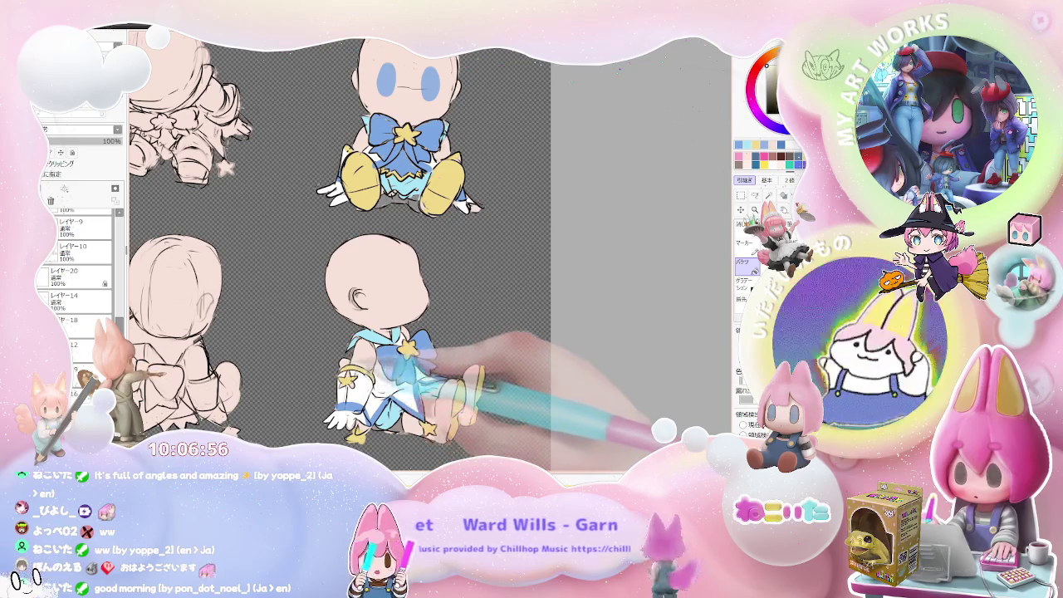
{"action": "key", "text": "ctrl+minus"}
{"action": "scroll", "coordinate": [370, 358], "scroll_direction": "up", "scroll_amount": 5}
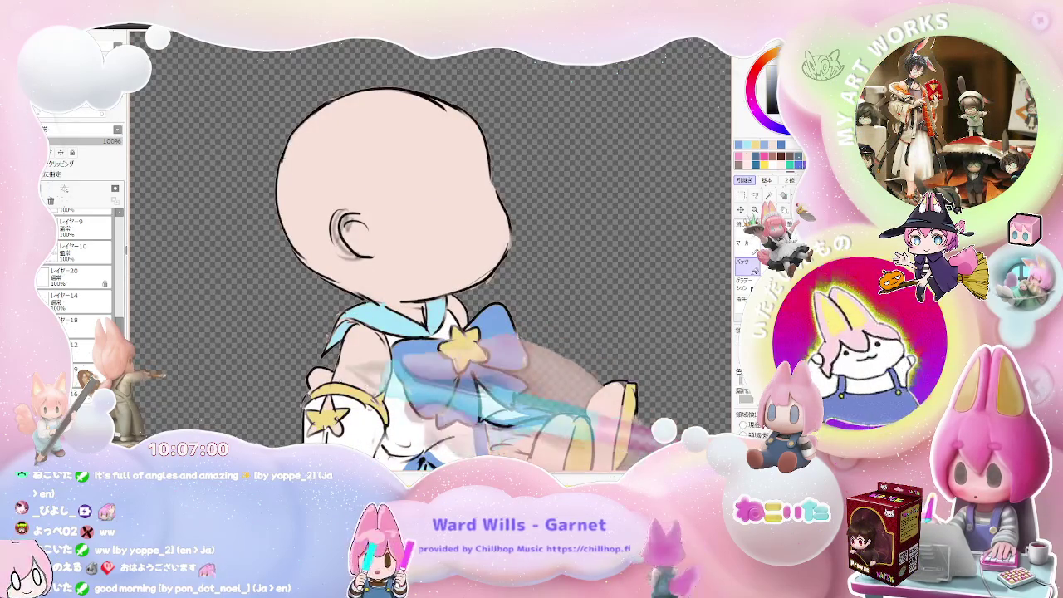
{"action": "scroll", "coordinate": [324, 374], "scroll_direction": "down", "scroll_amount": 2}
{"action": "scroll", "coordinate": [324, 374], "scroll_direction": "down", "scroll_amount": 2}
{"action": "left_click_drag", "start_coordinate": [499, 399], "coordinate": [482, 394]}
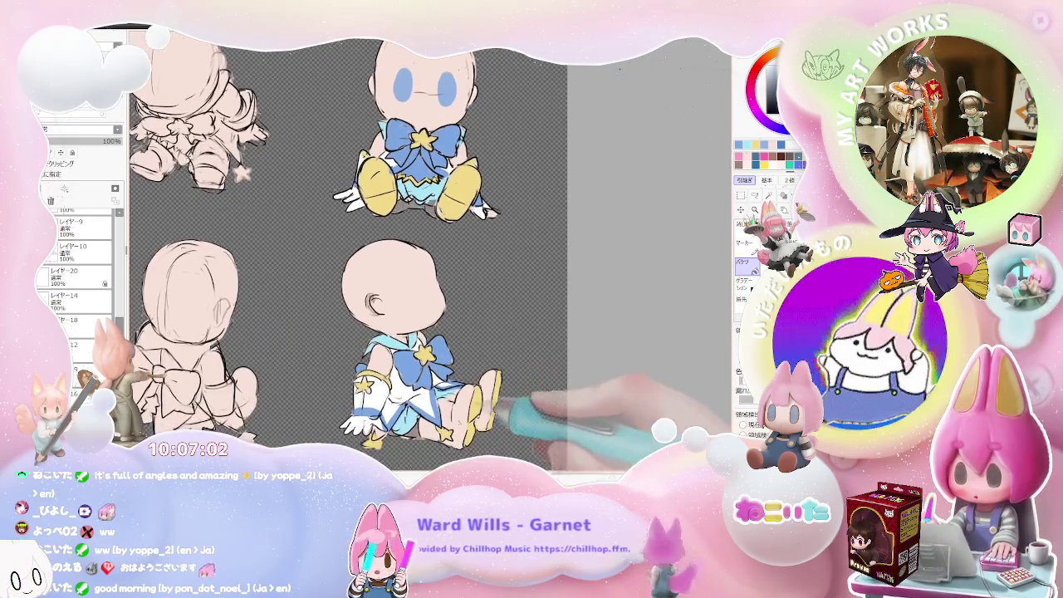
{"action": "scroll", "coordinate": [488, 415], "scroll_direction": "down", "scroll_amount": 1}
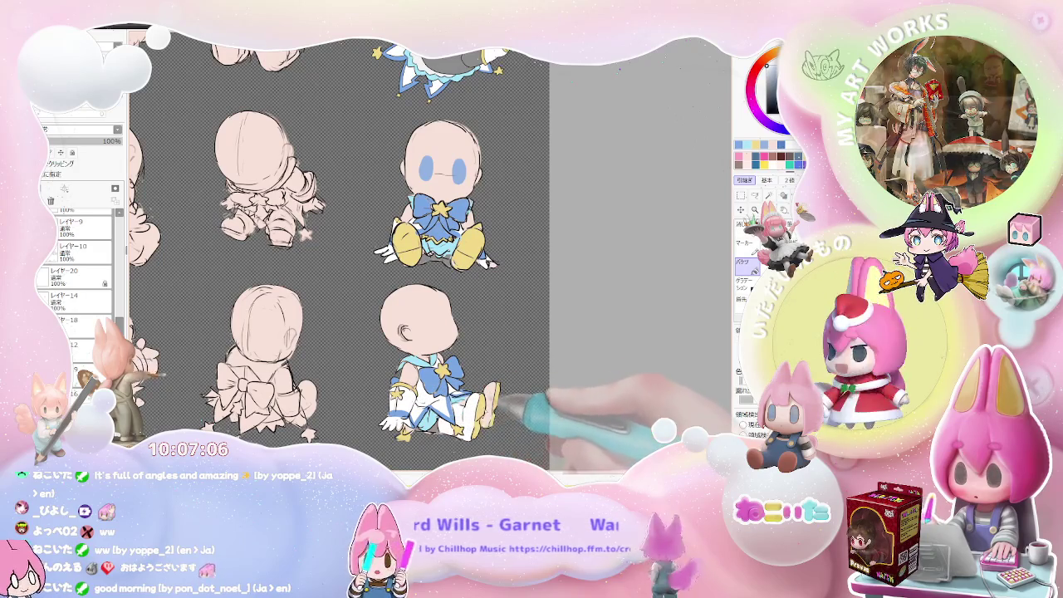
{"action": "scroll", "coordinate": [494, 403], "scroll_direction": "down", "scroll_amount": 1}
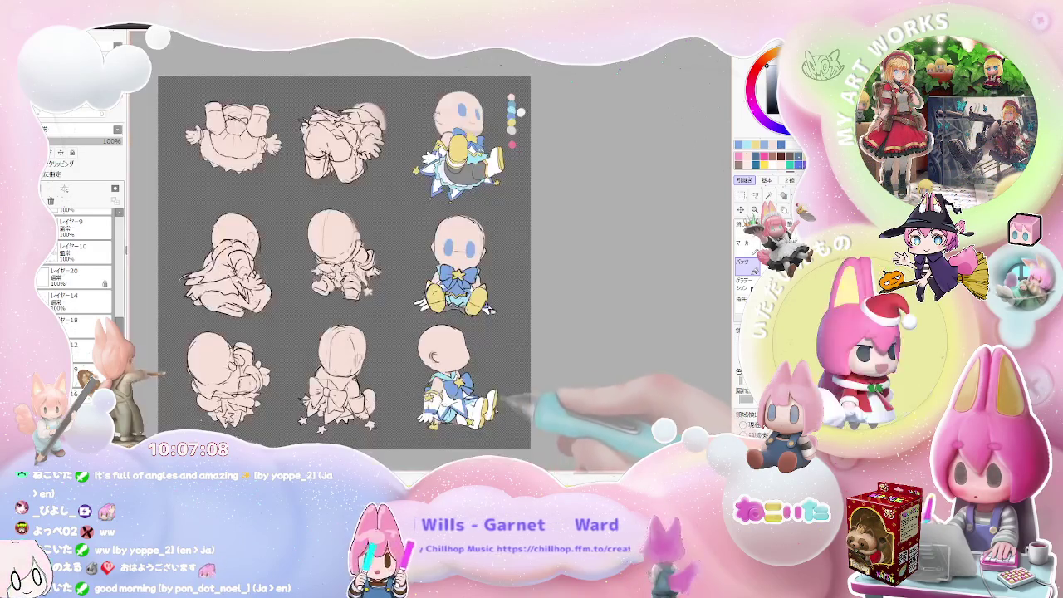
{"action": "scroll", "coordinate": [466, 364], "scroll_direction": "up", "scroll_amount": 1}
{"action": "scroll", "coordinate": [467, 364], "scroll_direction": "up", "scroll_amount": 1}
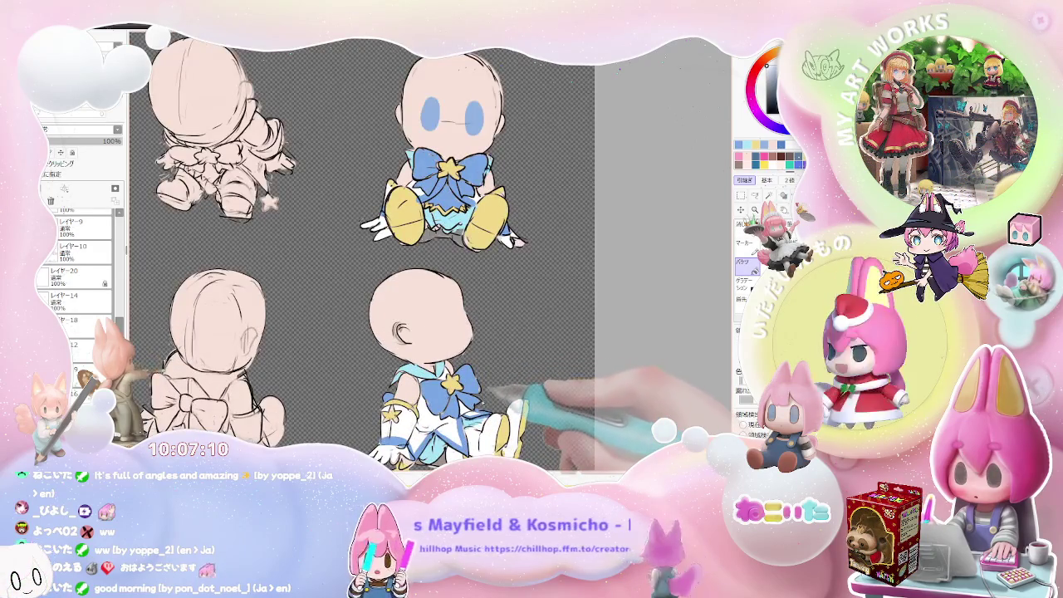
{"action": "scroll", "coordinate": [499, 374], "scroll_direction": "down", "scroll_amount": 1}
{"action": "scroll", "coordinate": [470, 274], "scroll_direction": "up", "scroll_amount": 1}
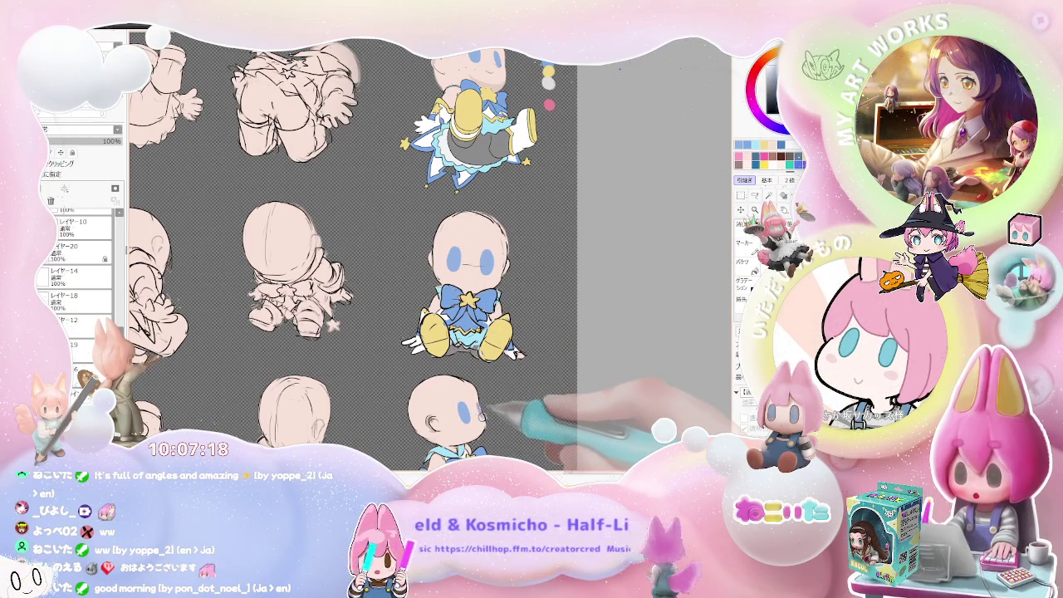
{"action": "key", "text": "ctrl+minus"}
{"action": "key", "text": "ctrl+minus"}
{"action": "key", "text": "ctrl+minus"}
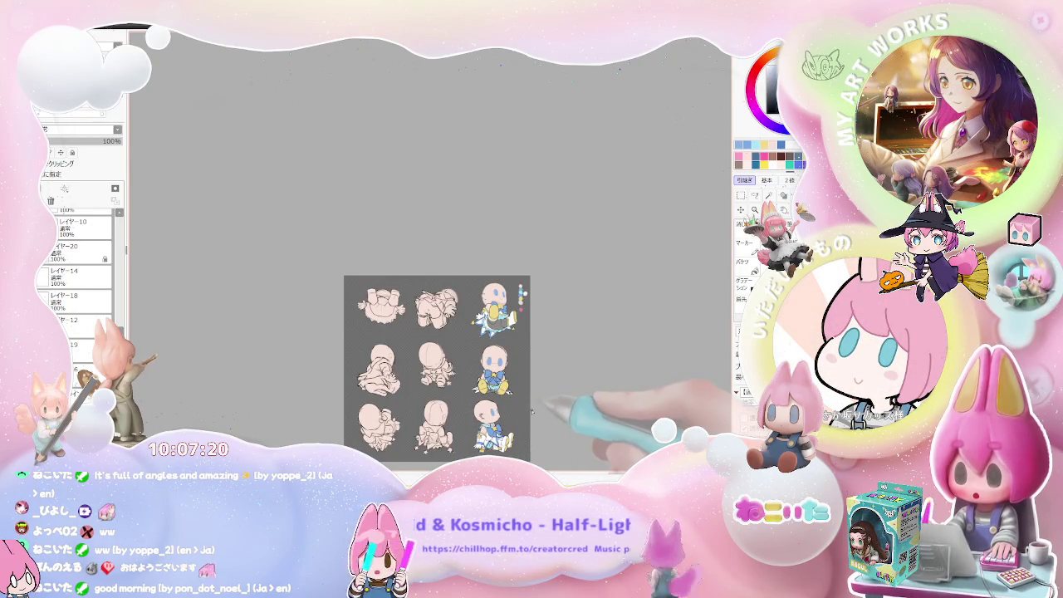
{"action": "scroll", "coordinate": [533, 412], "scroll_direction": "up", "scroll_amount": 1}
{"action": "scroll", "coordinate": [540, 406], "scroll_direction": "up", "scroll_amount": 2}
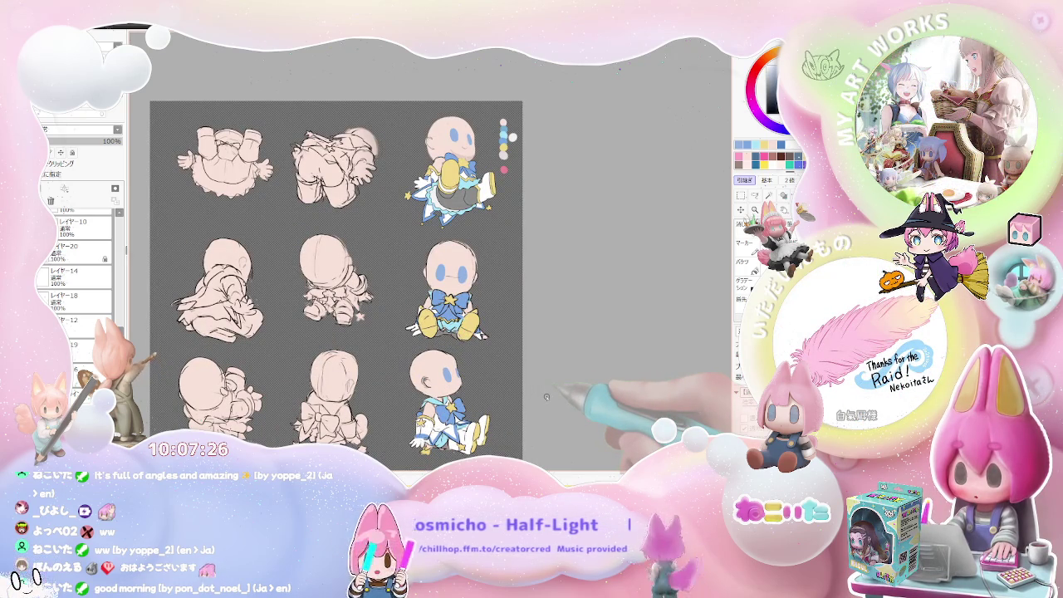
{"action": "scroll", "coordinate": [332, 314], "scroll_direction": "up", "scroll_amount": 1}
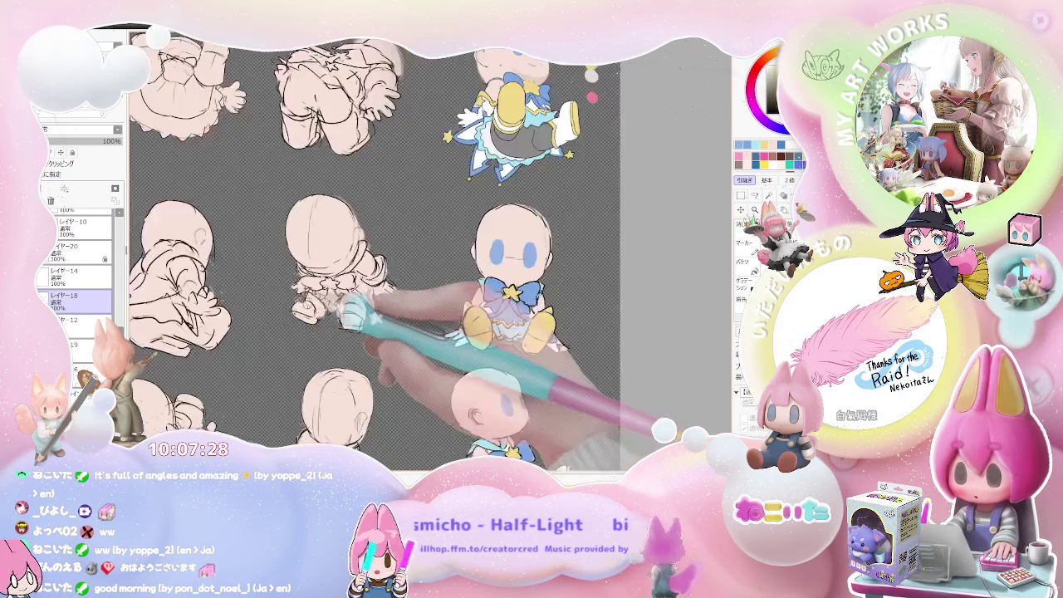
Step: Paint the back-view chibi's costume over its body and fill one costume region
{"action": "scroll", "coordinate": [345, 314], "scroll_direction": "up", "scroll_amount": 2}
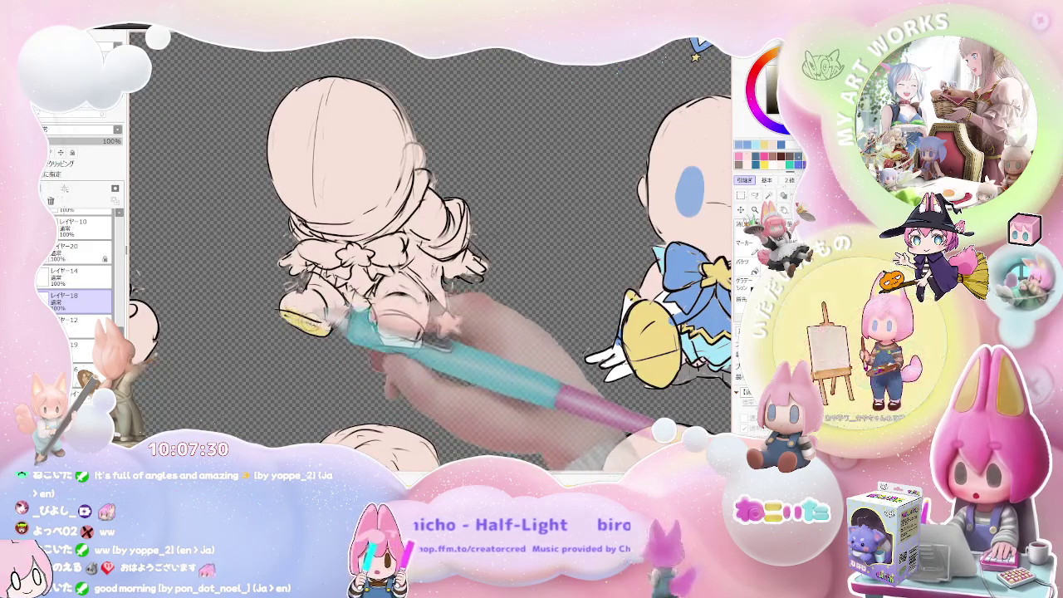
{"action": "scroll", "coordinate": [380, 305], "scroll_direction": "down", "scroll_amount": 1}
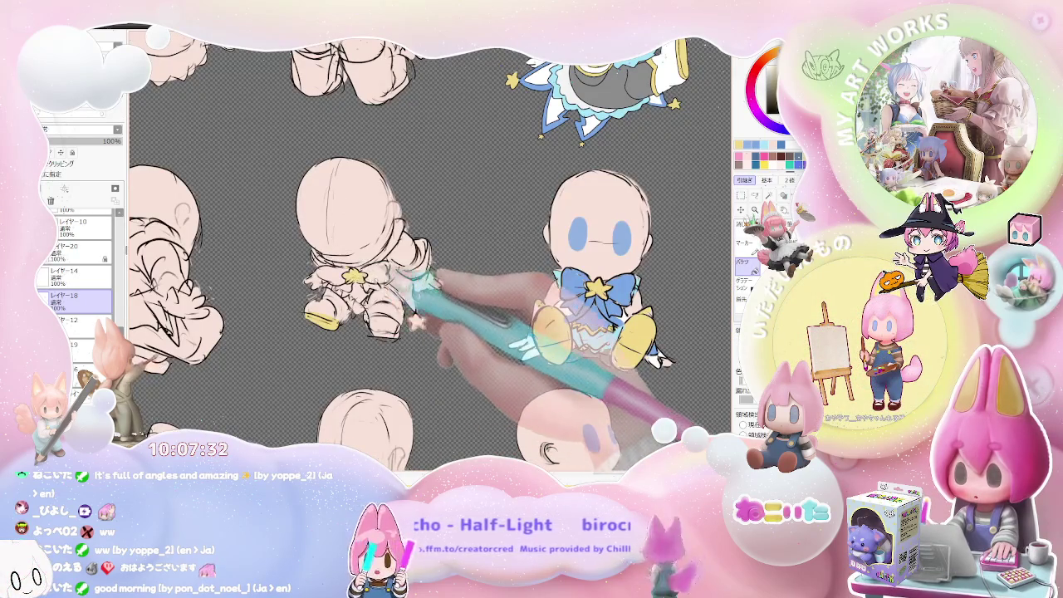
{"action": "left_click_drag", "start_coordinate": [419, 249], "coordinate": [436, 286]}
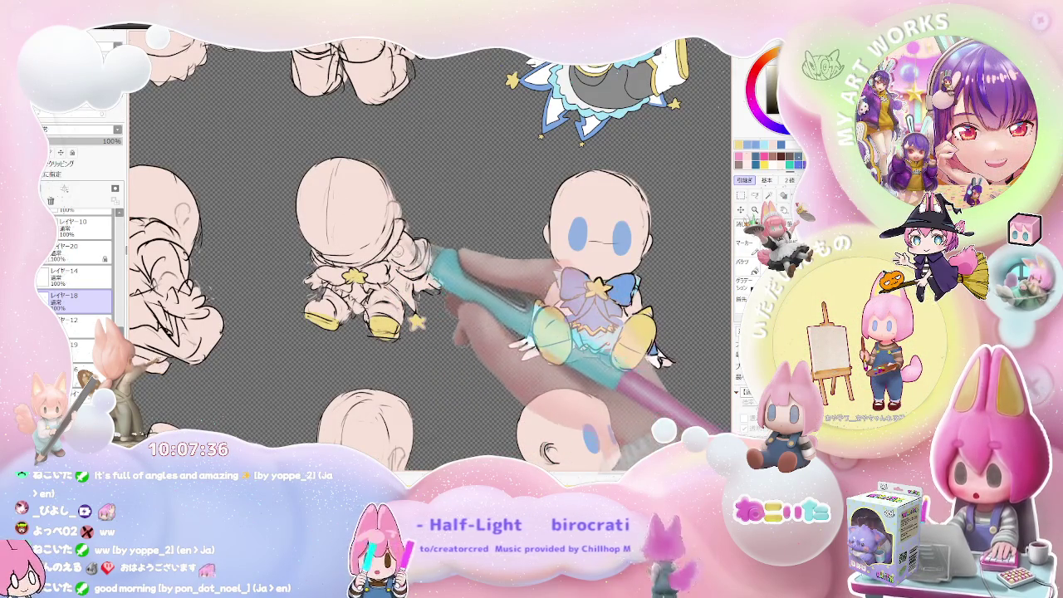
{"action": "scroll", "coordinate": [436, 266], "scroll_direction": "down", "scroll_amount": 1}
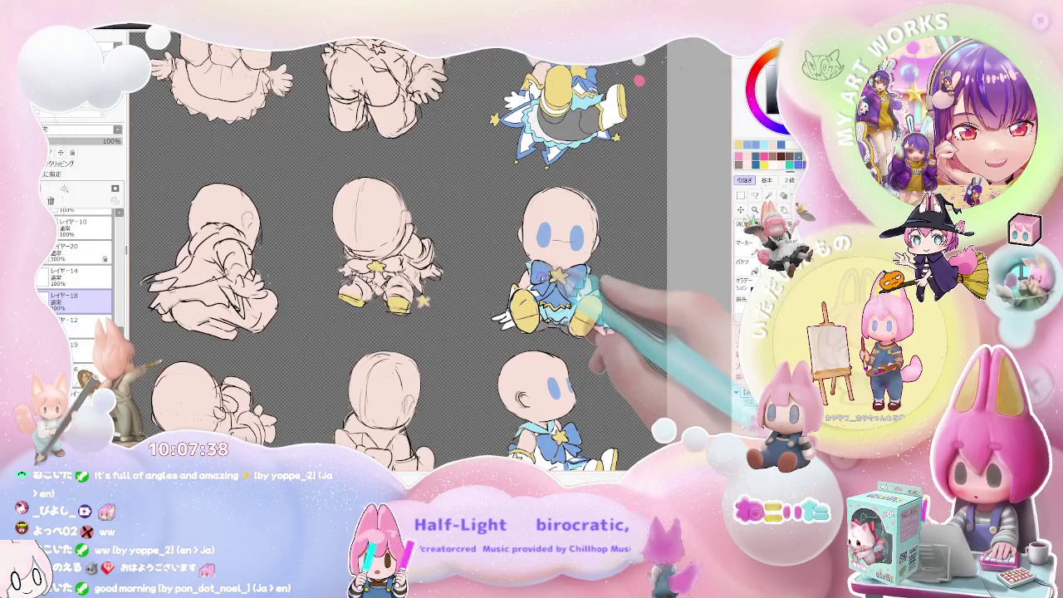
{"action": "key", "text": "b"}
{"action": "left_click", "coordinate": [552, 295]}
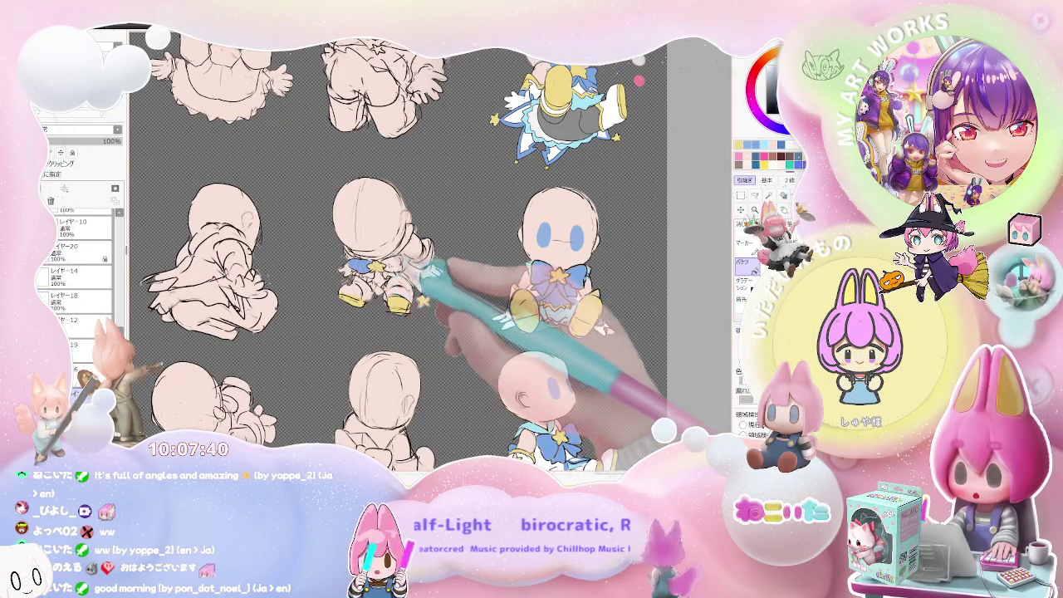
{"action": "scroll", "coordinate": [423, 297], "scroll_direction": "up", "scroll_amount": 1}
{"action": "scroll", "coordinate": [423, 298], "scroll_direction": "up", "scroll_amount": 1}
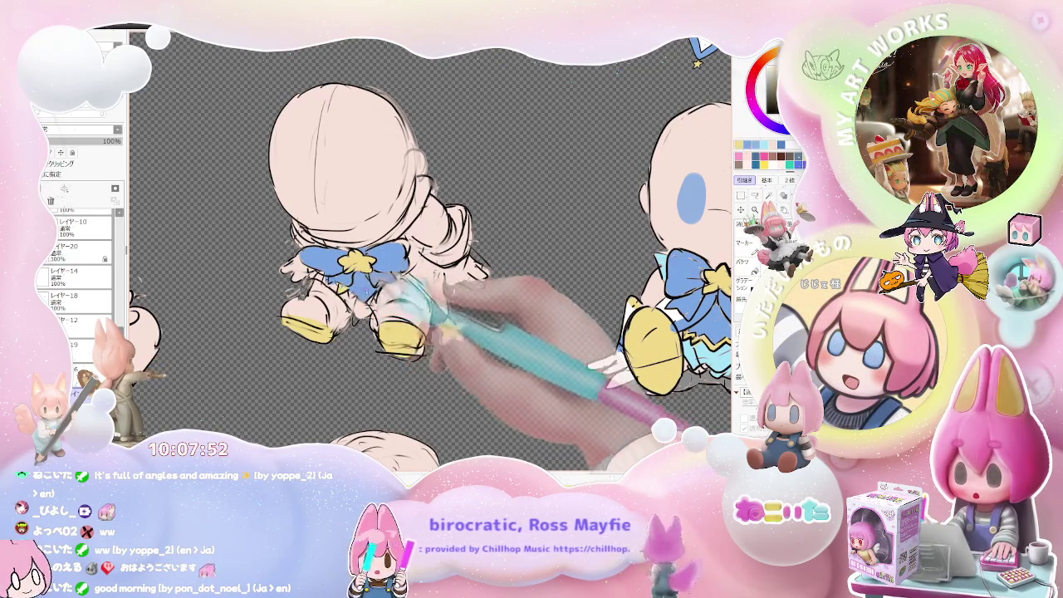
Step: On layer レイヤー18, paint yellow trim along the chibi's back
{"action": "left_click", "coordinate": [401, 336], "text": "ctrl+shift"}
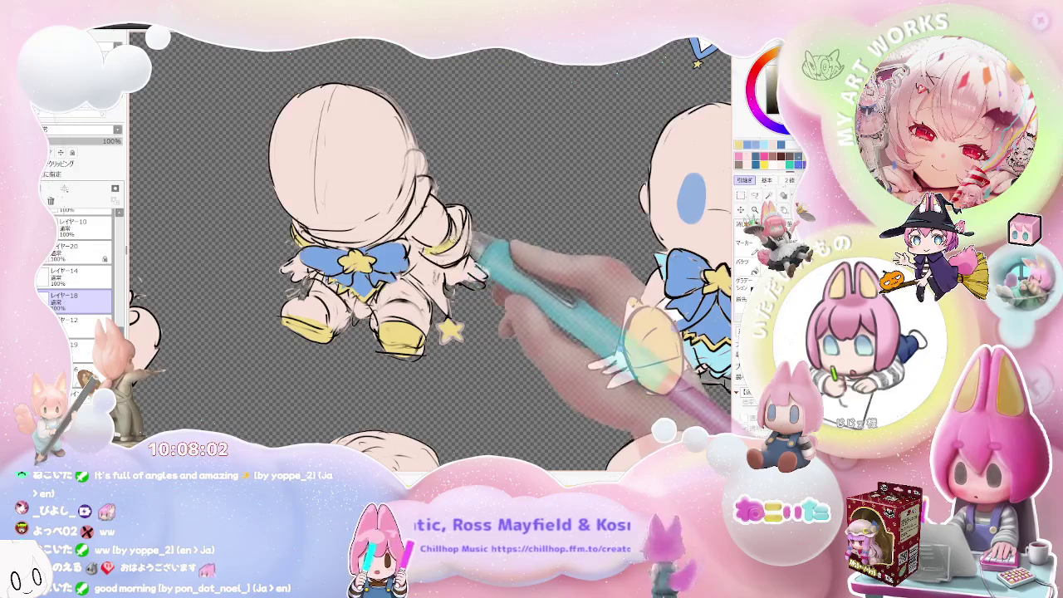
{"action": "left_click_drag", "start_coordinate": [462, 213], "coordinate": [454, 248]}
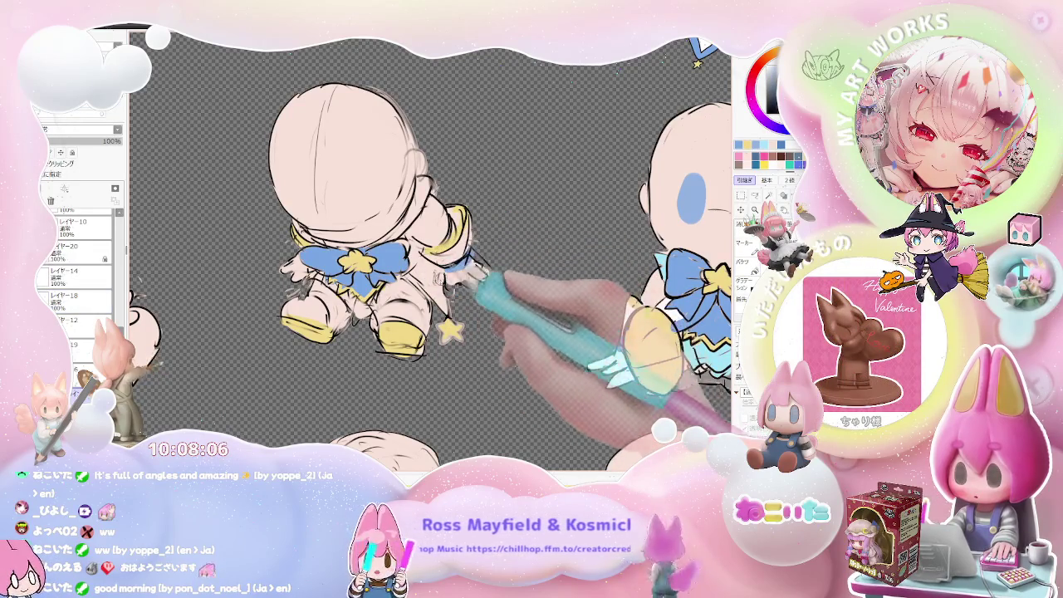
{"action": "key", "text": "minus"}
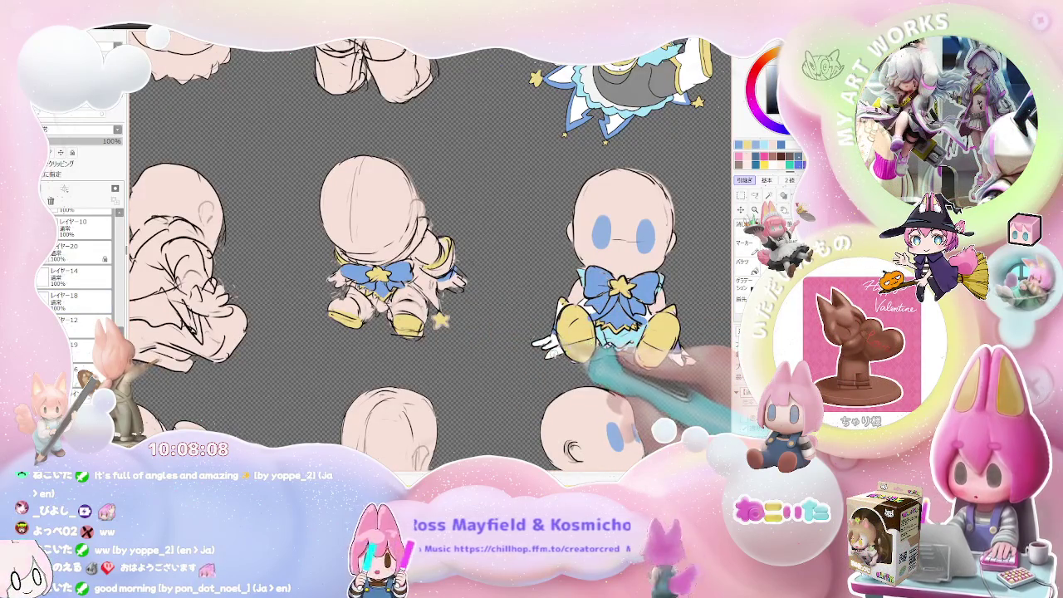
Step: Bucket-fill the centre figure's collar area light blue
{"action": "key", "text": "g"}
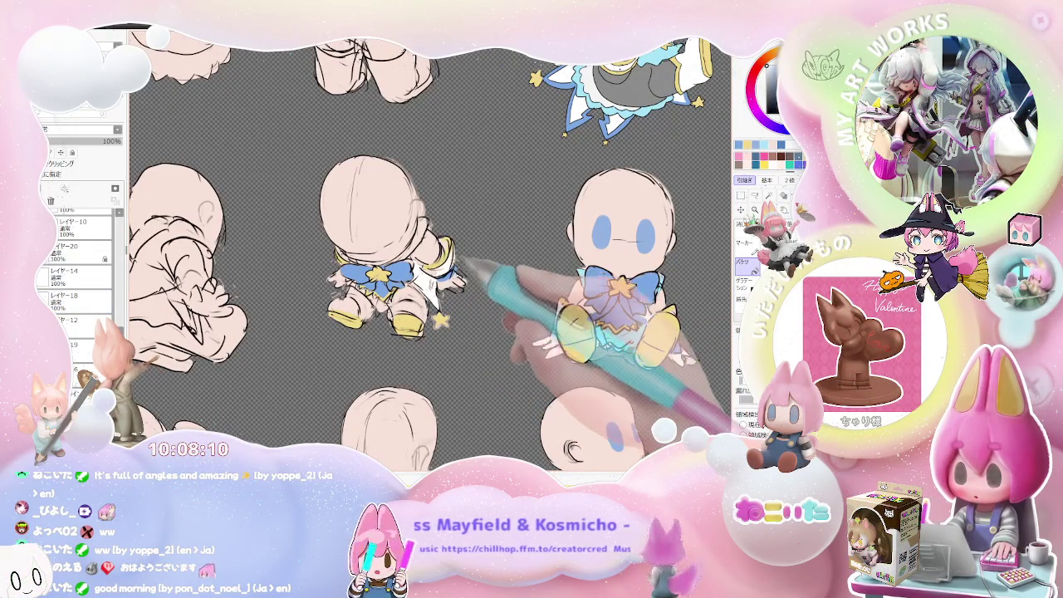
{"action": "key", "text": "plus"}
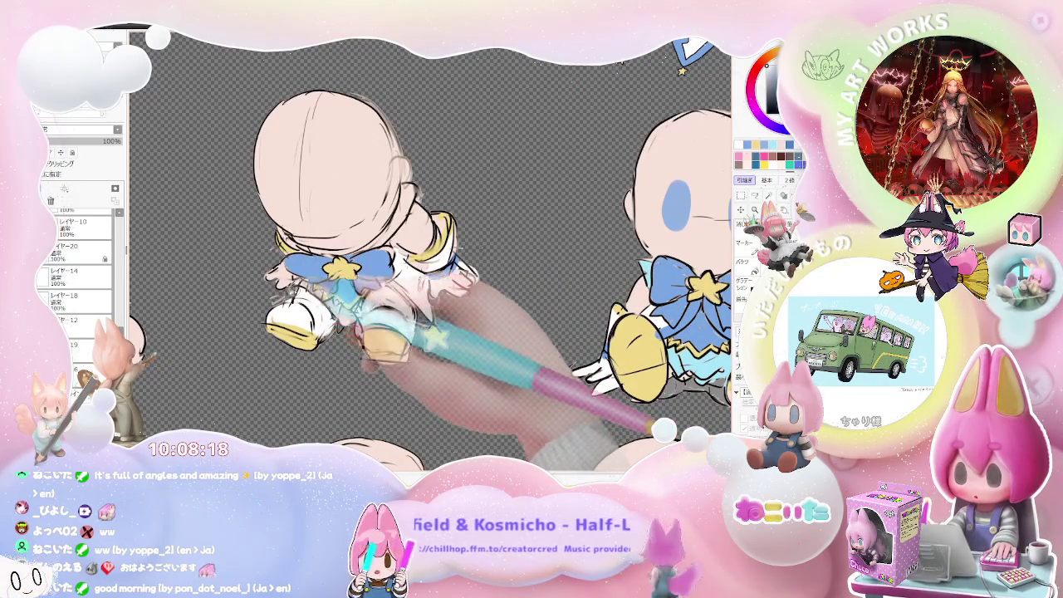
{"action": "key", "text": "ctrl+minus"}
{"action": "key", "text": "ctrl+minus"}
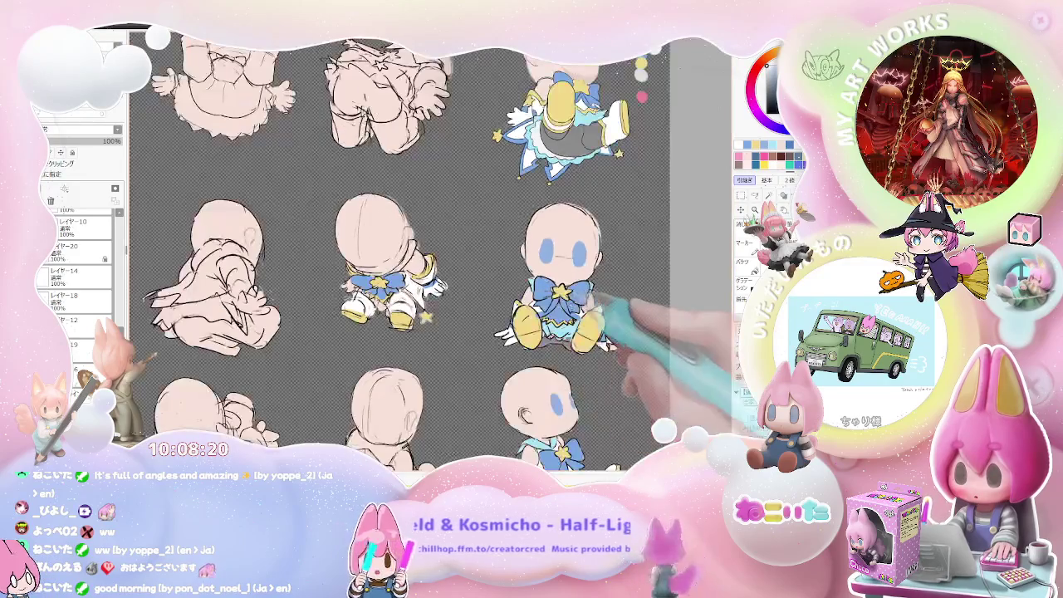
{"action": "key", "text": "ctrl+plus"}
{"action": "key", "text": "ctrl+plus"}
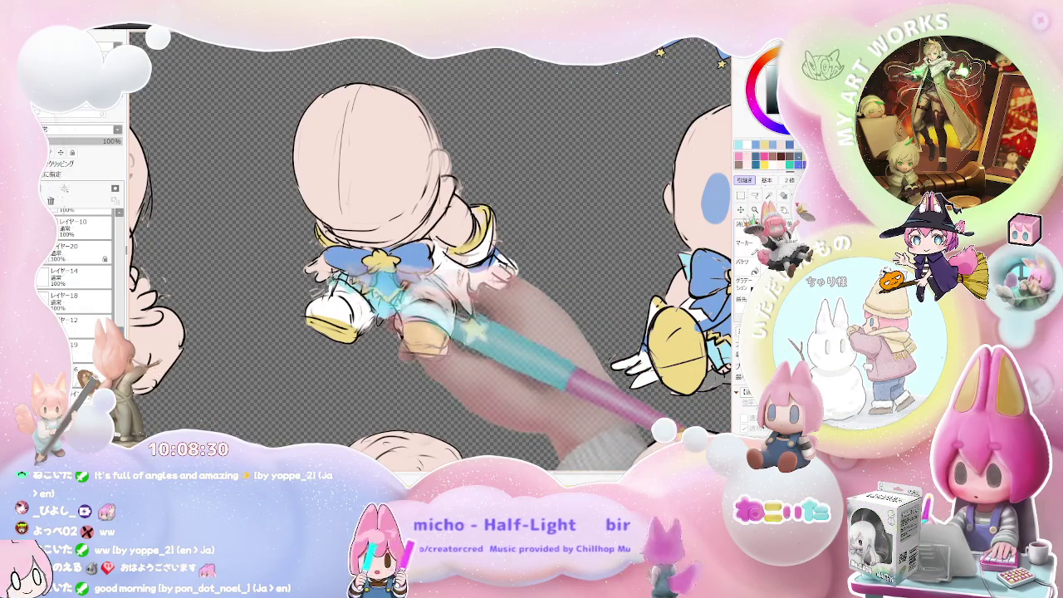
{"action": "key", "text": "g"}
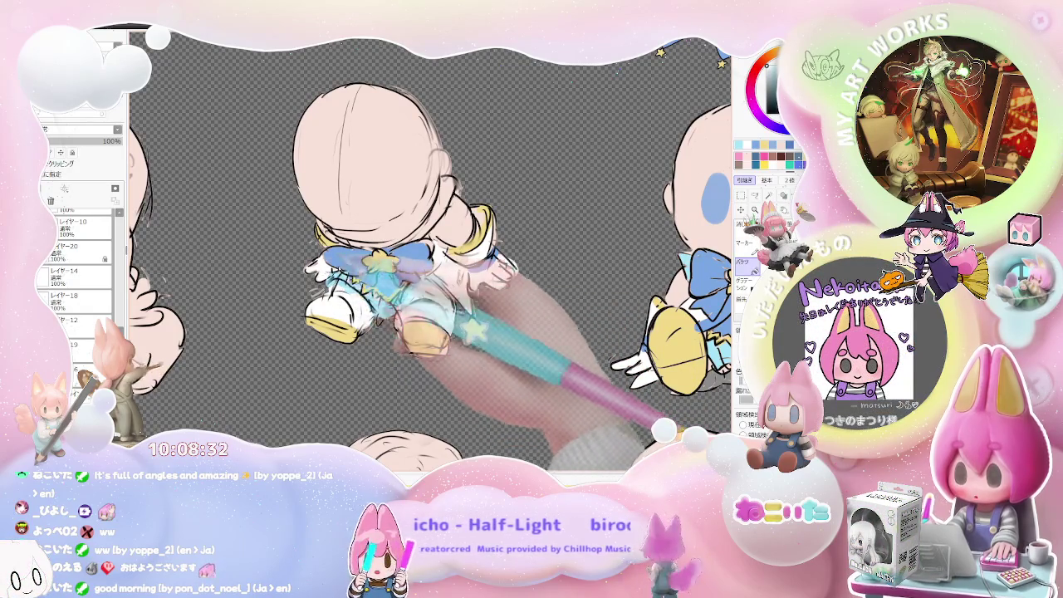
{"action": "key", "text": "Home"}
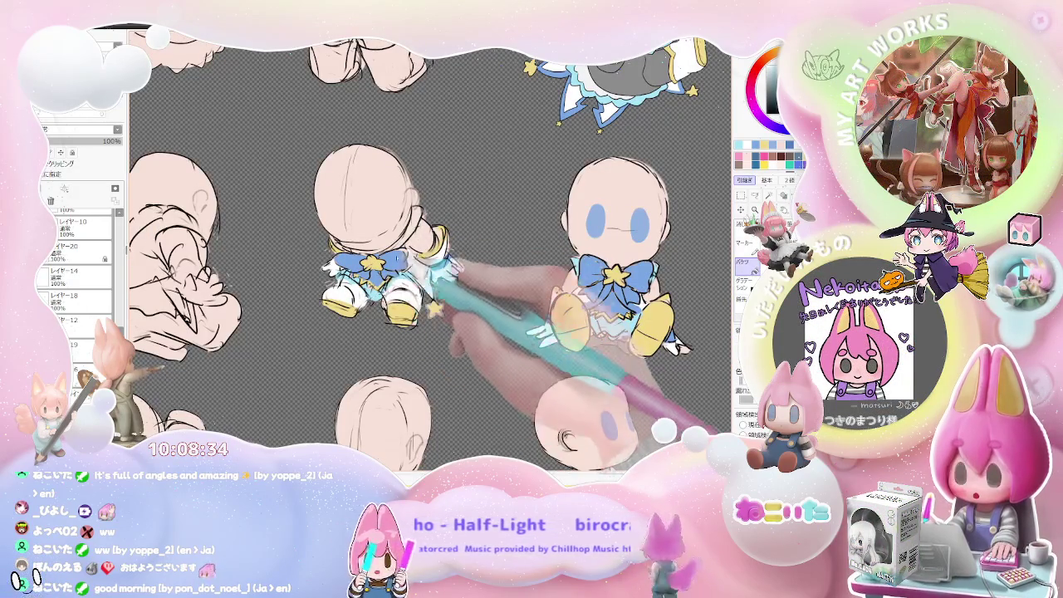
{"action": "left_click", "coordinate": [415, 224]}
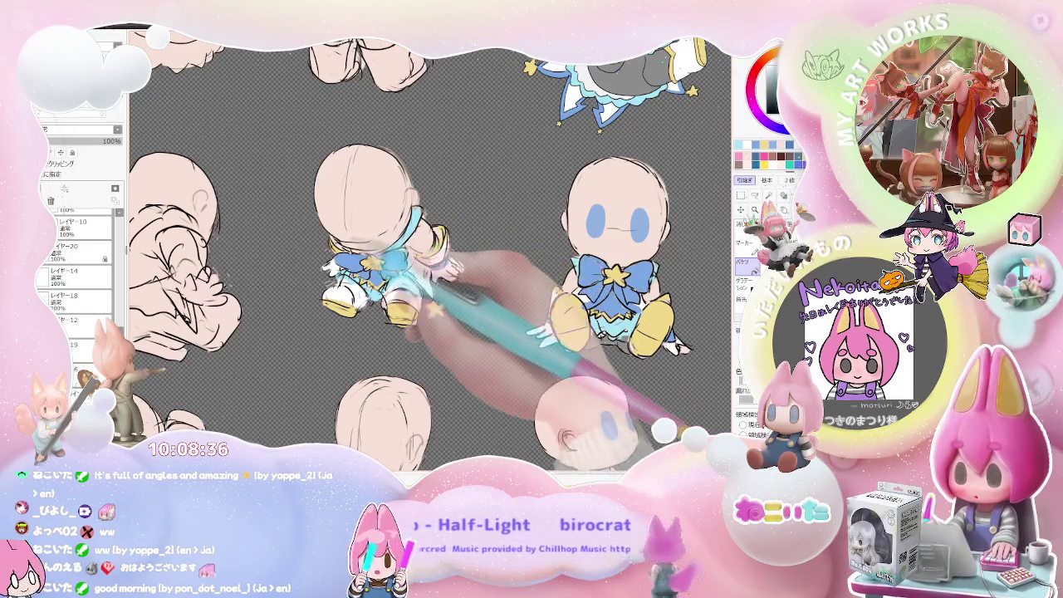
Step: Bucket-fill part of the bottom-middle figure's bow blue
{"action": "key", "text": "minus"}
{"action": "key", "text": "minus"}
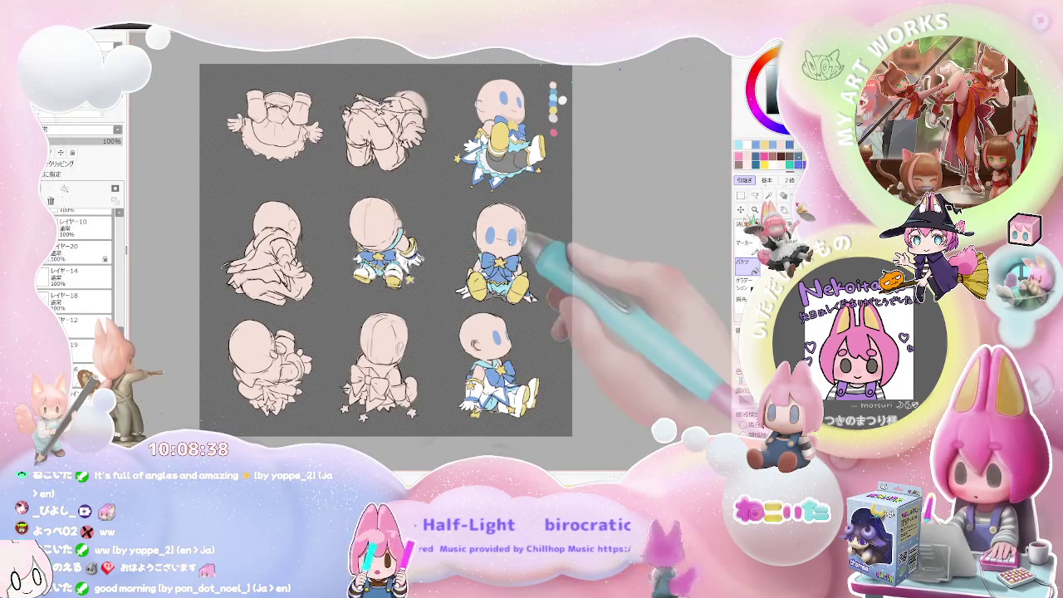
{"action": "key", "text": "plus"}
{"action": "key", "text": "plus"}
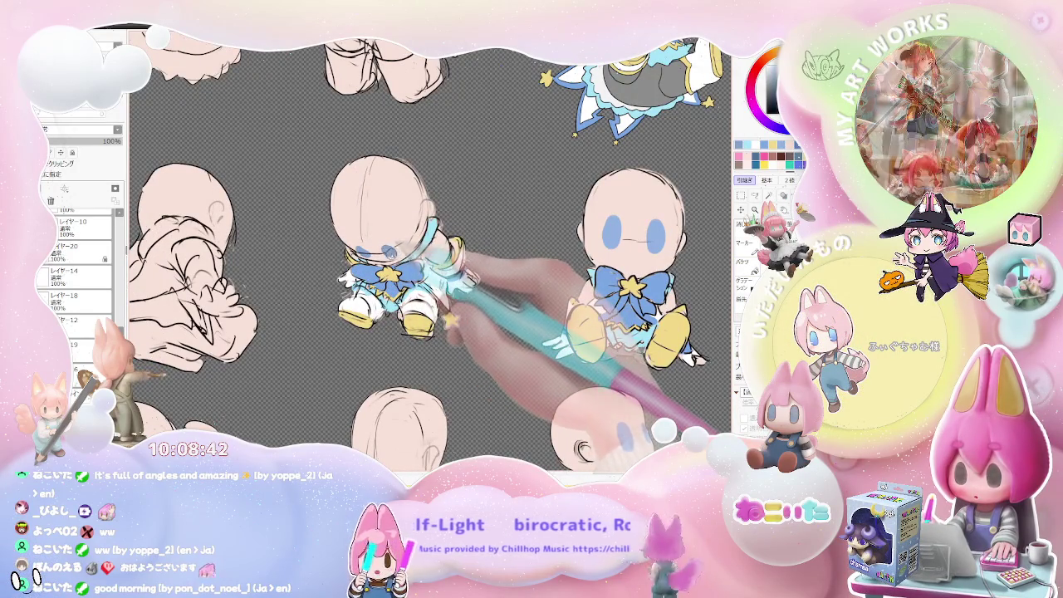
{"action": "key", "text": "minus"}
{"action": "key", "text": "minus"}
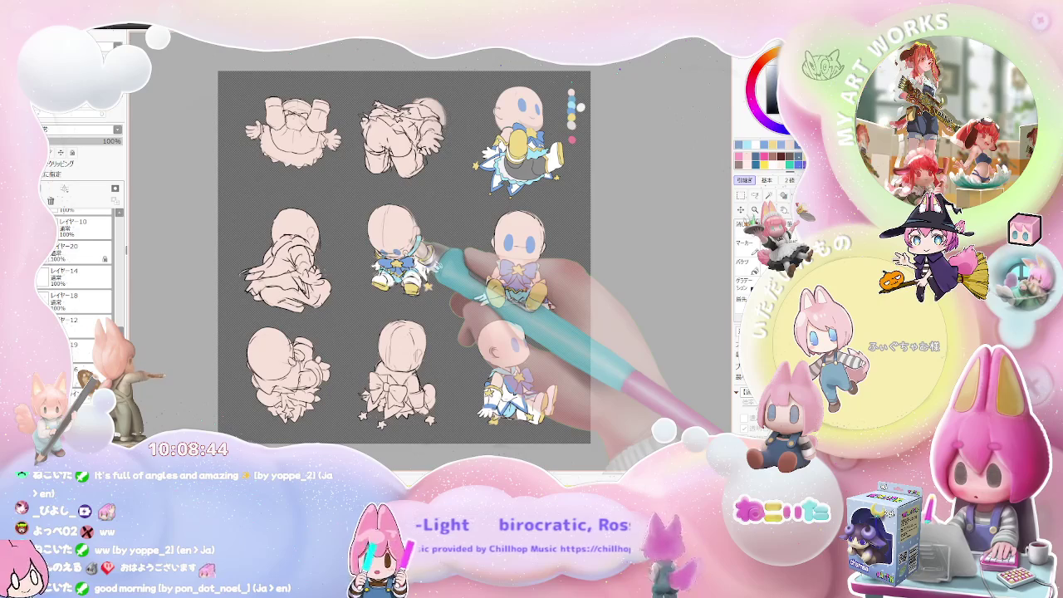
{"action": "key", "text": "minus"}
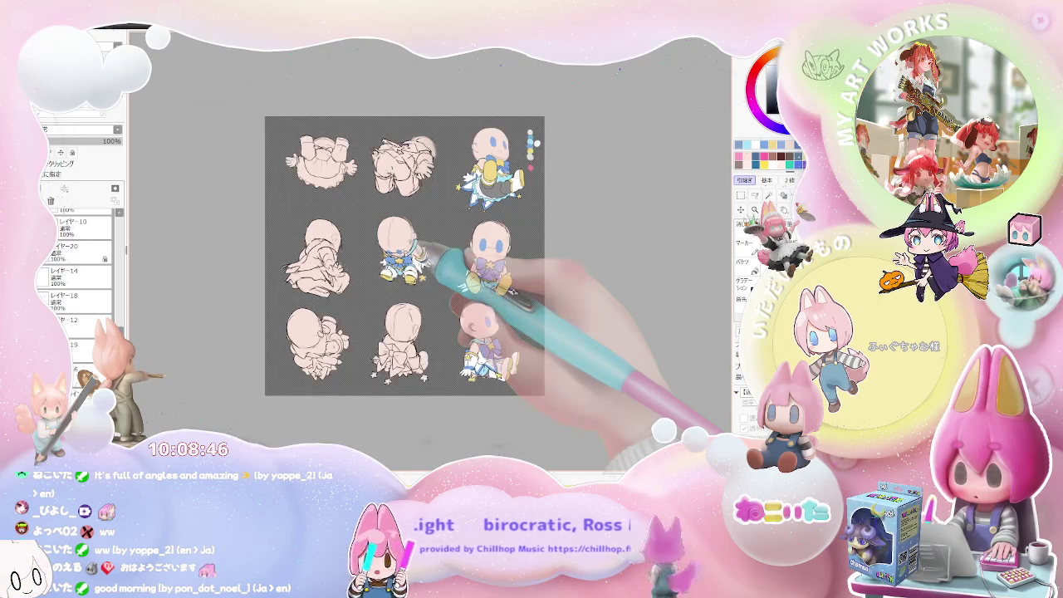
{"action": "key", "text": "plus"}
{"action": "key", "text": "plus"}
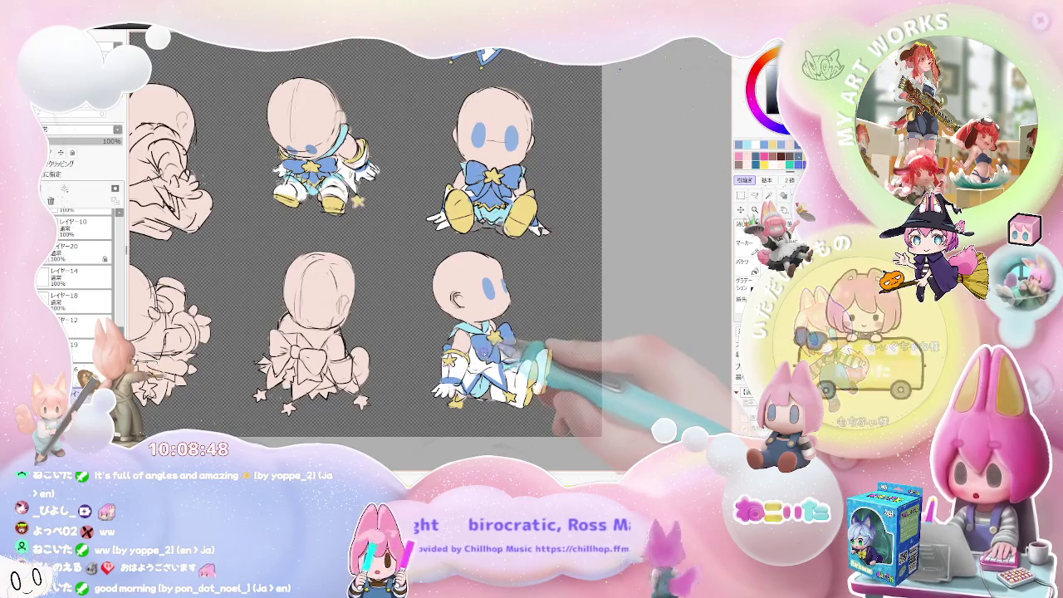
{"action": "left_click", "coordinate": [315, 359]}
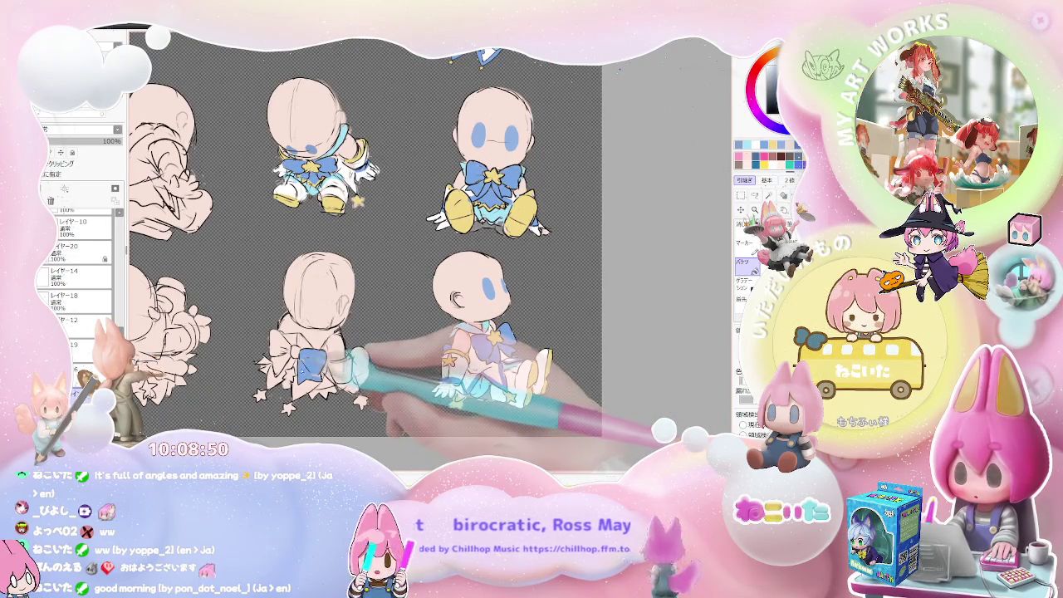
Step: Fill the bow's left lobe blue, then the bottom-middle figure's sock and skirt white
{"action": "left_click", "coordinate": [287, 349]}
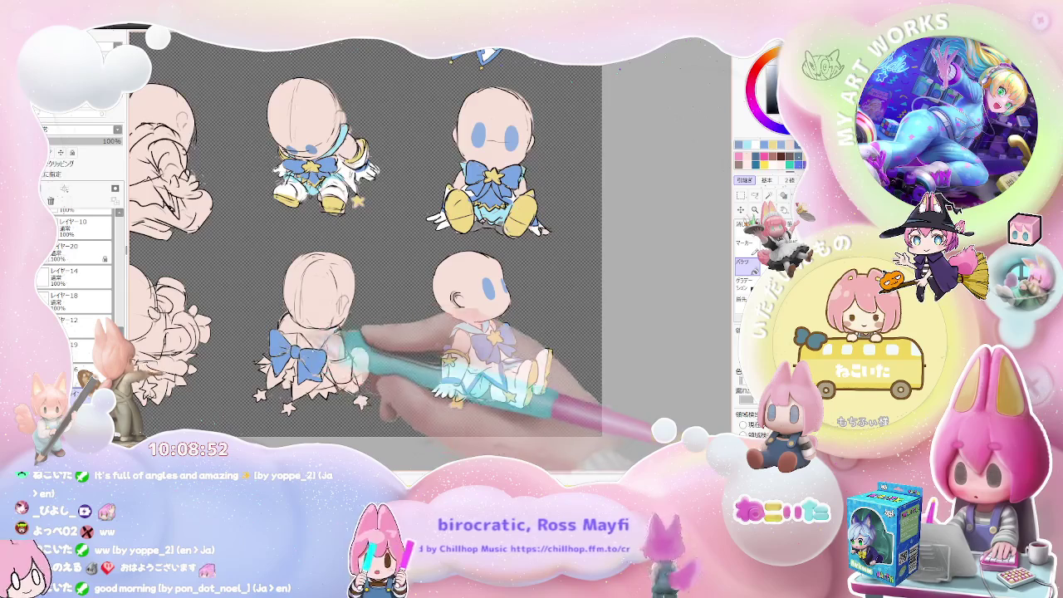
{"action": "key", "text": "plus"}
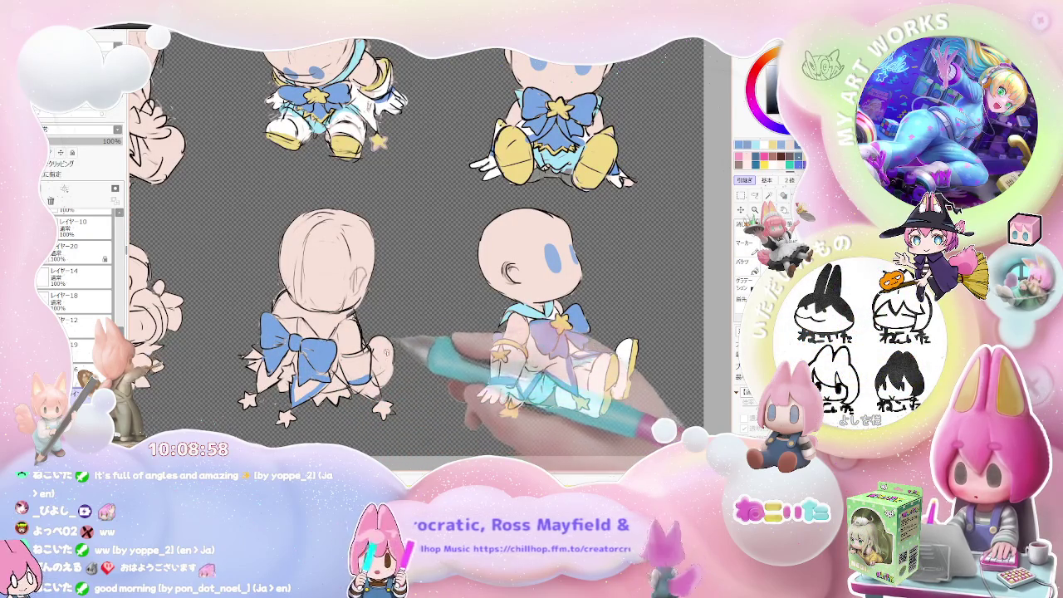
{"action": "key", "text": "g"}
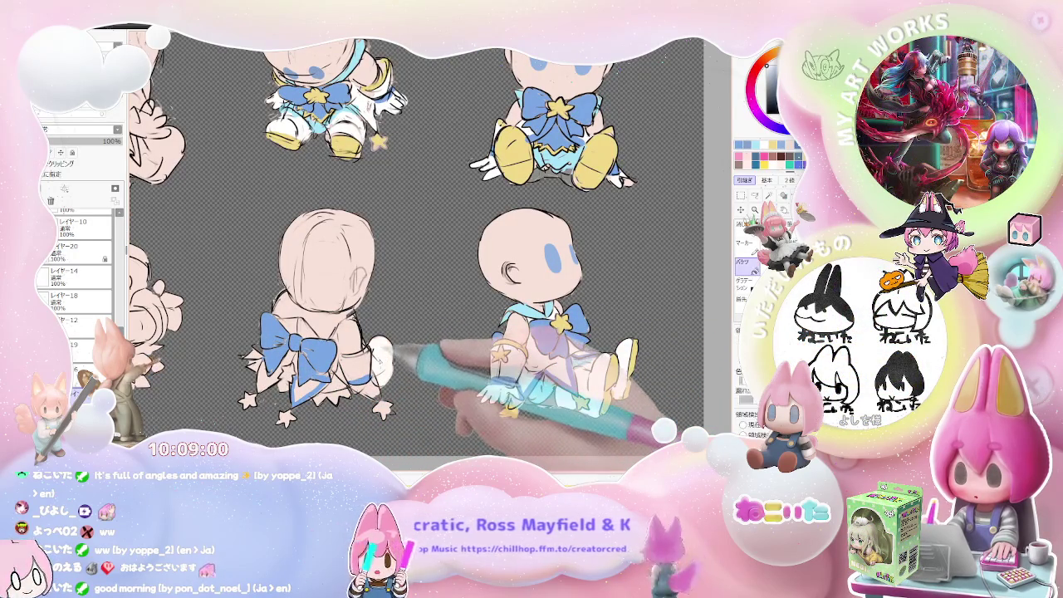
{"action": "left_click", "coordinate": [370, 366]}
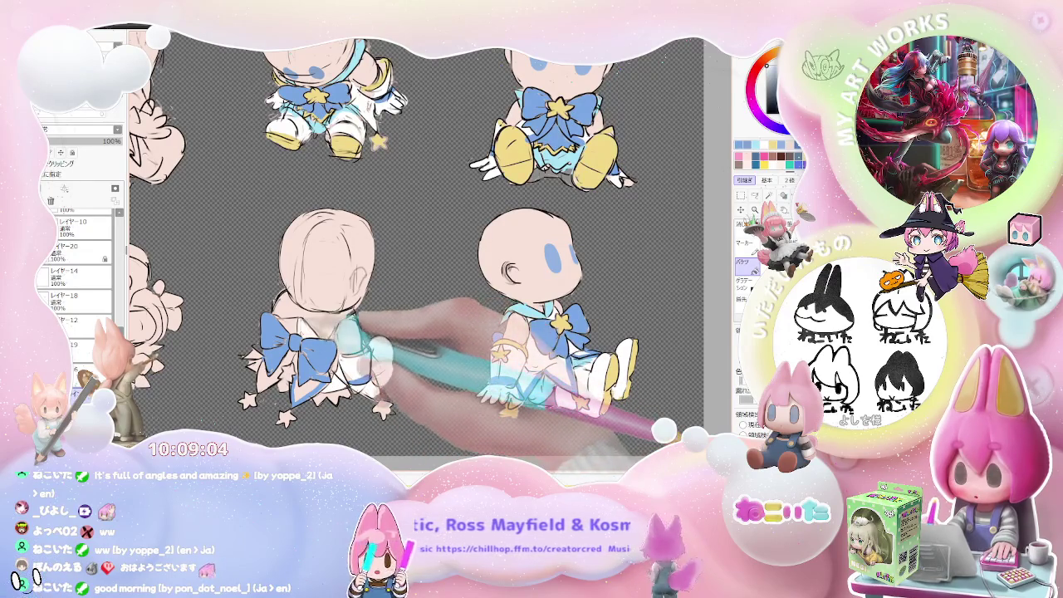
{"action": "left_click", "coordinate": [291, 382]}
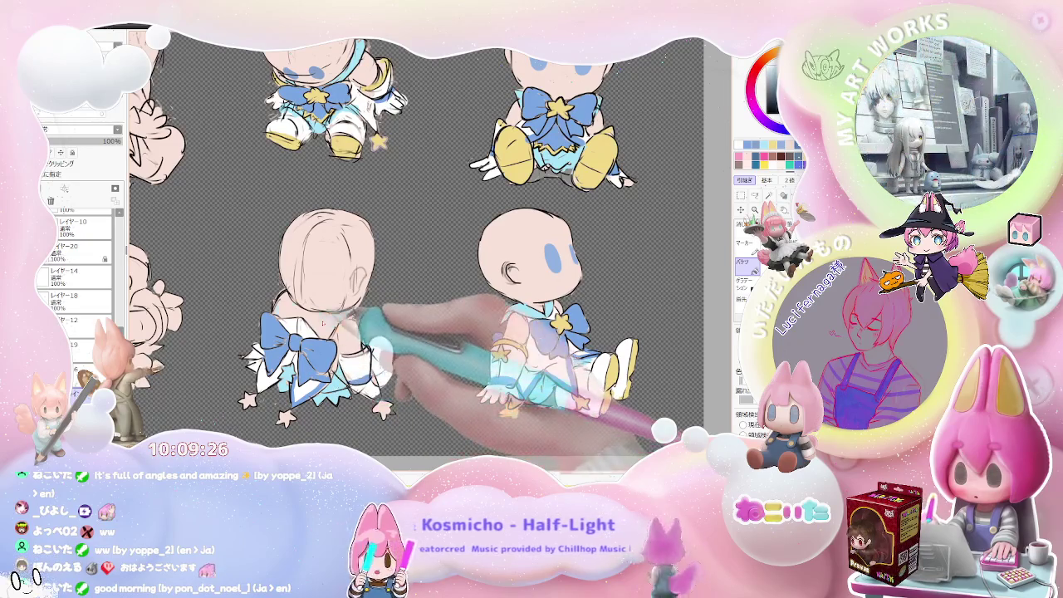
{"action": "key", "text": "minus"}
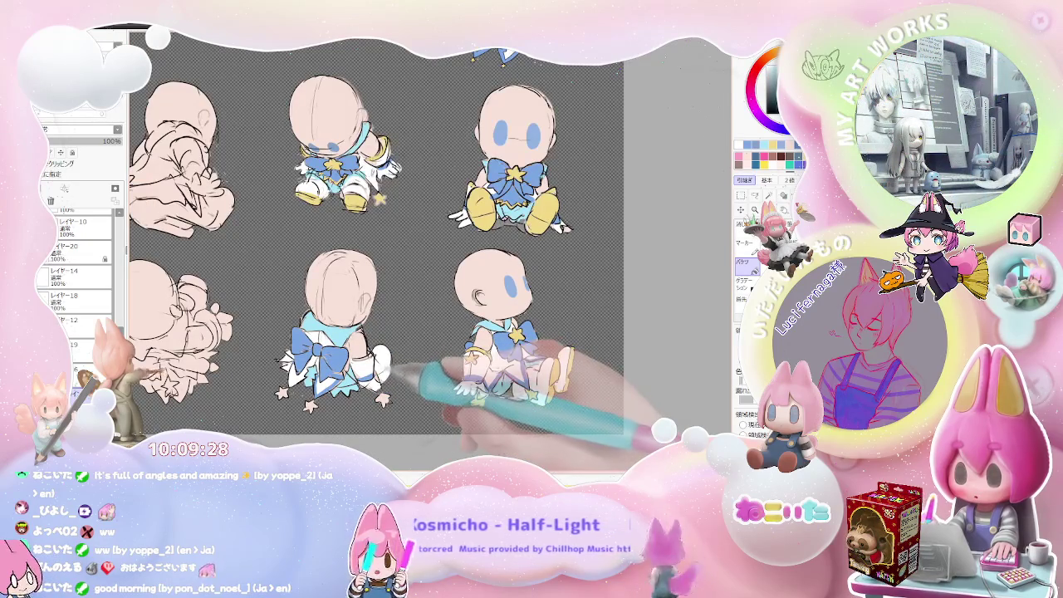